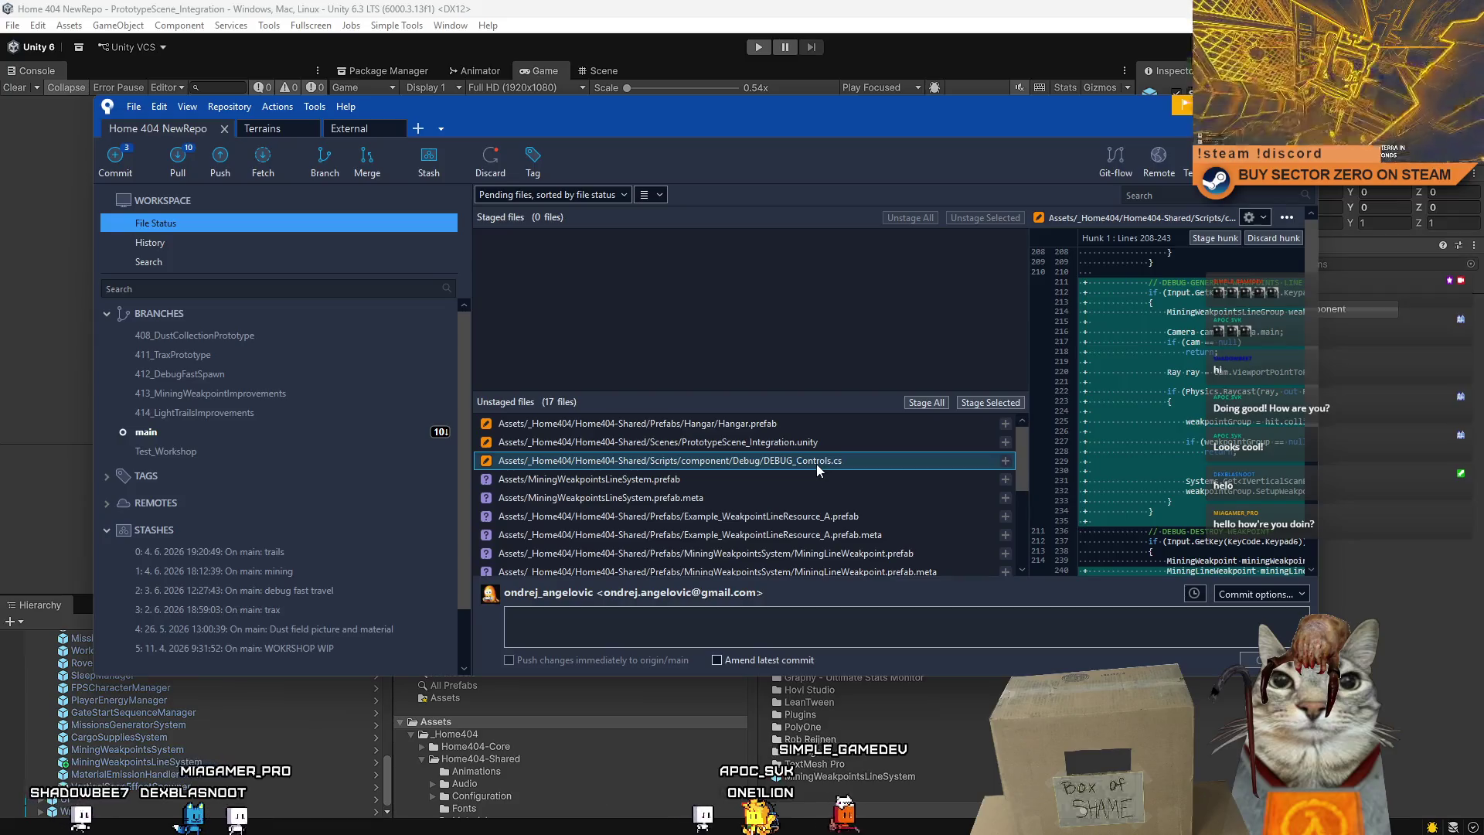
# Review the diffs of MiningWeakpointsLineSystem.prefab, DEBUG_Controls.cs and Hangar.prefab.
pyautogui.click(801, 485)
pyautogui.click(812, 463)
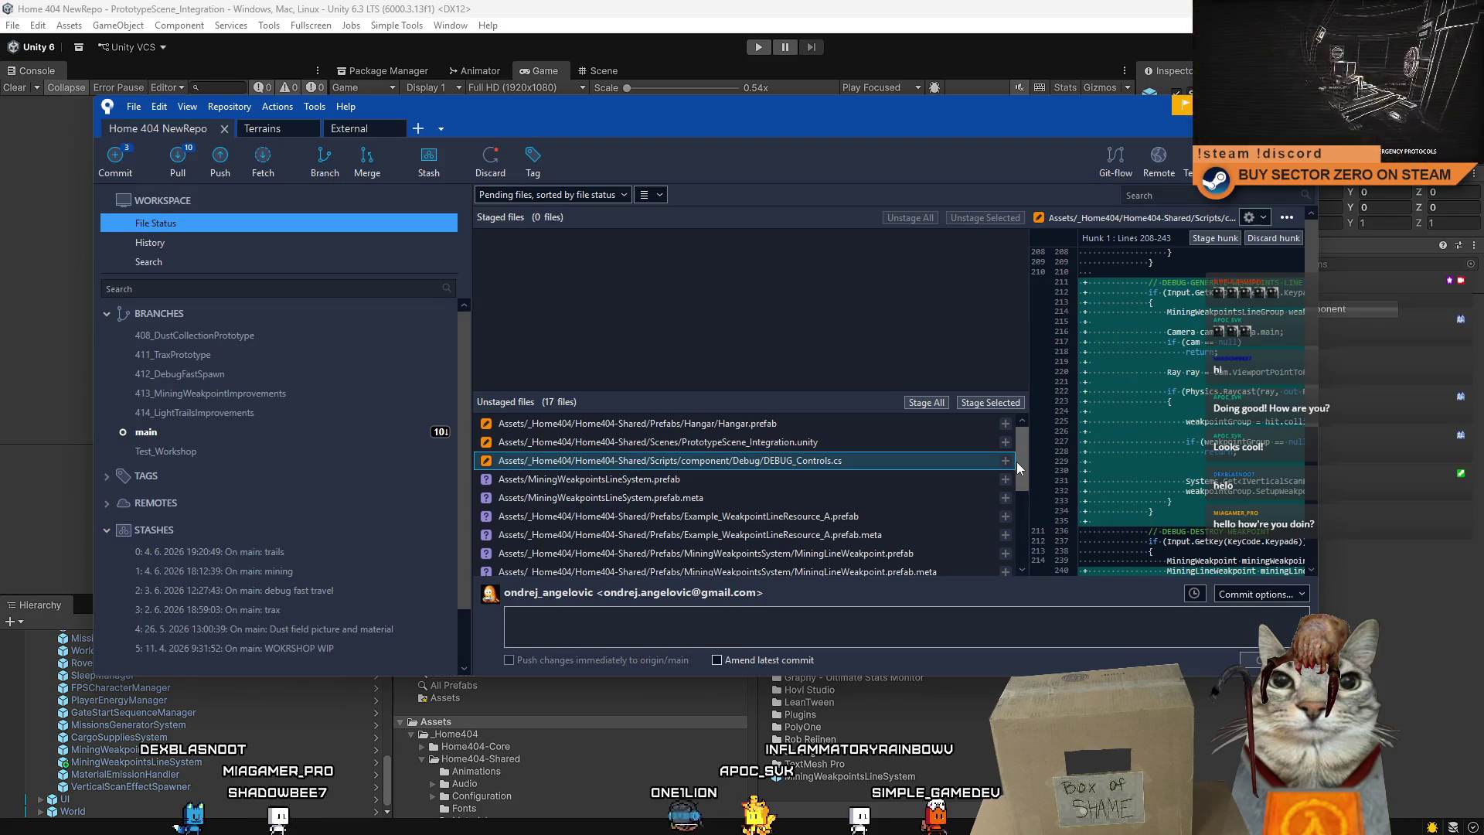
pyautogui.click(832, 447)
pyautogui.click(790, 481)
pyautogui.click(811, 466)
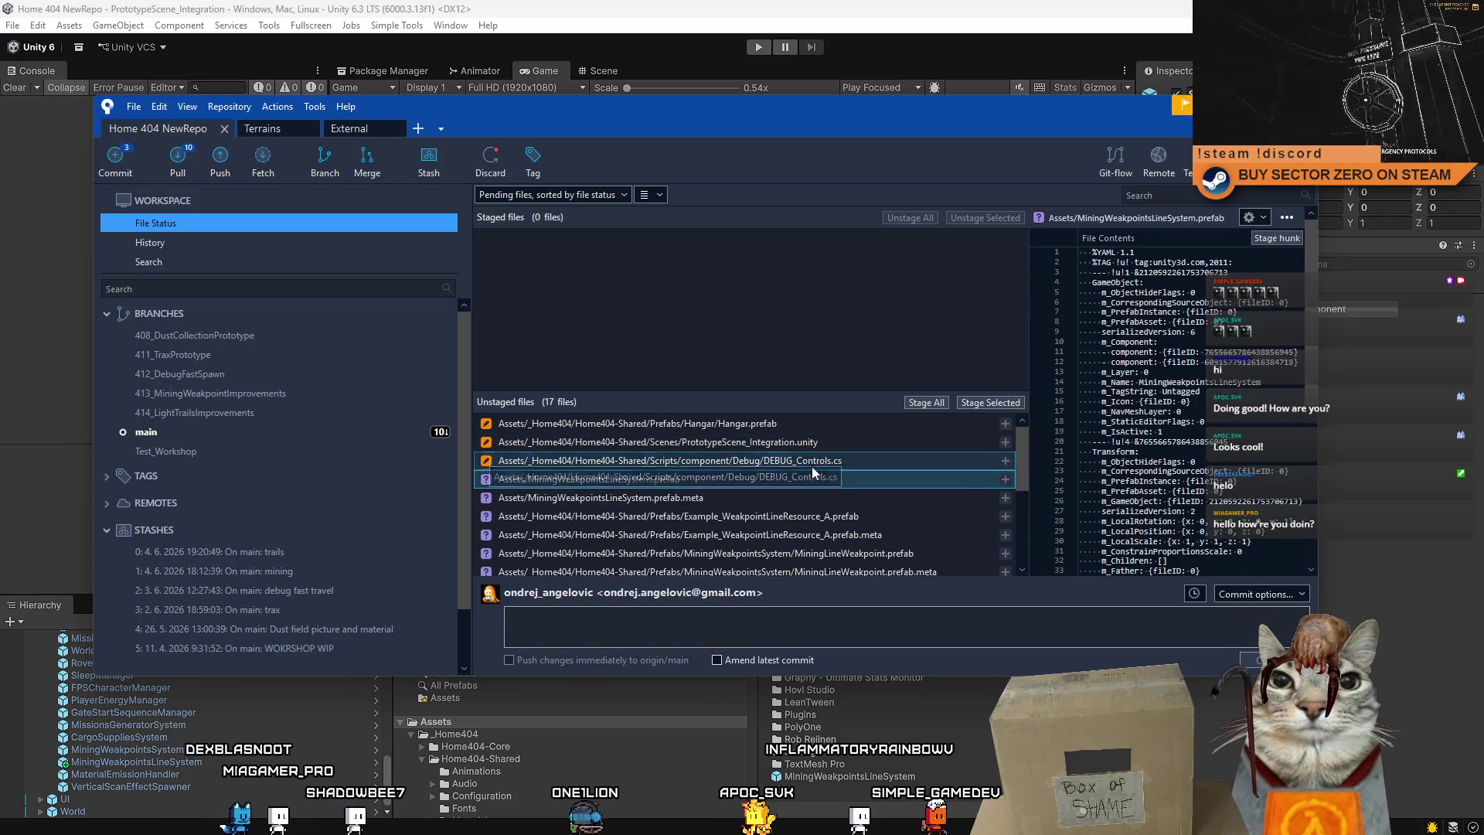
pyautogui.click(788, 480)
pyautogui.click(787, 463)
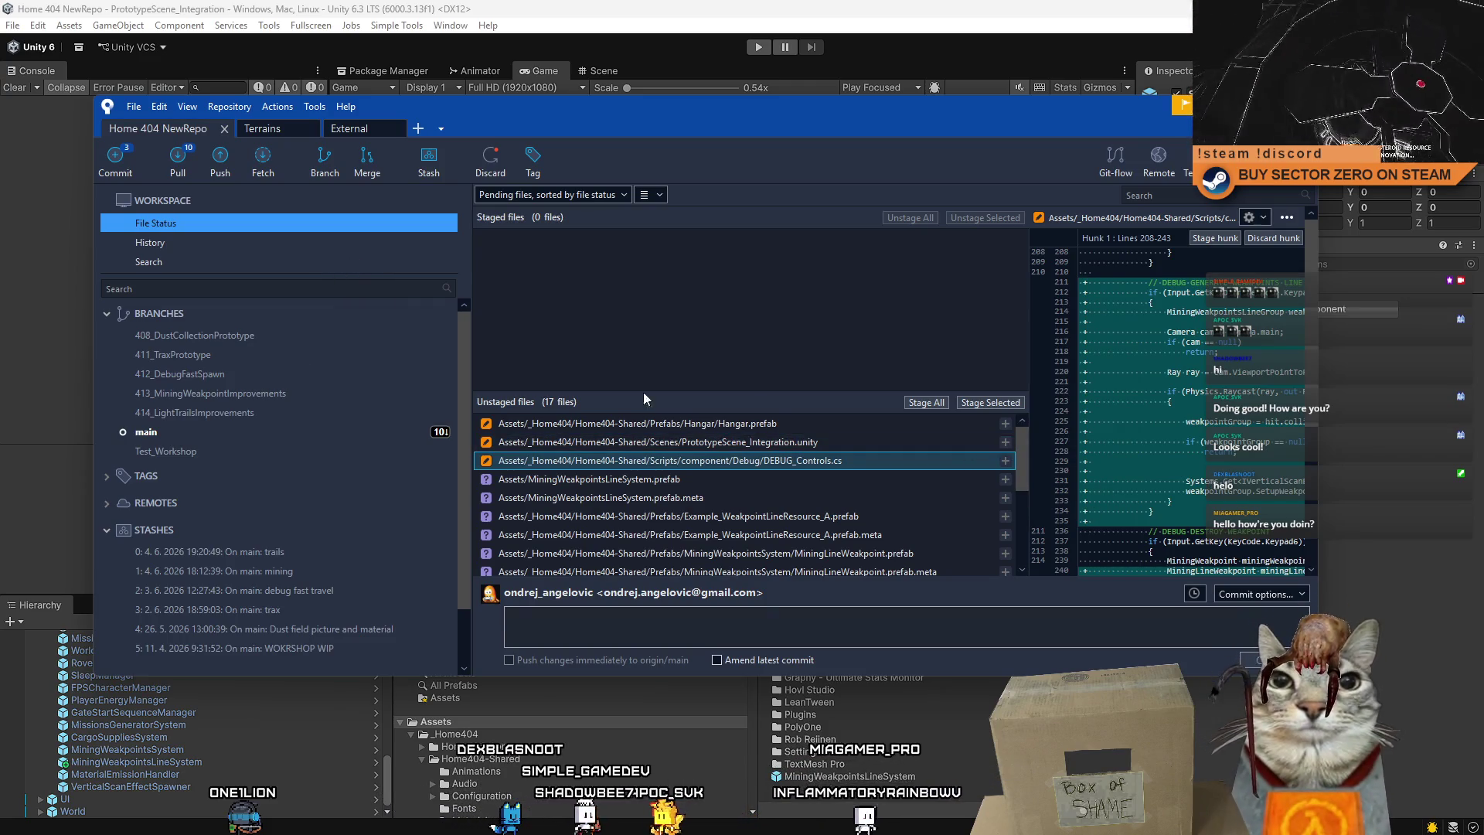
pyautogui.click(808, 426)
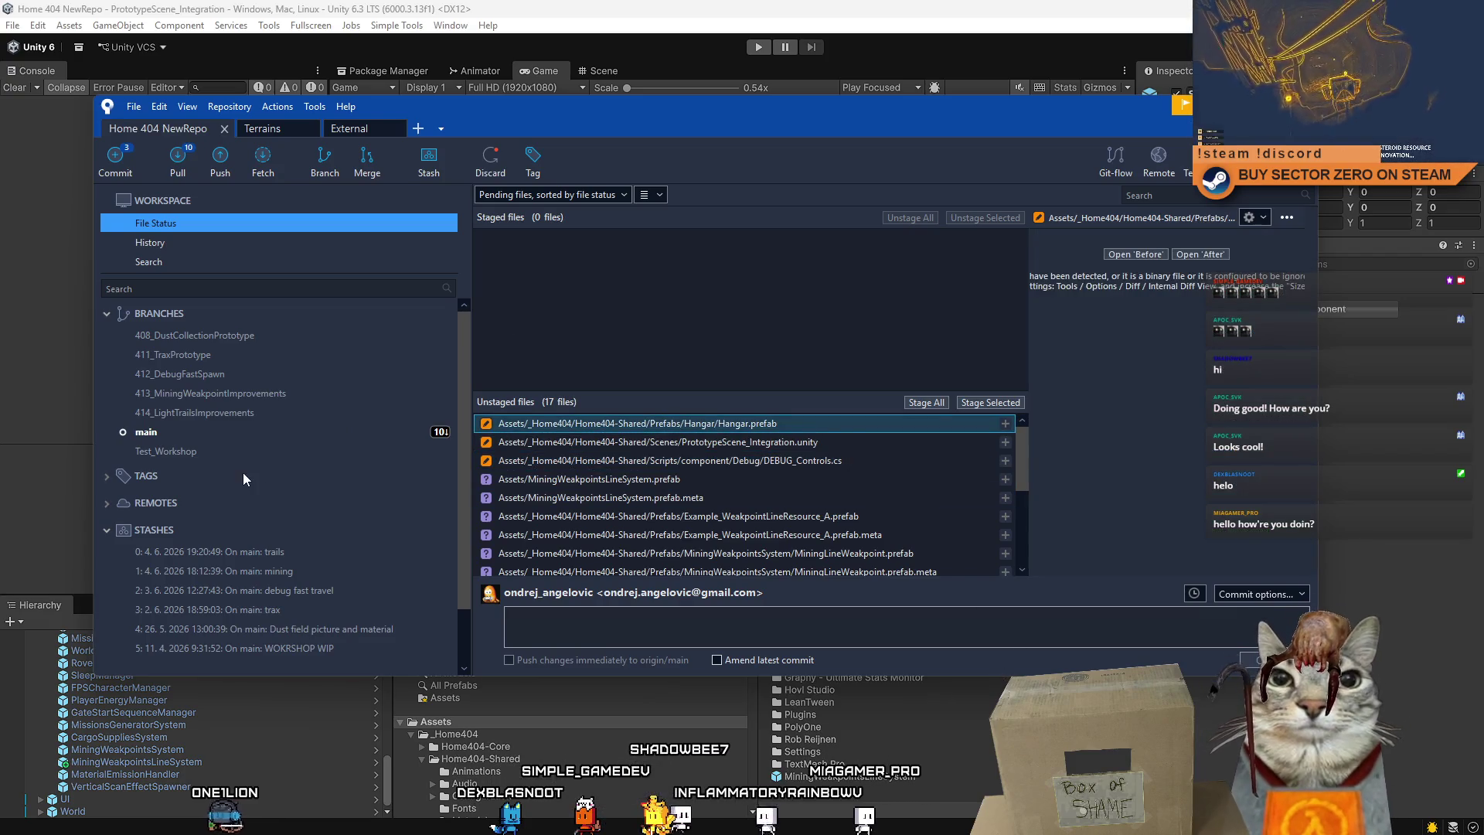
pyautogui.moveTo(1018, 447)
pyautogui.mouseDown()
pyautogui.moveTo(1015, 550)
pyautogui.moveTo(1027, 419)
pyautogui.mouseUp()
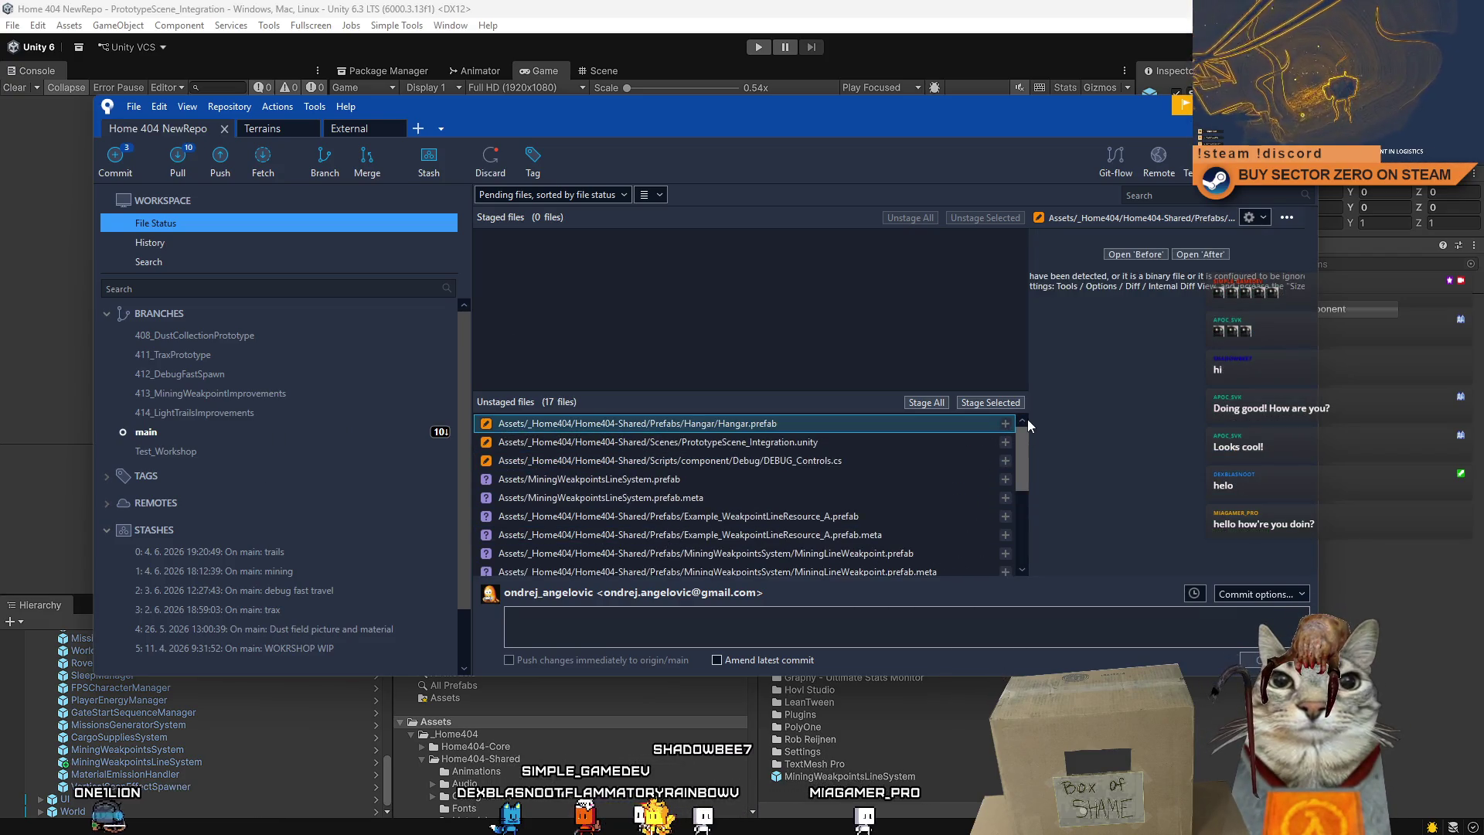
# Compare the DEBUG_Controls.cs diff with the PrototypeScene_Integration.unity changes and the prefab .meta file.
pyautogui.click(803, 461)
pyautogui.click(810, 450)
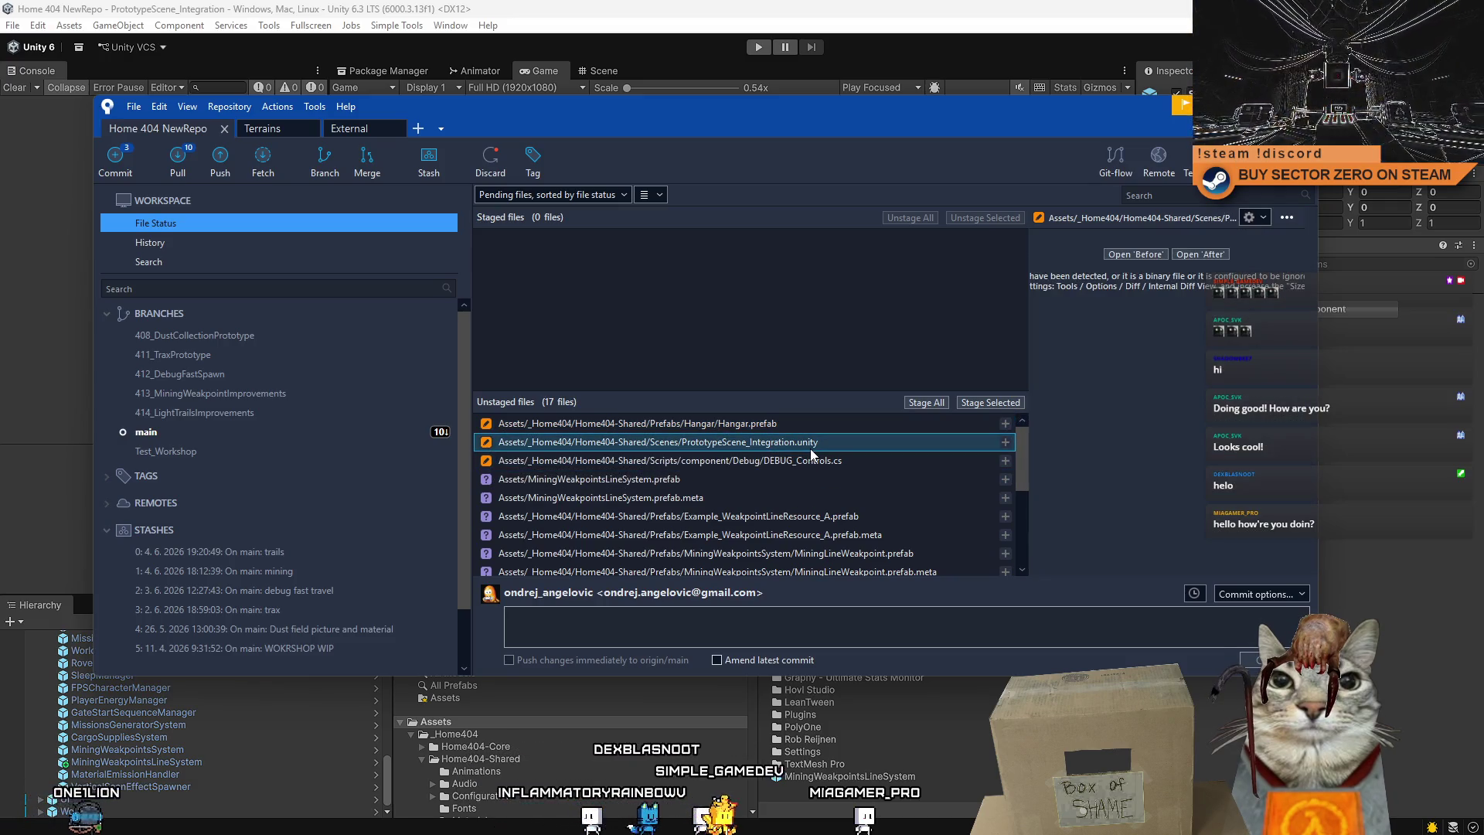
pyautogui.click(811, 460)
pyautogui.click(811, 445)
pyautogui.click(802, 462)
pyautogui.click(810, 447)
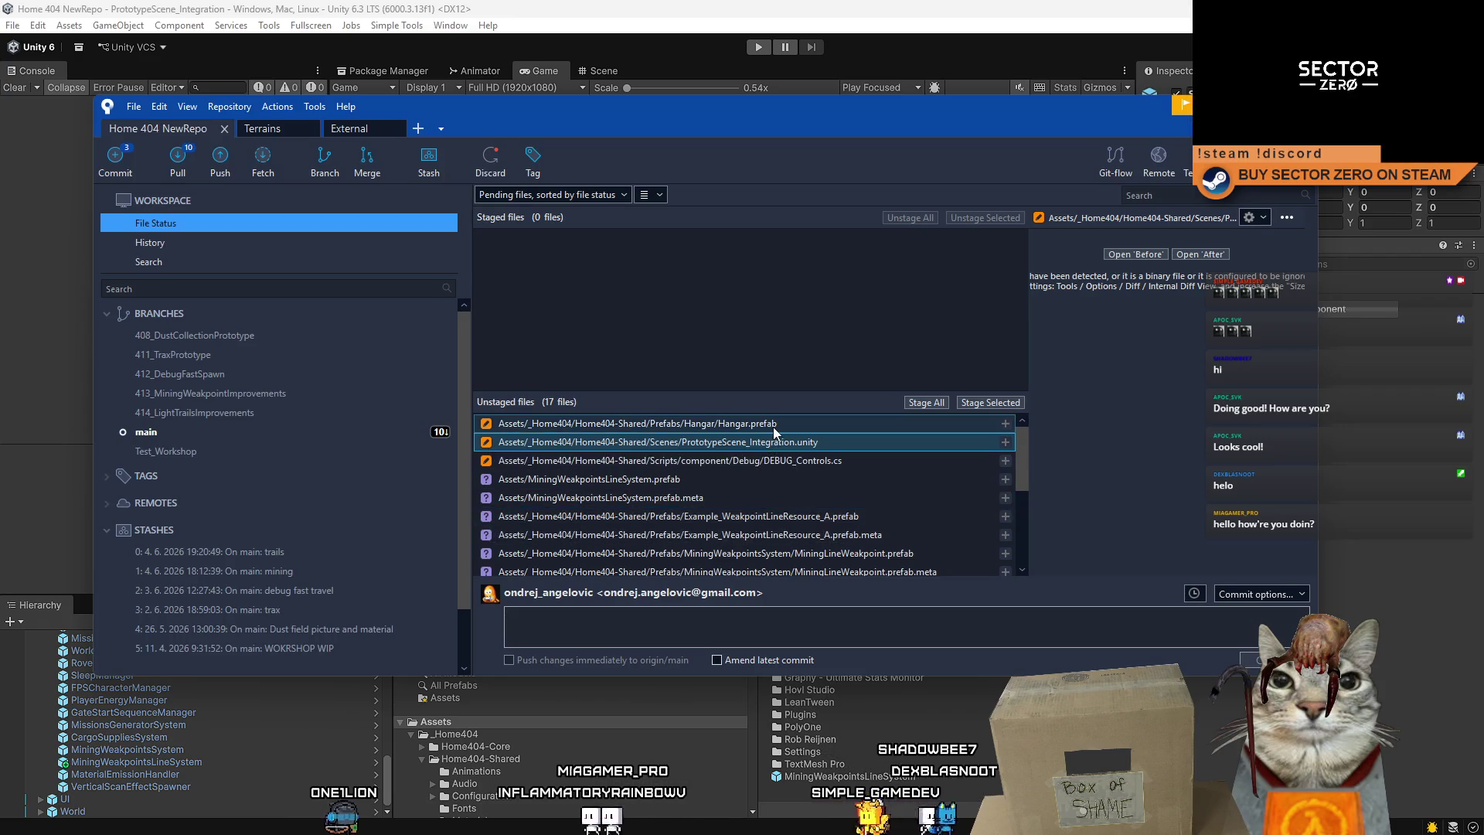
pyautogui.click(773, 498)
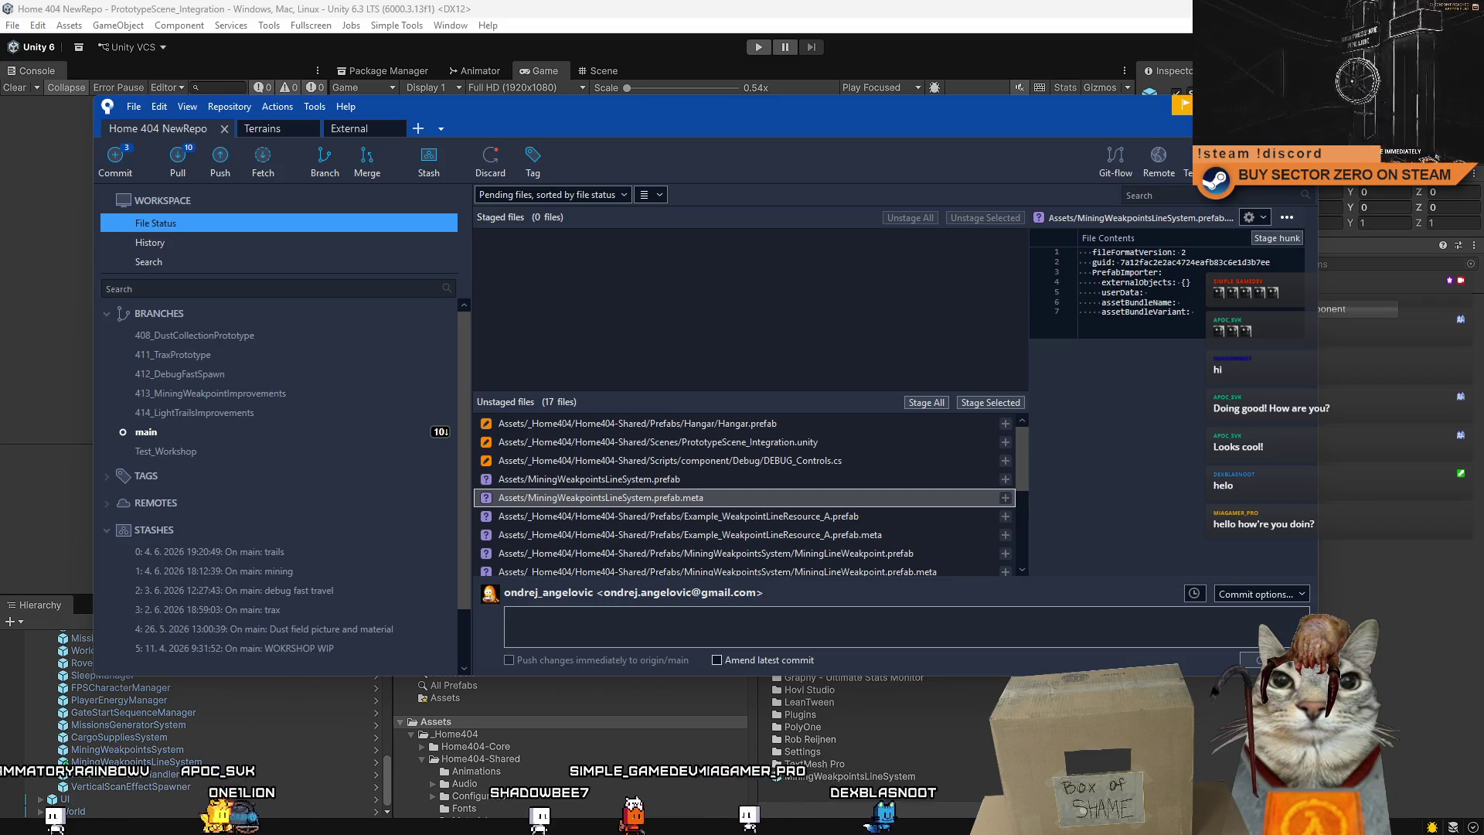
# Recheck the Hangar.prefab and DEBUG_Controls.cs changes and the MiningWeakpointsSystem script files.
pyautogui.click(753, 429)
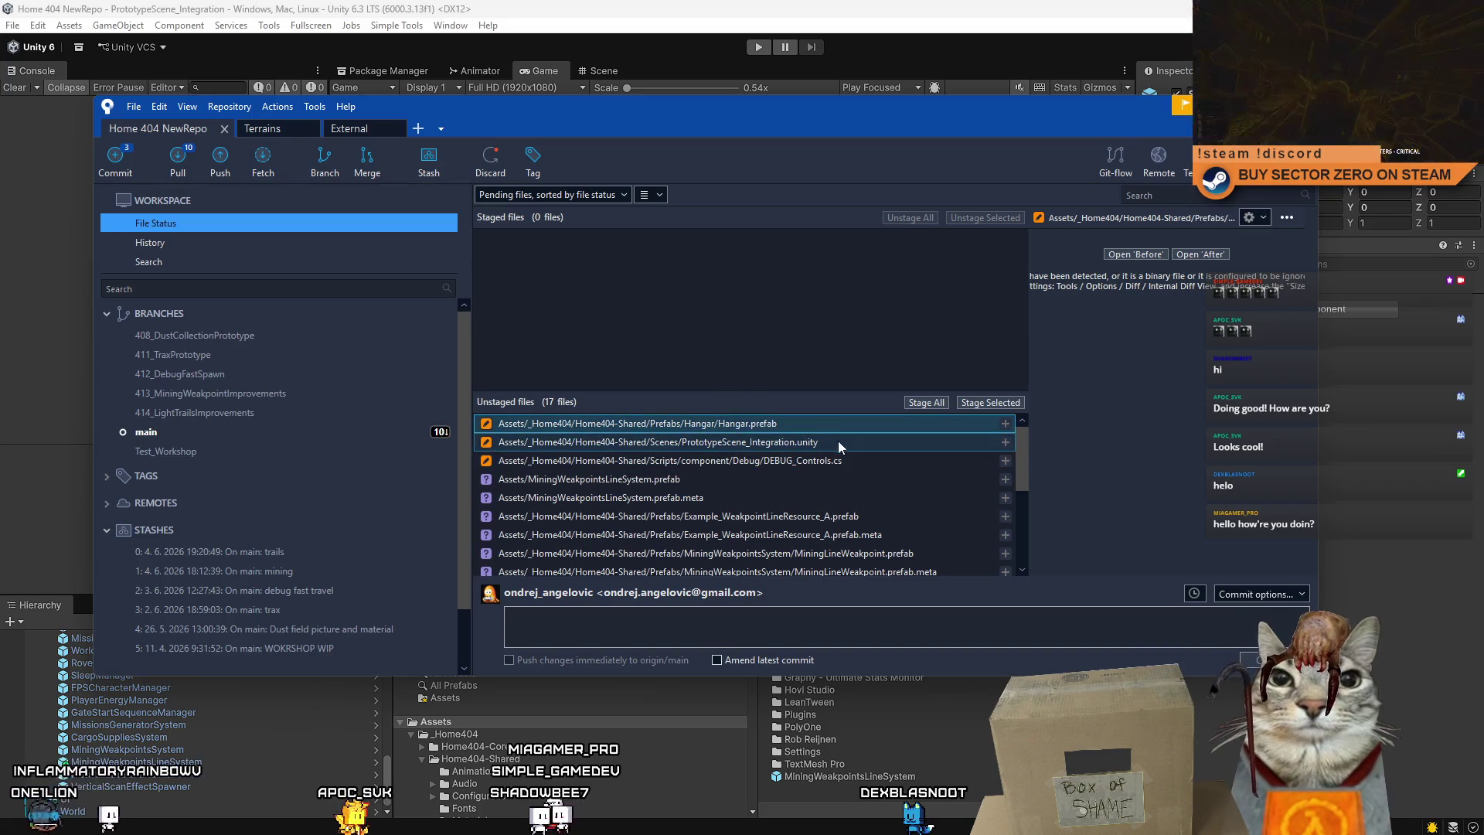
pyautogui.click(829, 461)
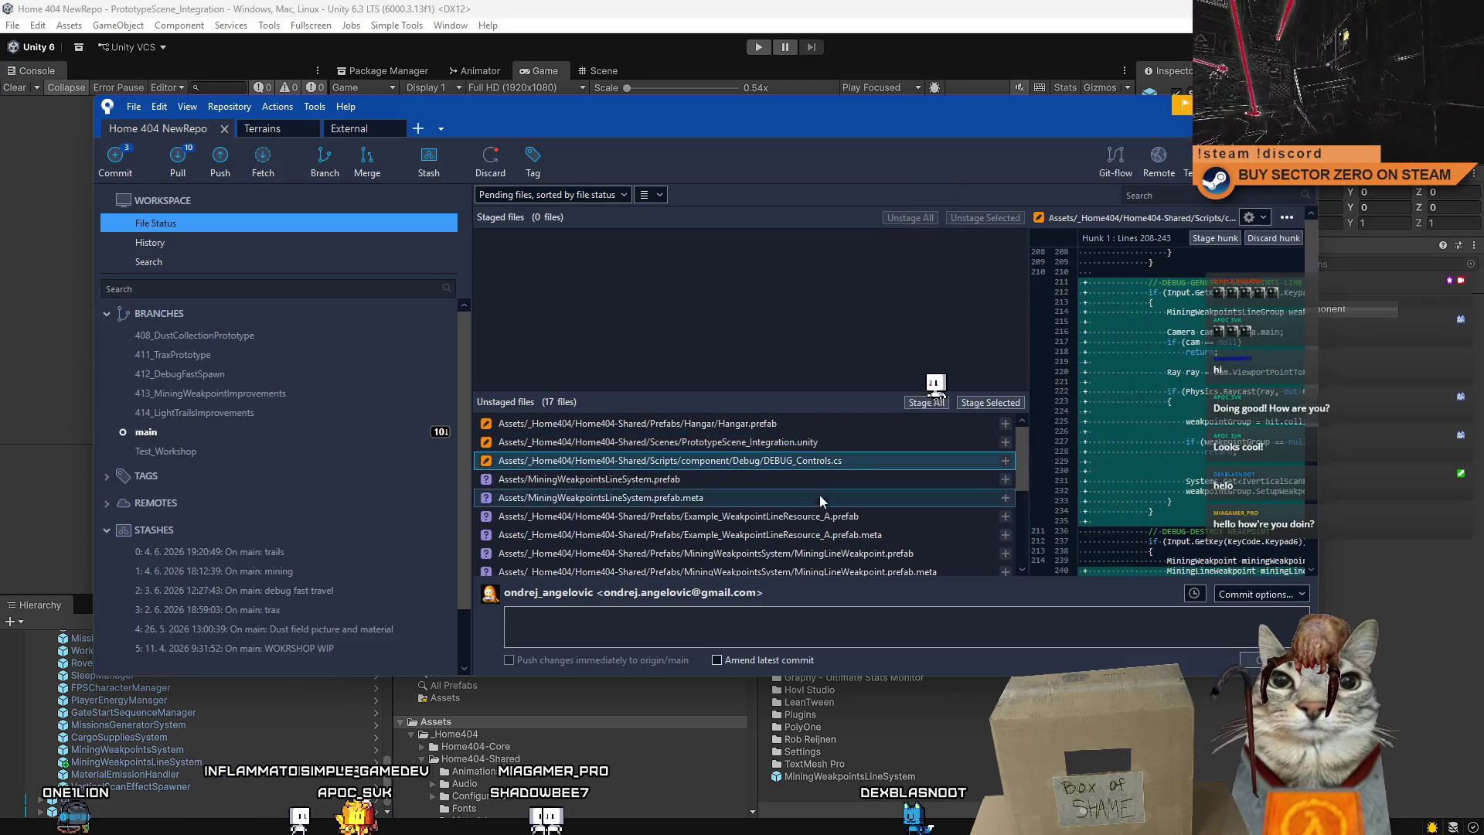
pyautogui.scroll(-3, 818, 505)
pyautogui.keyDown('shift'); pyautogui.click(907, 554); pyautogui.keyUp('shift')
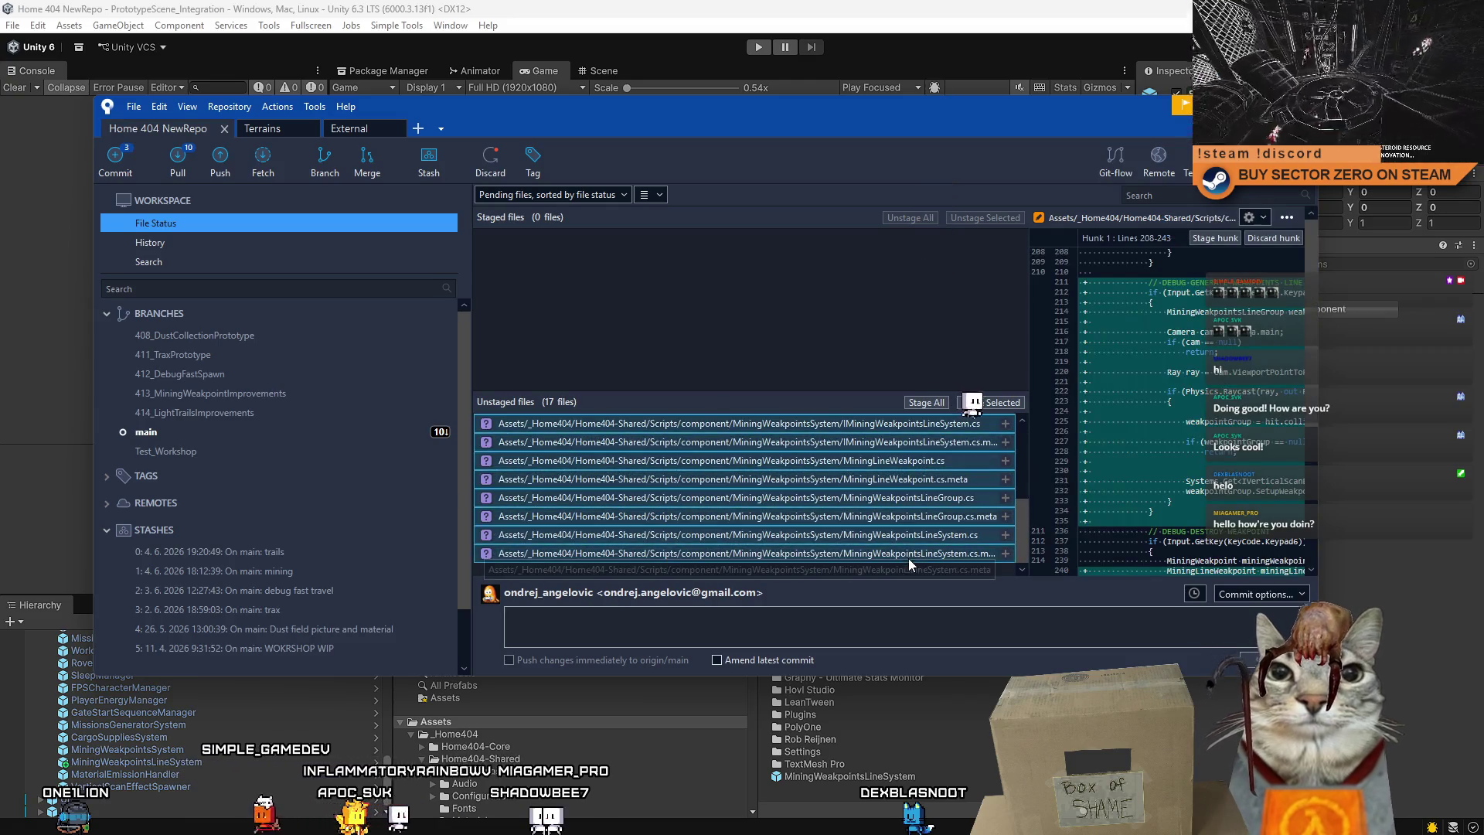
pyautogui.scroll(3, 792, 555)
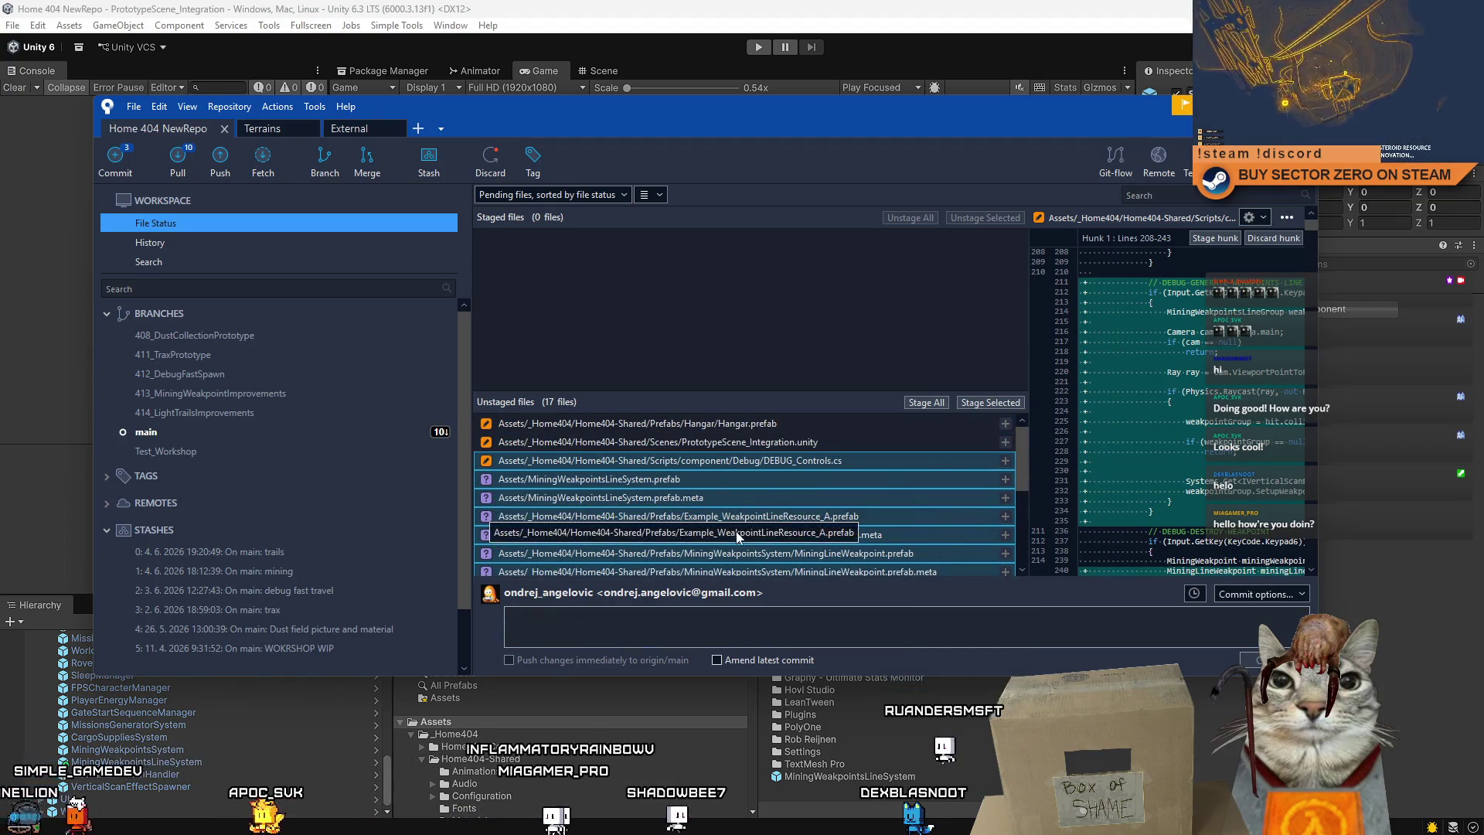
# Discard the changes to Hangar.prefab and PrototypeScene_Integration.unity.
pyautogui.click(773, 460)
pyautogui.keyDown('shift'); pyautogui.click(783, 445); pyautogui.keyUp('shift')
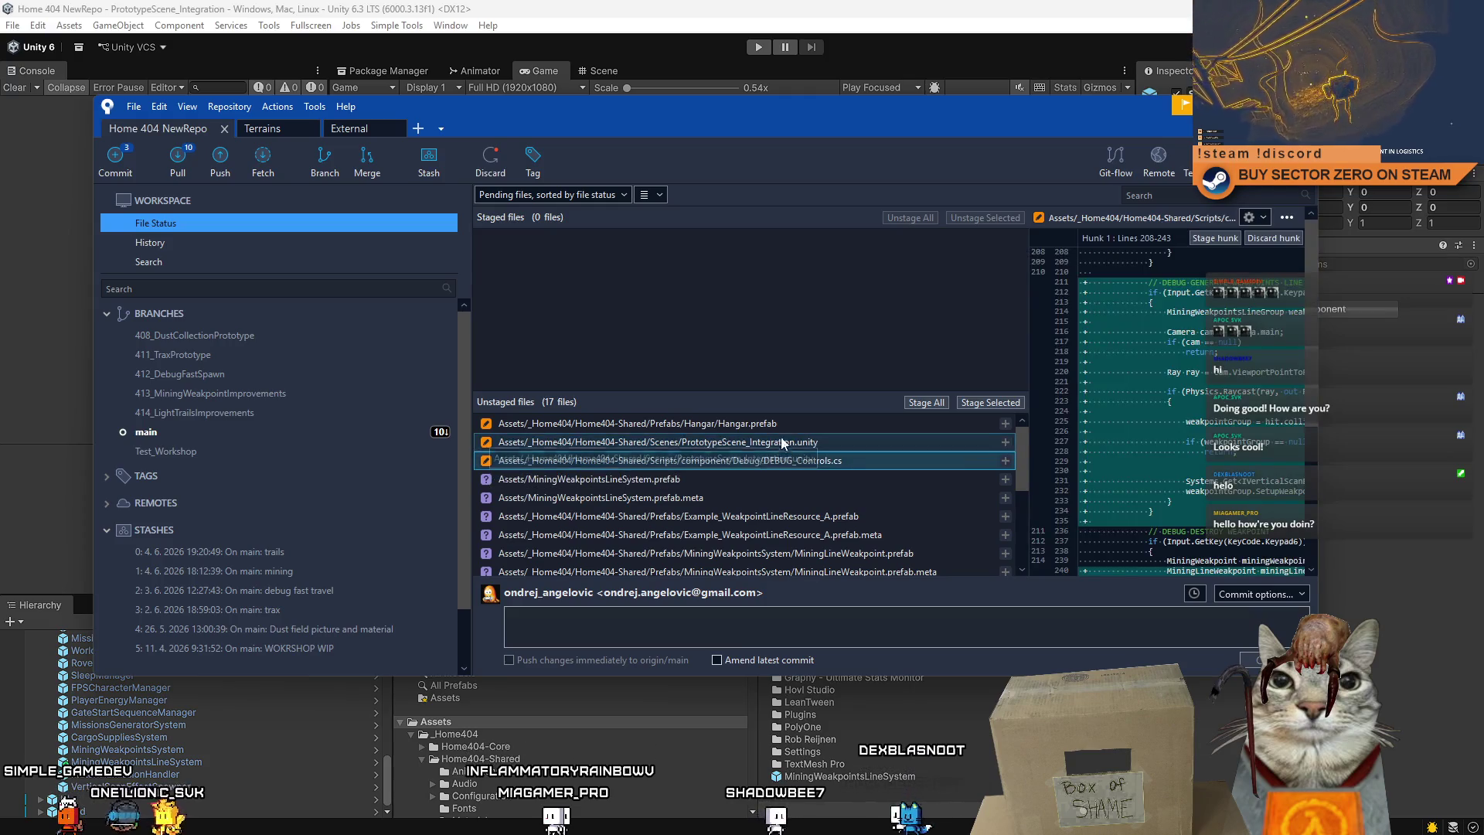
pyautogui.keyDown('shift'); pyautogui.click(781, 423); pyautogui.keyUp('shift')
pyautogui.rightClick(492, 443)
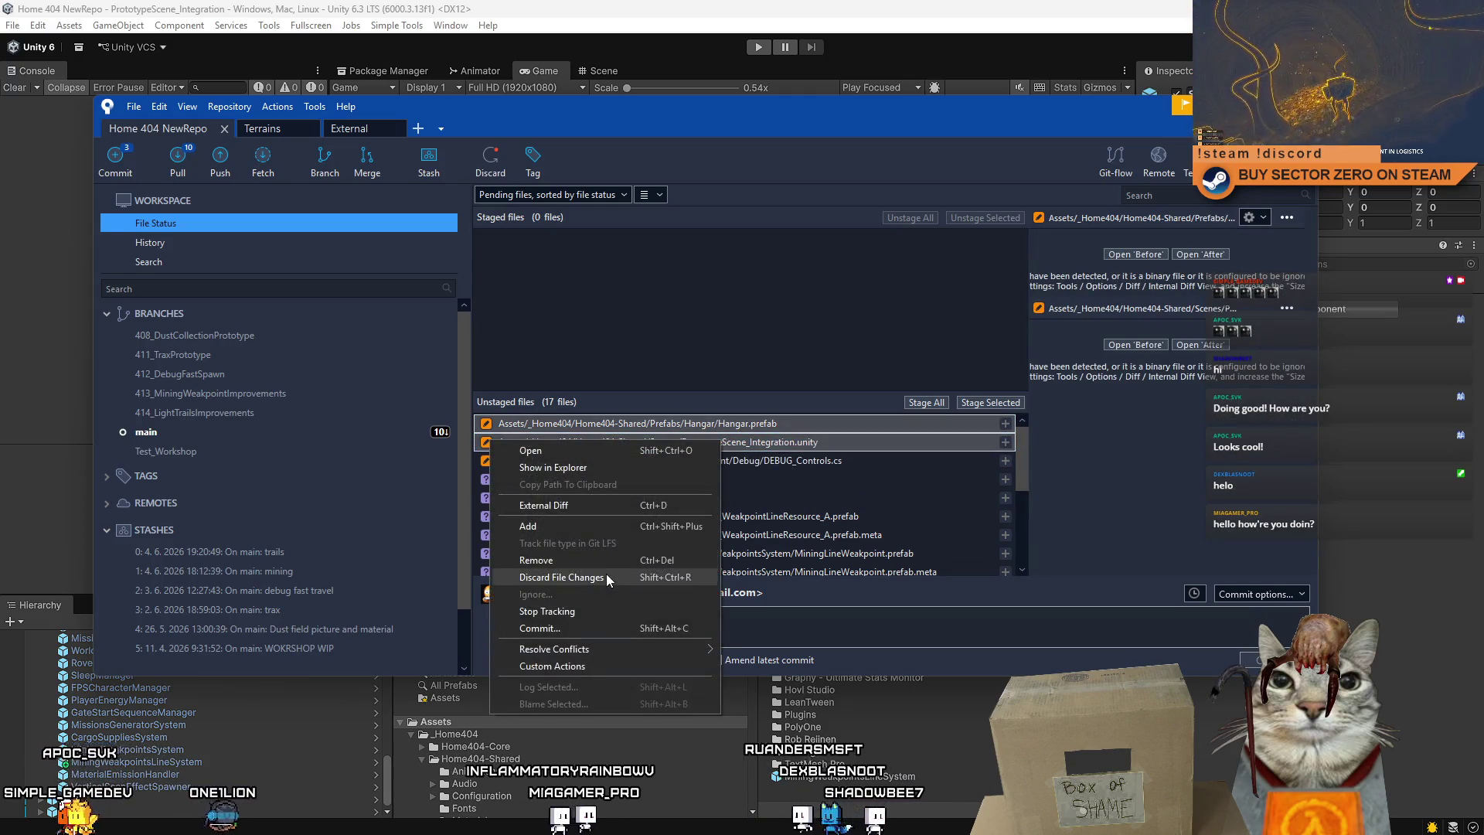
pyautogui.click(606, 577)
pyautogui.click(800, 198)
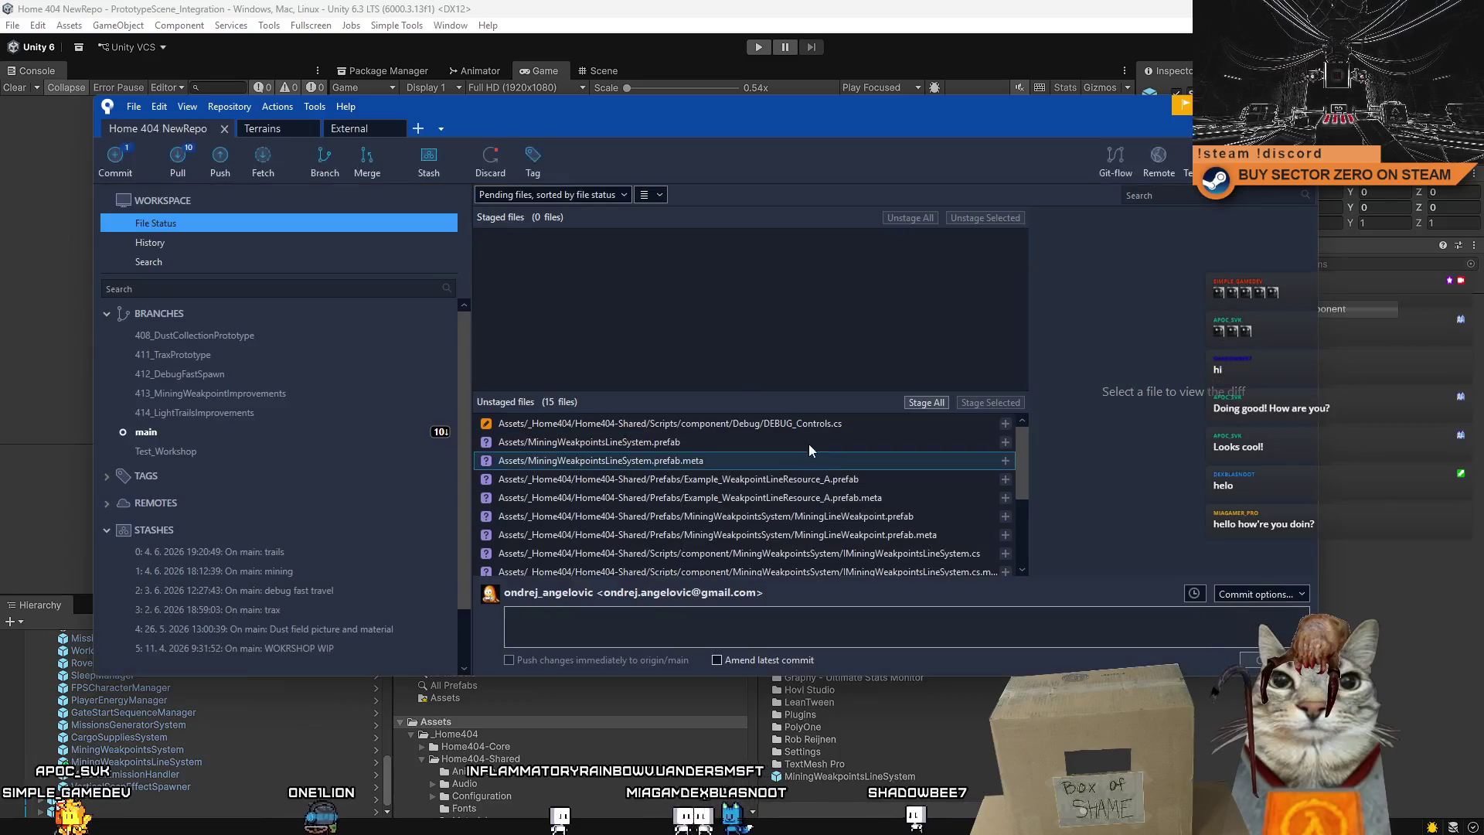
# Stage all 15 remaining changed files.
pyautogui.click(804, 424)
pyautogui.scroll(-3, 804, 495)
pyautogui.keyDown('shift'); pyautogui.click(803, 553); pyautogui.keyUp('shift')
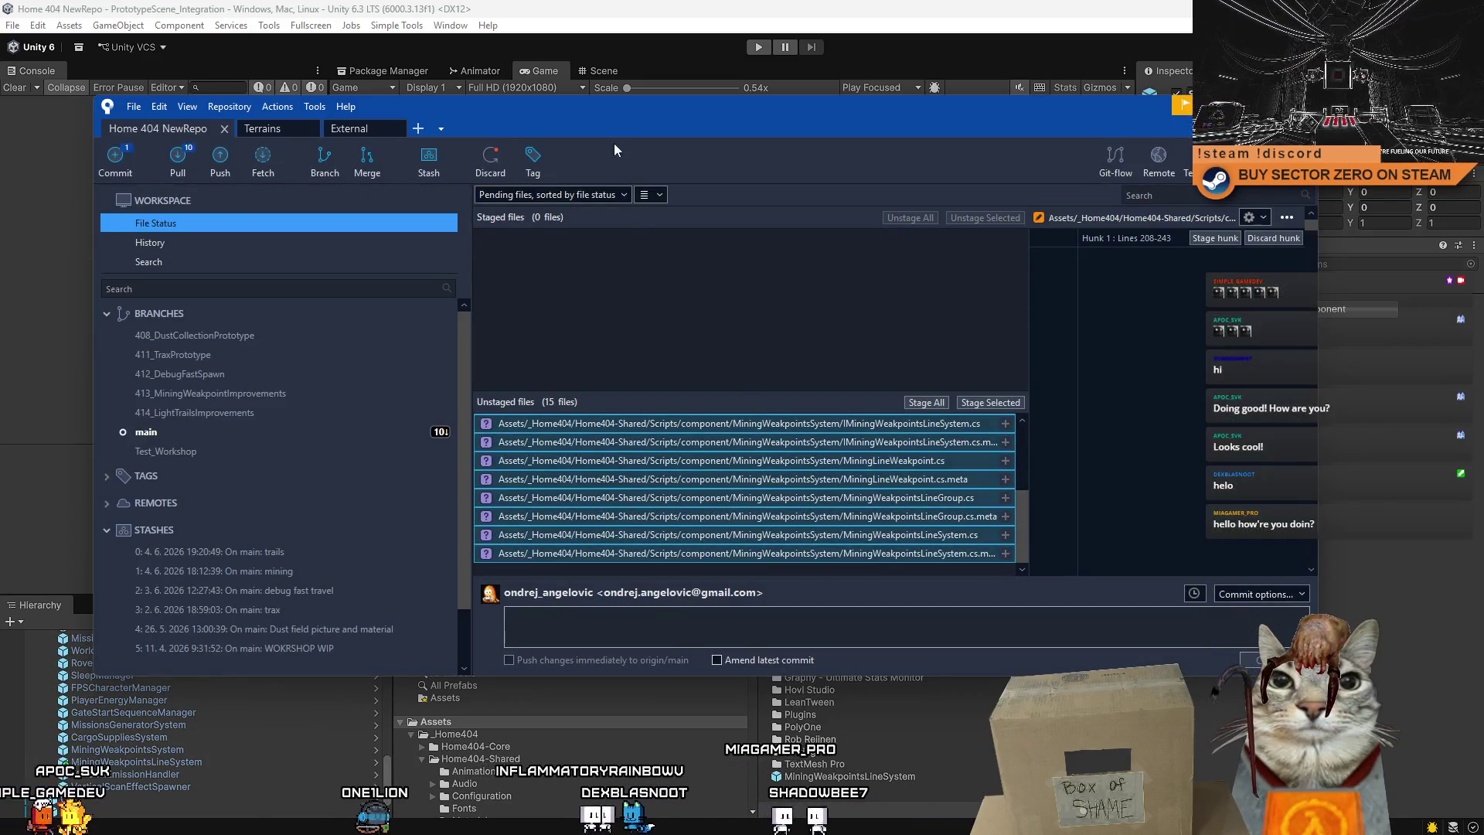
pyautogui.scroll(3, 817, 479)
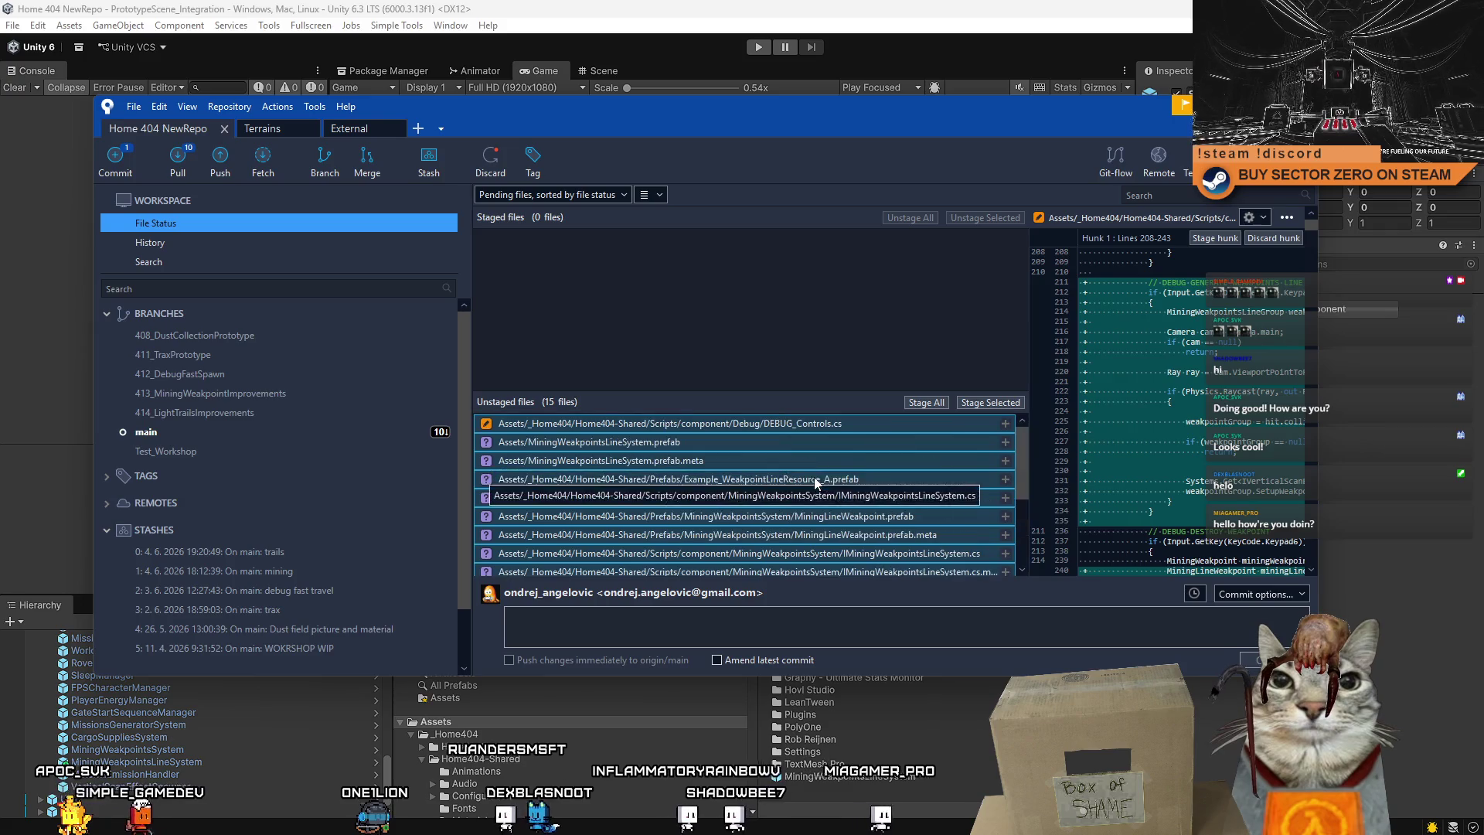
pyautogui.click(926, 403)
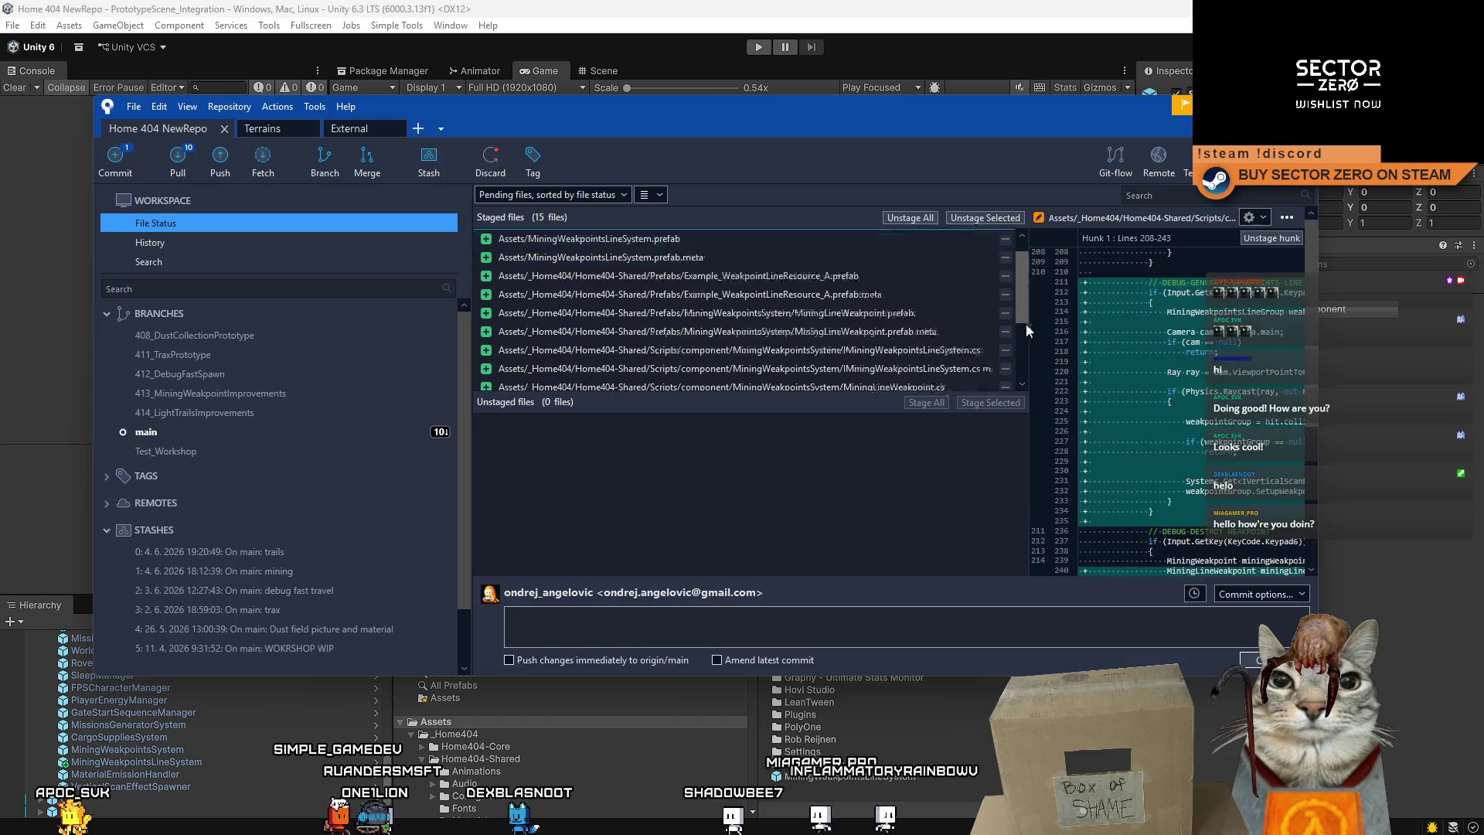
# Stash every staged file with the message 'minigames'.
pyautogui.hotkey('ctrl', 'a')
pyautogui.scroll(-3, 1014, 380)
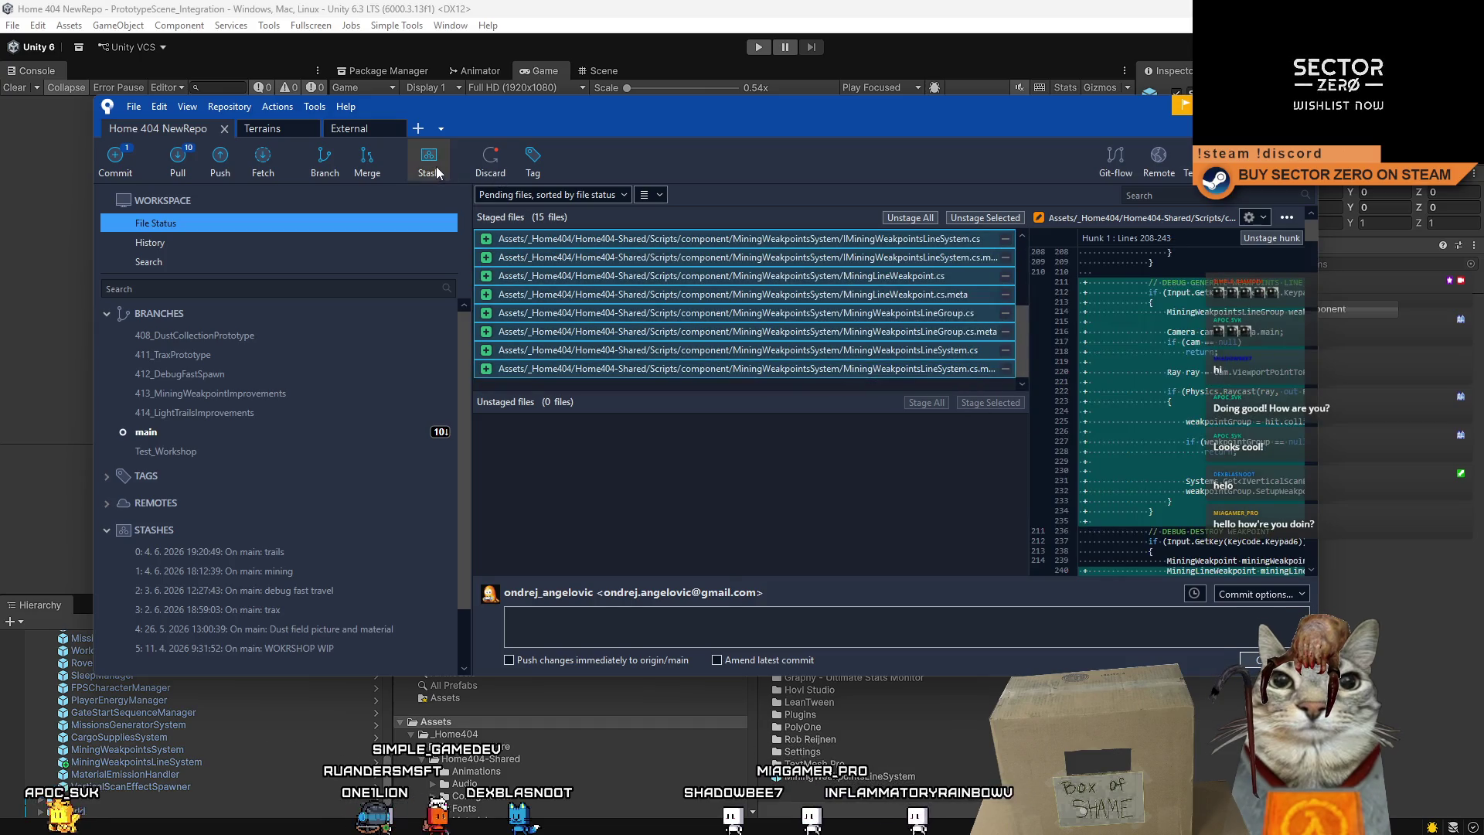
pyautogui.click(436, 165)
pyautogui.write('minigames')
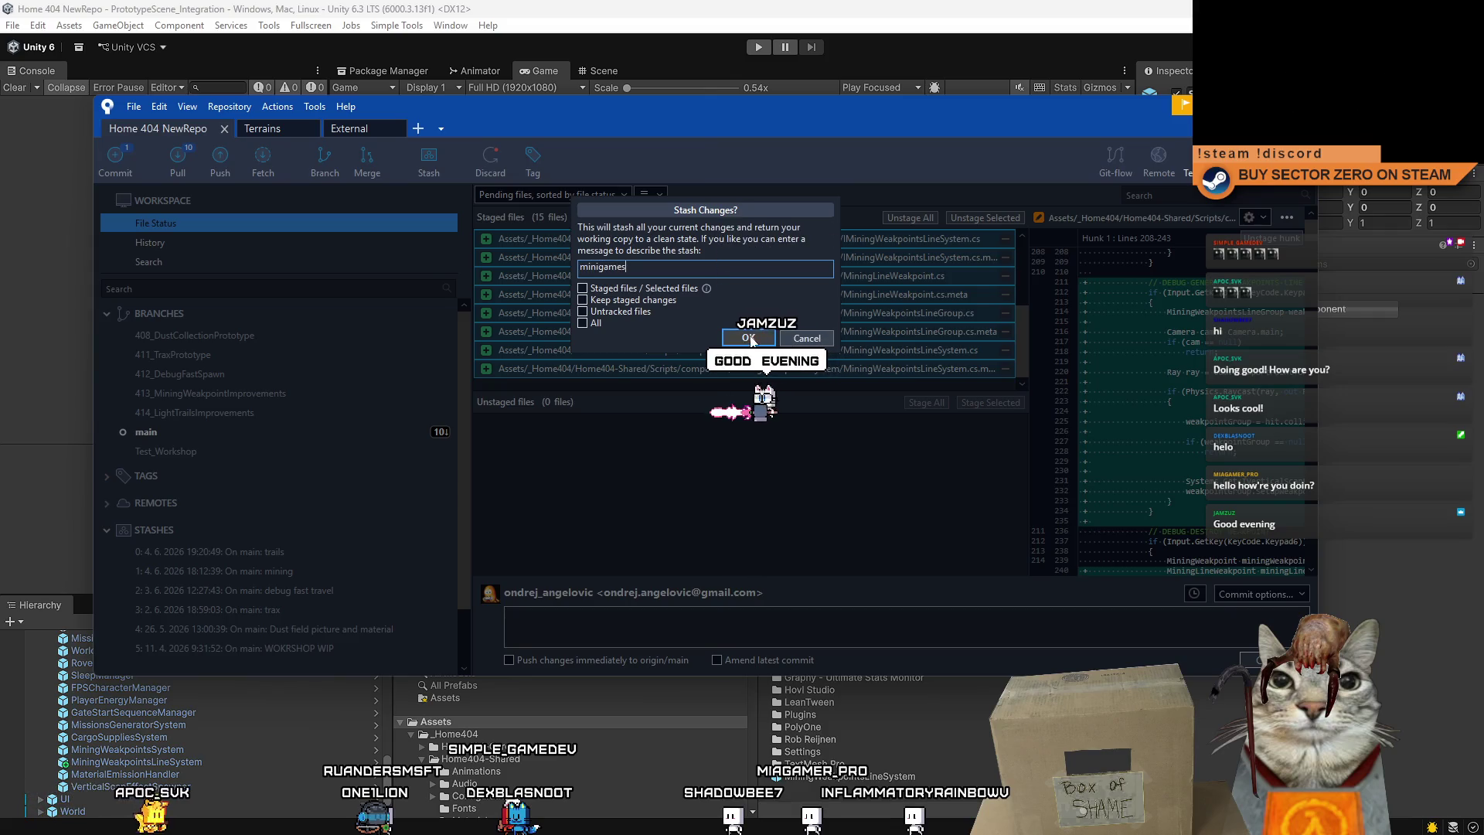
pyautogui.click(749, 339)
# Check the files in the new stash, then go back to pending changes with main selected.
pyautogui.click(345, 550)
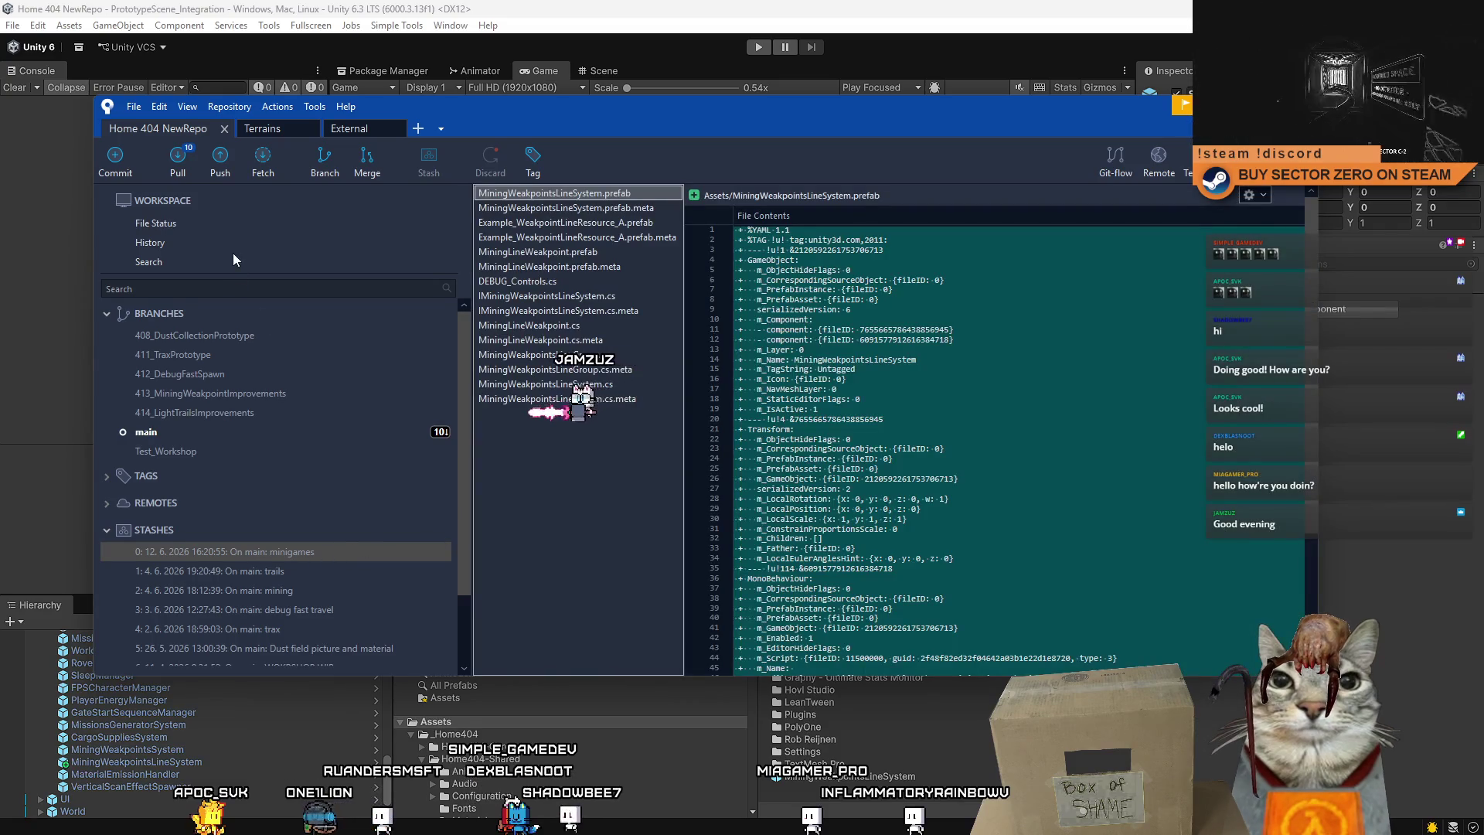
pyautogui.click(233, 223)
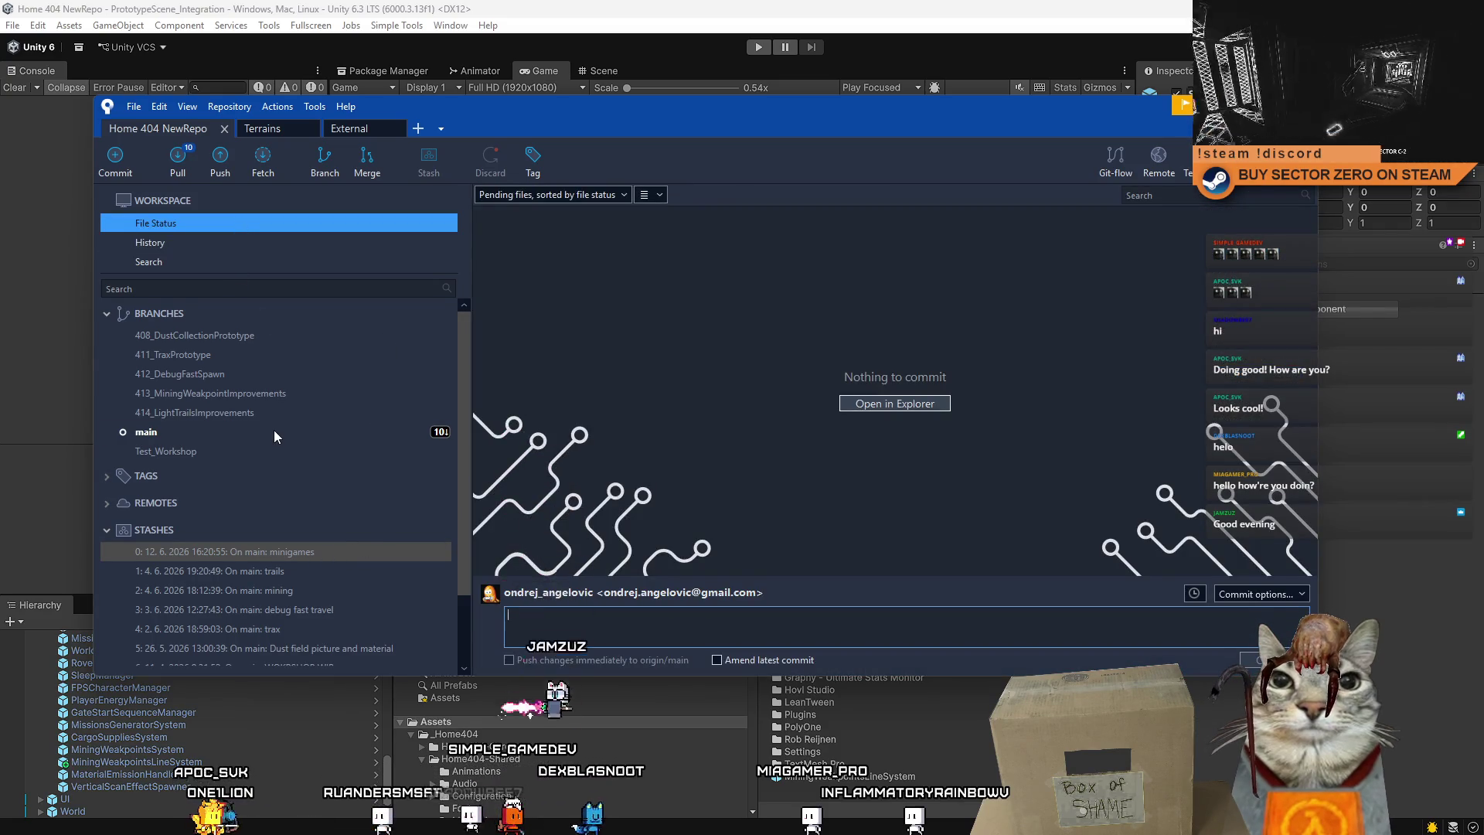
pyautogui.click(274, 431)
# Pull the main branch from origin.
pyautogui.click(185, 172)
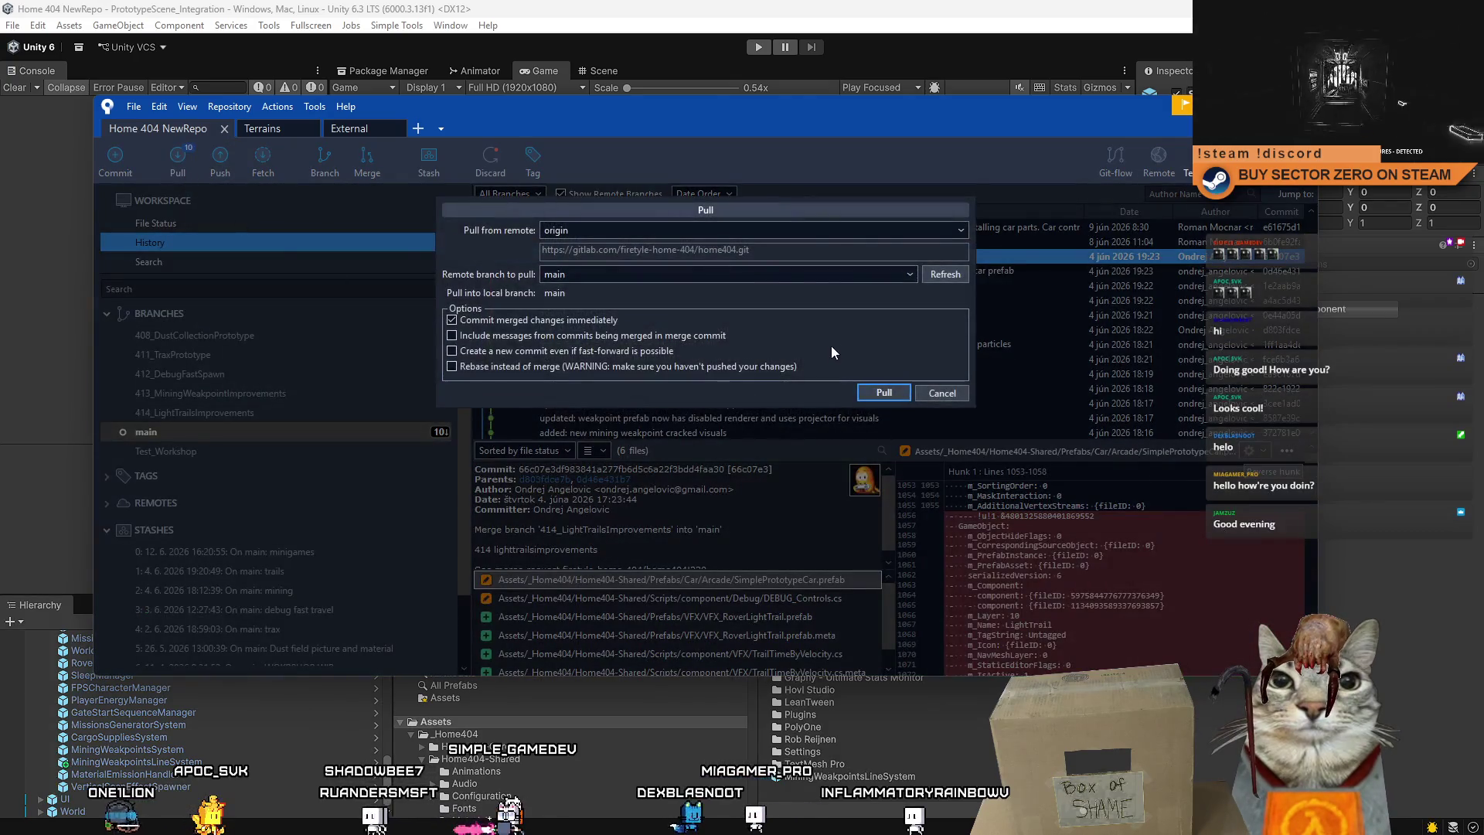
pyautogui.click(883, 391)
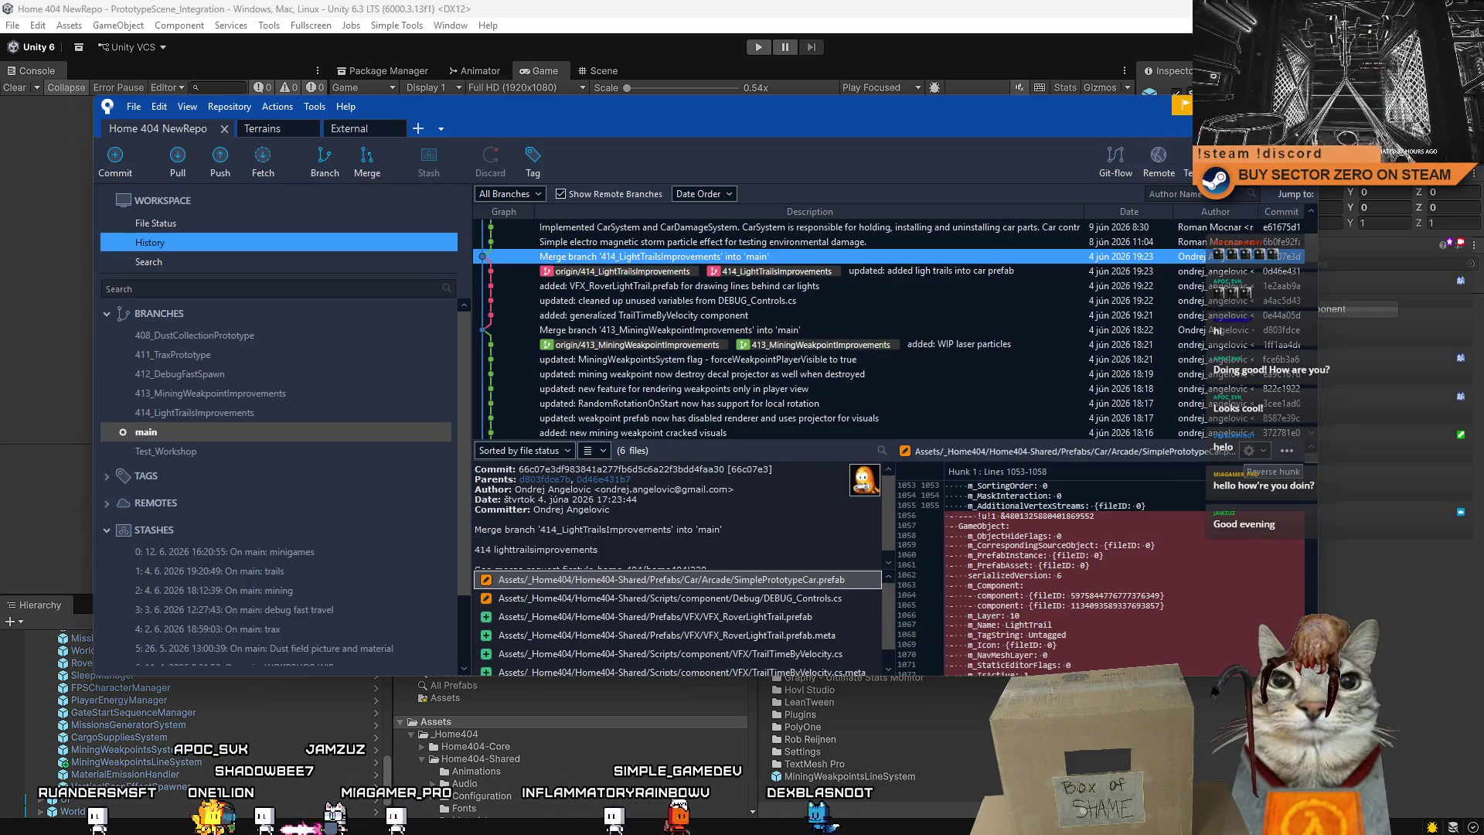
pyautogui.click(178, 160)
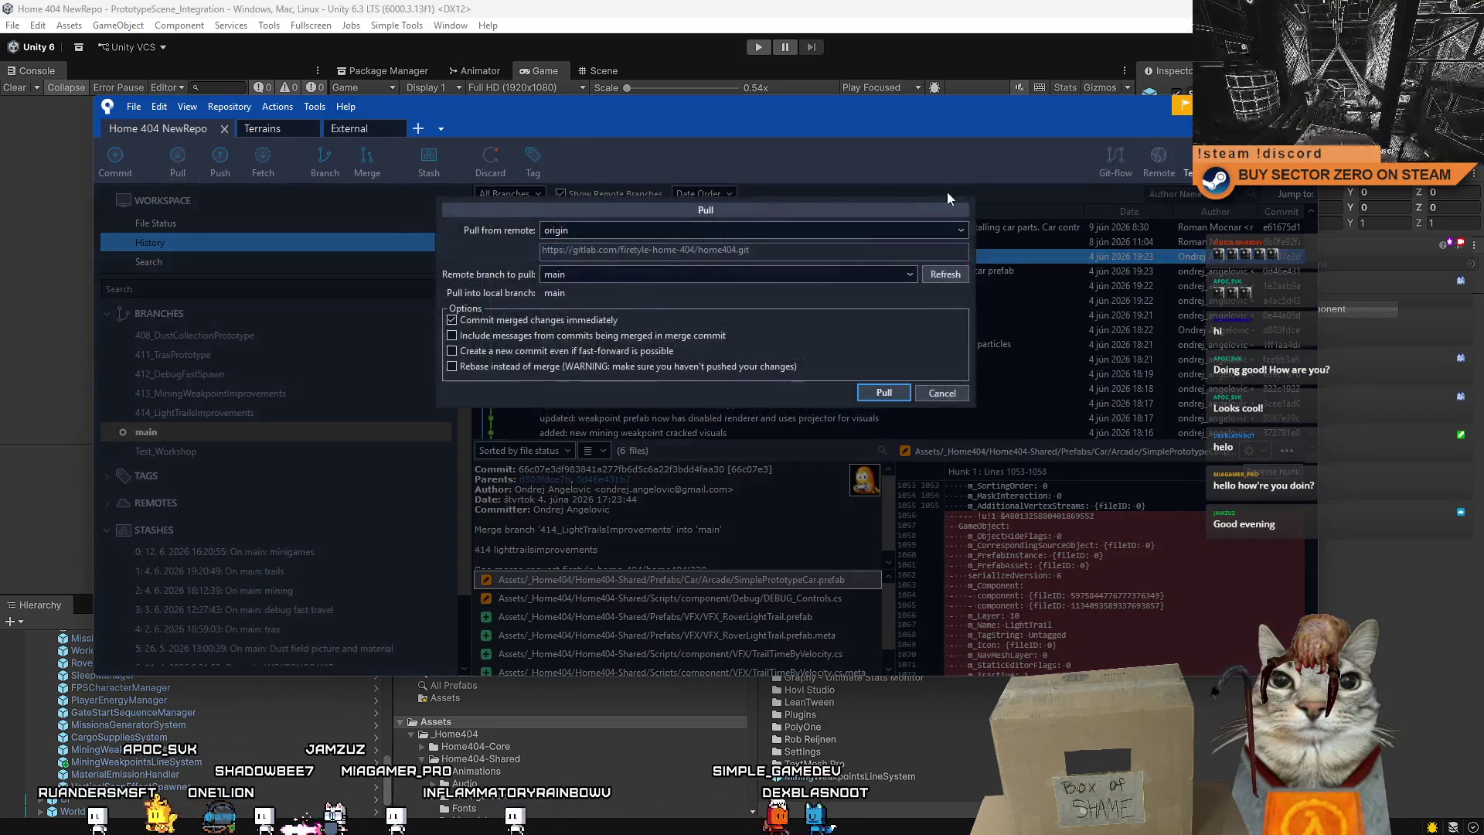
pyautogui.press('Escape')
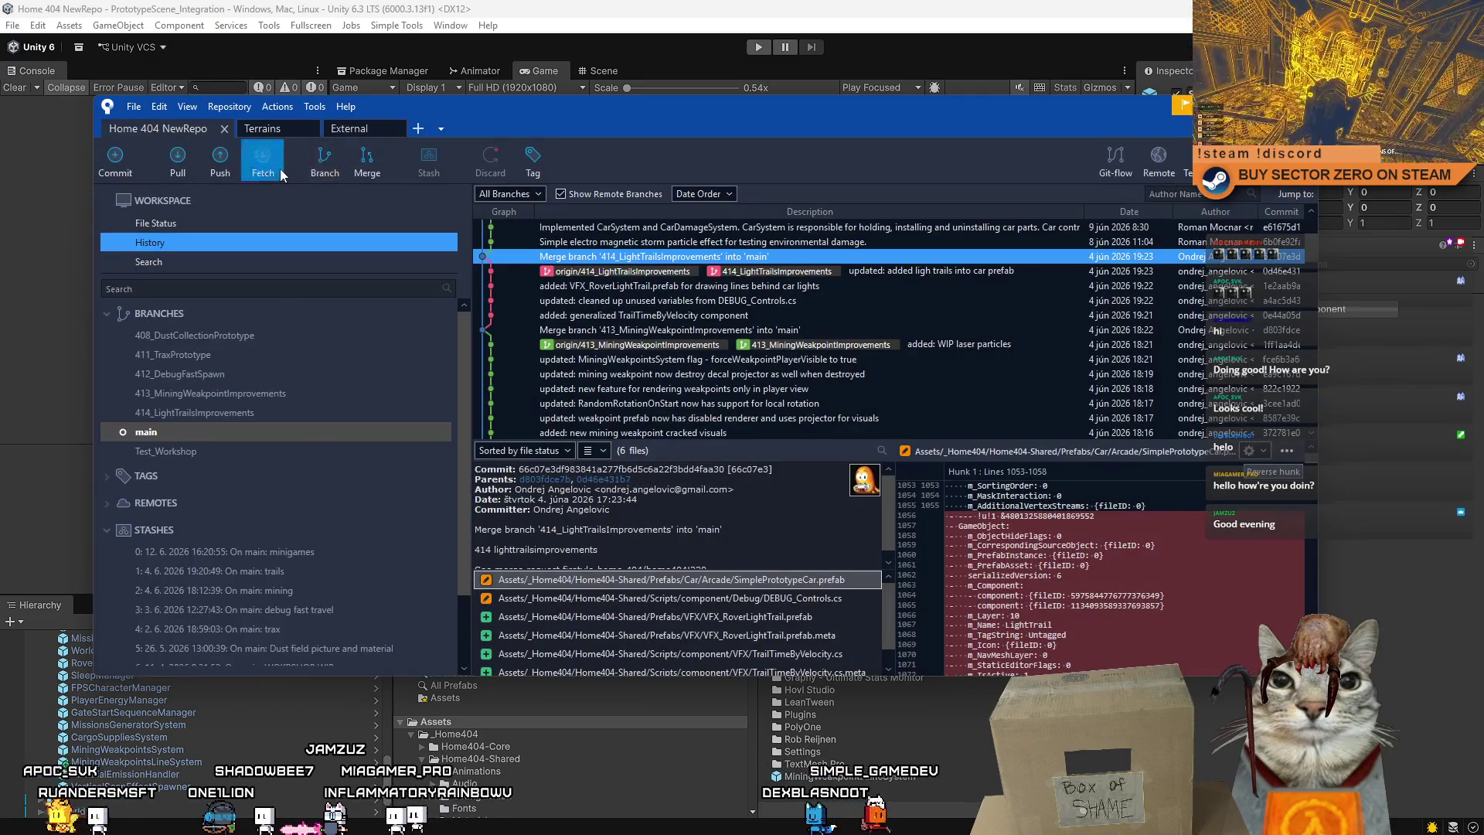
# Fetch from all remotes, review the newest commits, and return to Unity.
pyautogui.click(280, 169)
pyautogui.click(763, 277)
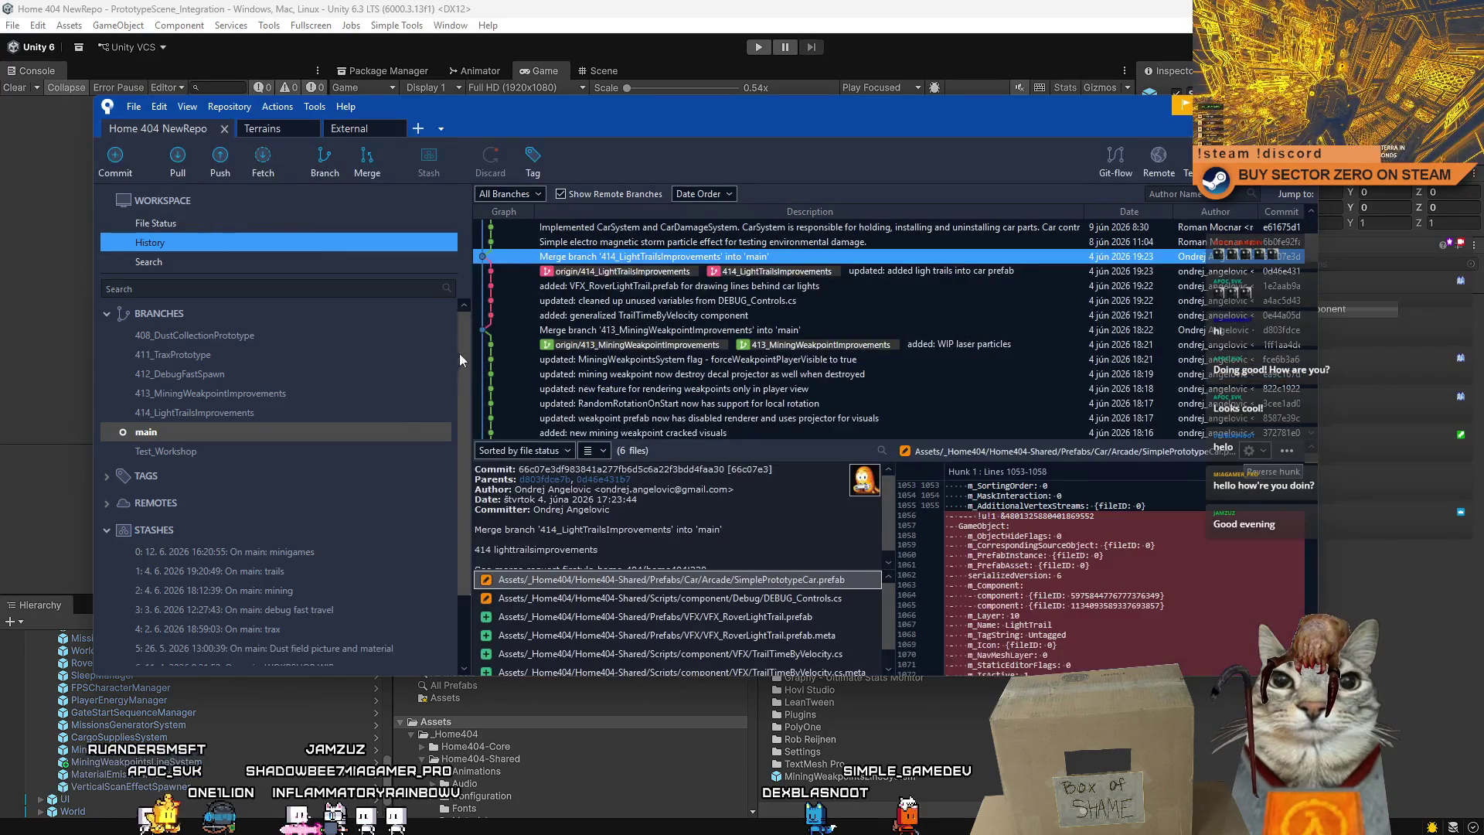
pyautogui.scroll(3, 765, 375)
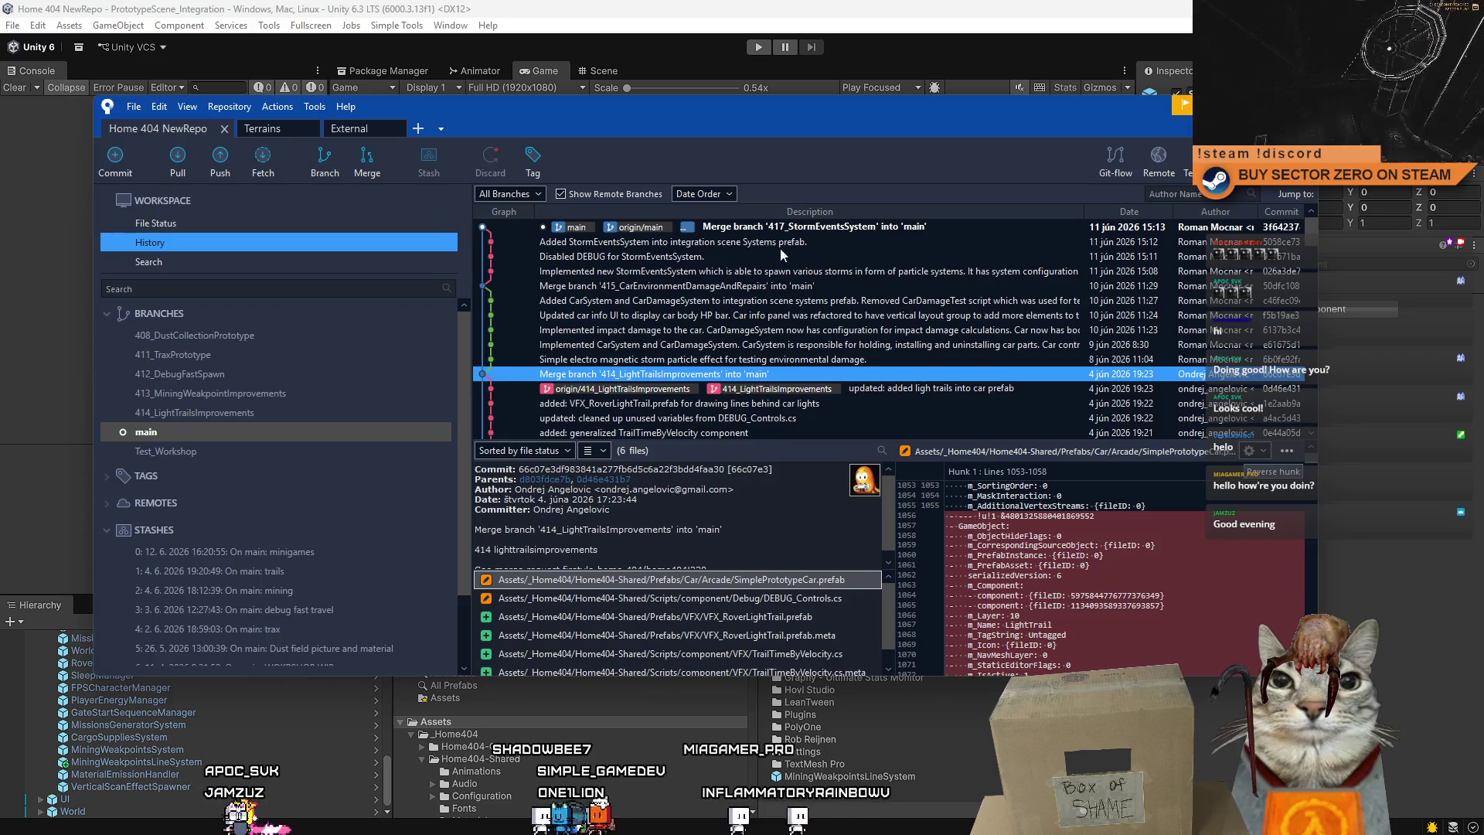
pyautogui.click(758, 48)
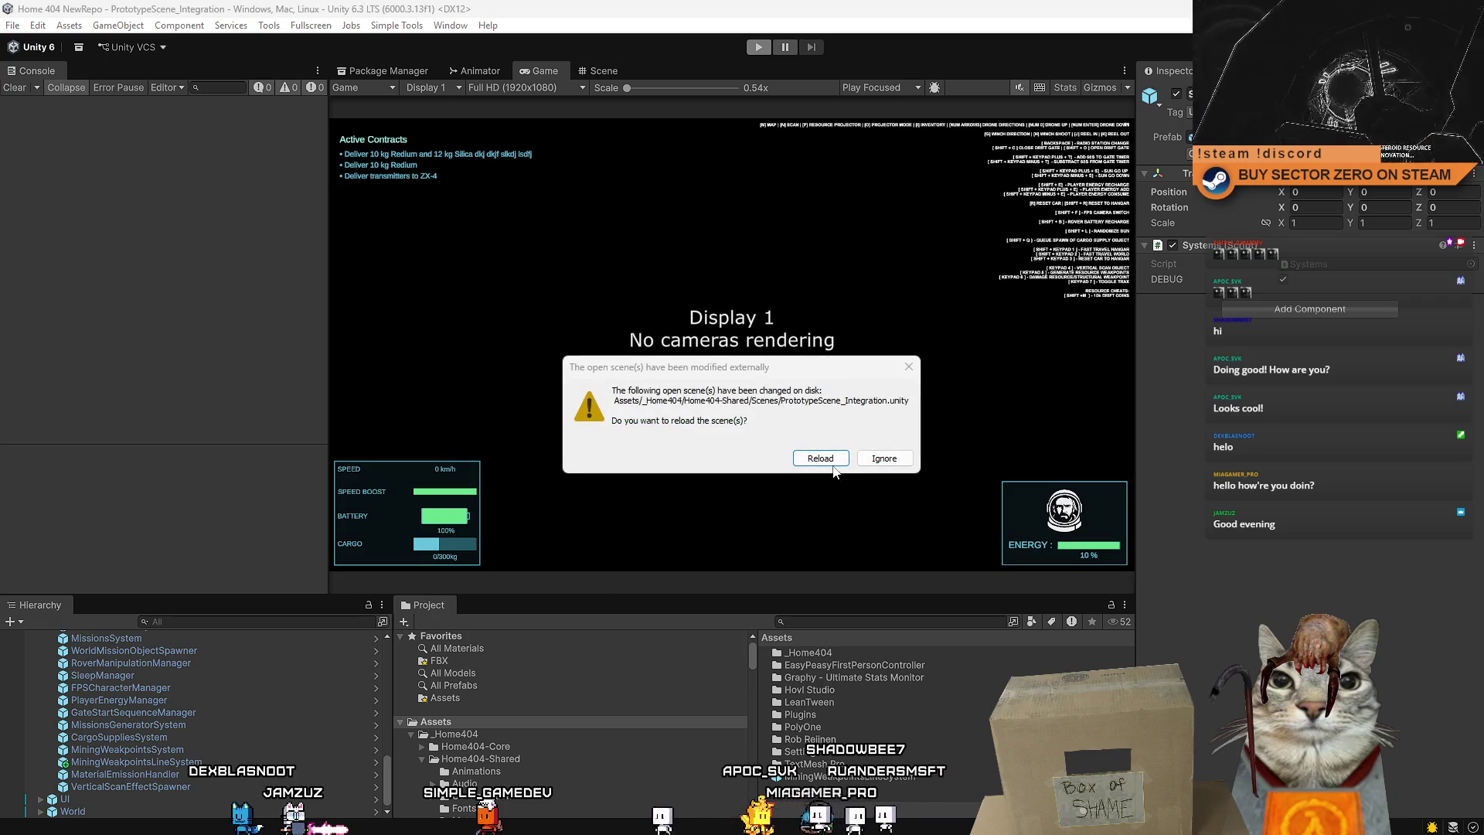
# Reload the externally changed scene and start the game in Play mode.
pyautogui.click(821, 458)
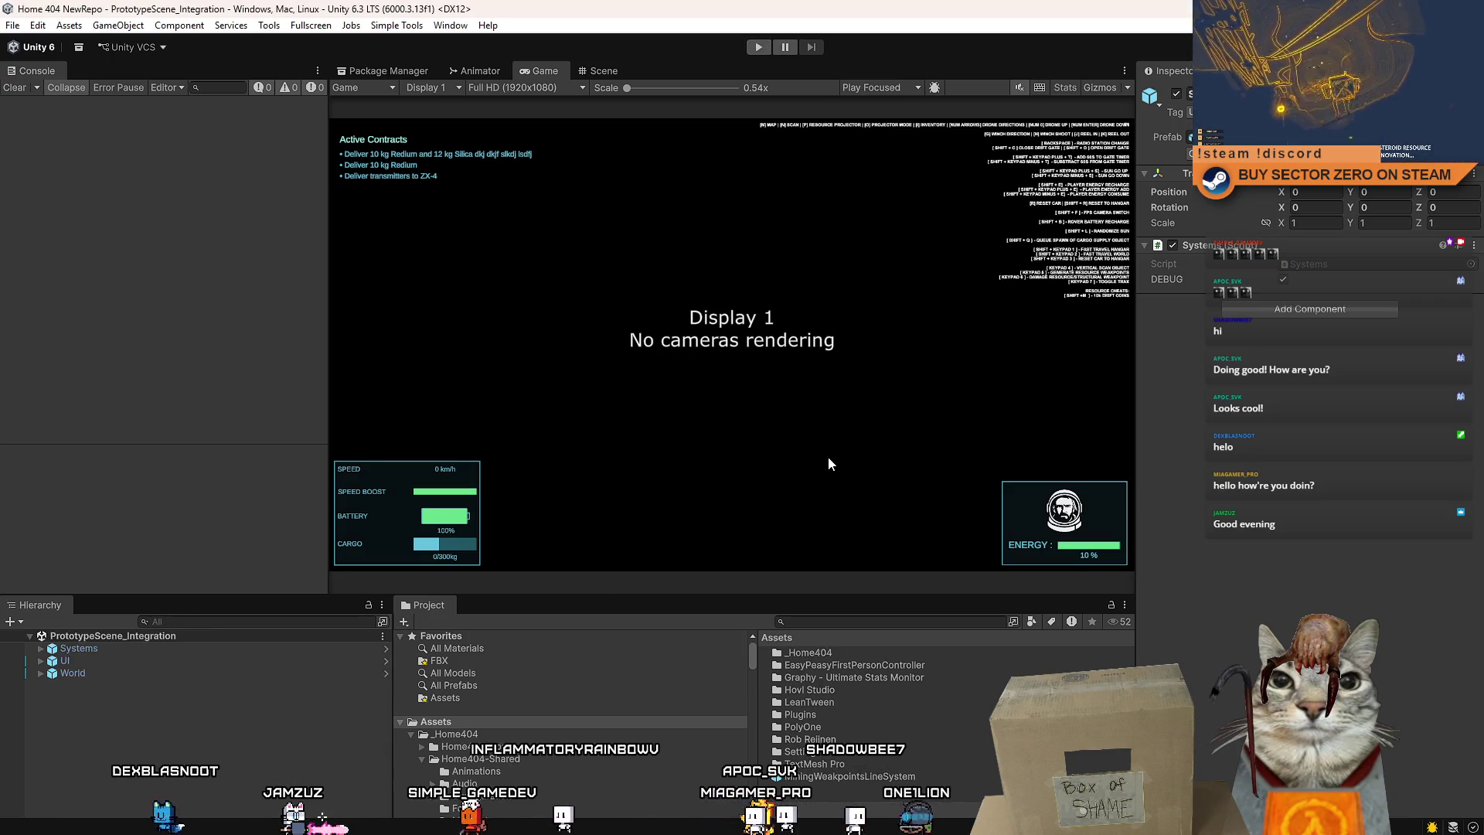
pyautogui.click(758, 48)
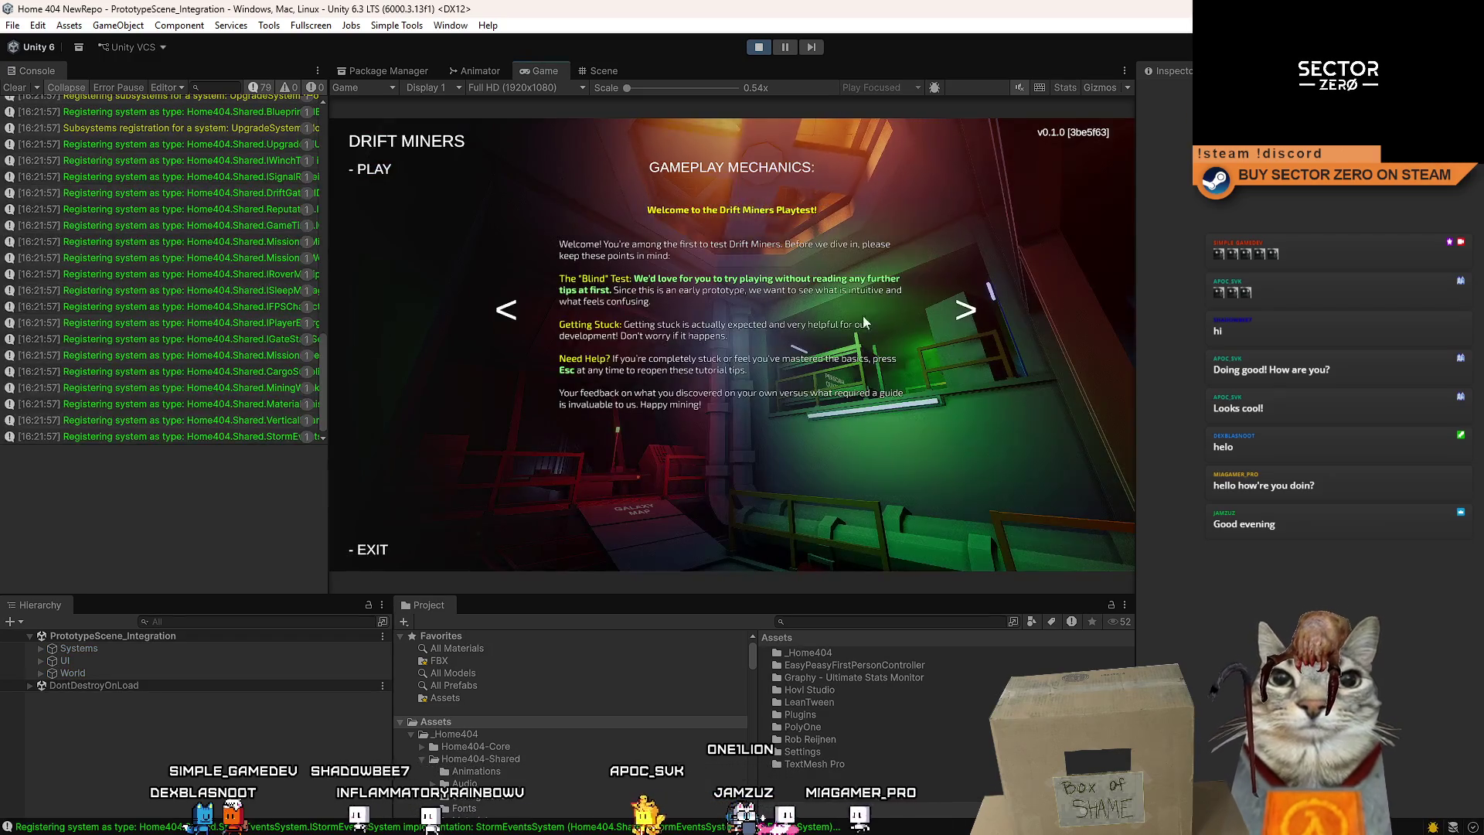
pyautogui.click(375, 169)
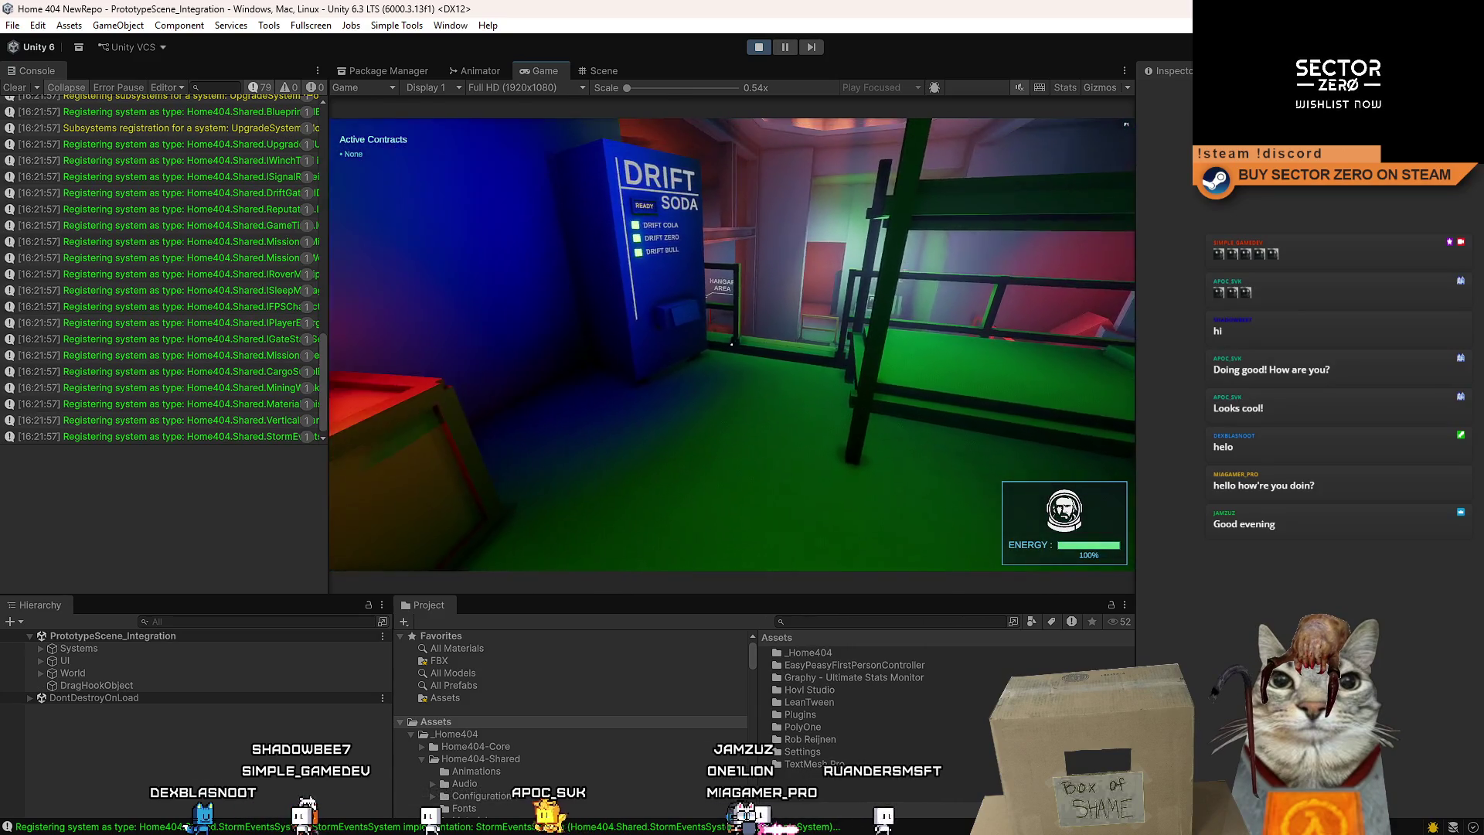
# Walk toward the Contract Terminal and maximize the Game view.
pyautogui.press('w')
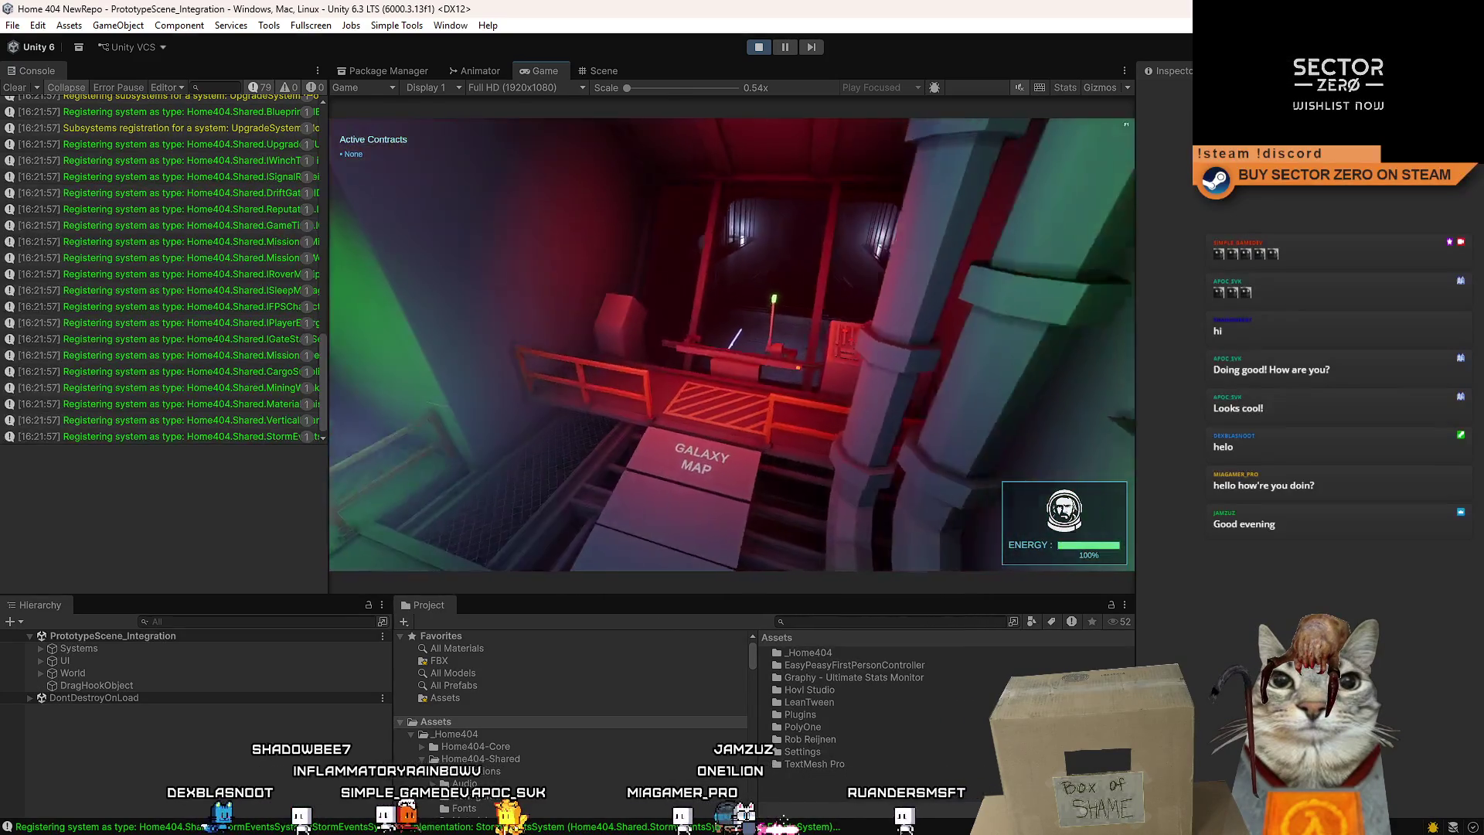
pyautogui.press('w')
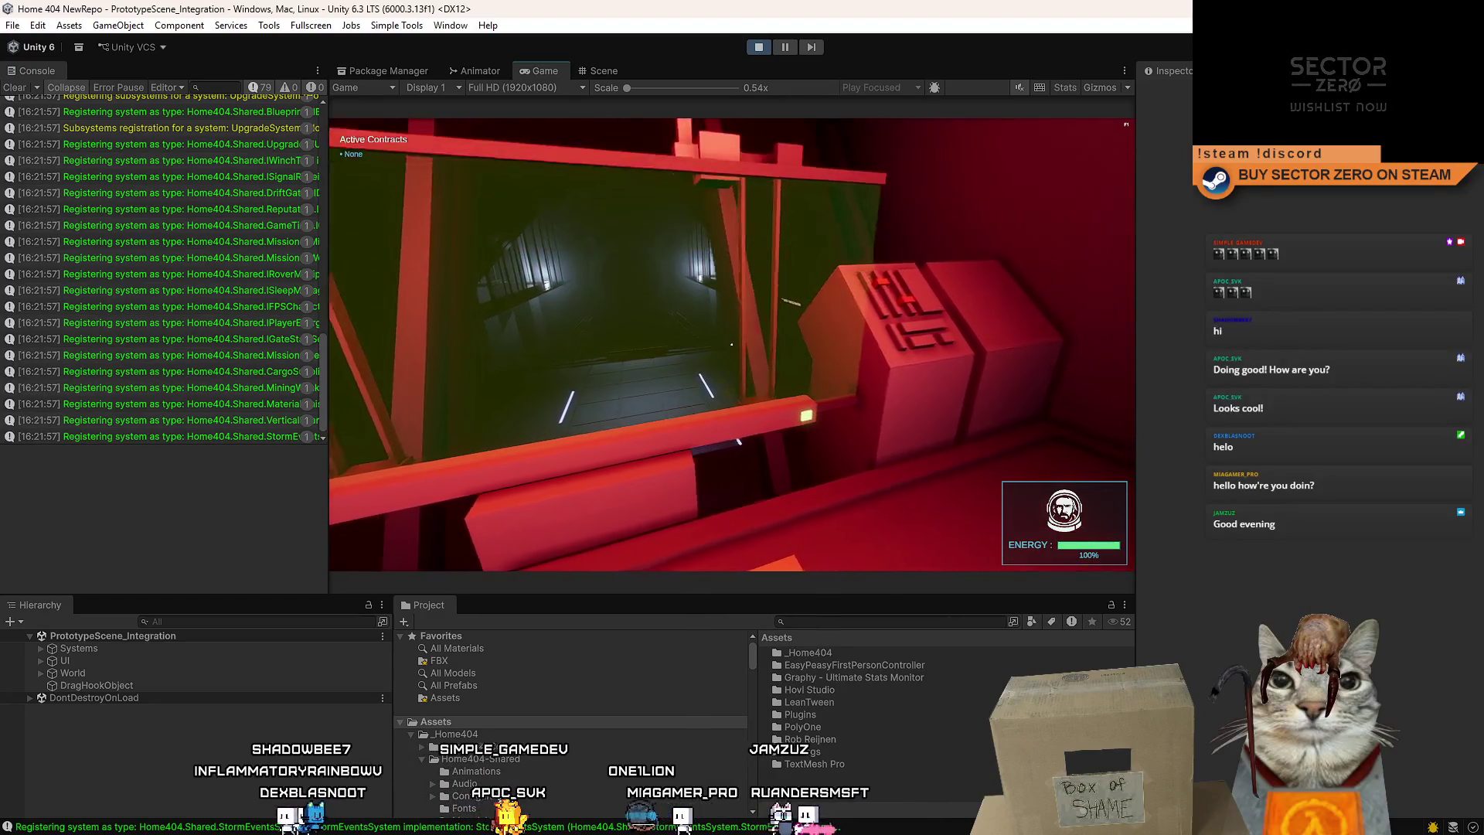
pyautogui.press('w')
pyautogui.press('Escape')
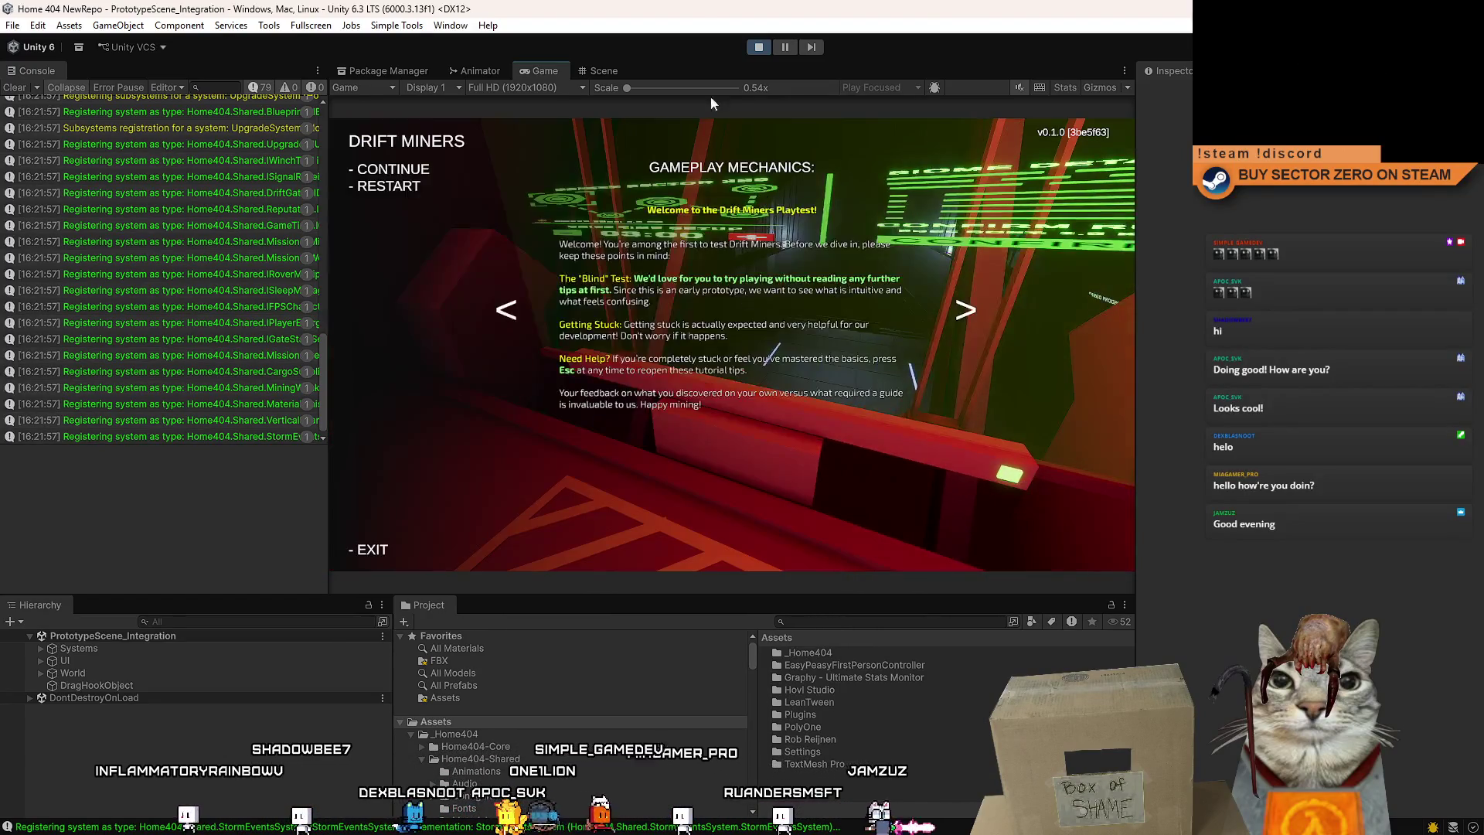
pyautogui.press('Escape')
pyautogui.doubleClick(544, 72)
# Sign the lost-probe and Gold deposits contracts at the terminal, then walk into the hangar.
pyautogui.press('w')
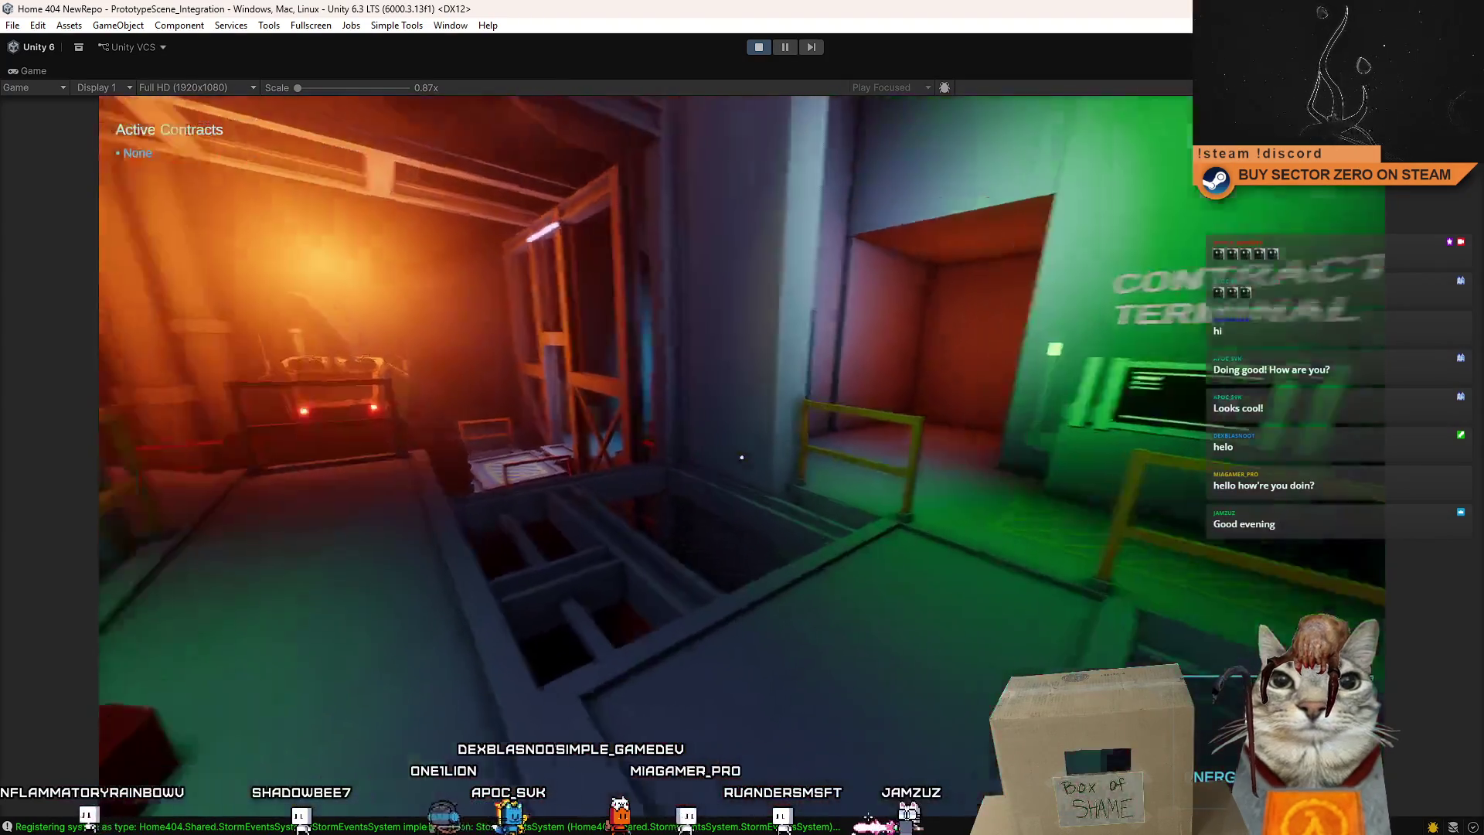
pyautogui.press('w')
pyautogui.press('e')
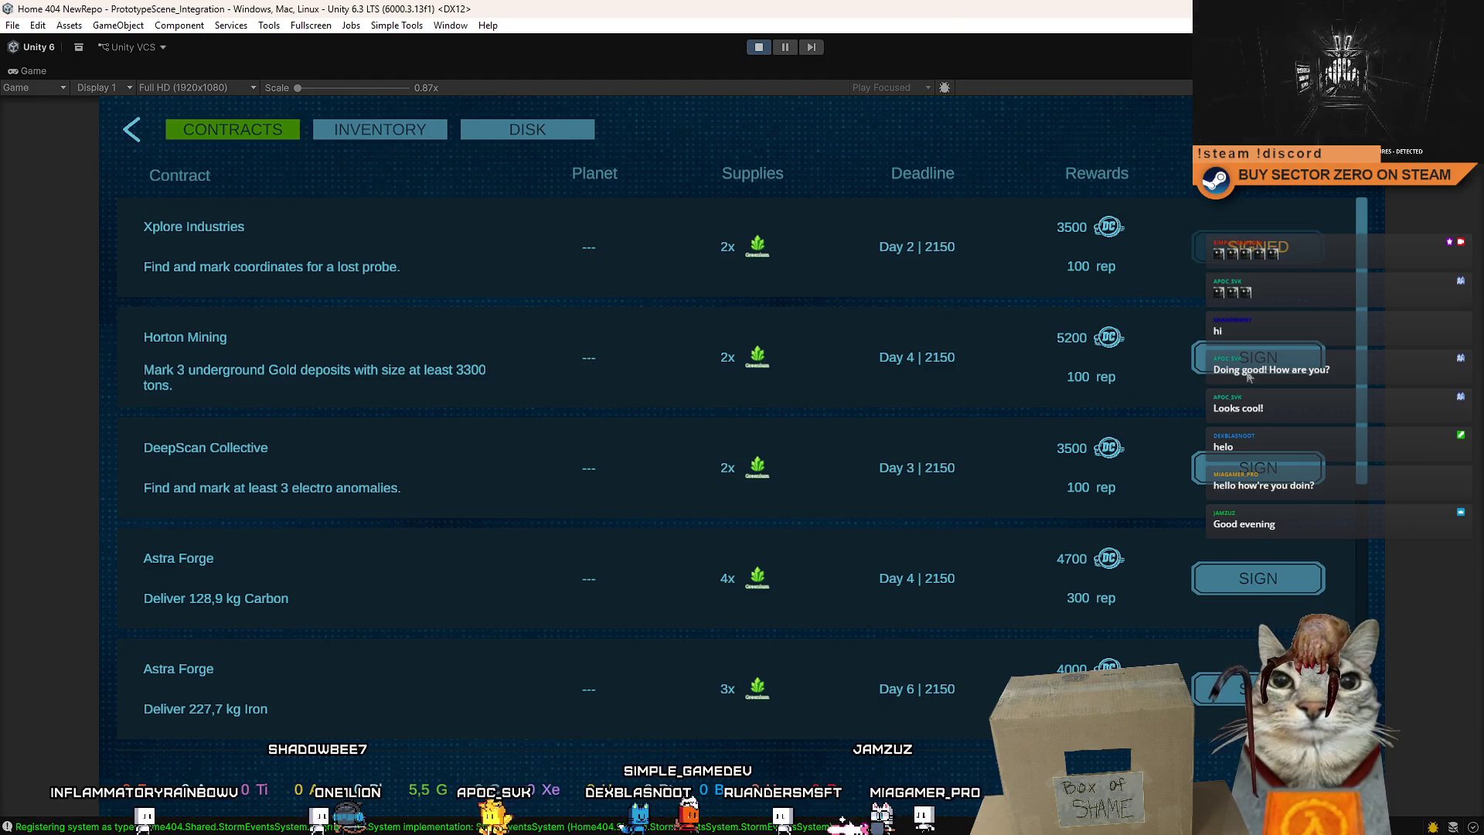
pyautogui.press('Escape')
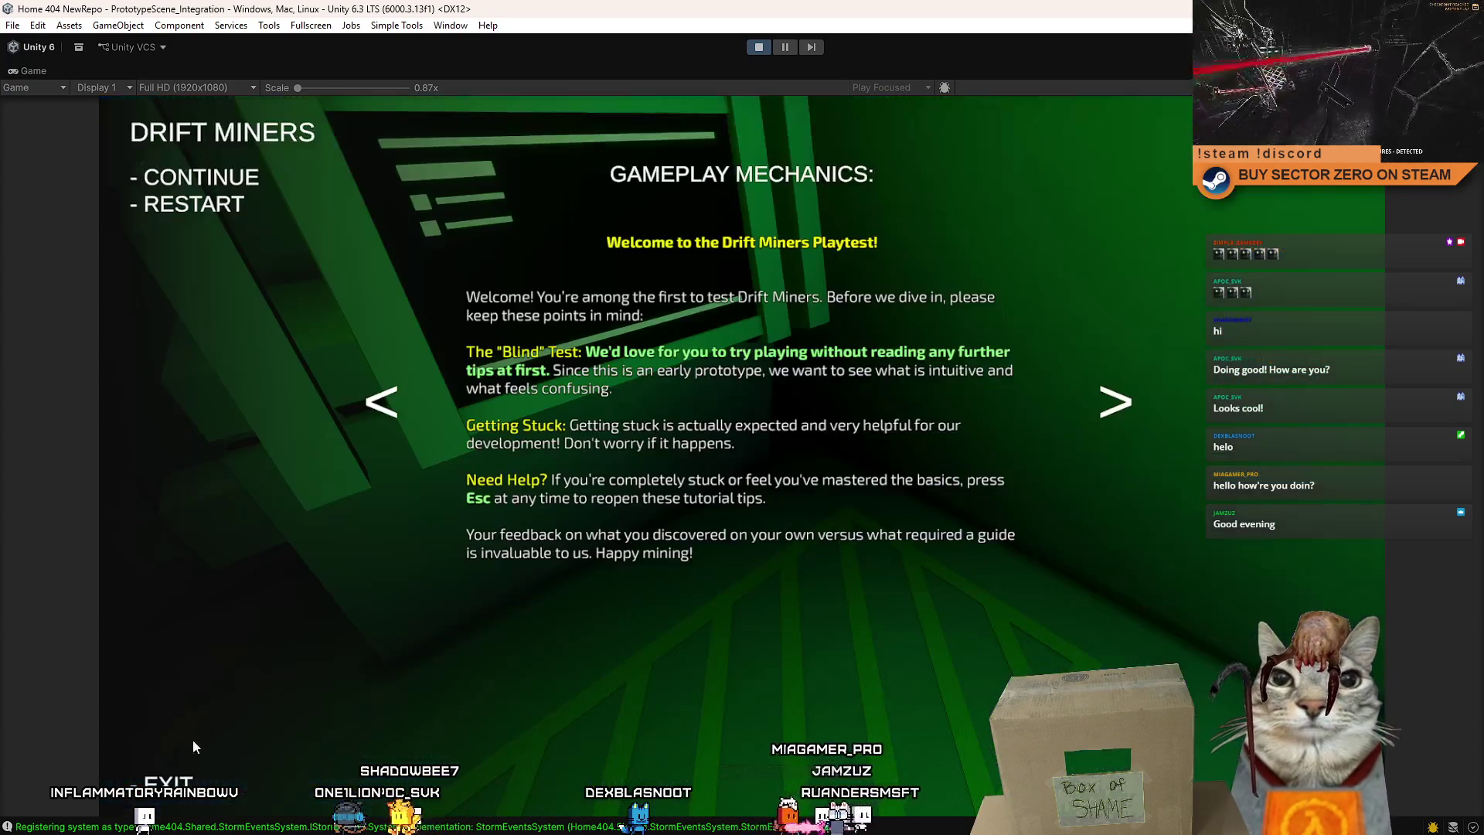
pyautogui.press('Escape')
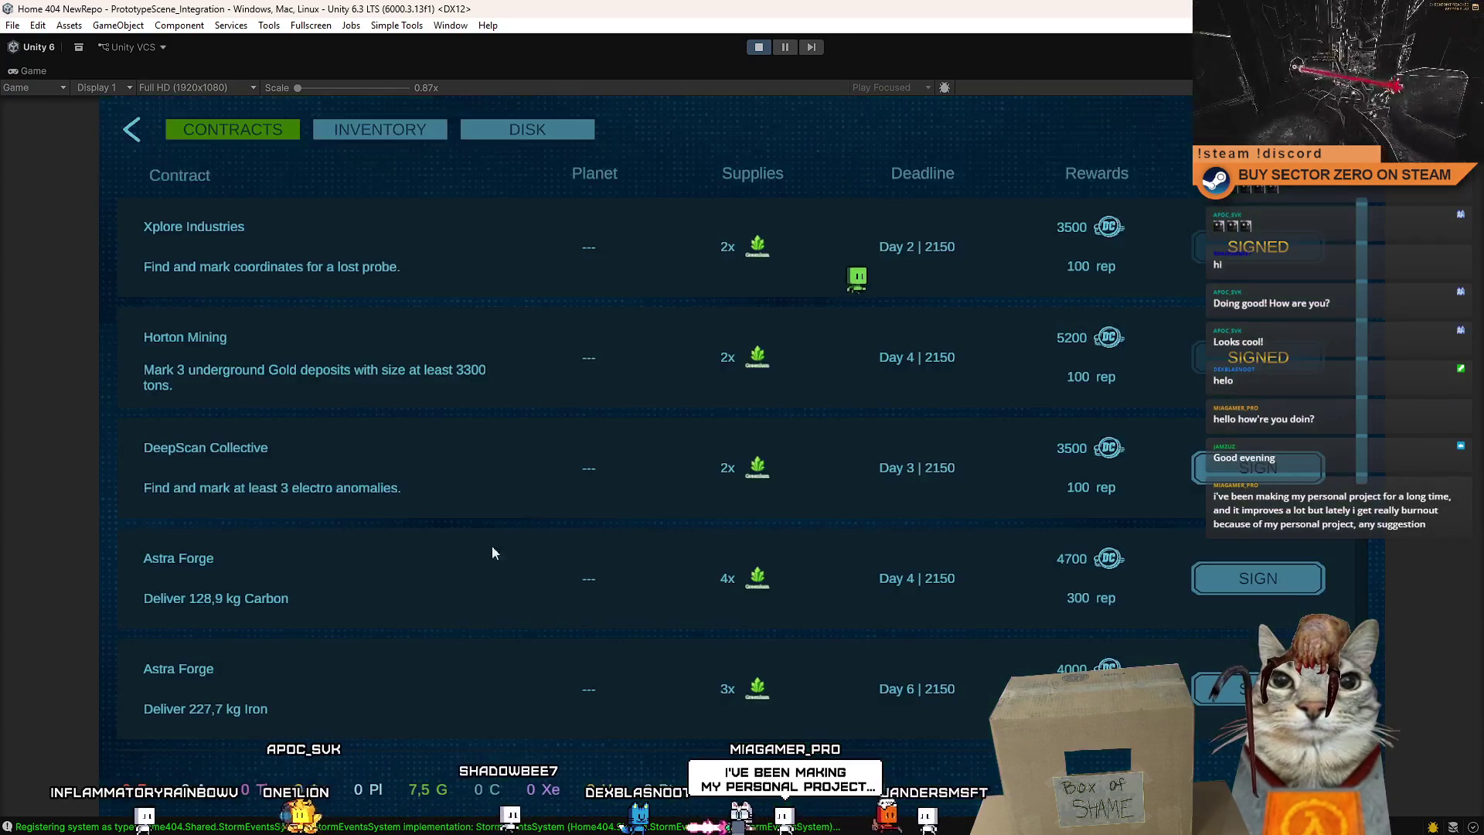
pyautogui.press('w')
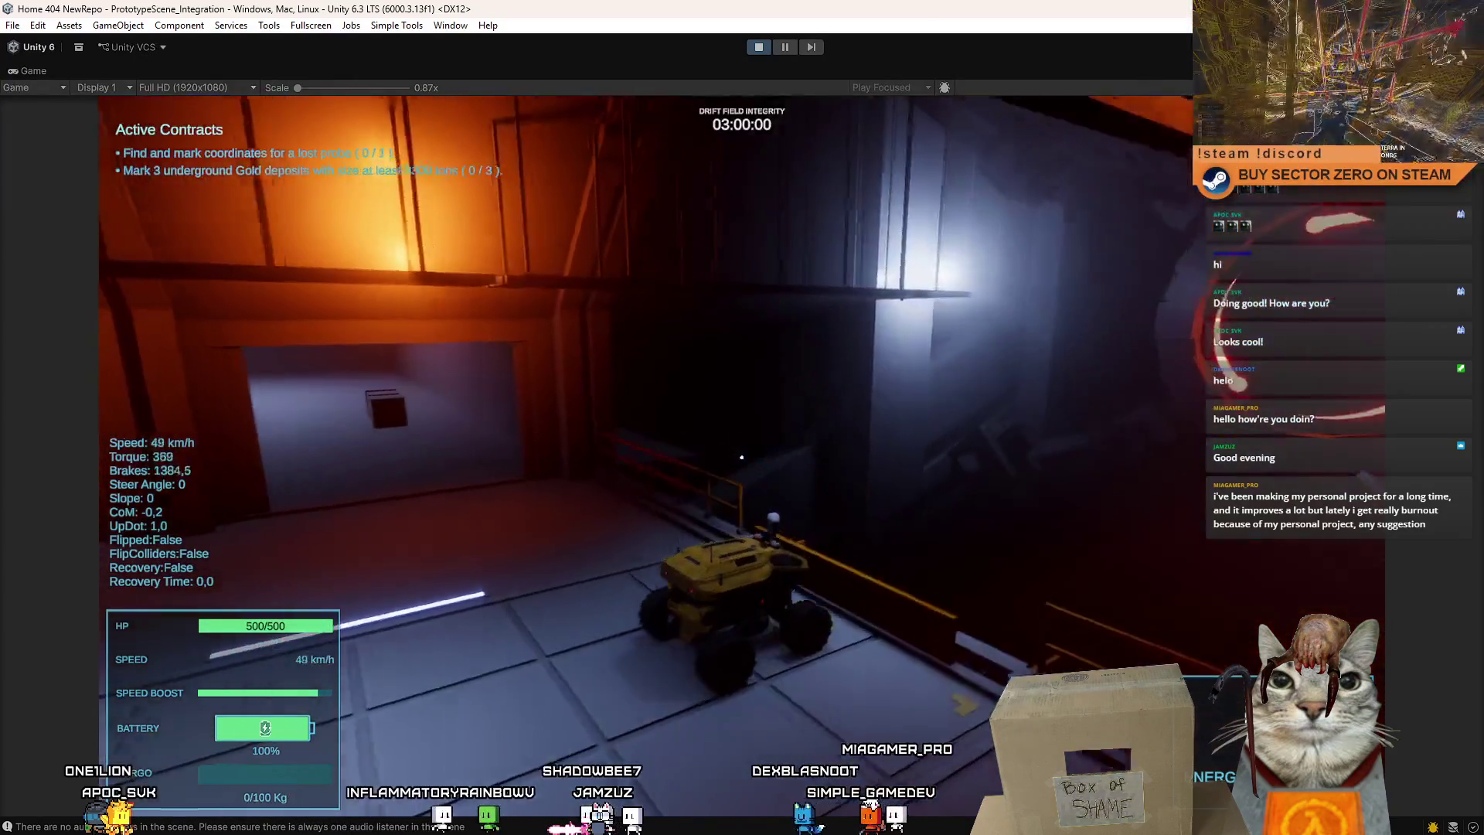
# Drive the rover up the ramp and out of the hangar, boosting with Shift.
pyautogui.press('s')
pyautogui.press('w')
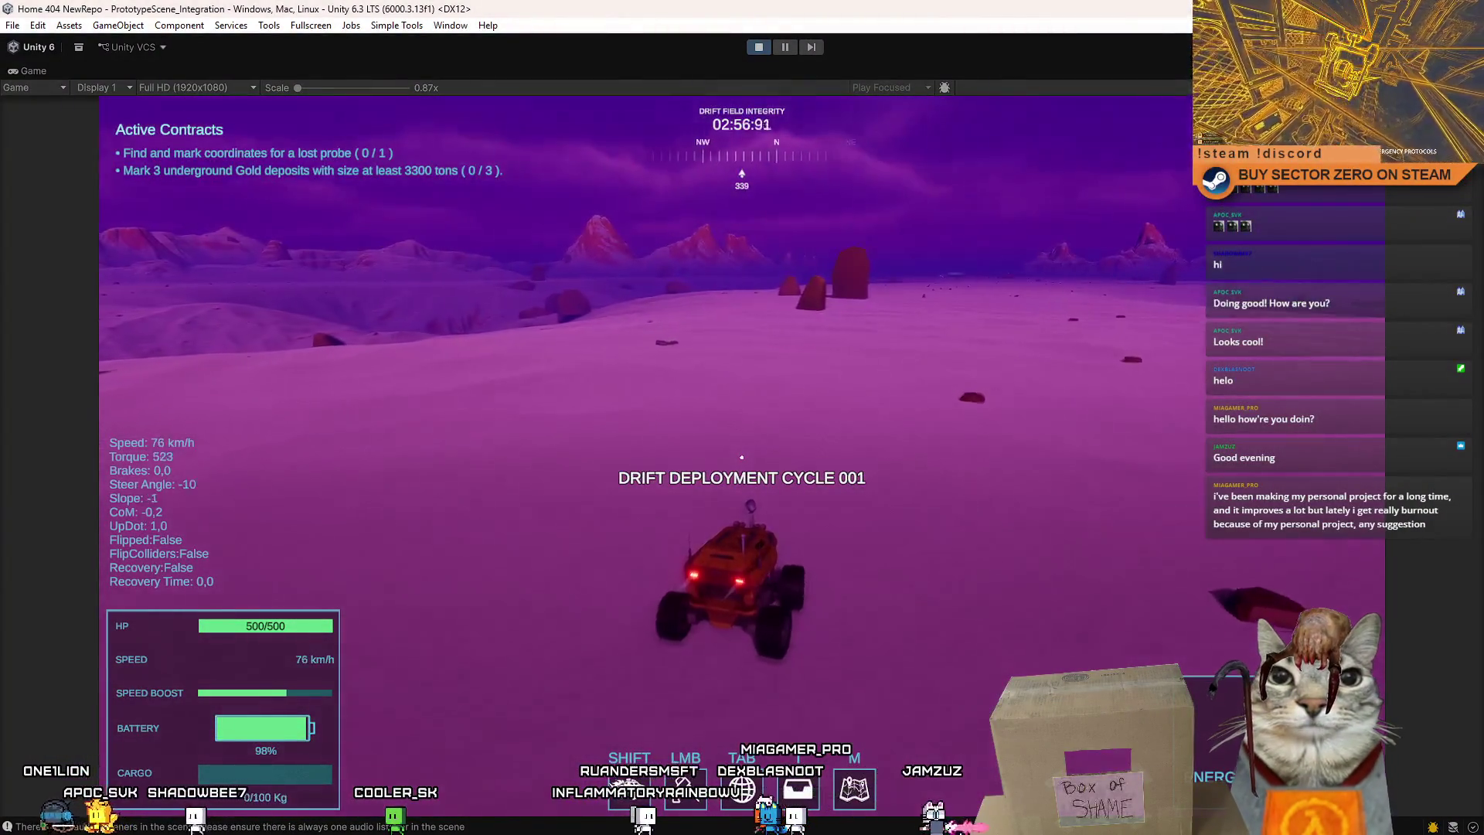
pyautogui.press('a')
pyautogui.press('d')
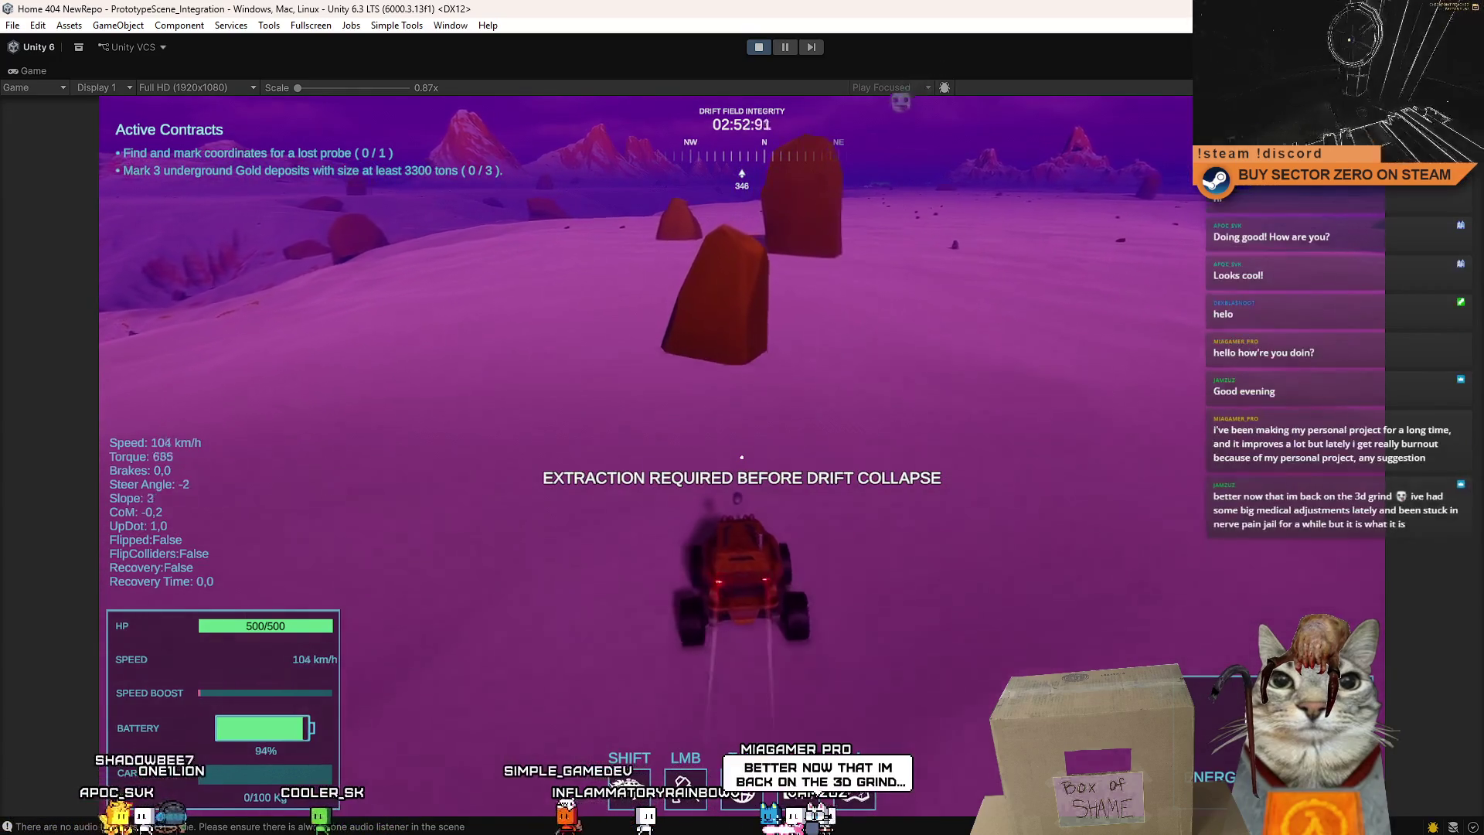
pyautogui.press('a')
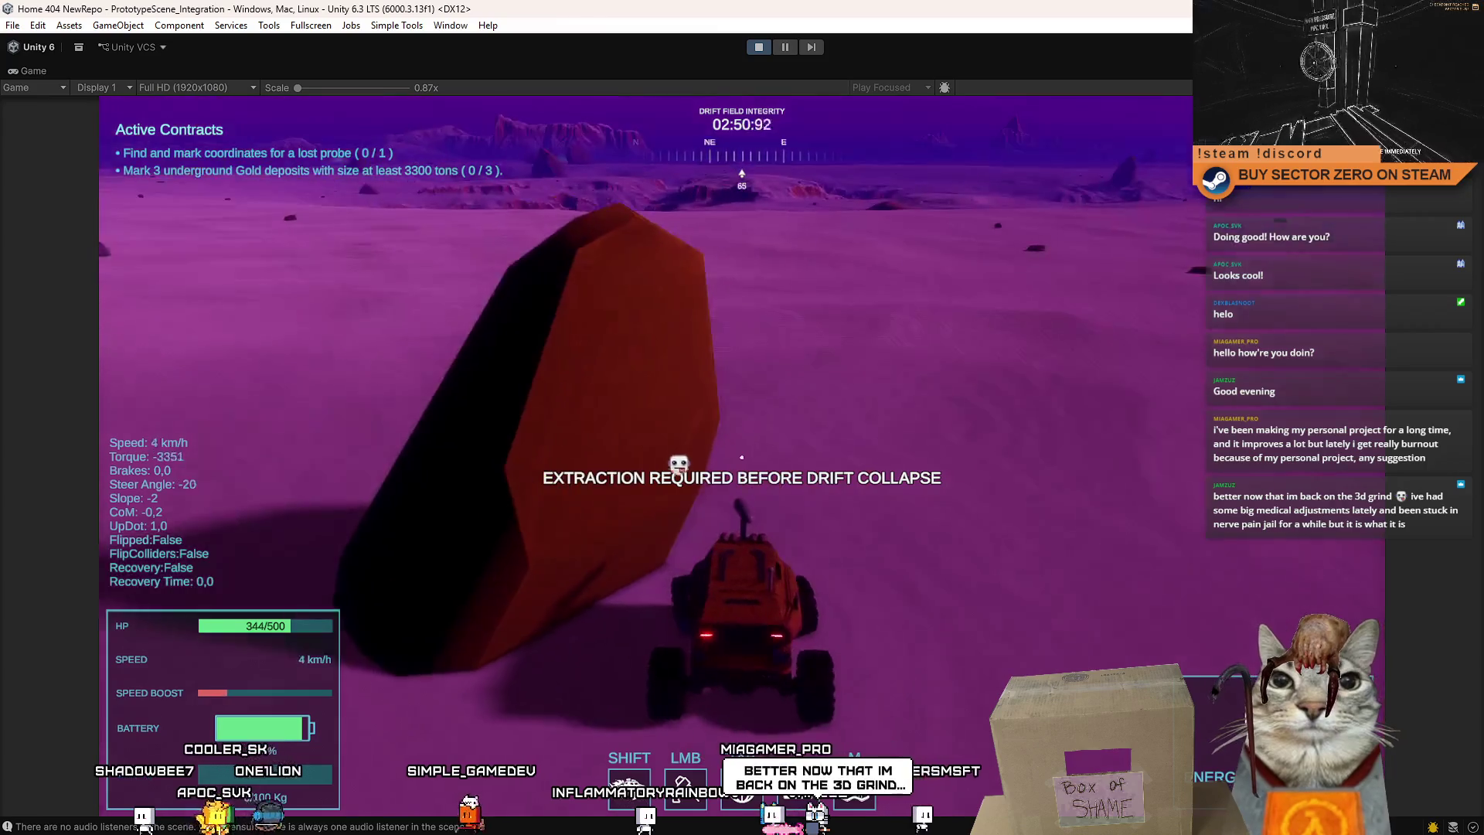
pyautogui.press('w')
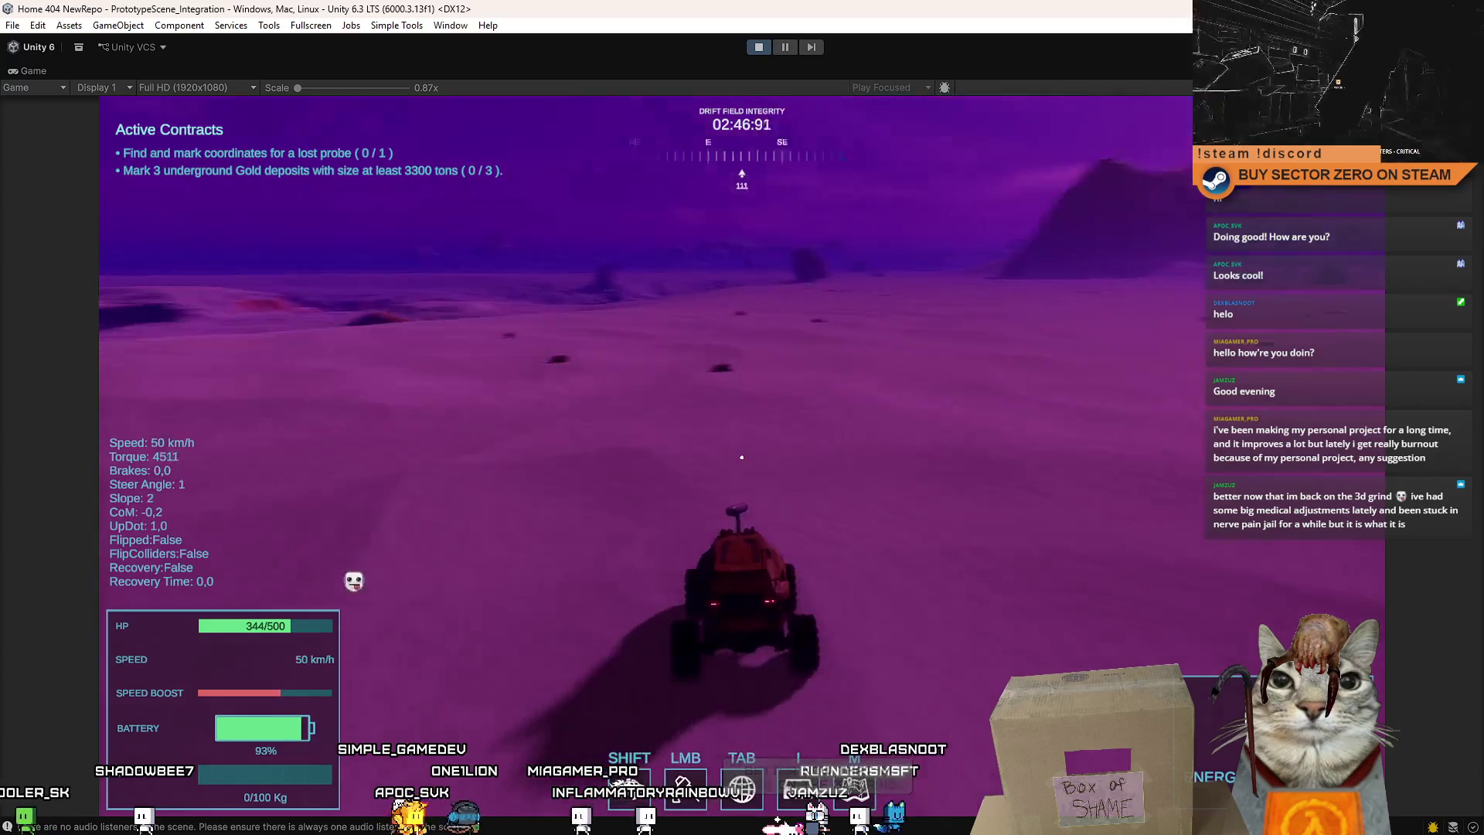
pyautogui.press('d')
pyautogui.press('d')
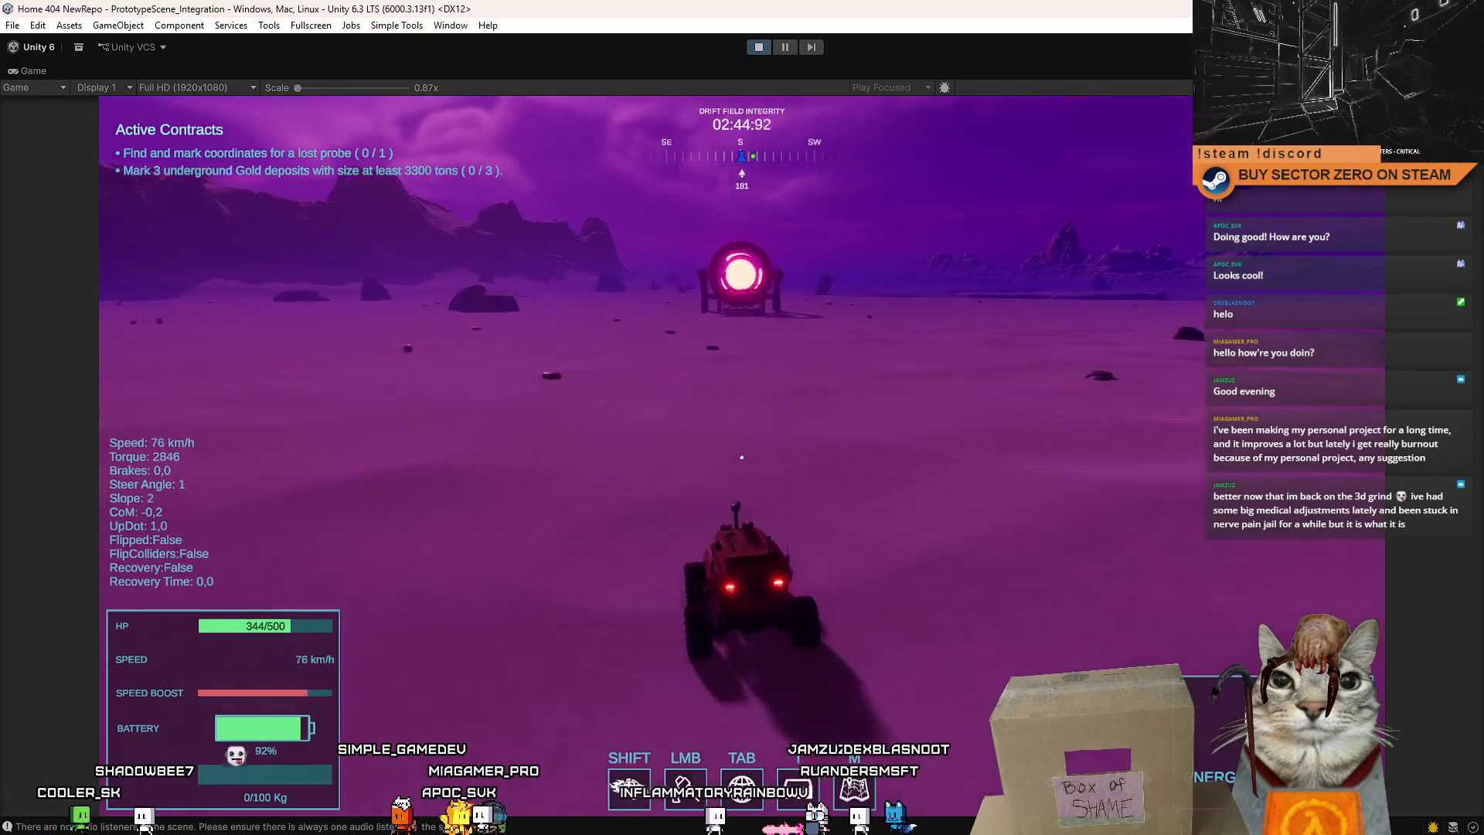
pyautogui.press('shift')
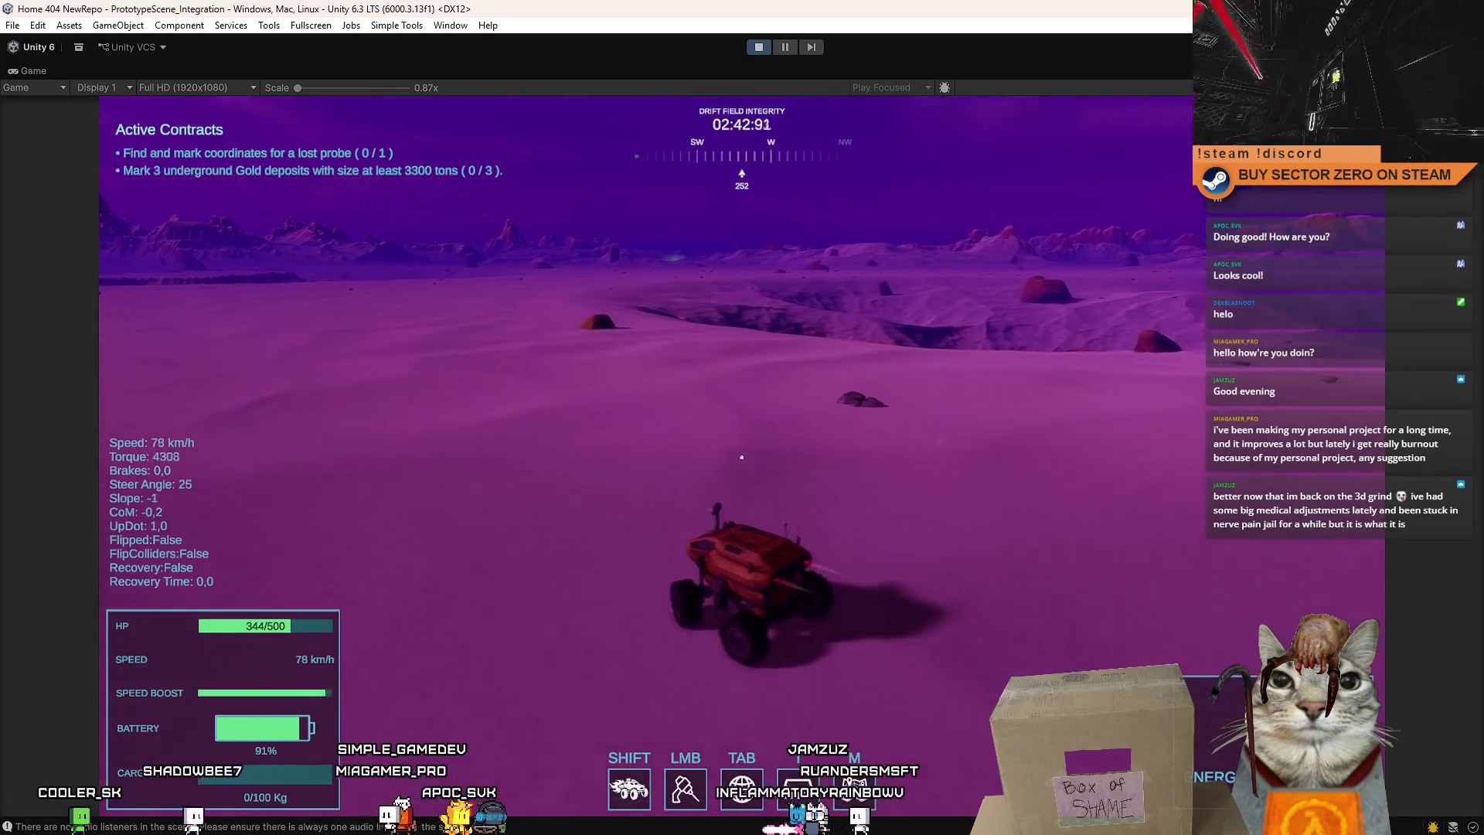
pyautogui.press('a')
pyautogui.press('a')
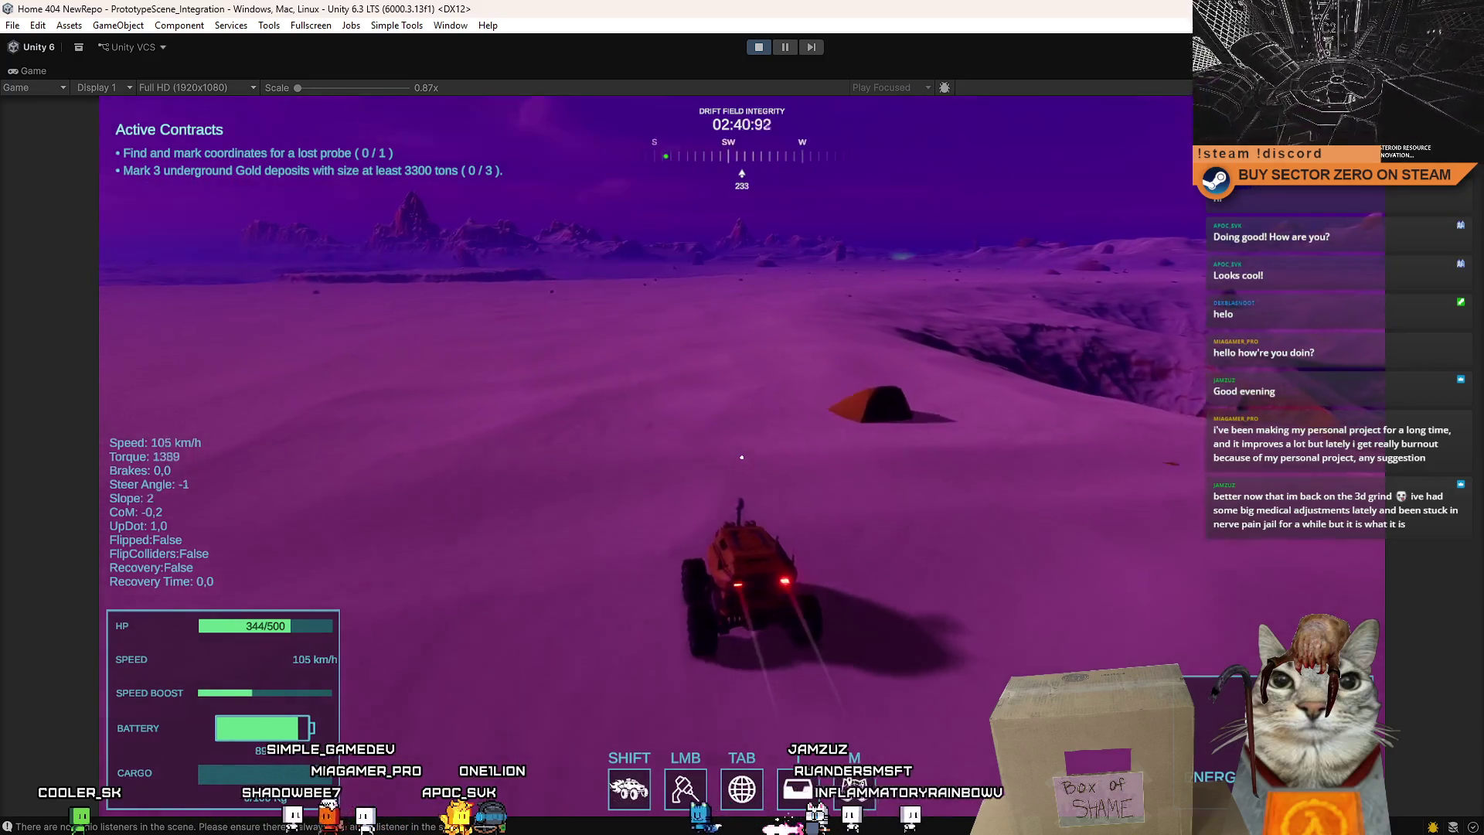
pyautogui.press('shift')
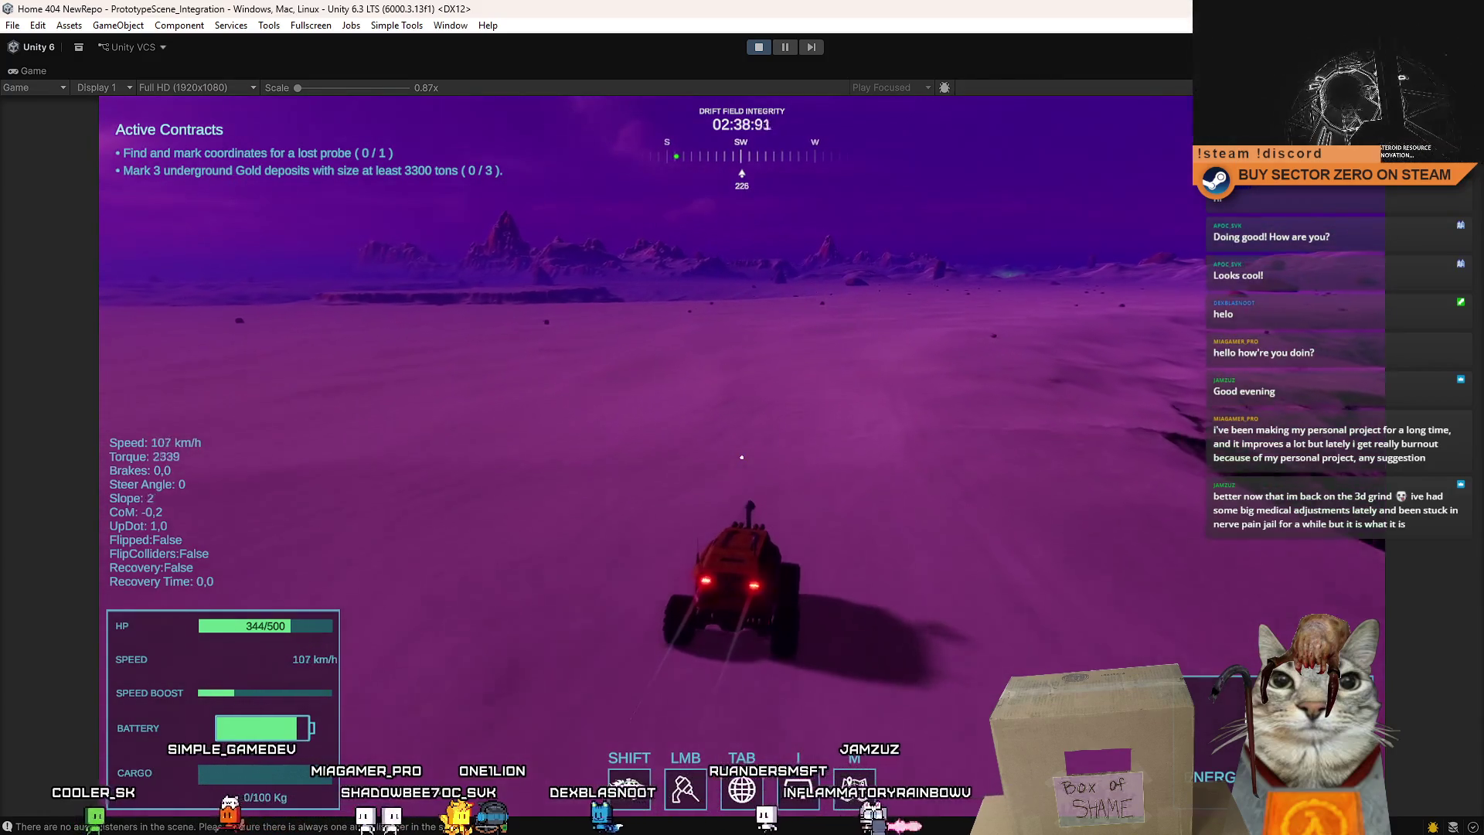
pyautogui.press('shift')
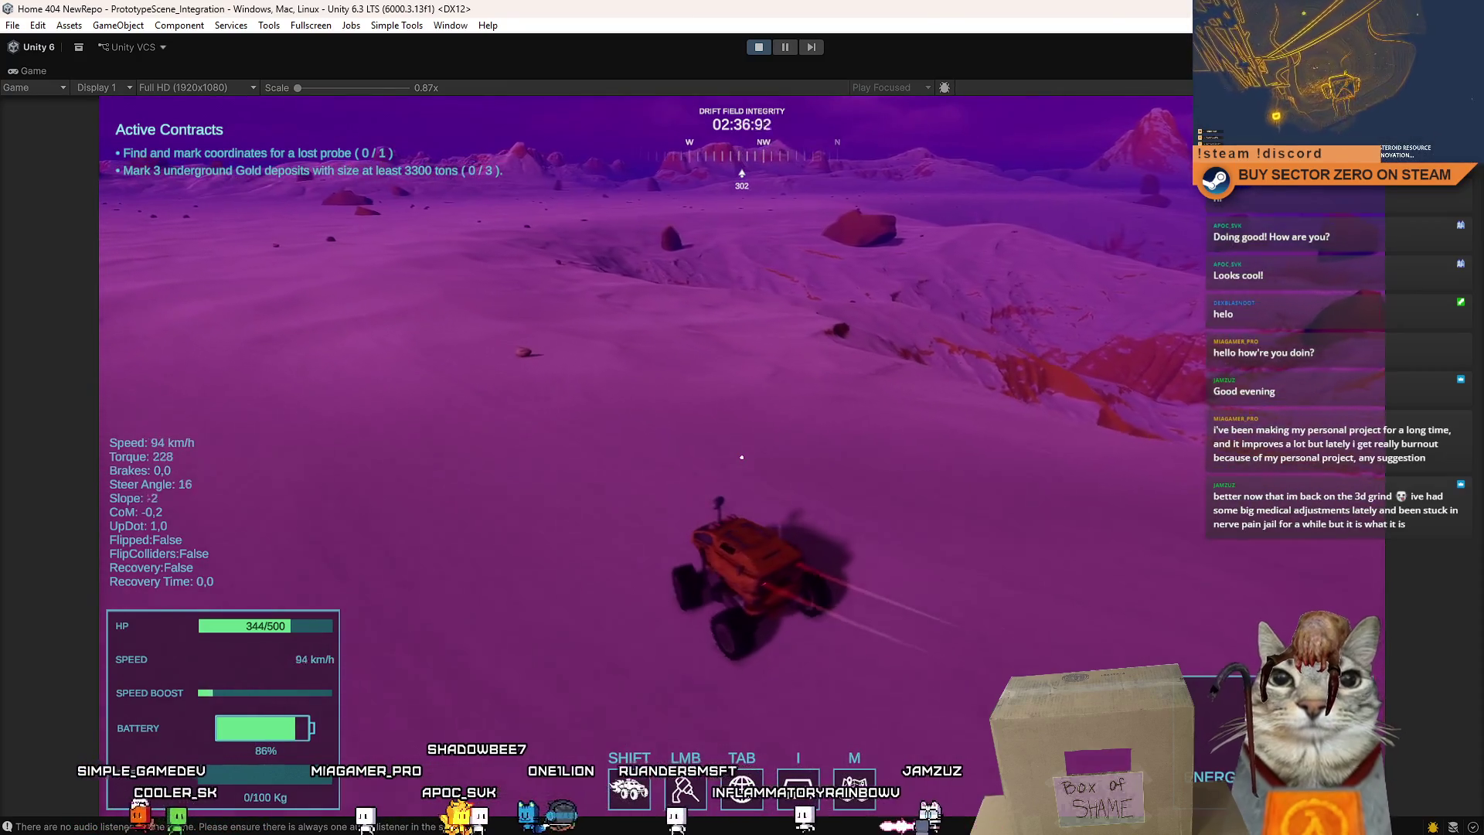
# Steer the rover across the purple surface past the Uranium marker toward the southwest.
pyautogui.press('a')
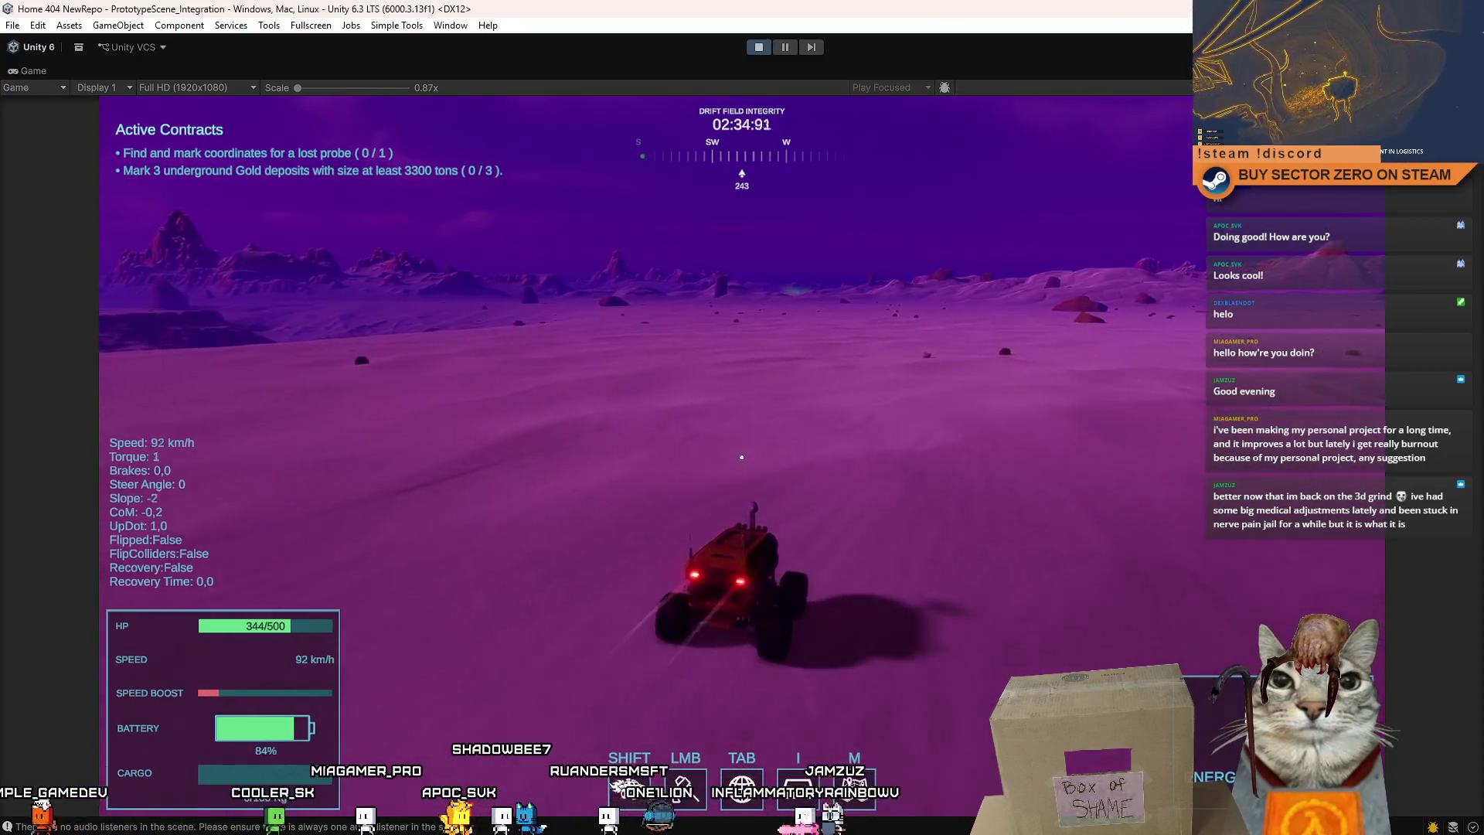
pyautogui.press('d')
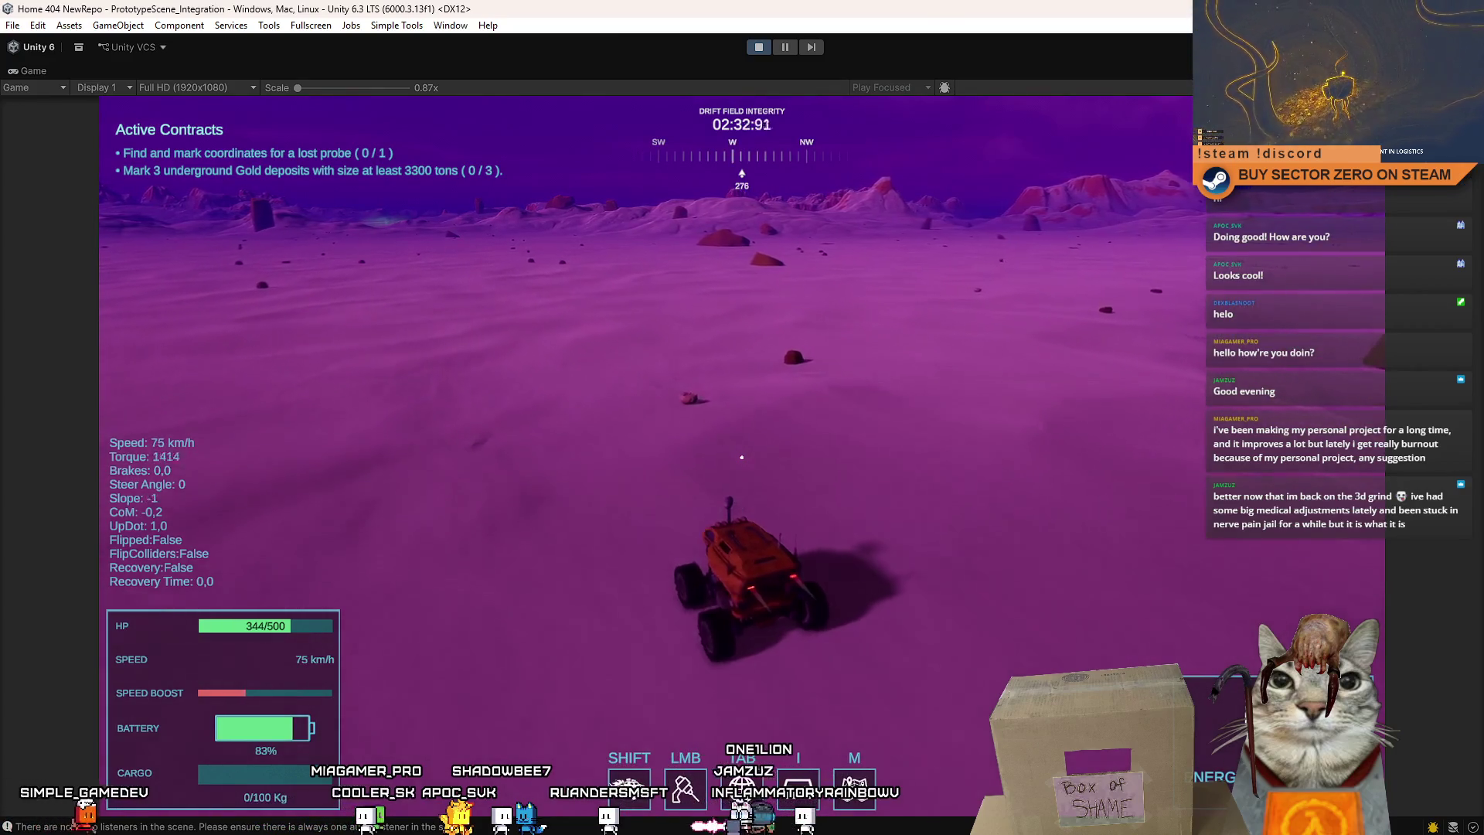
pyautogui.press('a')
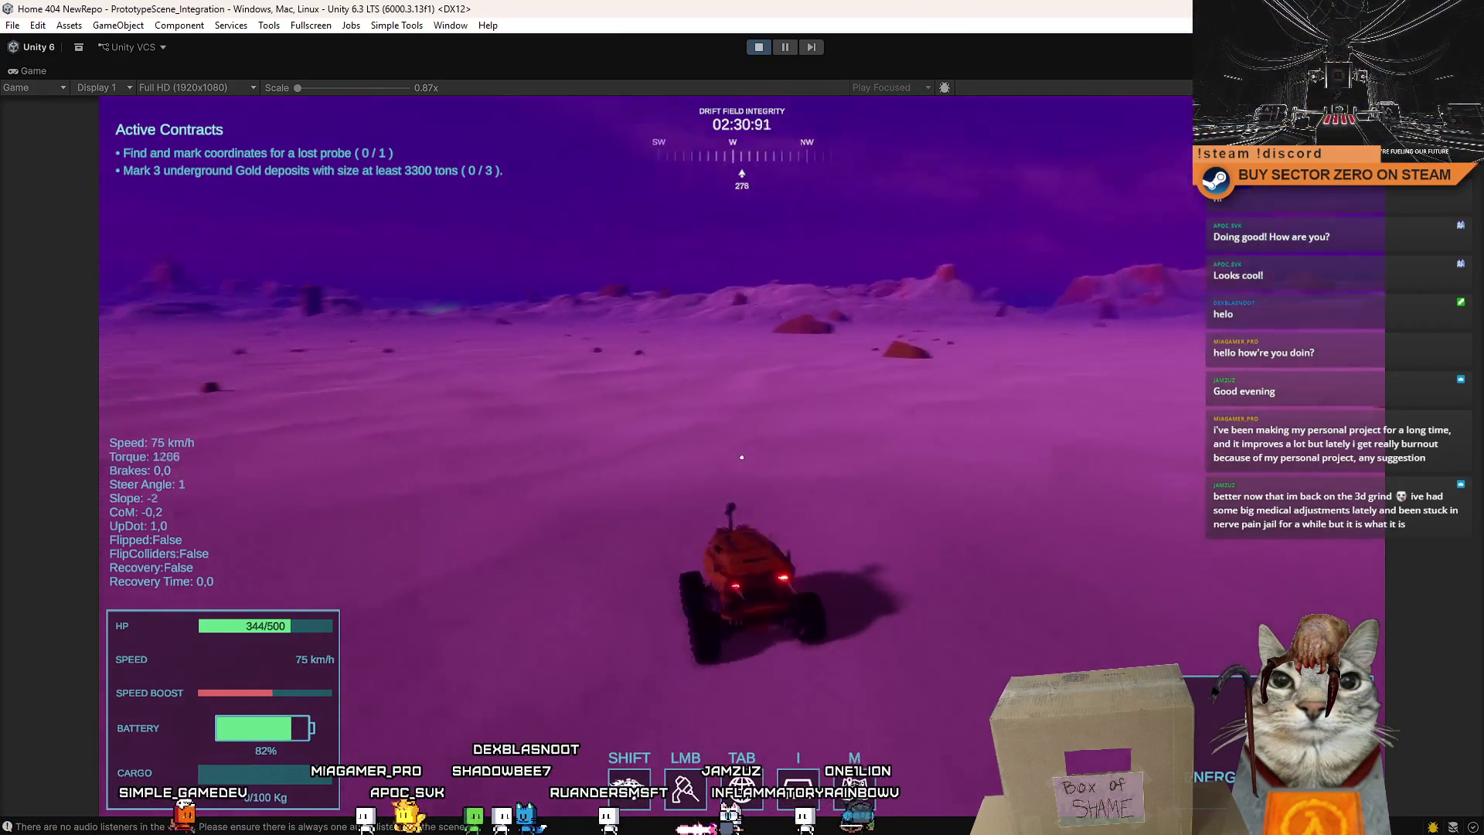
pyautogui.press('d')
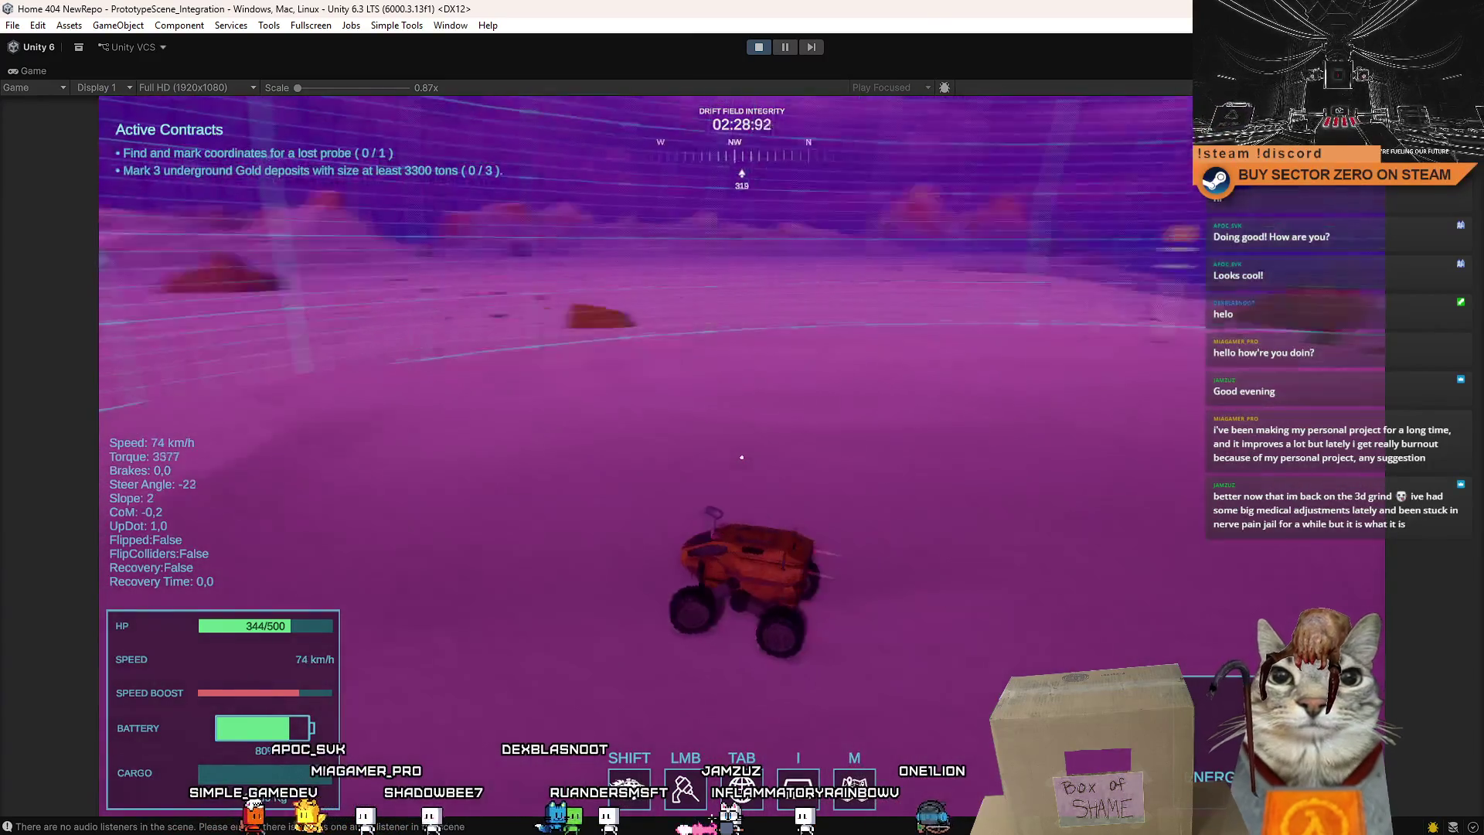
pyautogui.press('a')
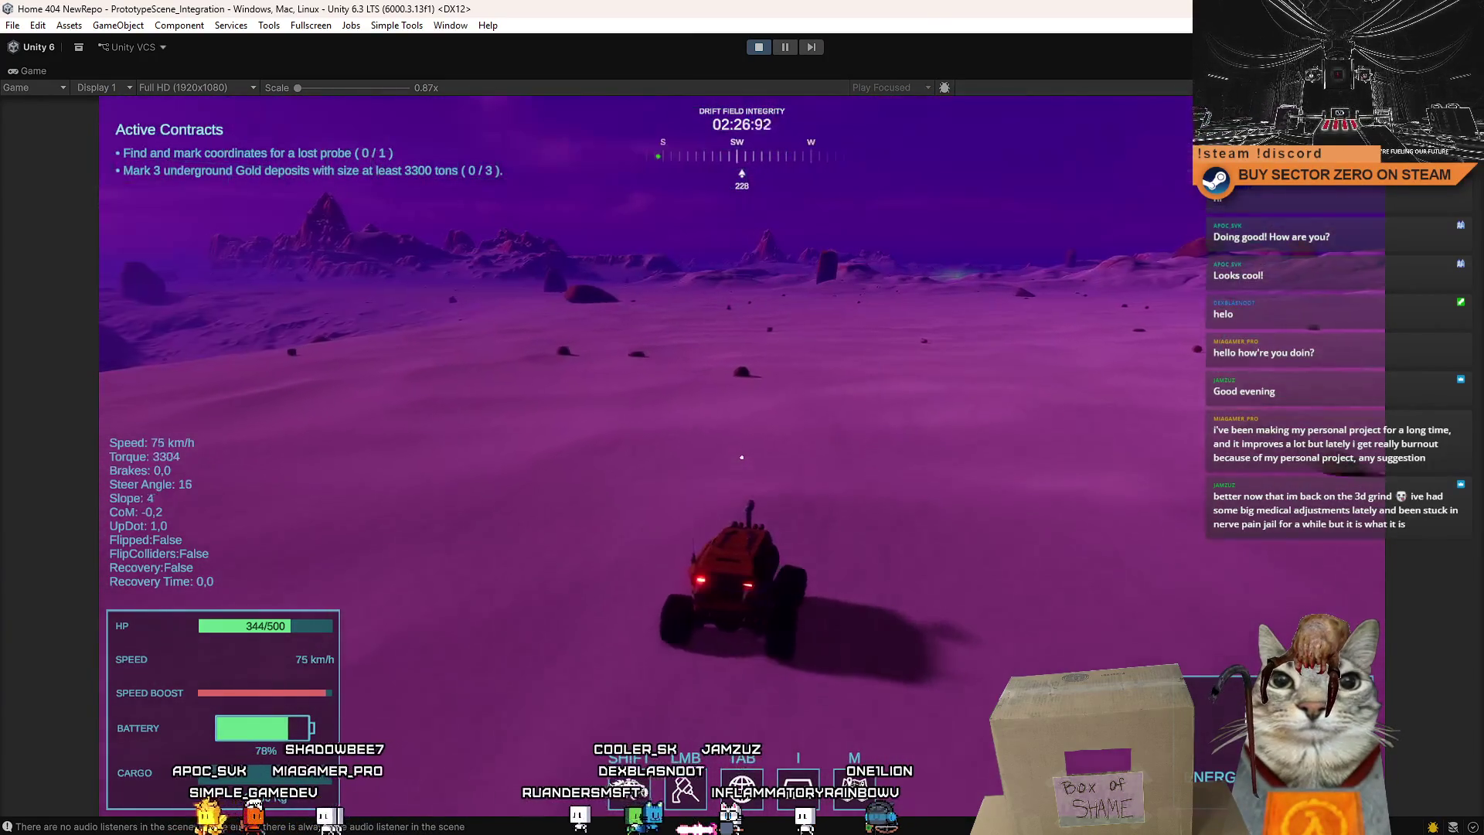
pyautogui.press('w')
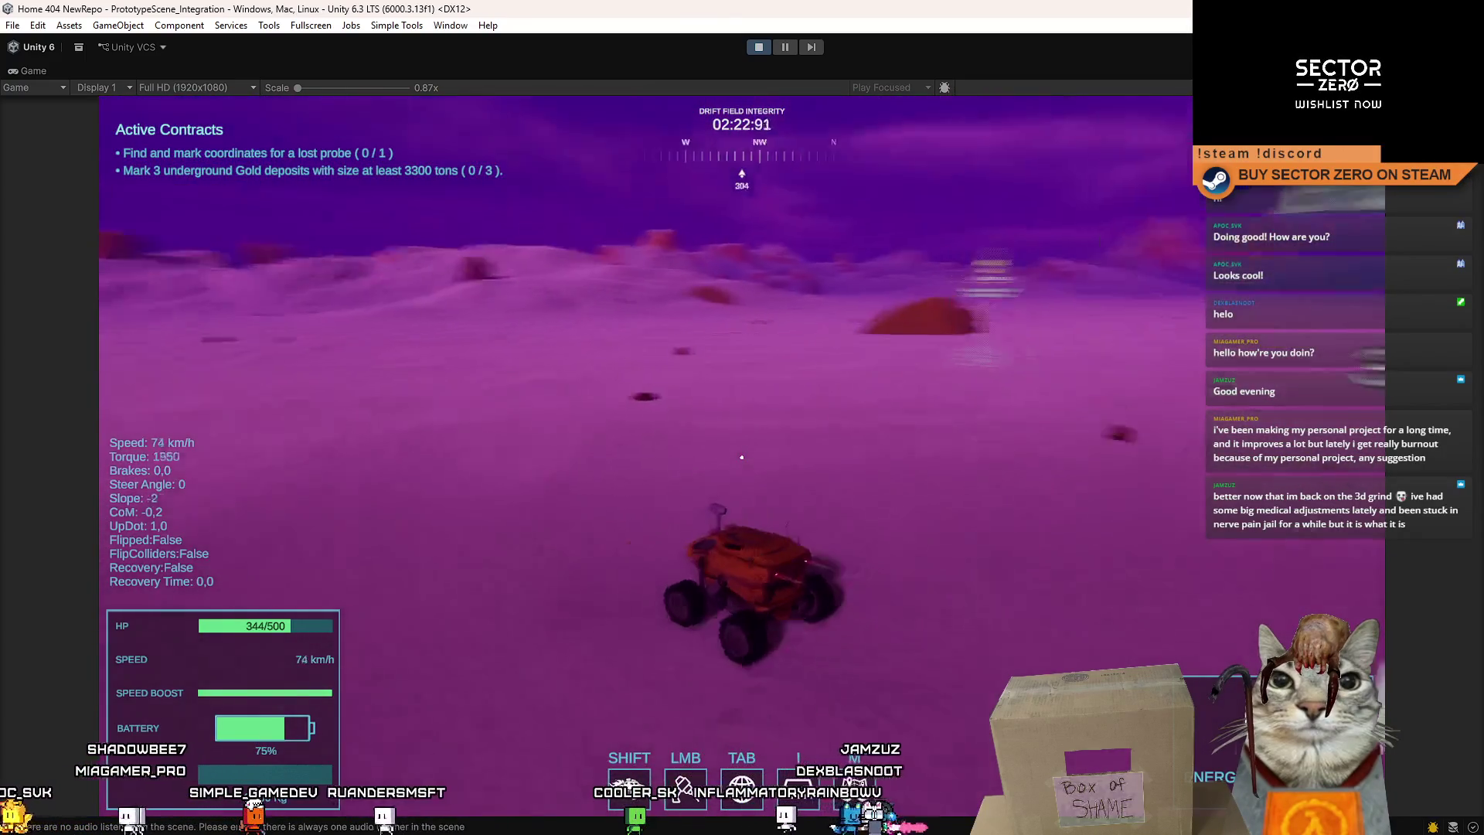
pyautogui.press('d')
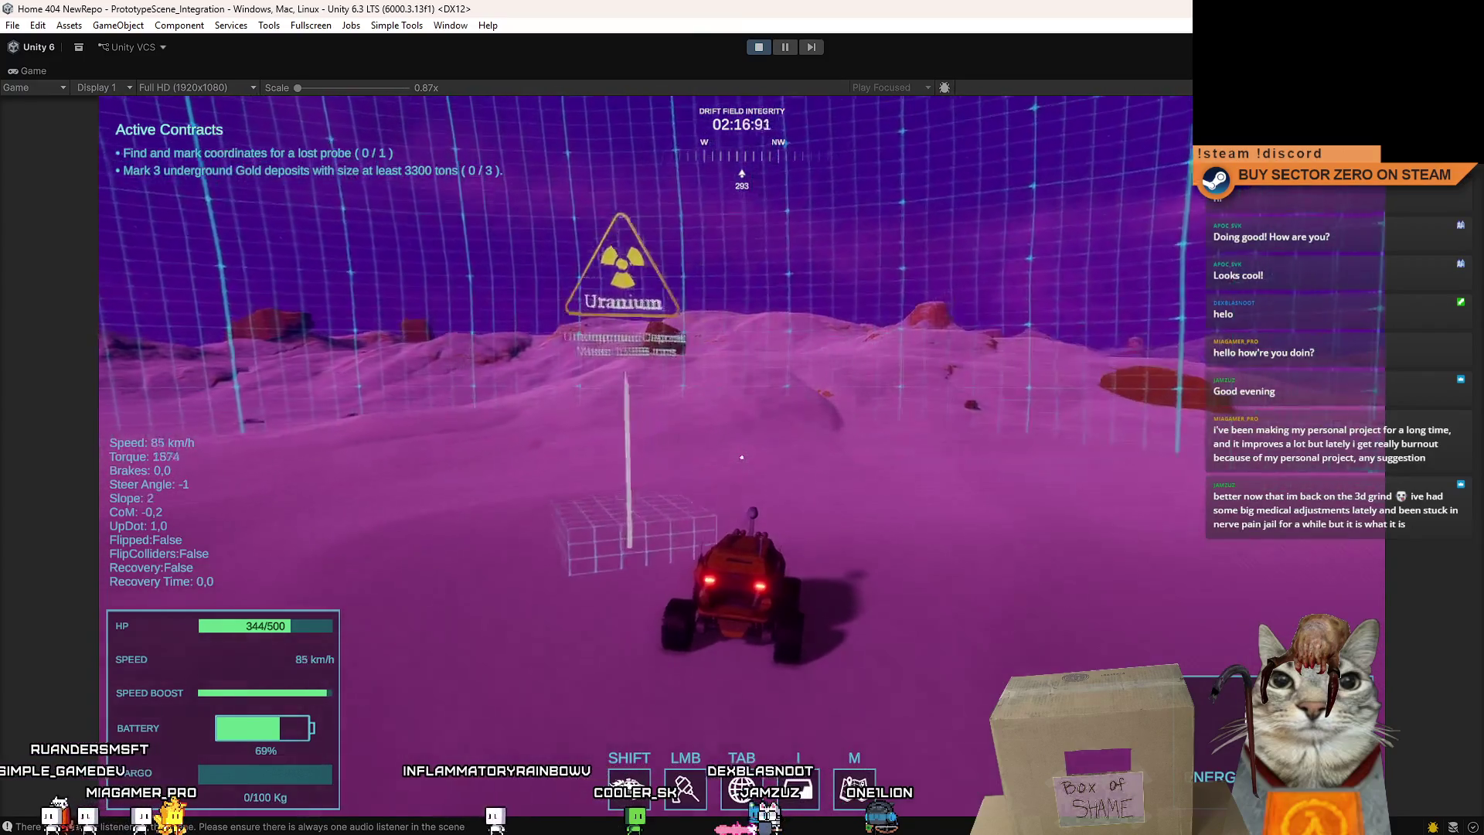
pyautogui.press('a')
pyautogui.press('a')
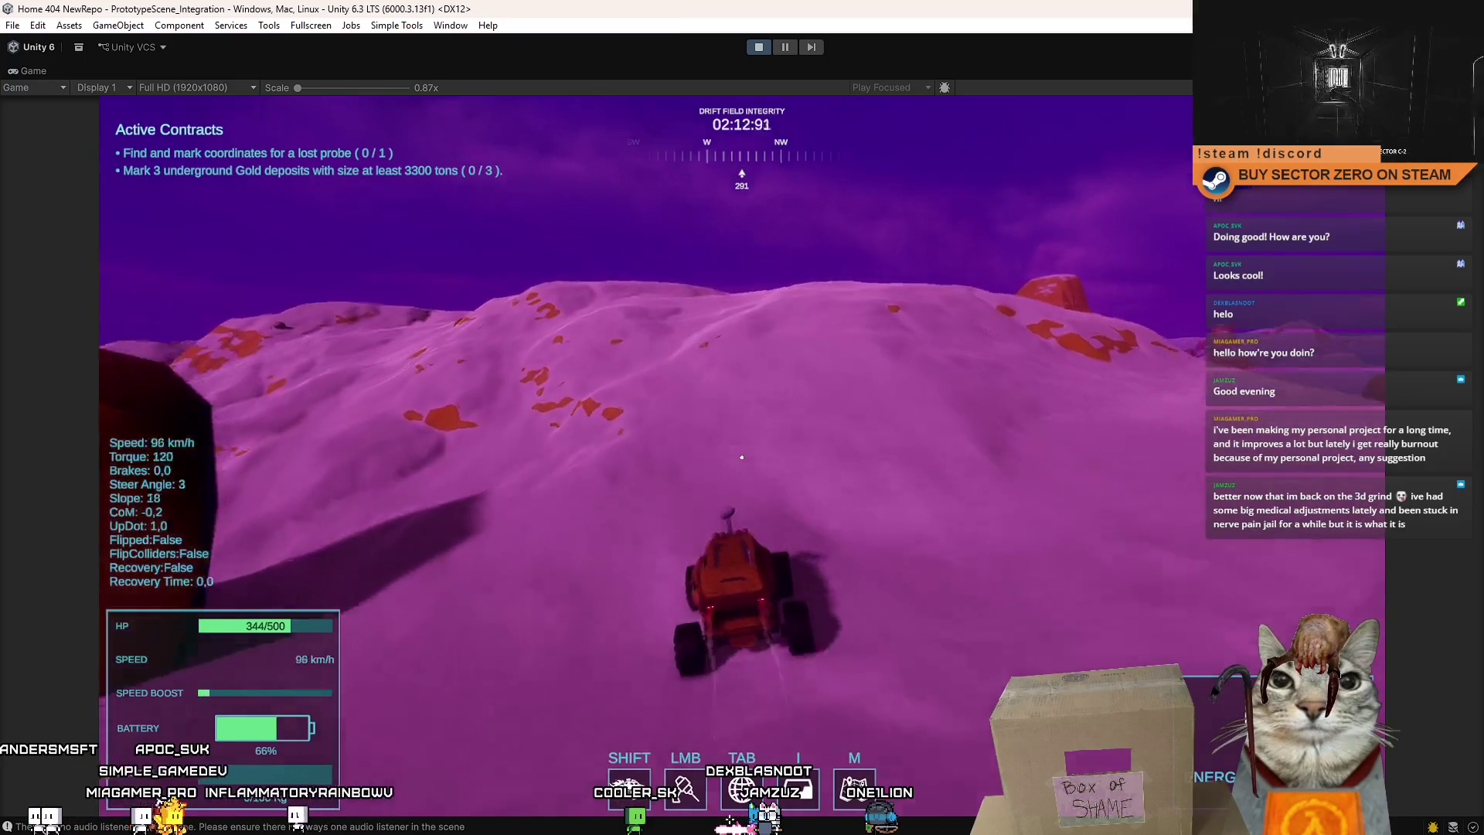
pyautogui.press('d')
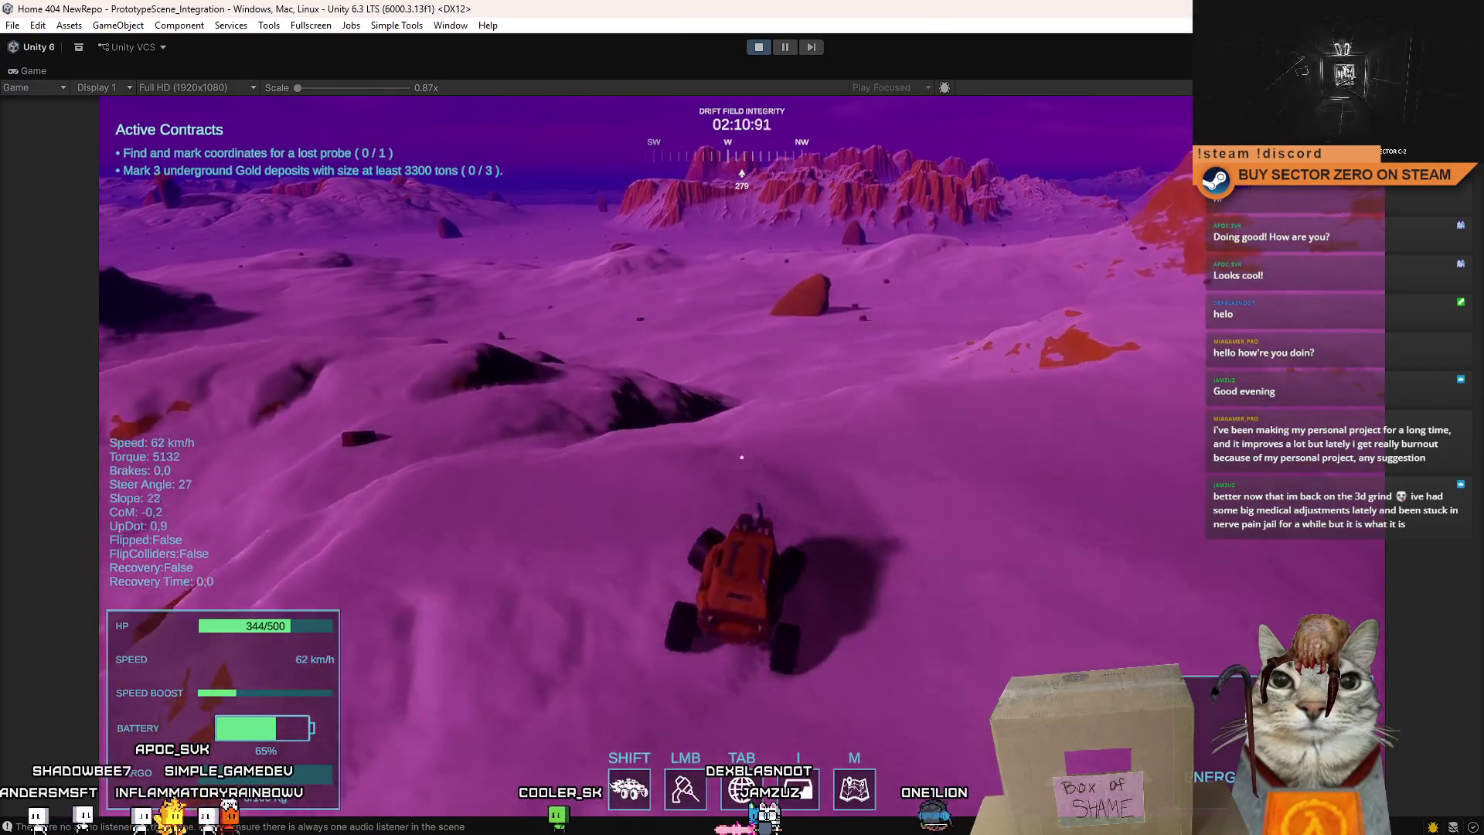
pyautogui.press('a')
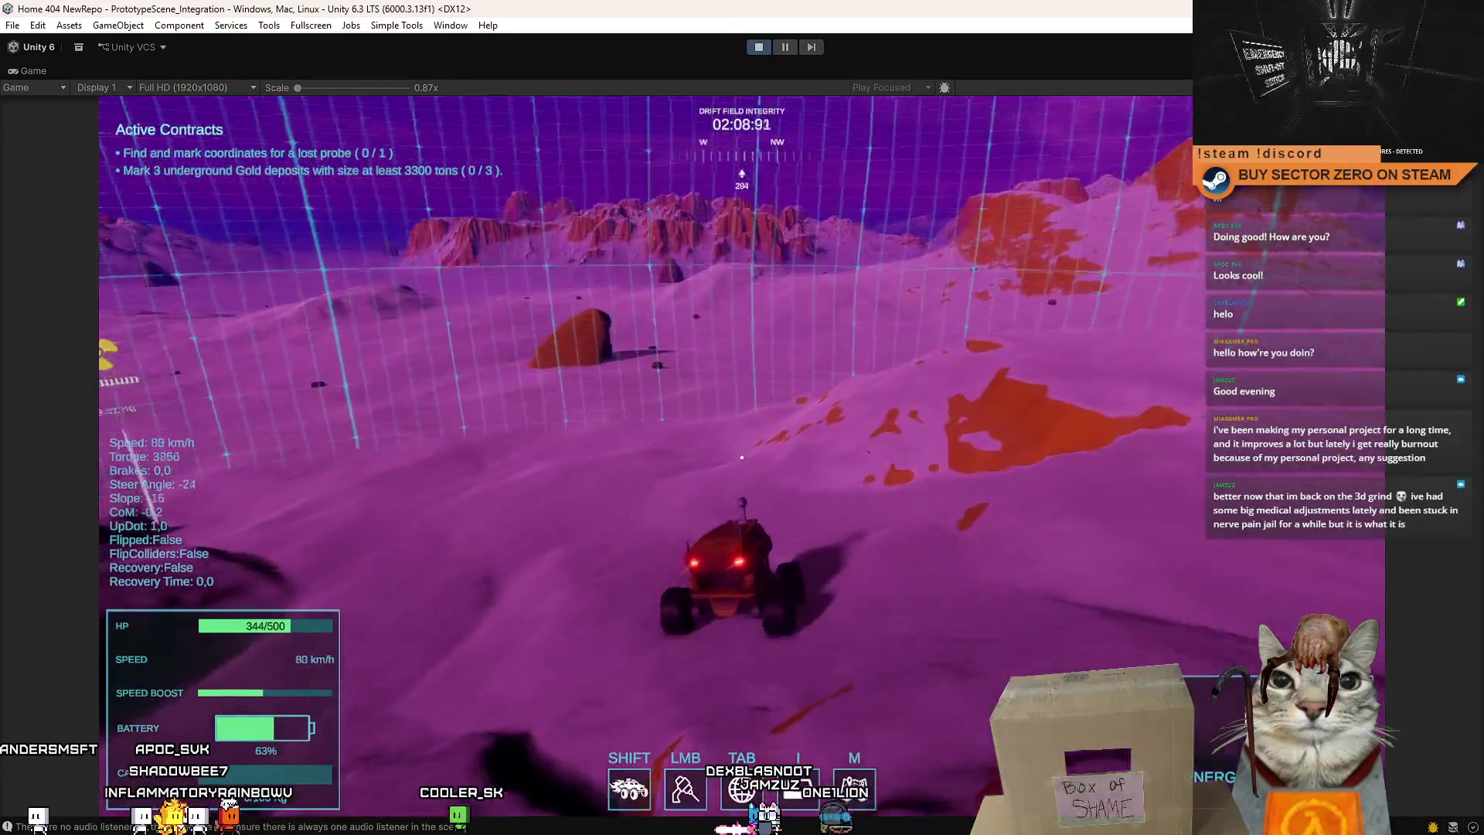
pyautogui.press('d')
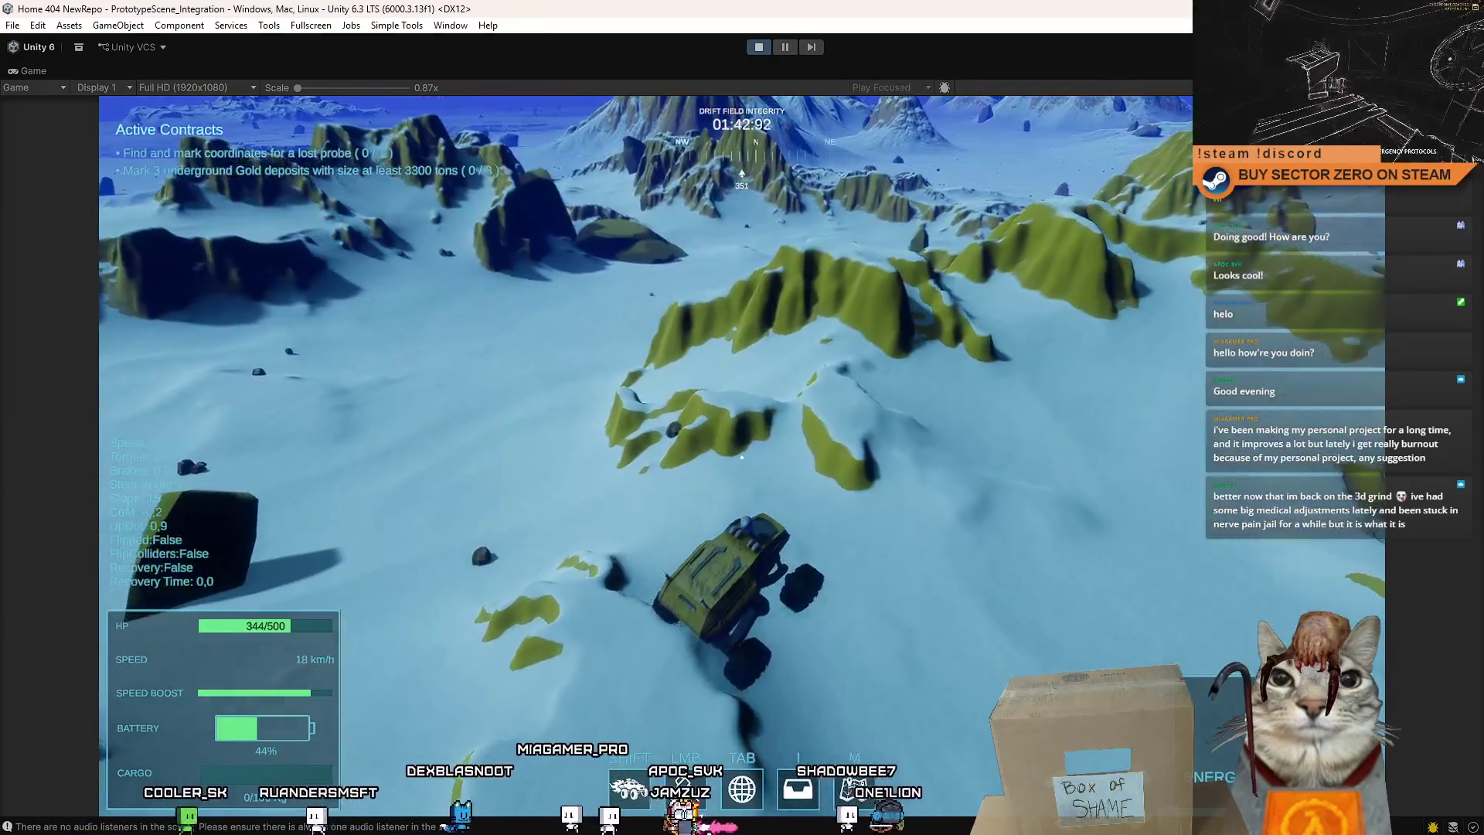
# Boost the rover over the green ridges onto the snowfield.
pyautogui.press('w')
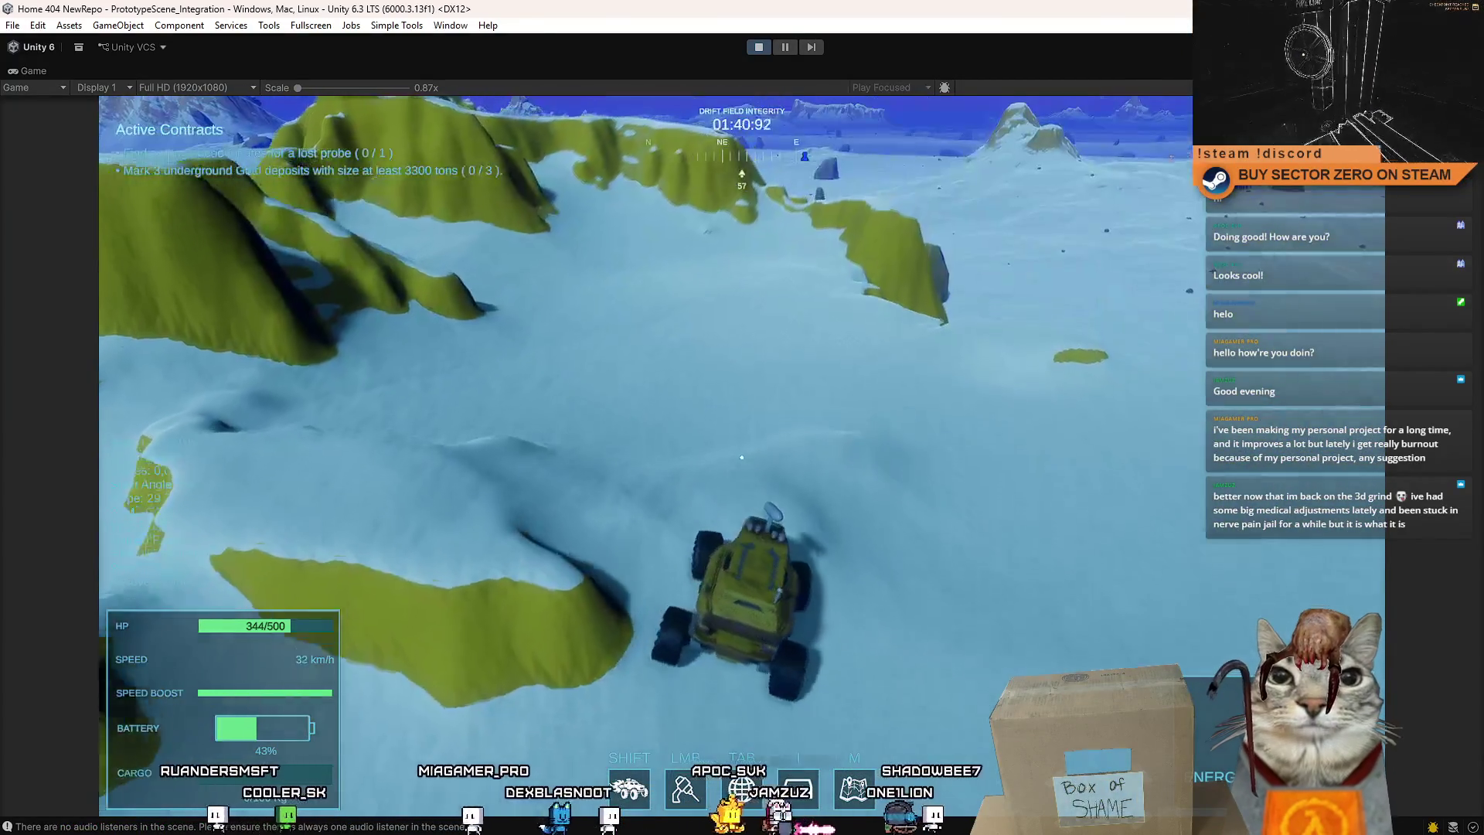
pyautogui.press('shift')
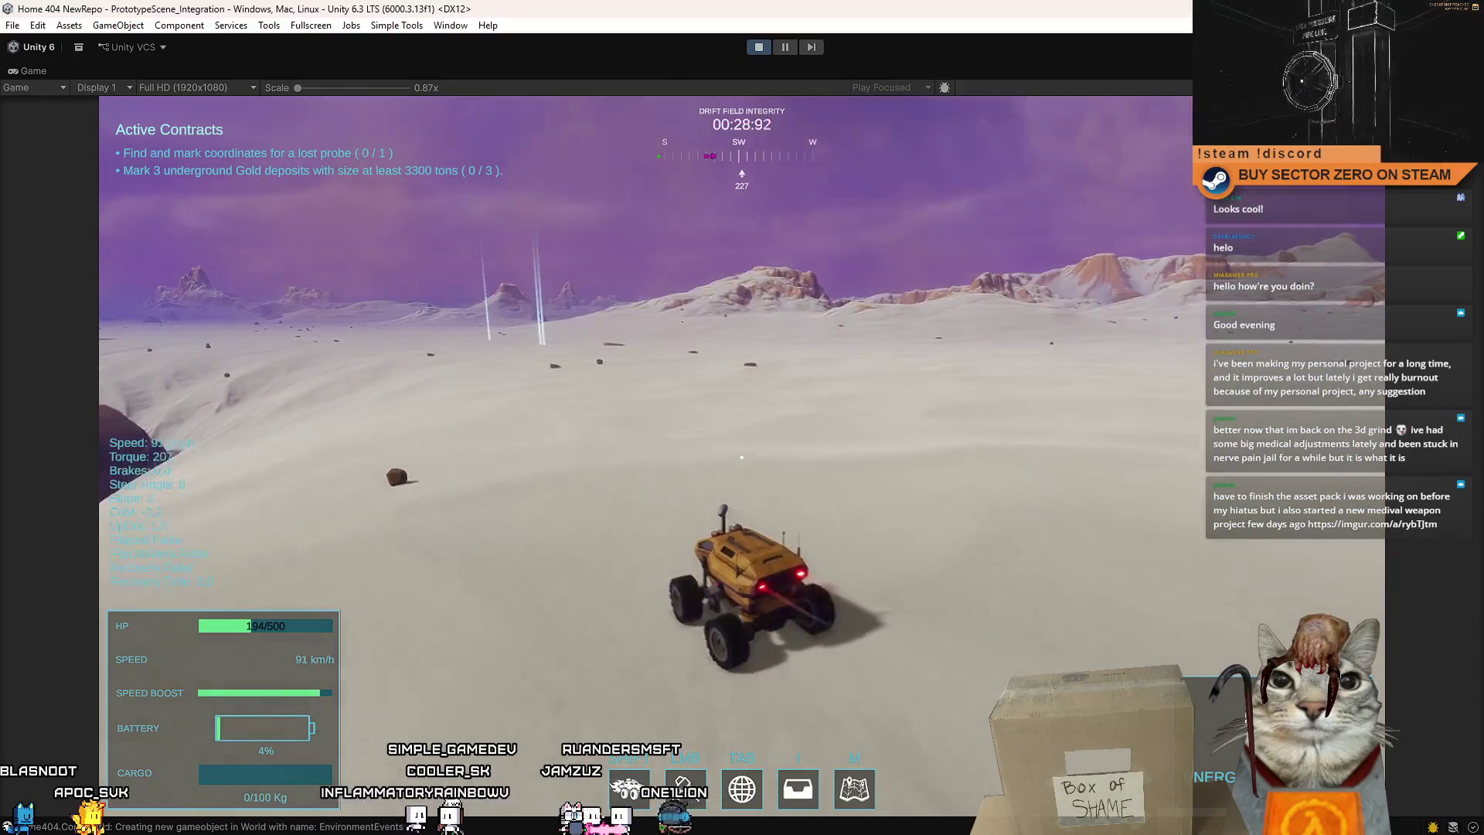
# Pause the game with Esc to show the Gameplay Mechanics tips.
pyautogui.press('Escape')
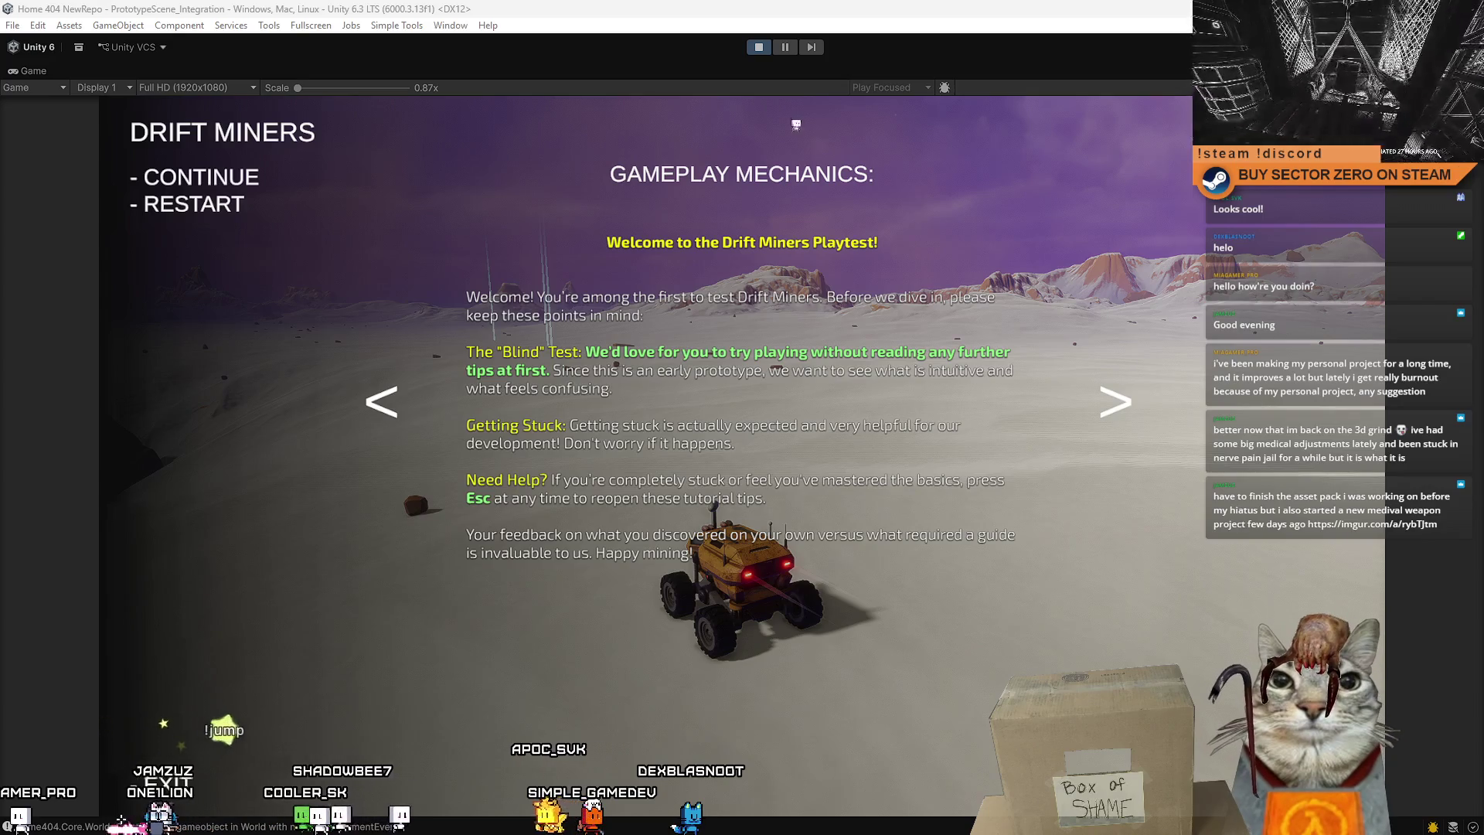
# Resume the game and boost the rover, swinging it left toward the south.
pyautogui.press('Escape')
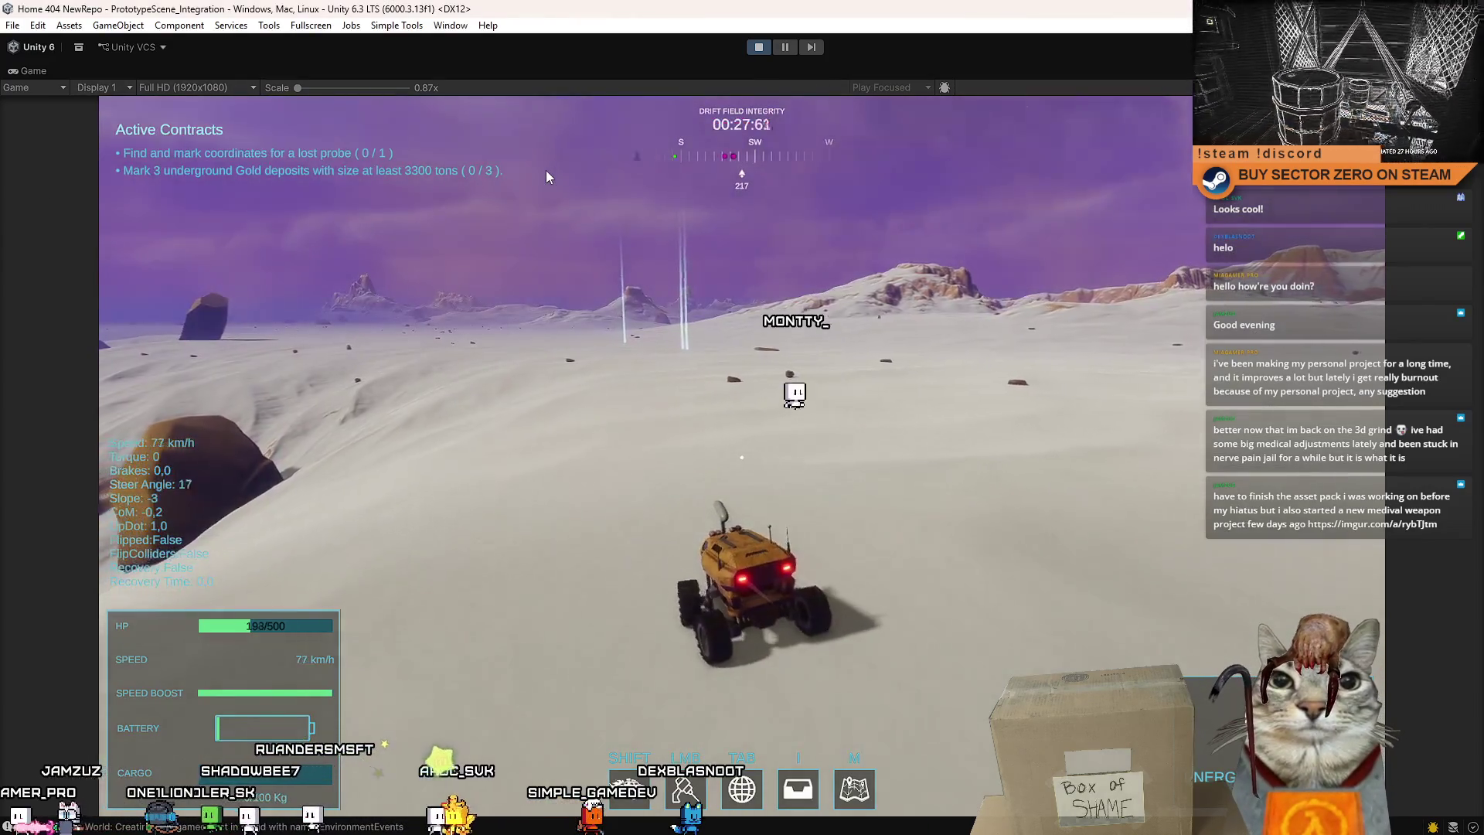
pyautogui.press('shift')
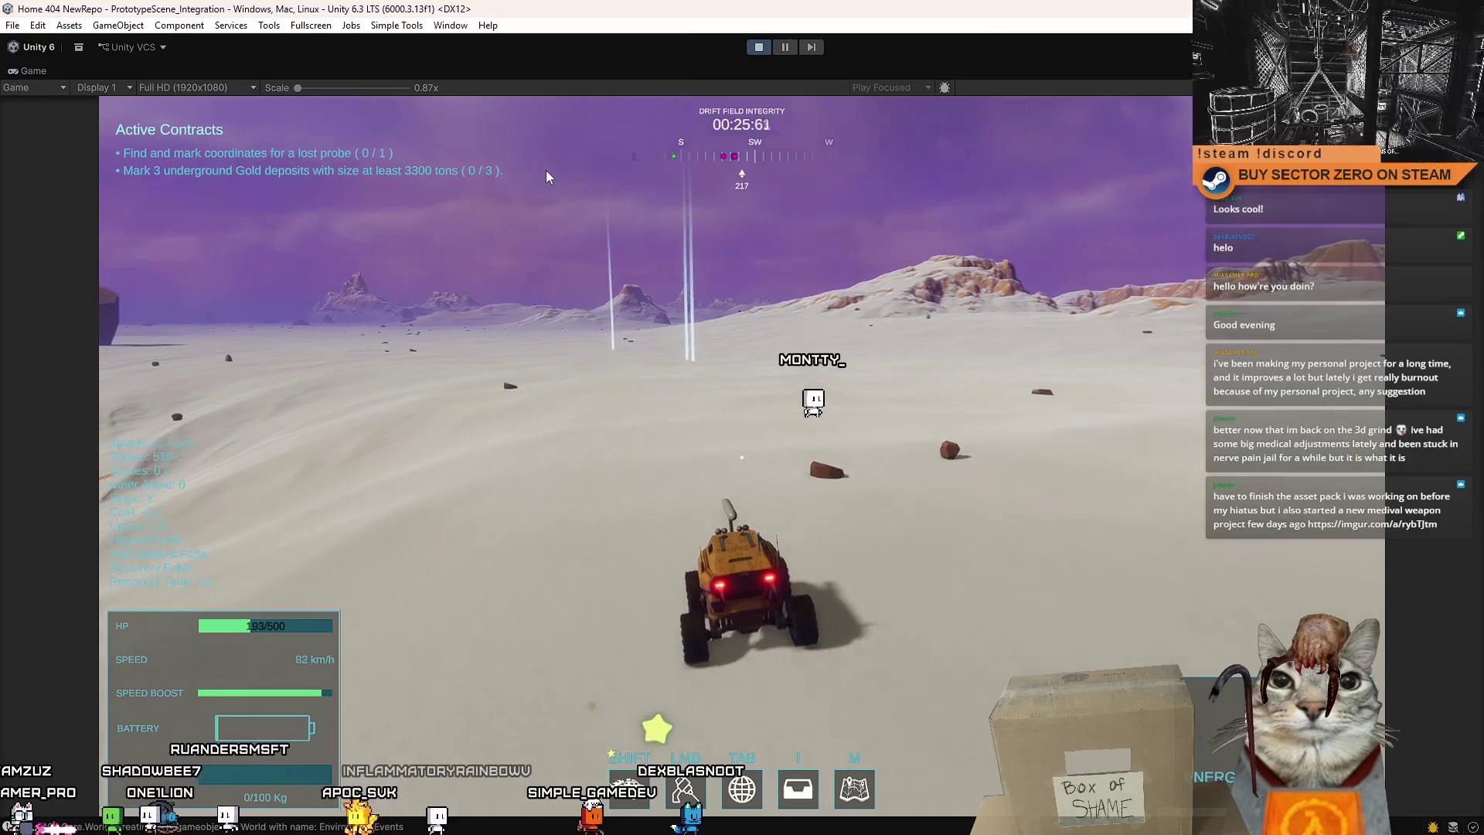
pyautogui.press('a')
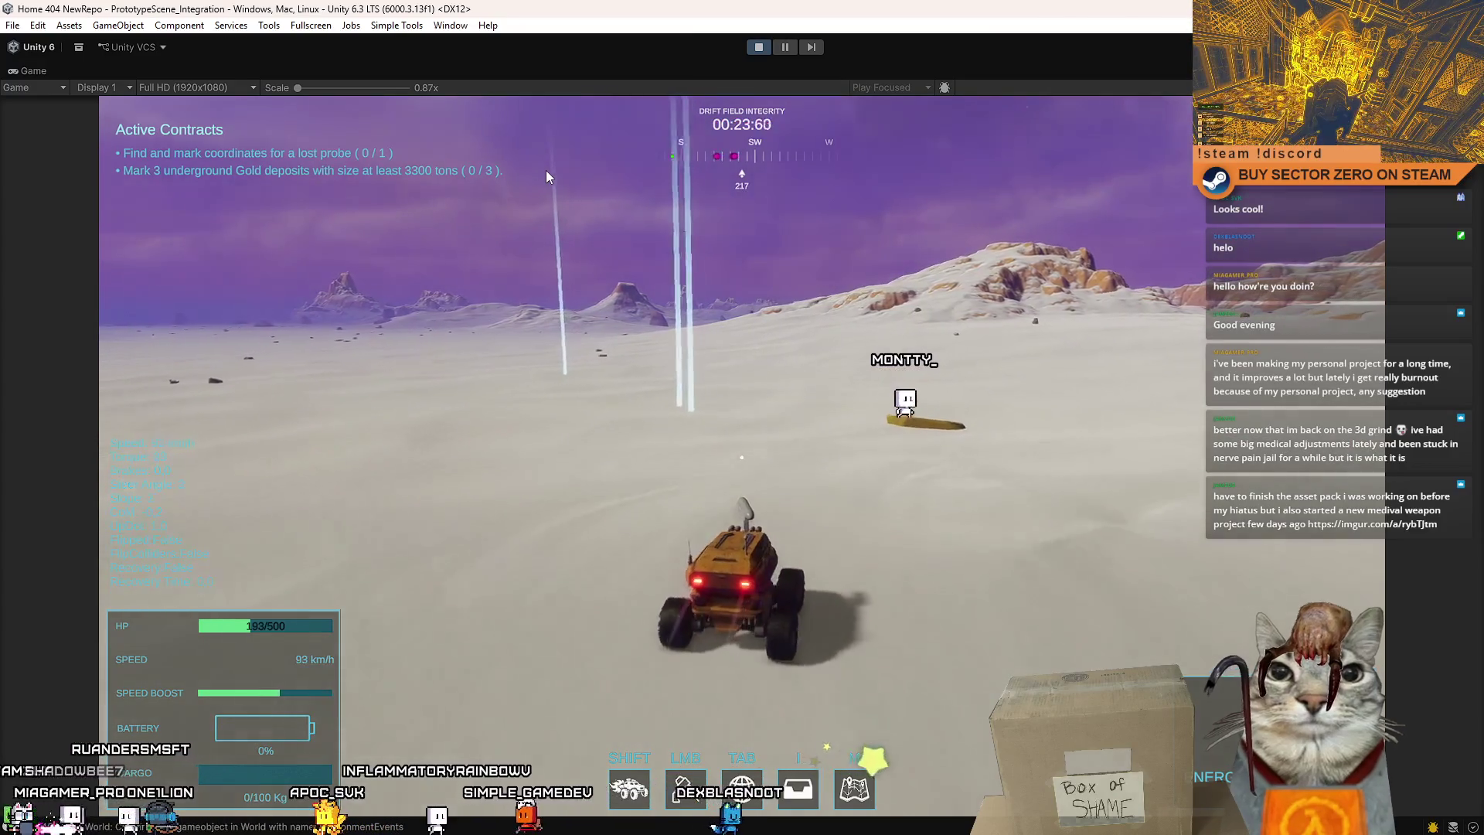
pyautogui.press('d')
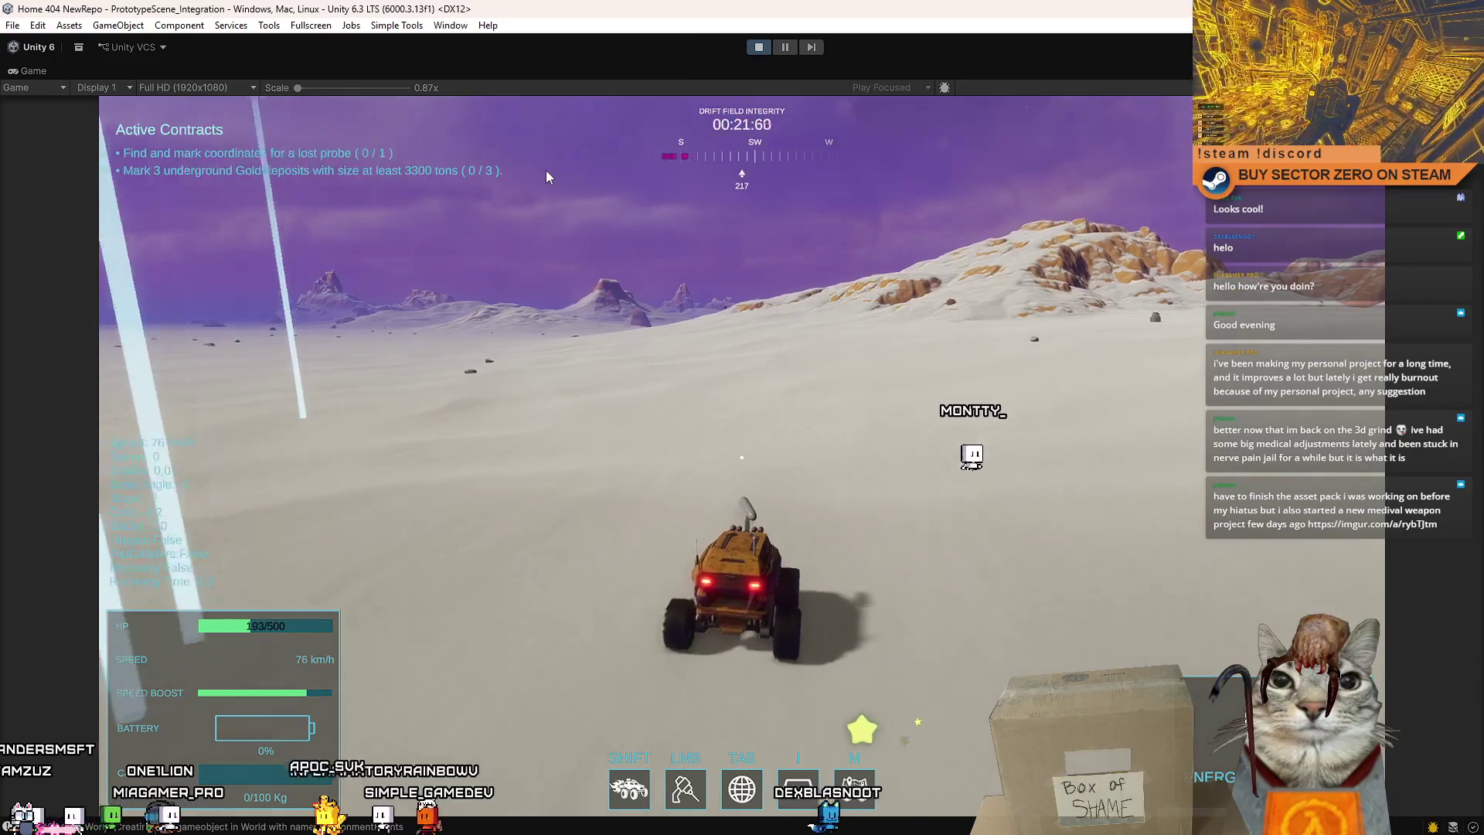
pyautogui.press('a')
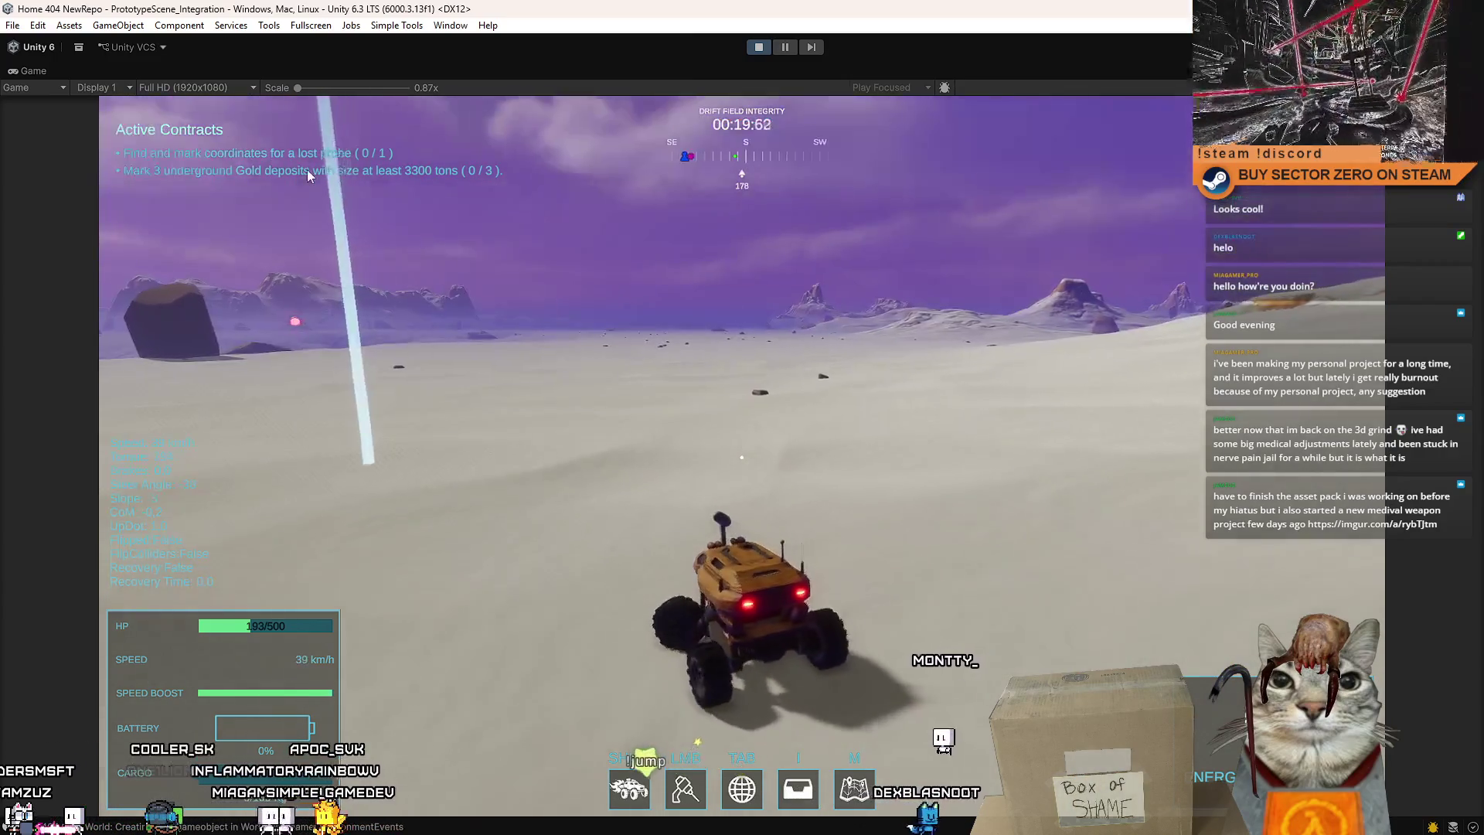
pyautogui.press('a')
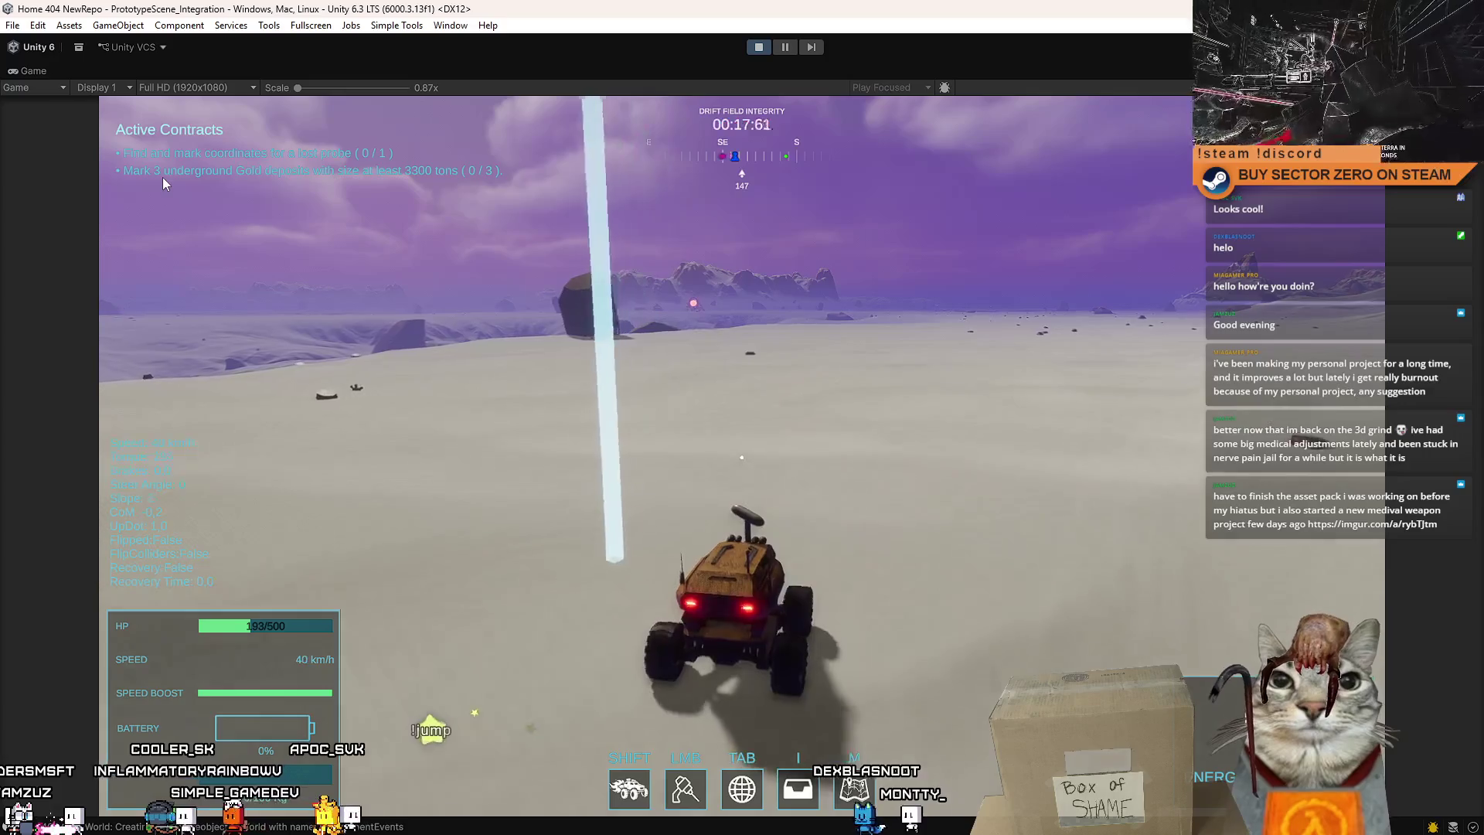
# Drive on past the rock and turn right onto heading 236.
pyautogui.press('w')
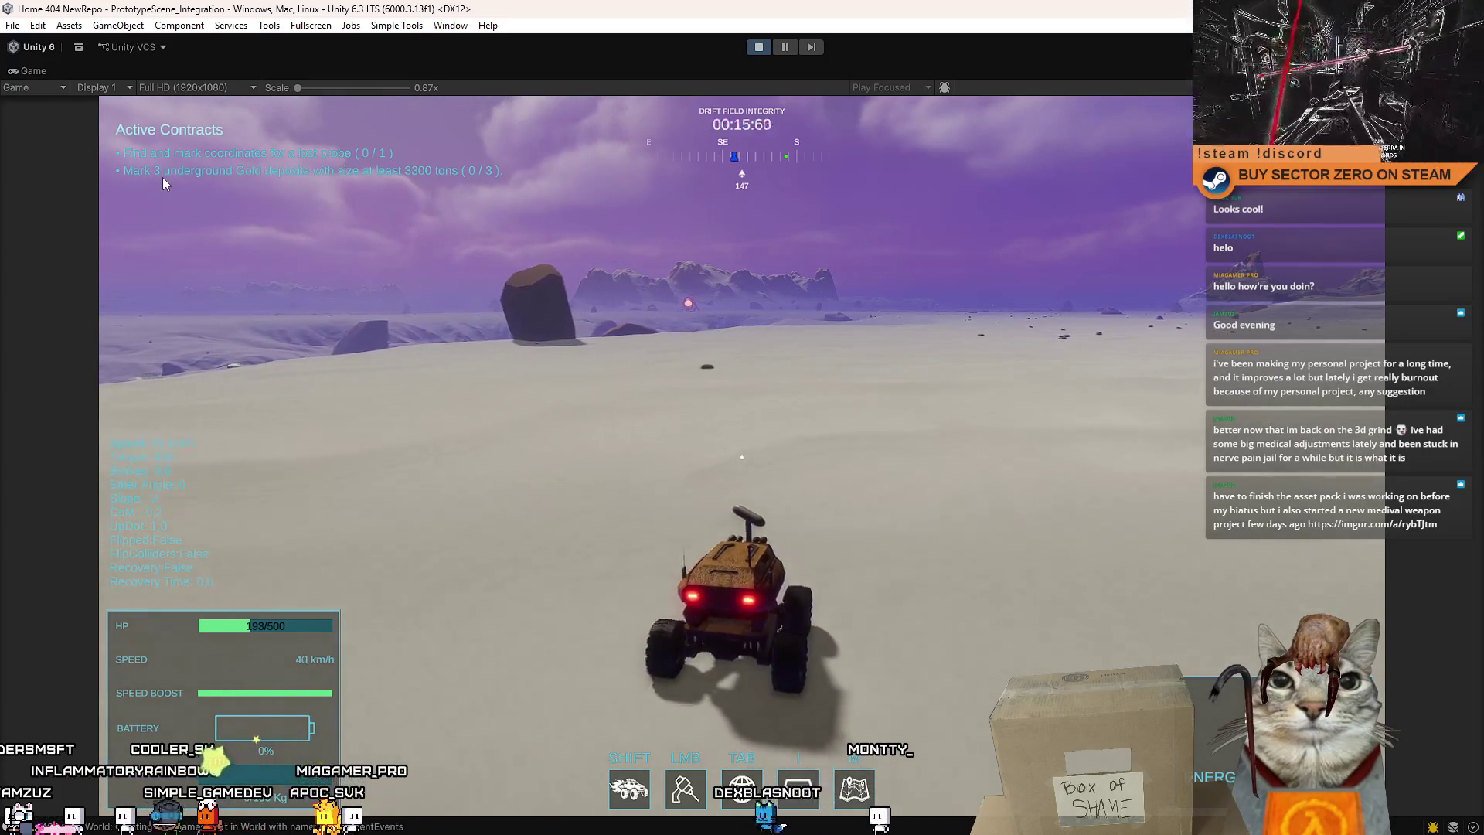
pyautogui.press('d')
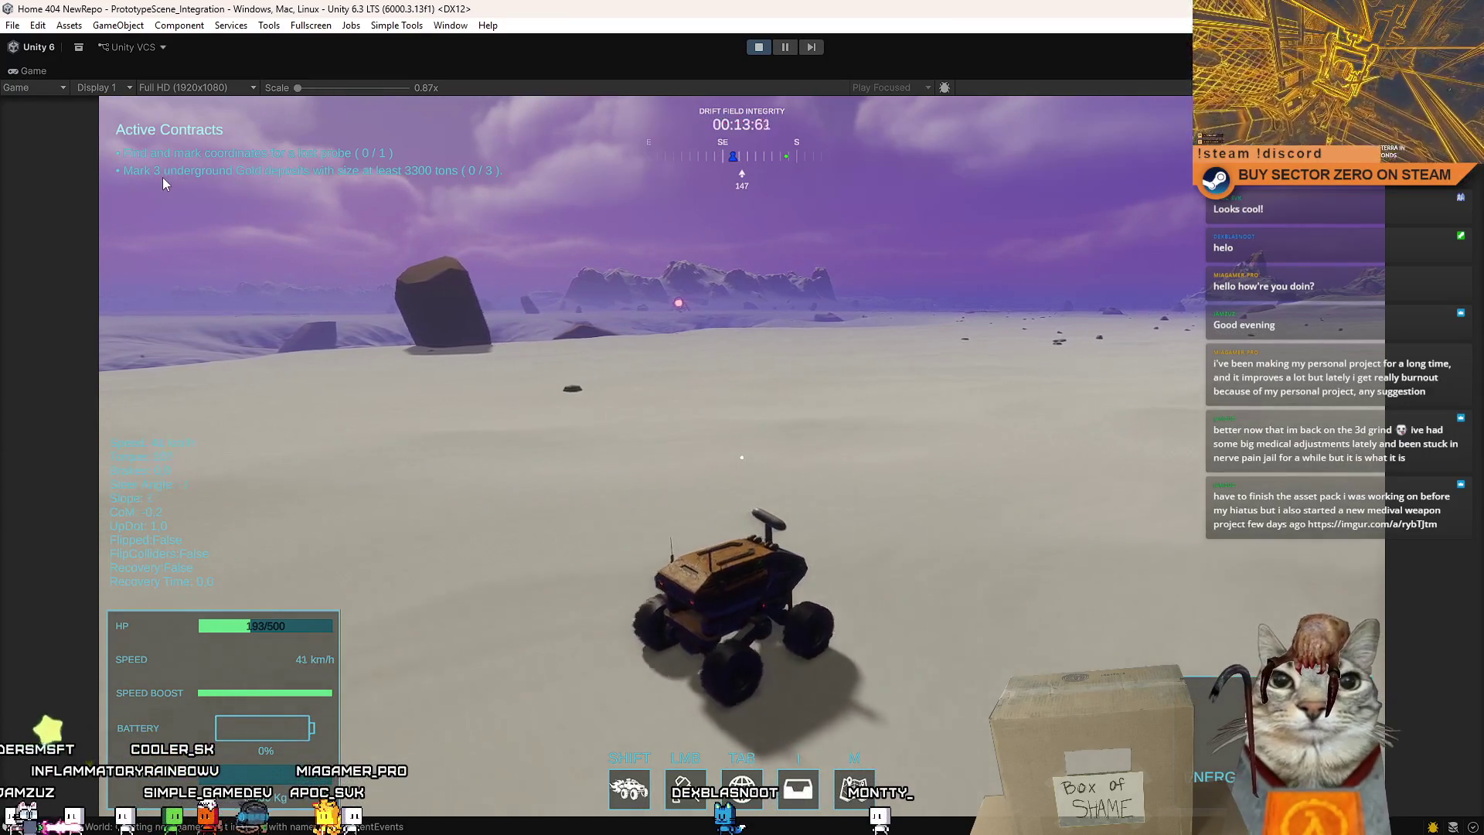
pyautogui.press('w')
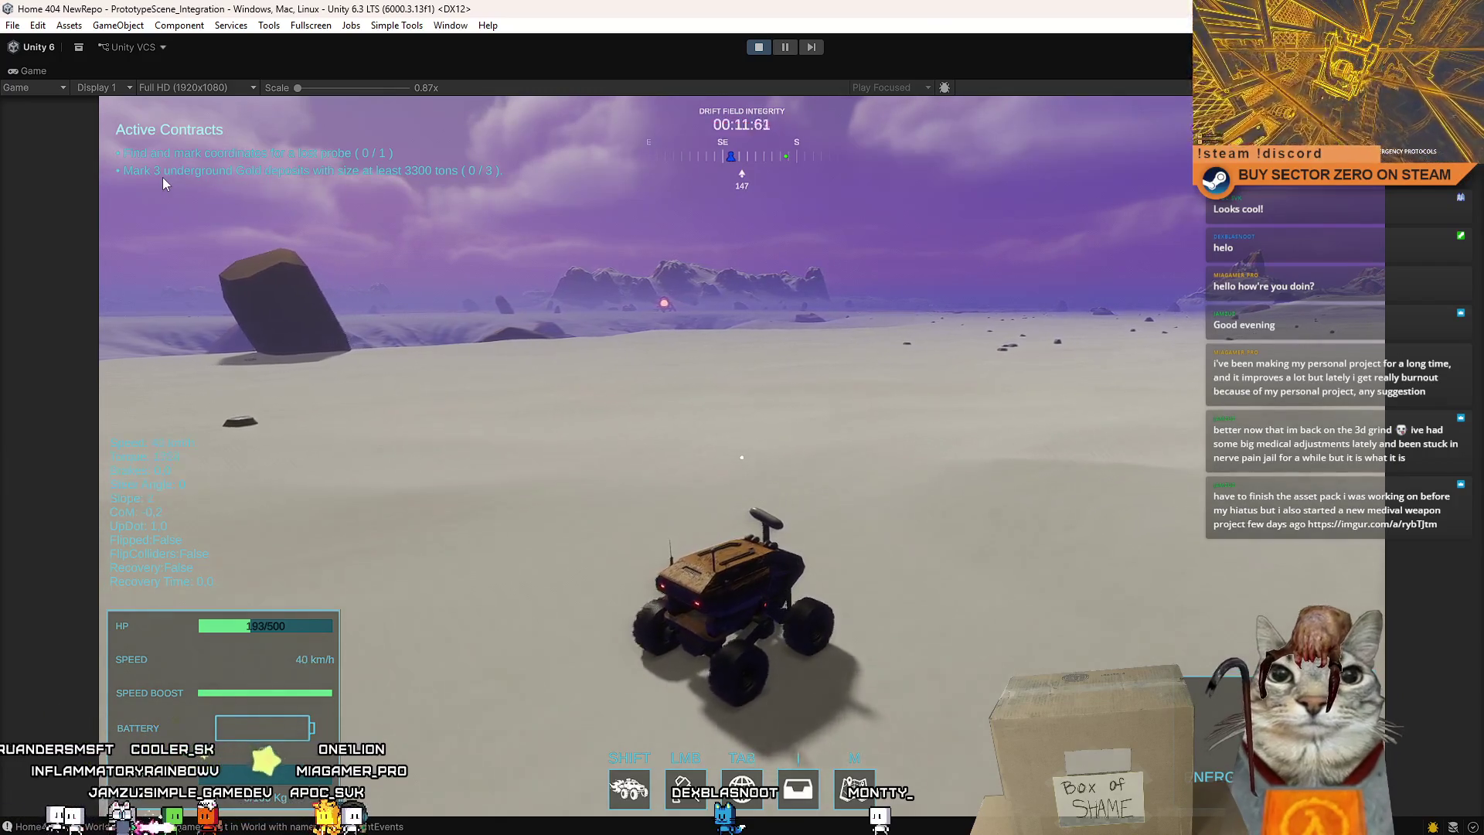
pyautogui.press('d')
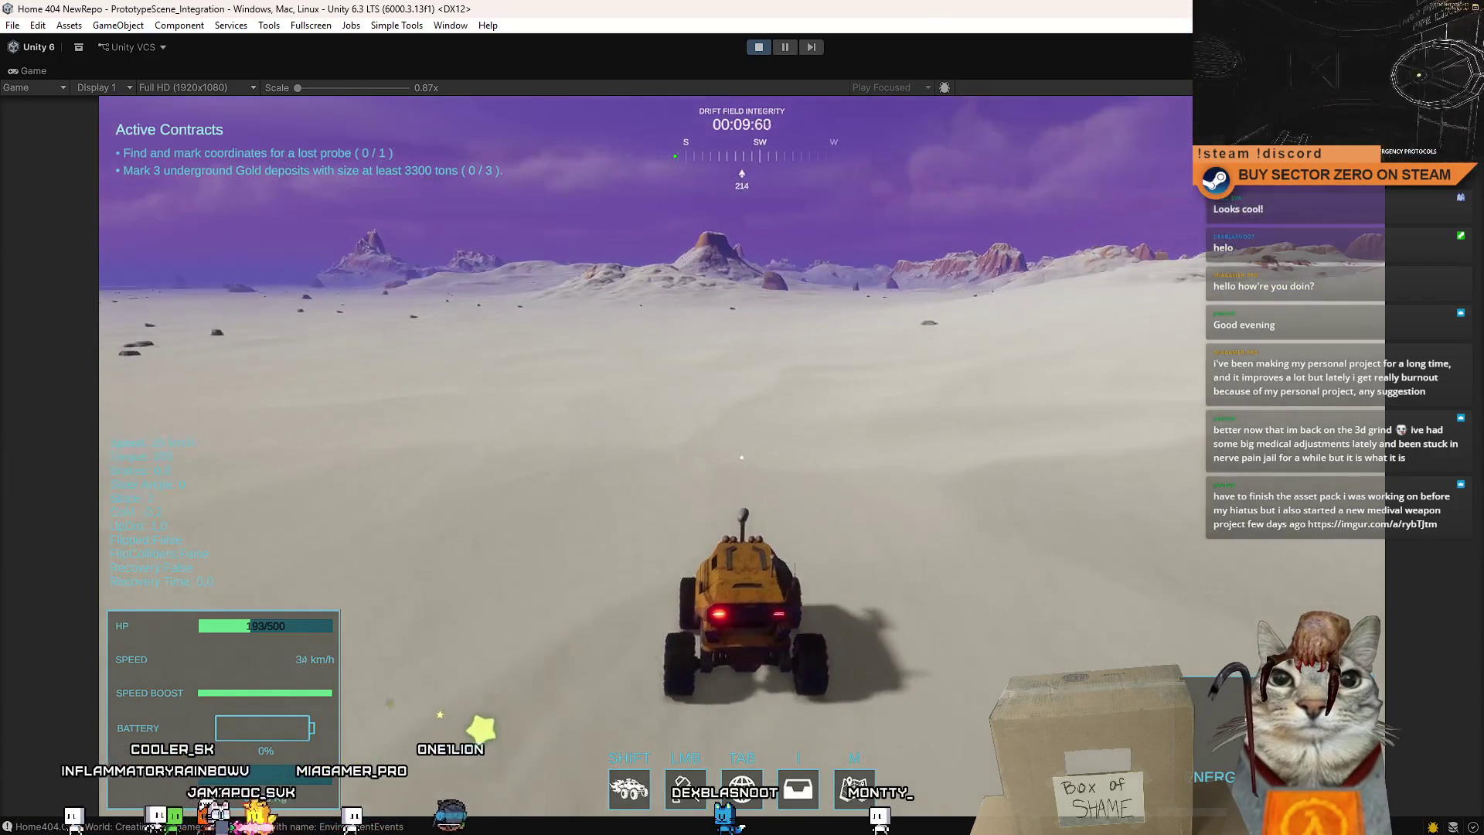
pyautogui.press('w')
pyautogui.press('w')
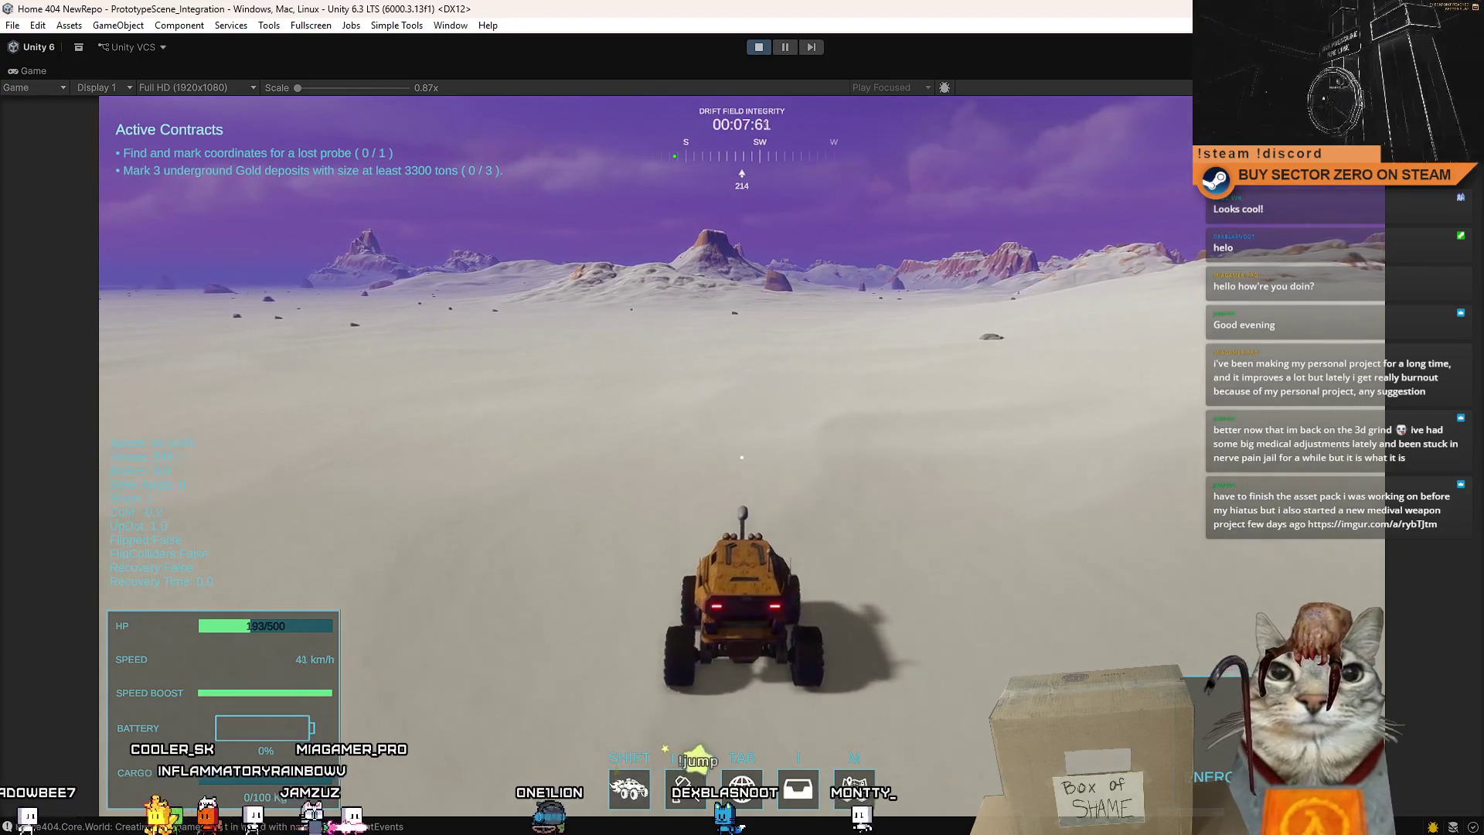
pyautogui.press('w')
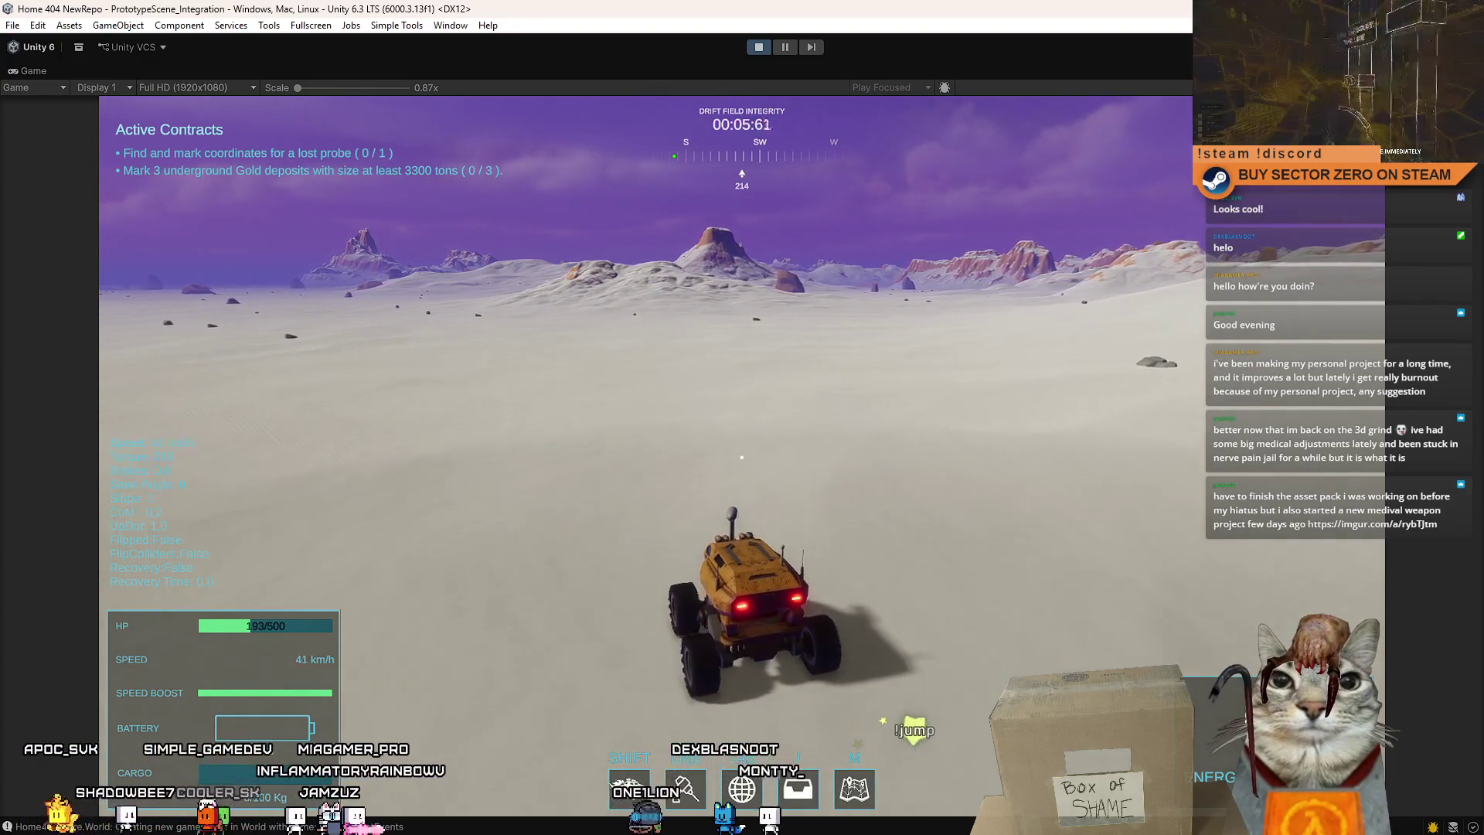
pyautogui.press('w')
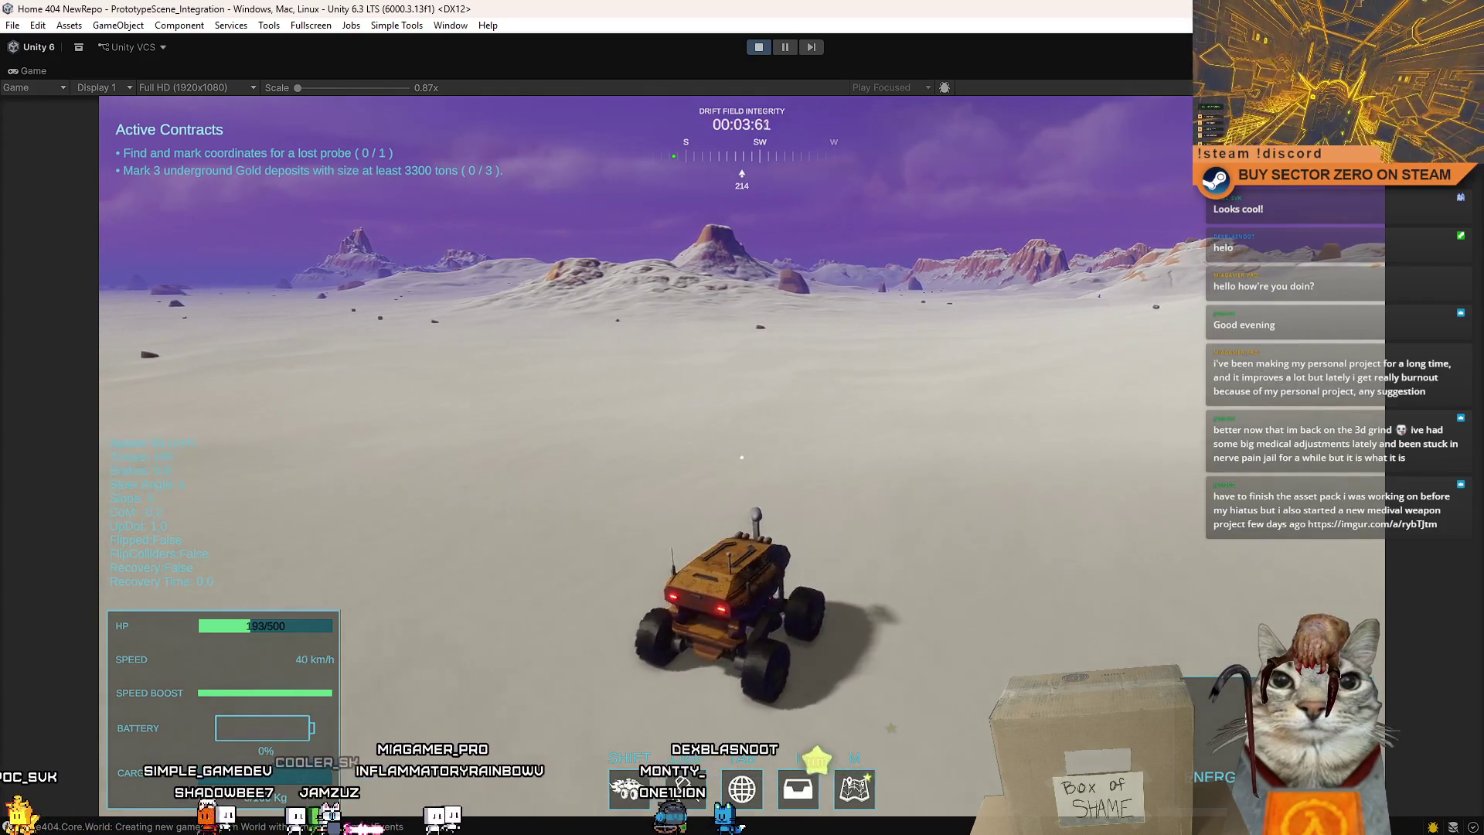
pyautogui.press('d')
pyautogui.press('w')
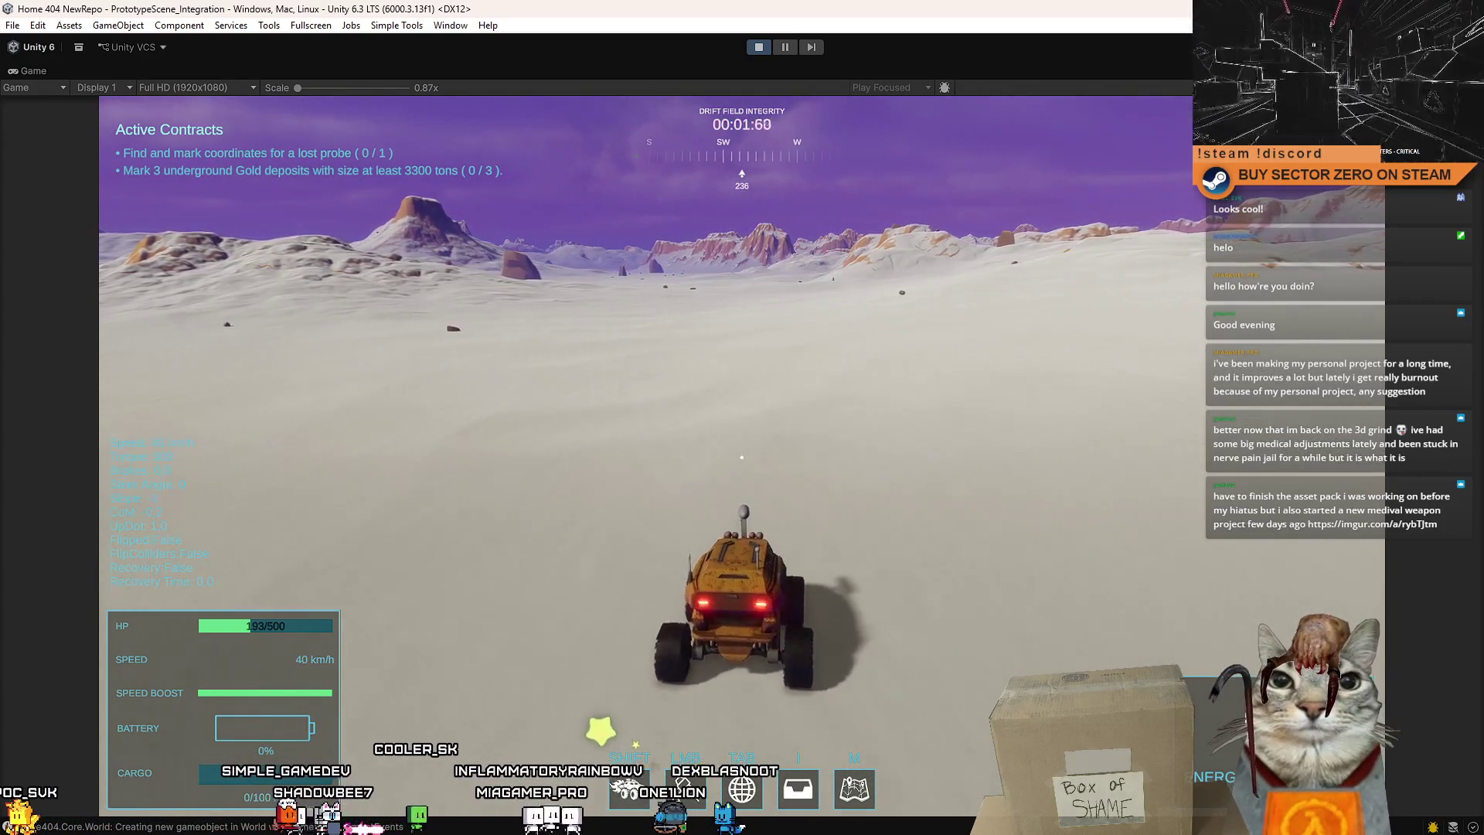
pyautogui.press('w')
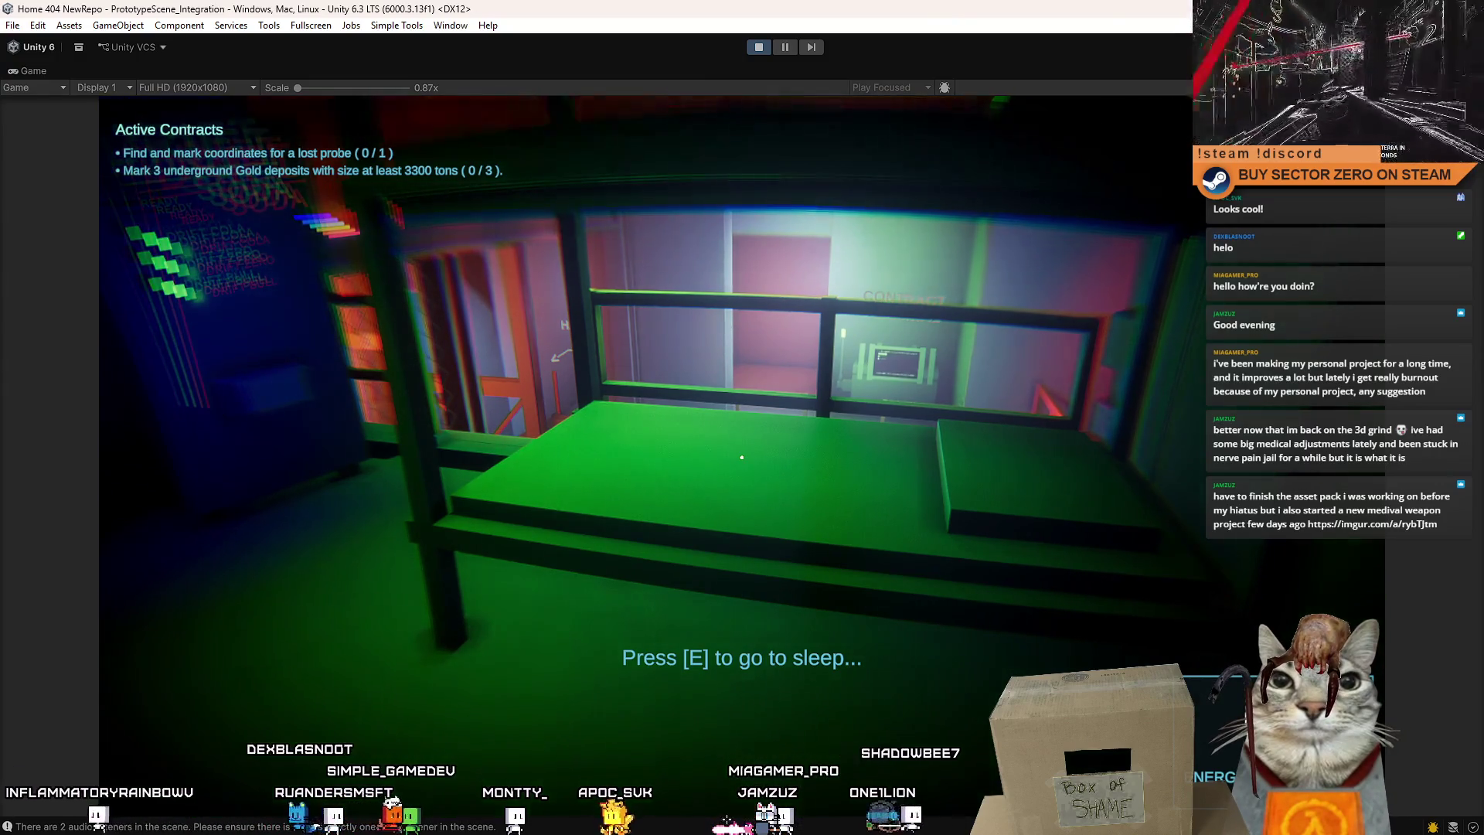
# Look around the bunk room, release the game with Esc, and stop Play mode.
pyautogui.press('a')
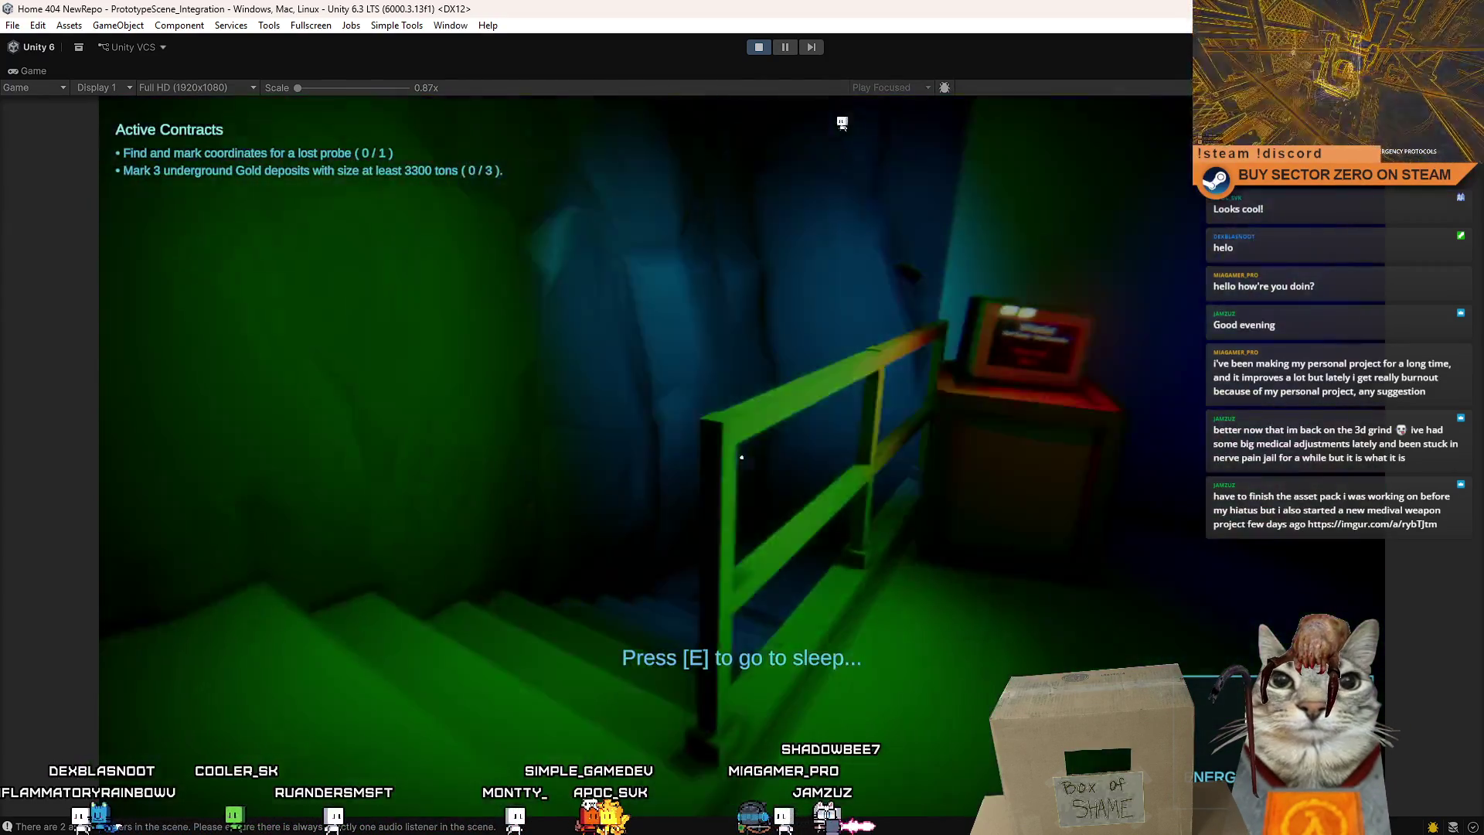
pyautogui.press('e')
pyautogui.press('Escape')
pyautogui.click(759, 48)
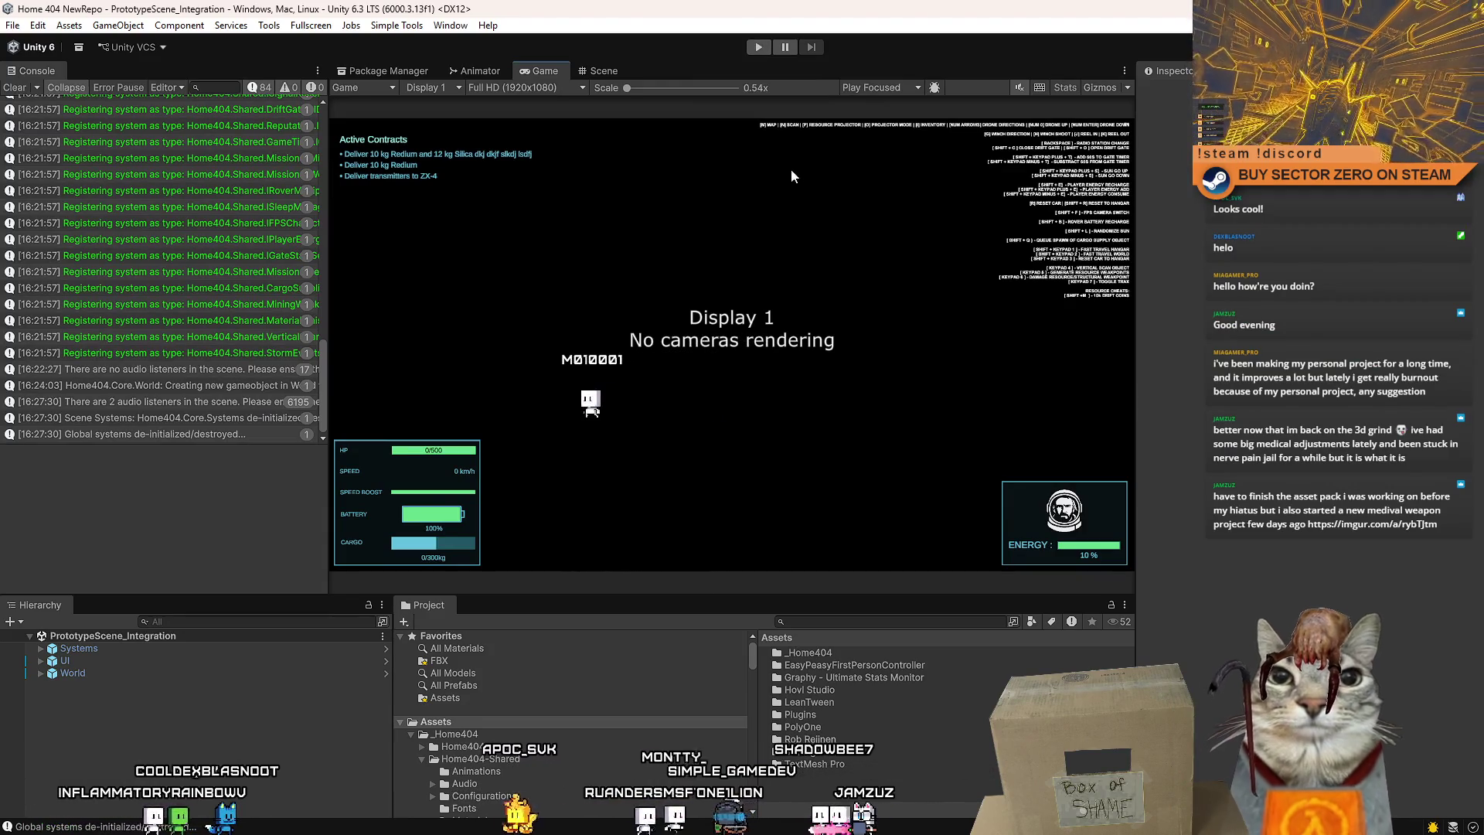
# Clear the Console, switch to the Scene view, then bring up the browser's axe album.
pyautogui.click(15, 88)
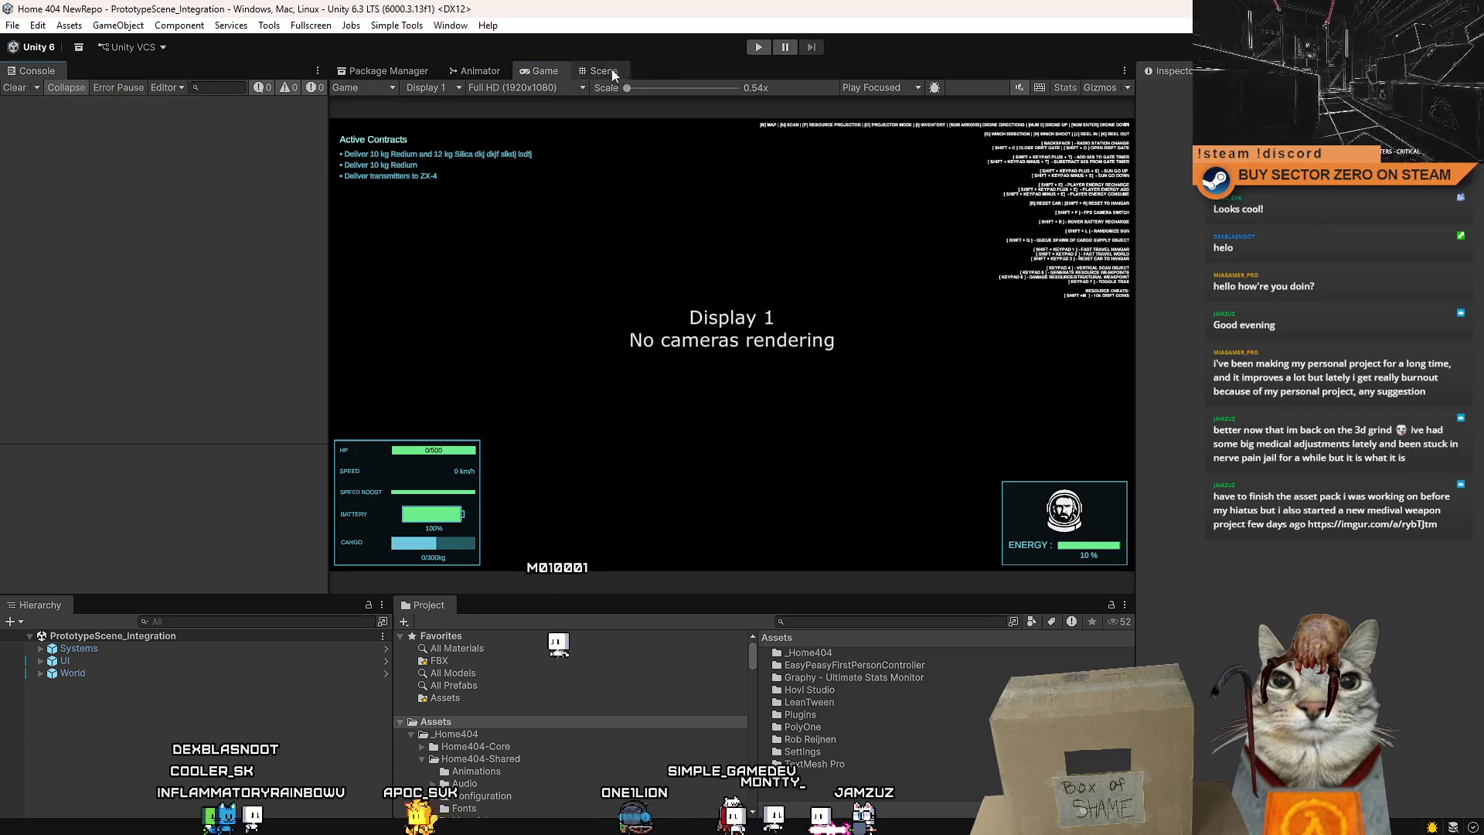
pyautogui.click(616, 71)
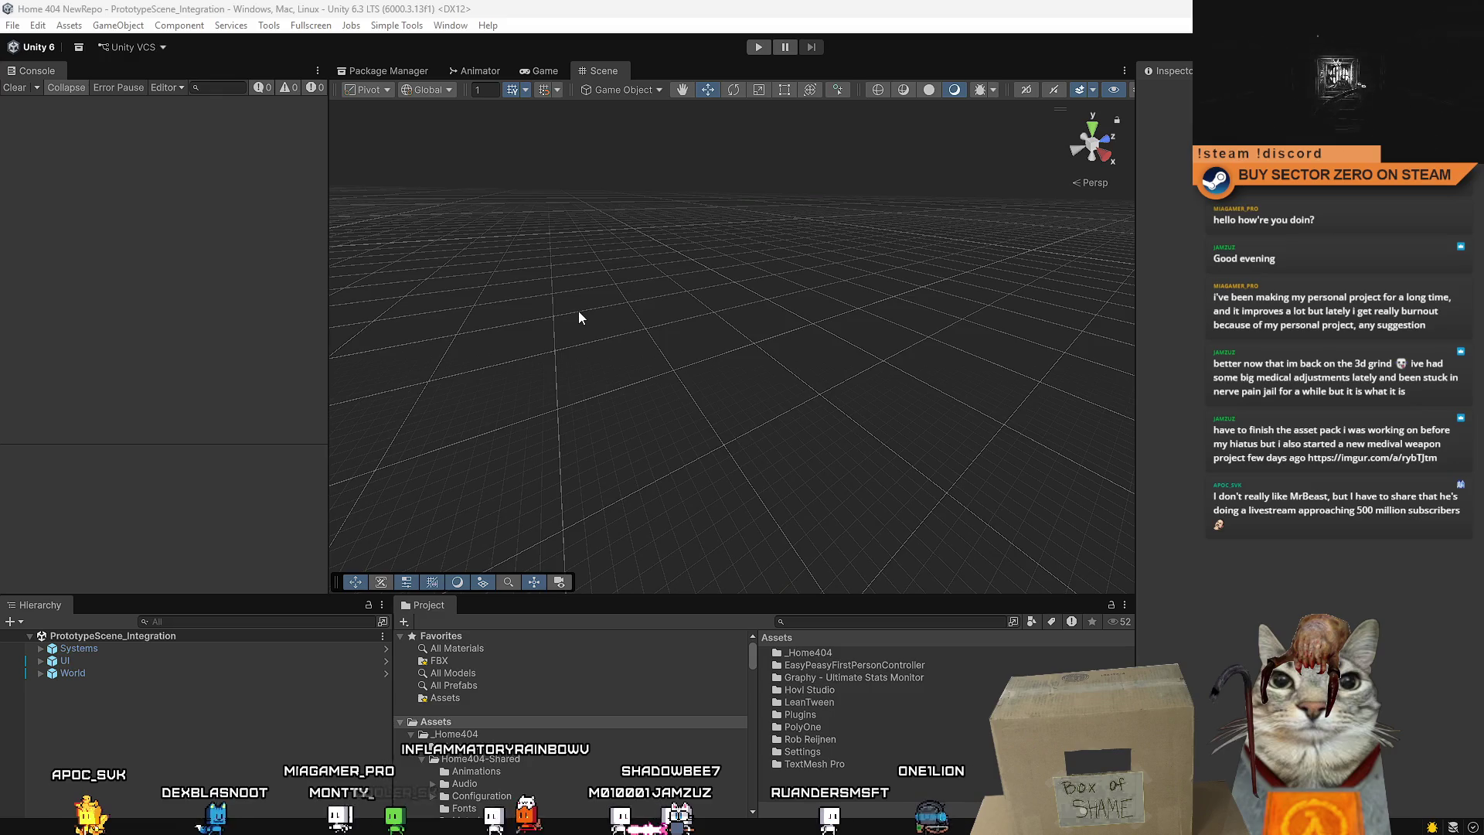
pyautogui.hotkey('alt', 'Tab')
pyautogui.moveTo(403, 62)
pyautogui.mouseDown()
pyautogui.moveTo(799, 100)
pyautogui.moveTo(805, 74)
pyautogui.mouseUp()
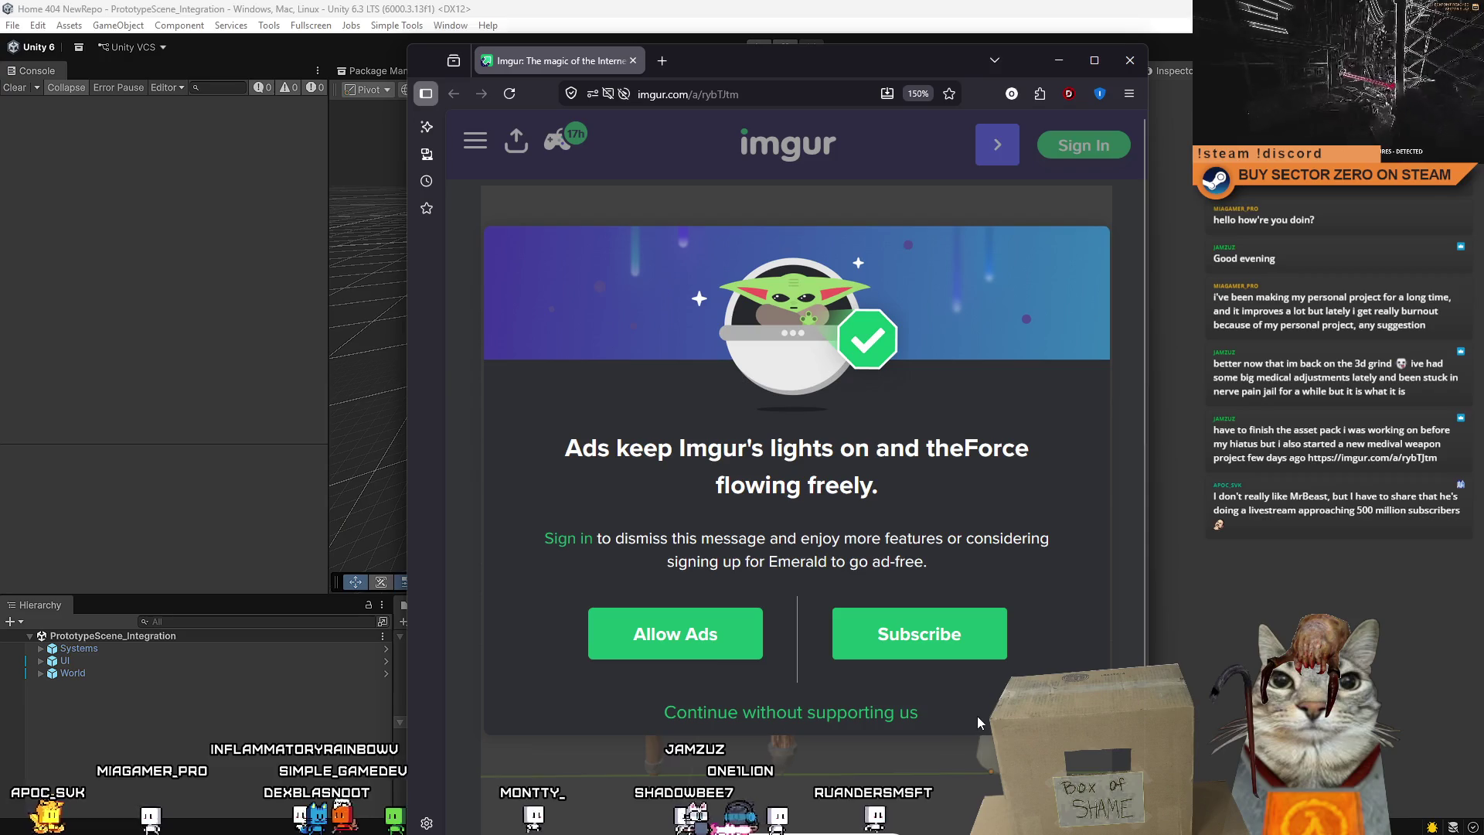
# Dismiss the Imgur ads prompt and enlarge the three medieval axes image.
pyautogui.click(893, 713)
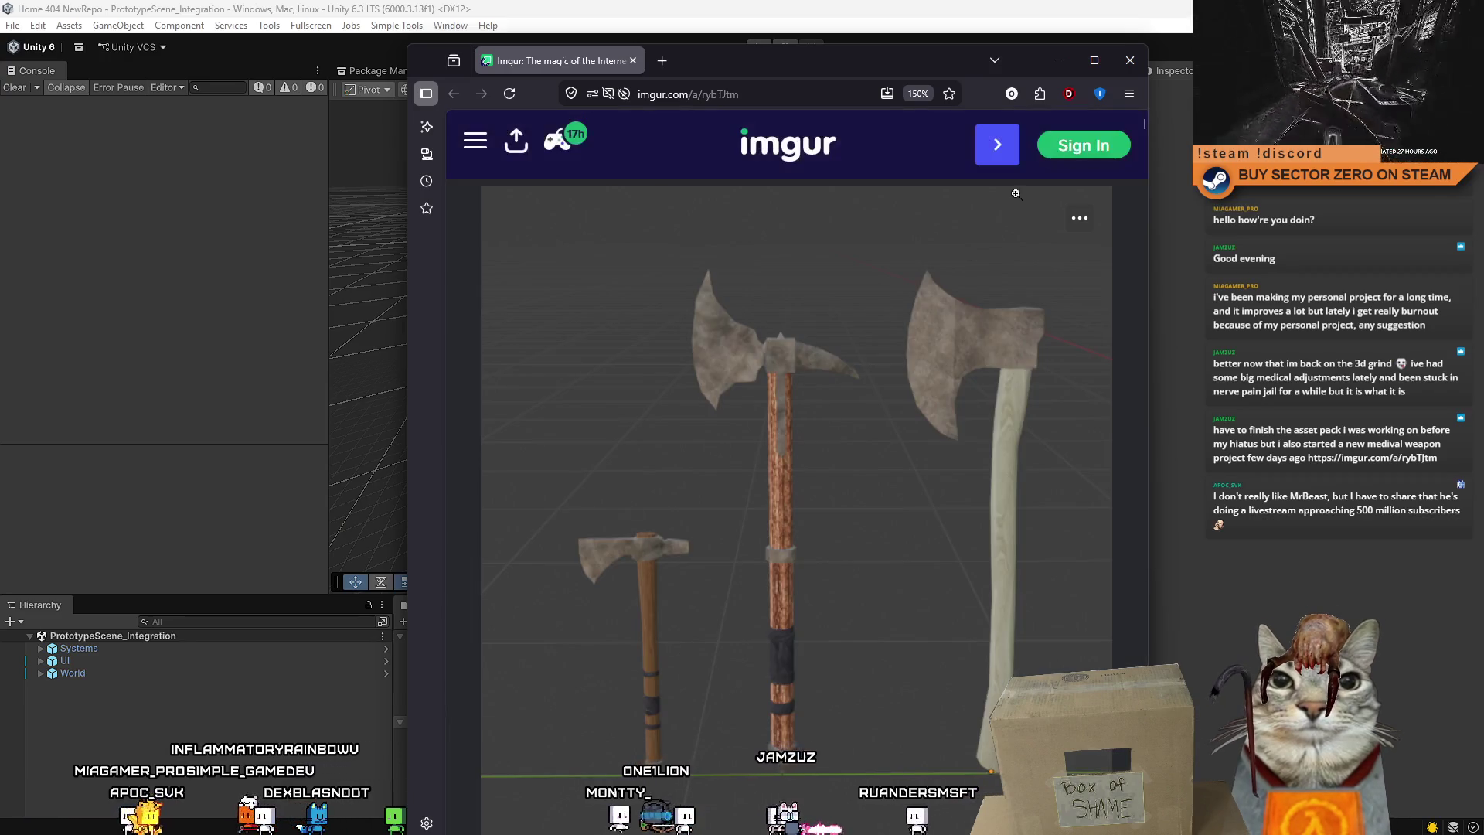
pyautogui.moveTo(841, 71); pyautogui.dragTo(738, 38)
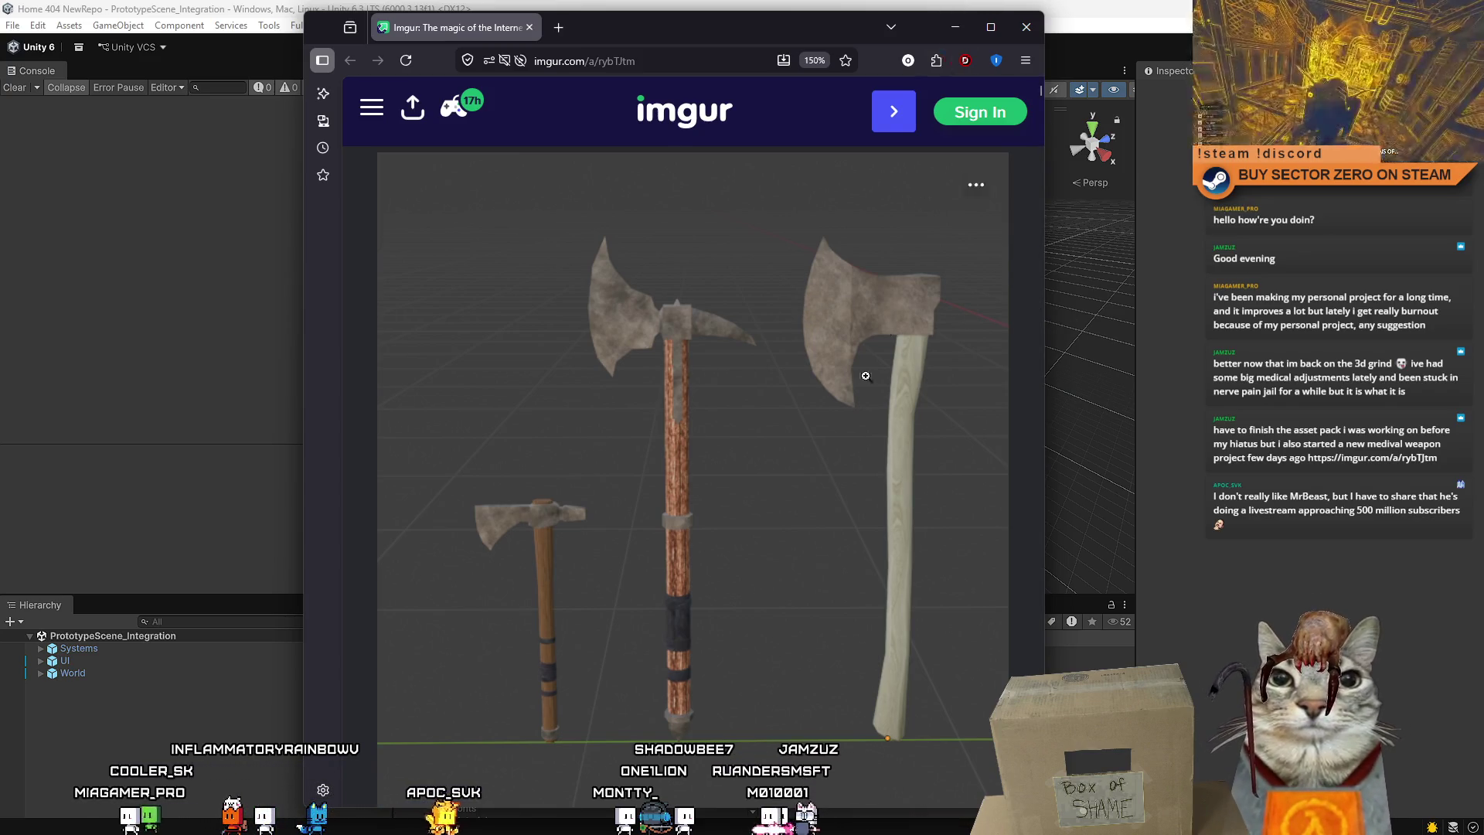
pyautogui.scroll(-4, 853, 418)
pyautogui.scroll(4, 853, 417)
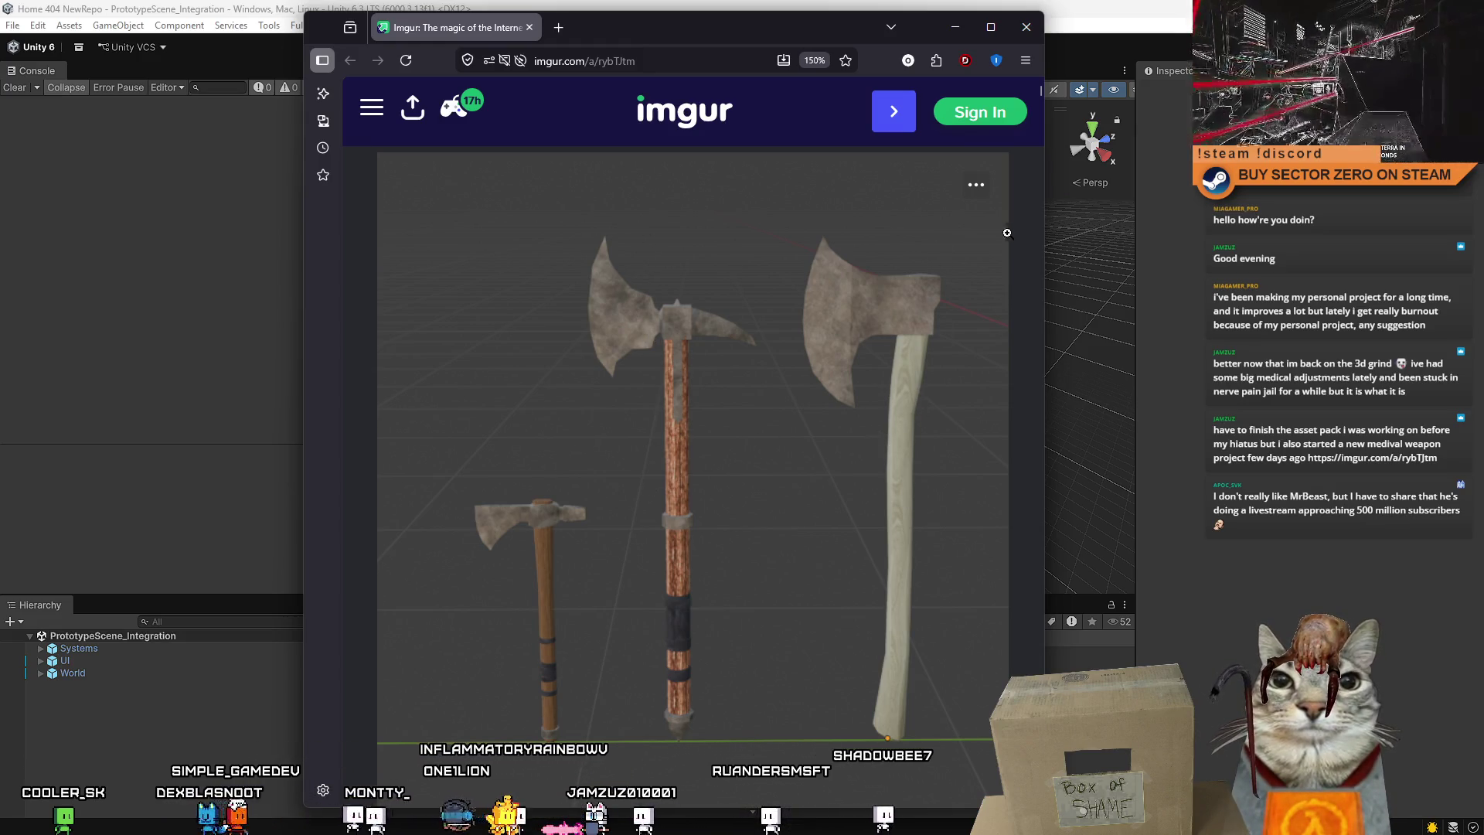
pyautogui.scroll(-2, 941, 263)
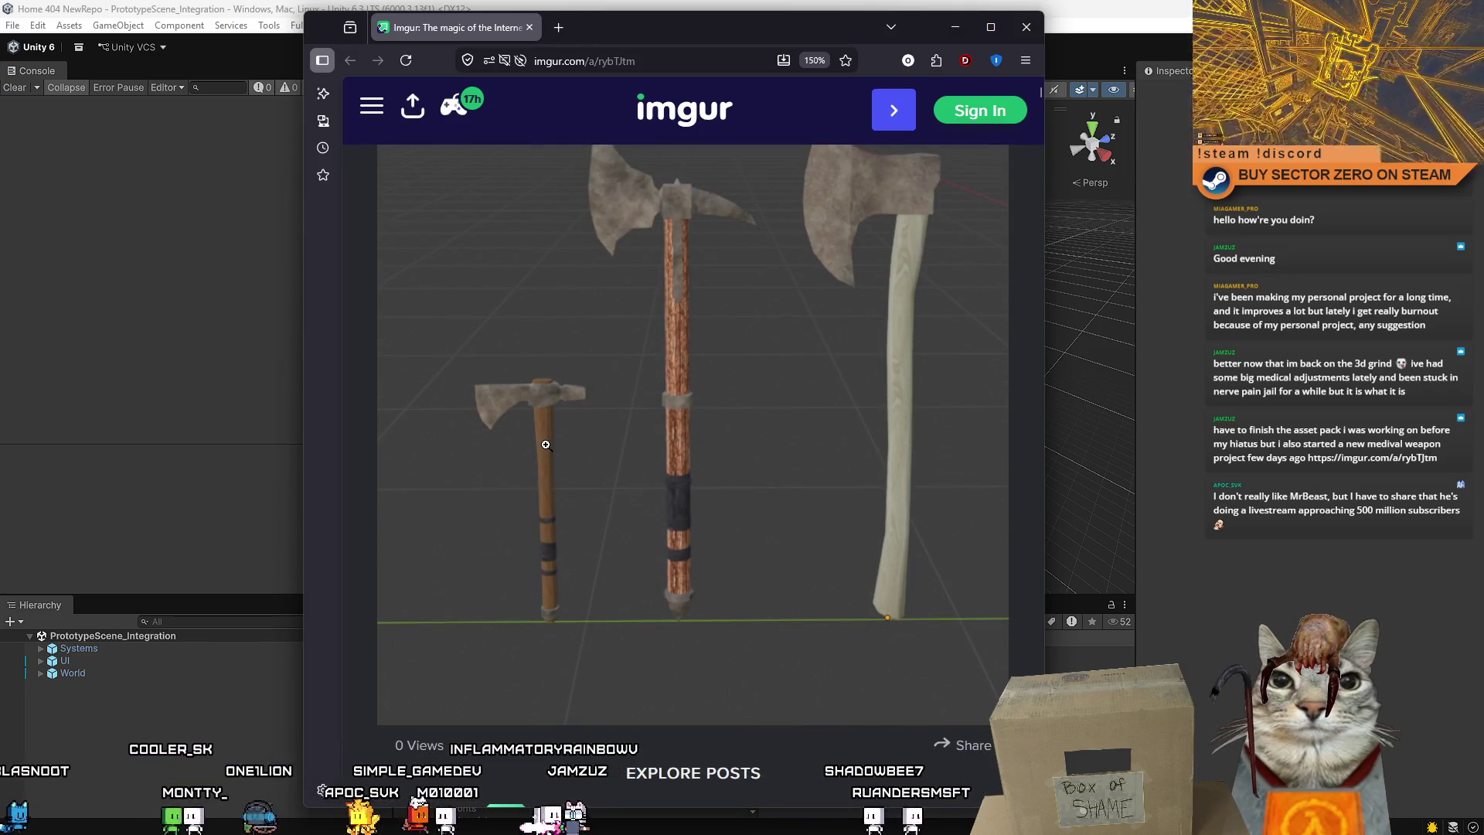
pyautogui.scroll(2, 611, 317)
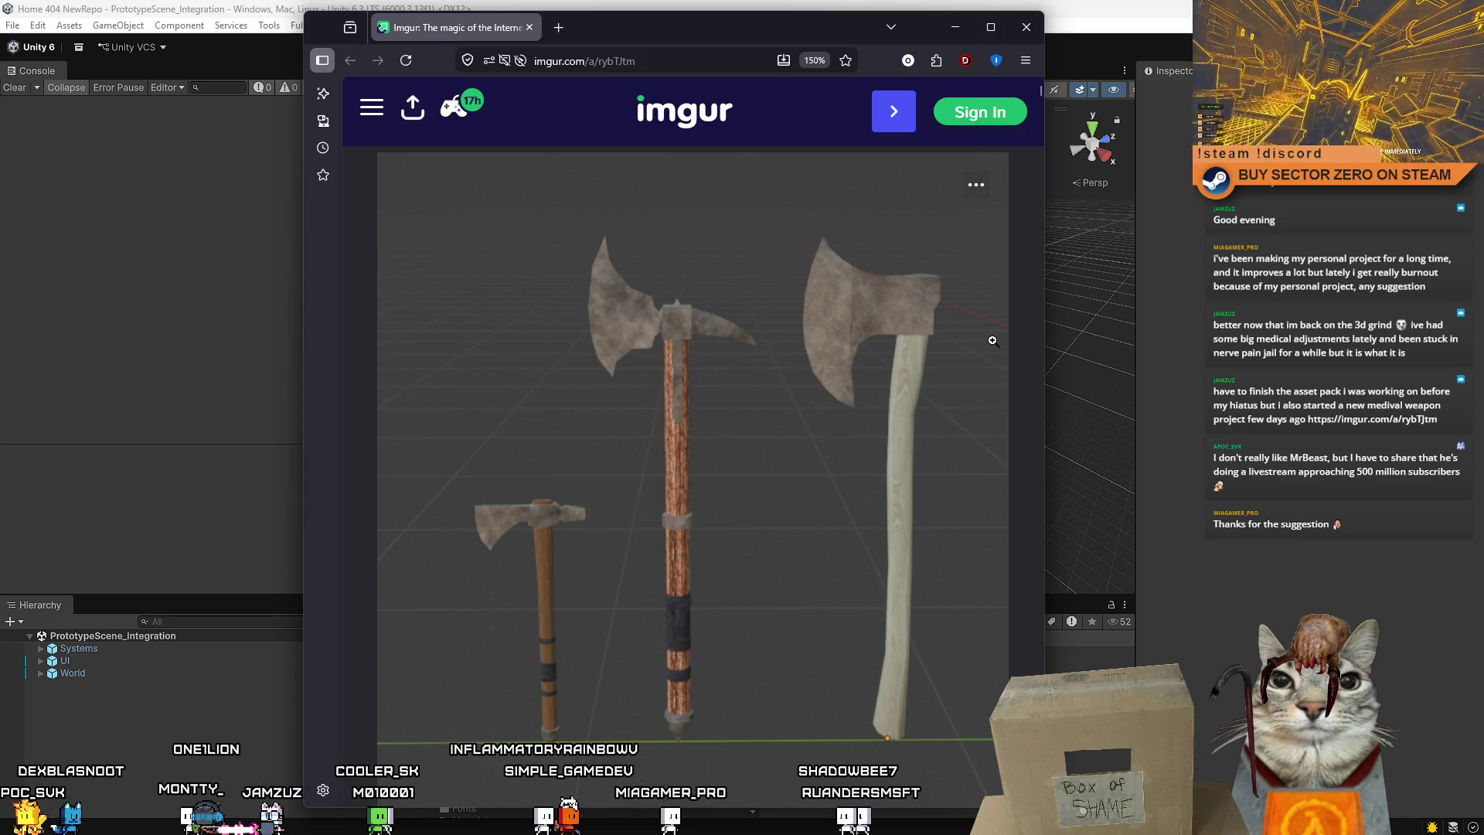
pyautogui.click(738, 364)
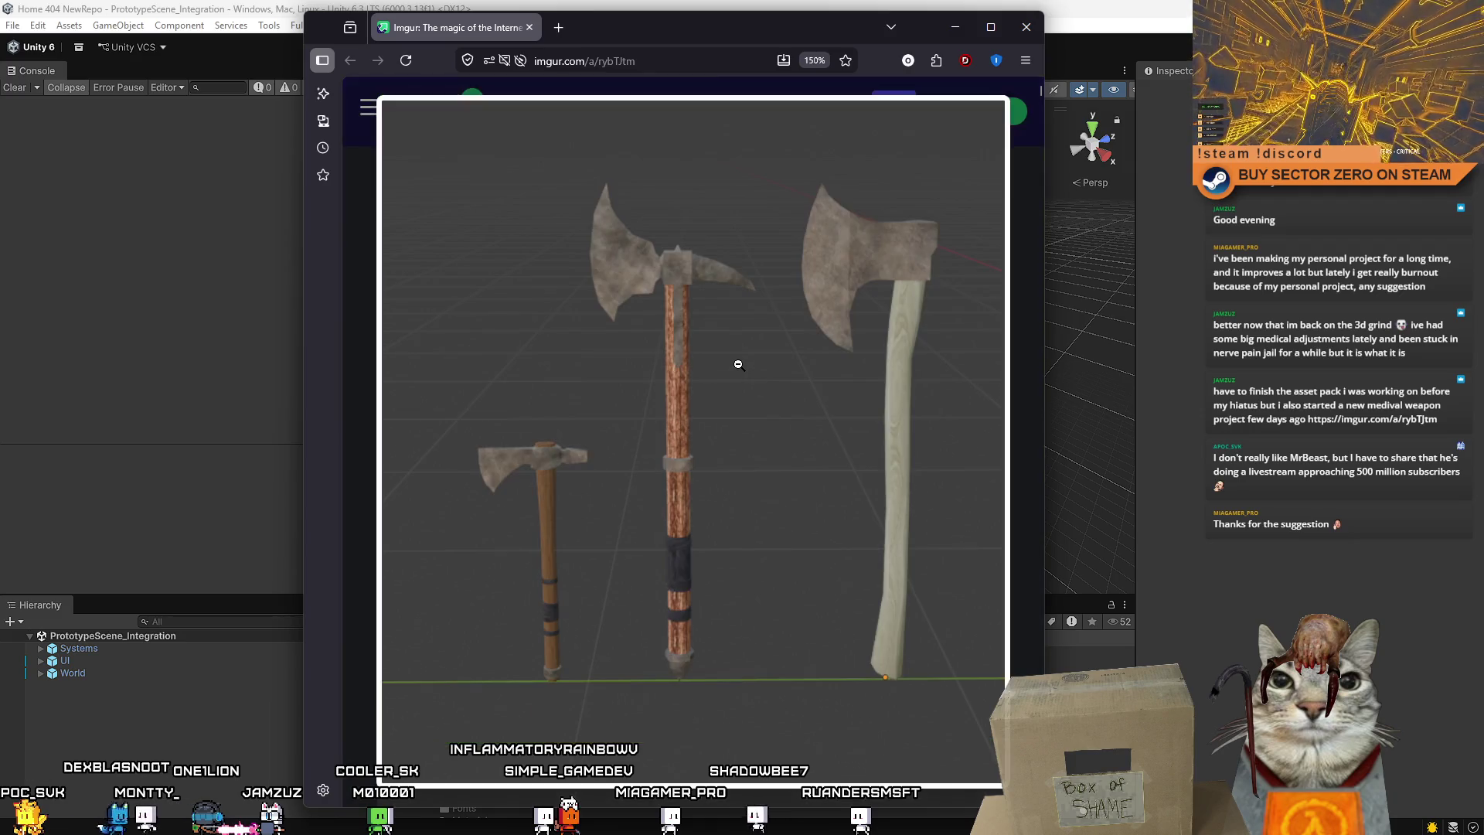
# Close the enlarged axe image to return to the normal album page.
pyautogui.click(734, 364)
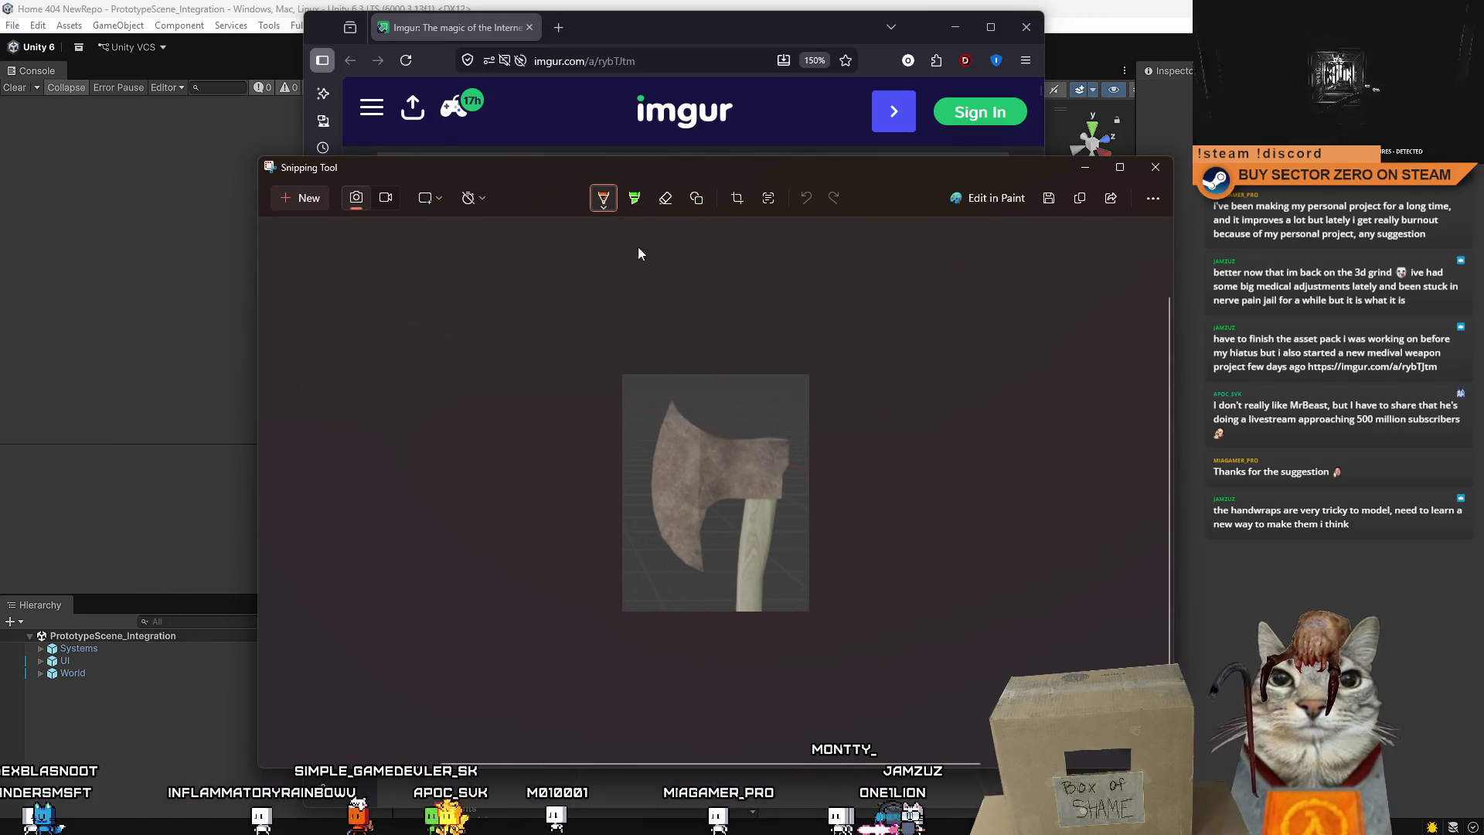
# Sketch green pen lines across the axe head on the capture.
pyautogui.click(604, 201)
pyautogui.click(545, 350)
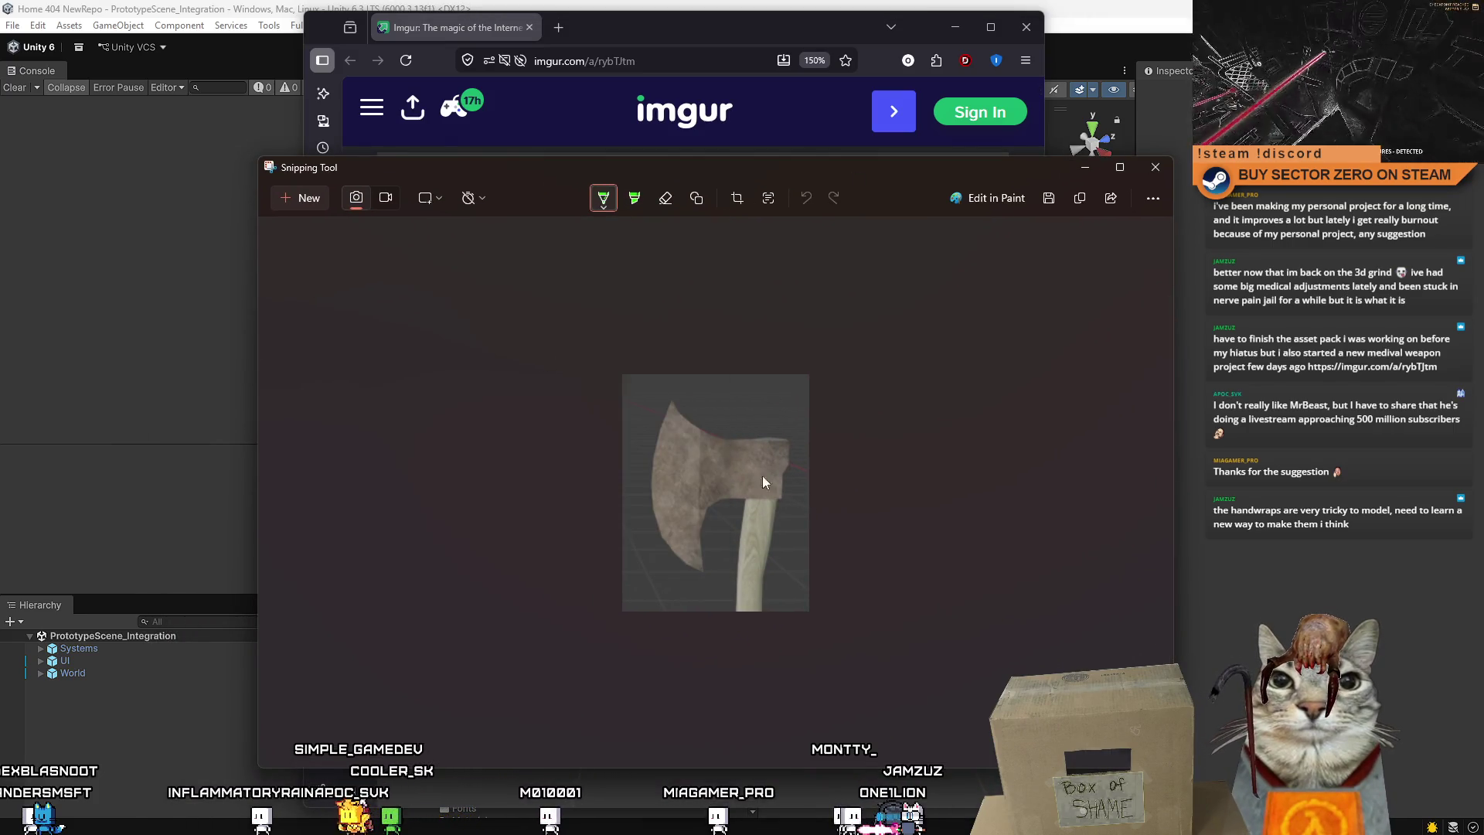
pyautogui.moveTo(705, 433)
pyautogui.mouseDown()
pyautogui.moveTo(689, 486)
pyautogui.moveTo(704, 531)
pyautogui.mouseUp()
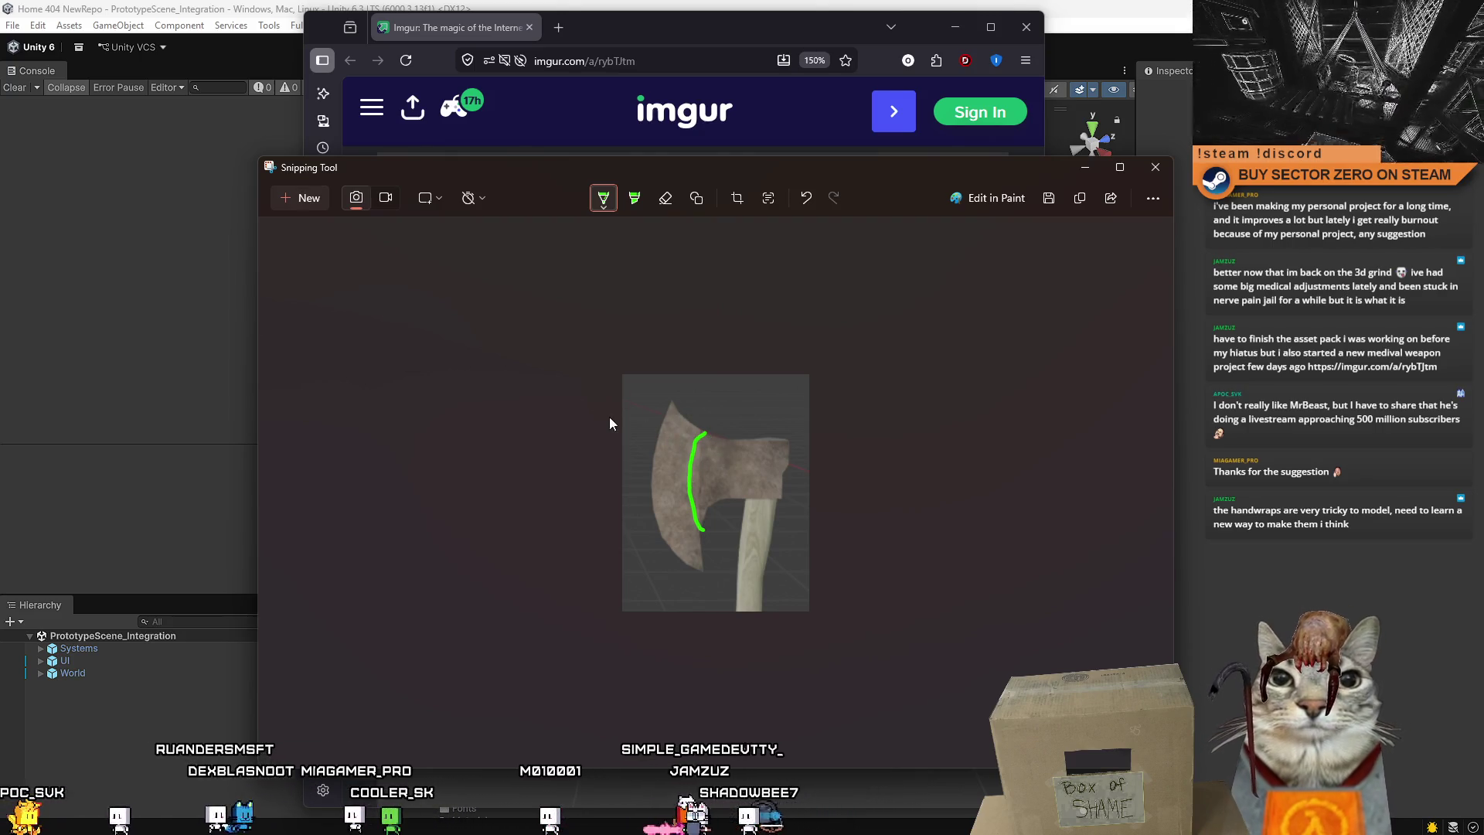
pyautogui.moveTo(692, 504); pyautogui.dragTo(678, 545)
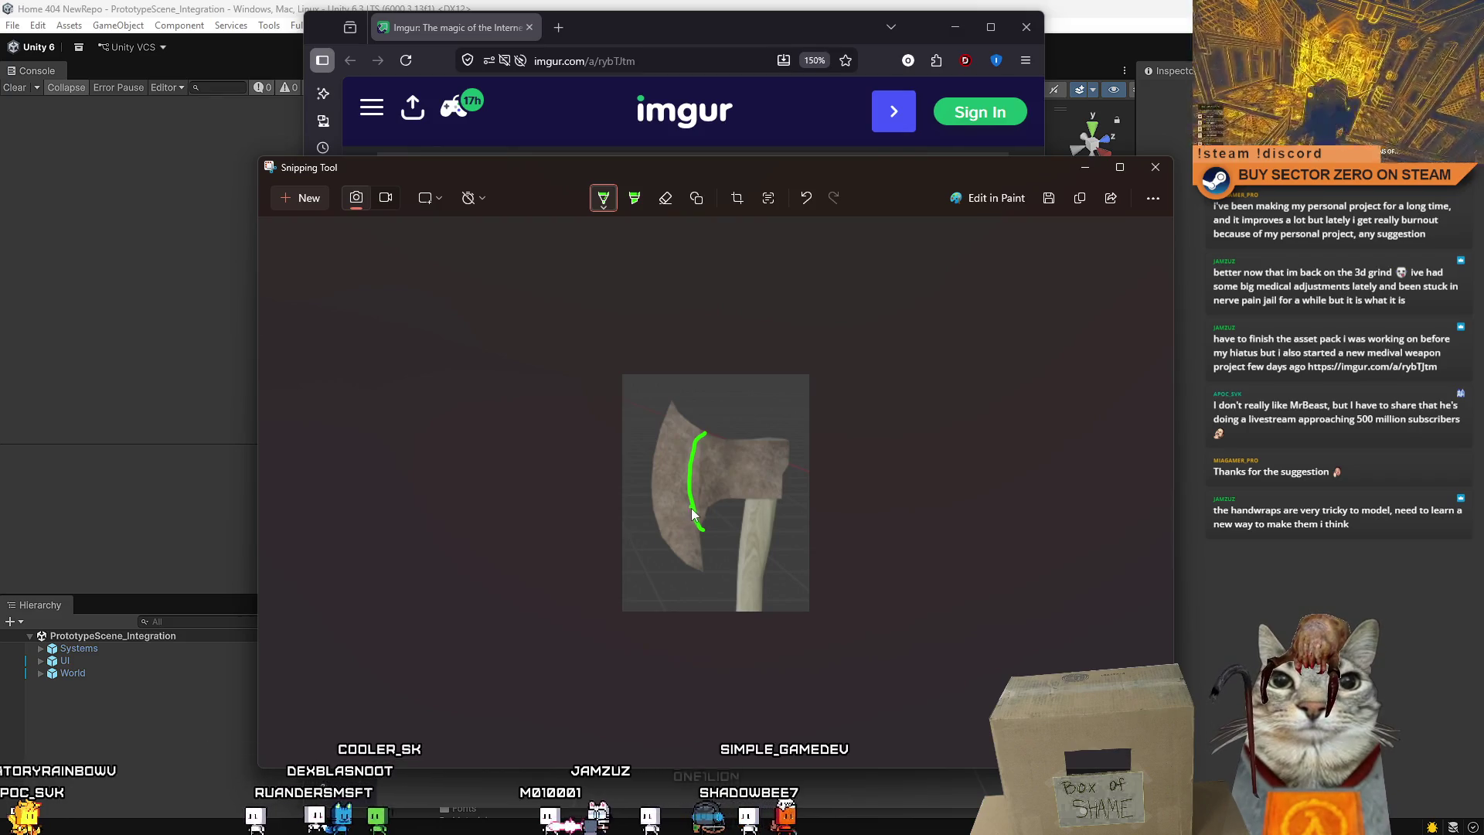
pyautogui.moveTo(690, 492)
pyautogui.mouseDown()
pyautogui.moveTo(653, 503)
pyautogui.moveTo(658, 433)
pyautogui.mouseUp()
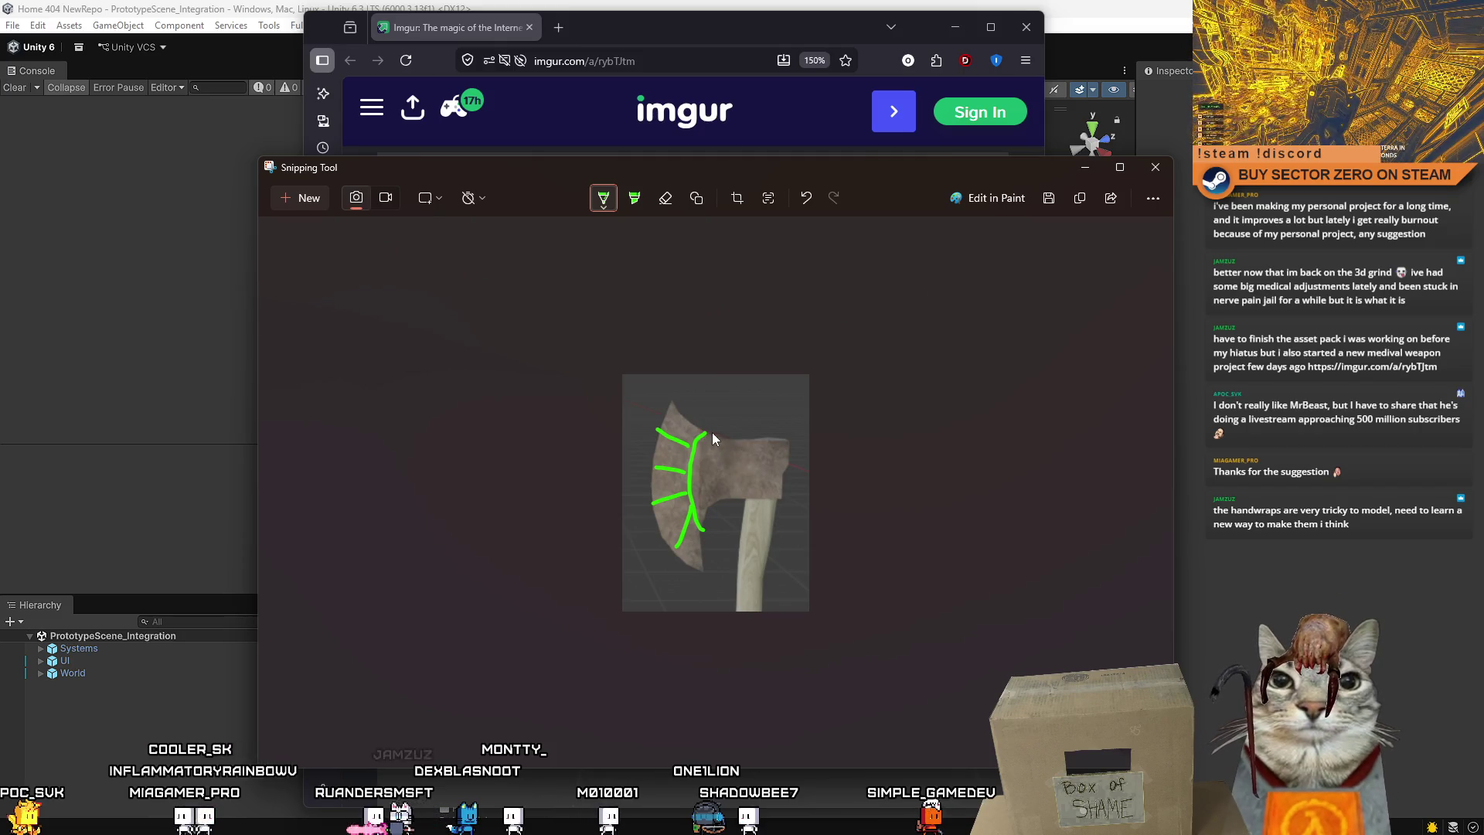
pyautogui.moveTo(703, 430); pyautogui.dragTo(700, 527)
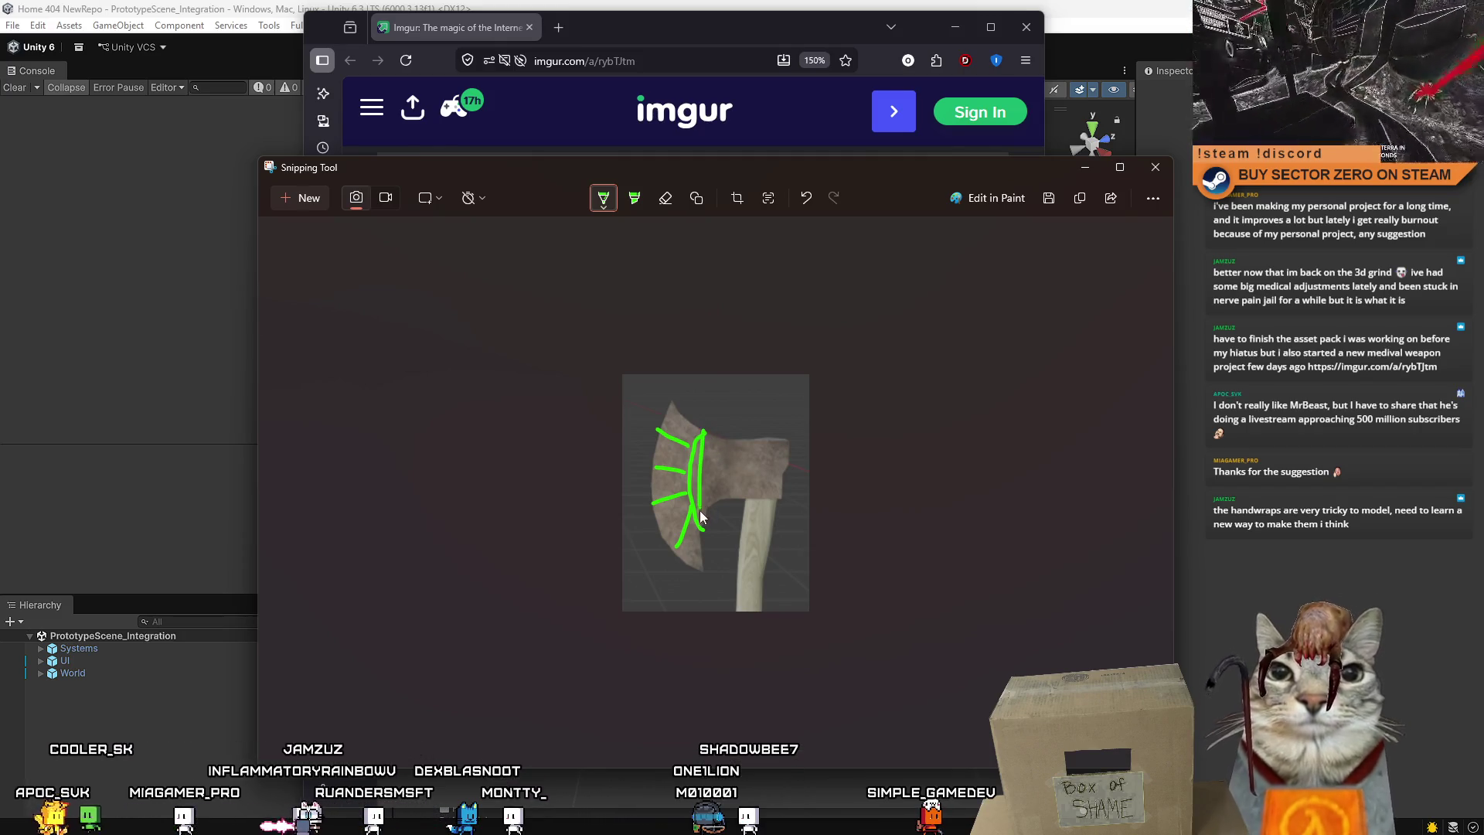
# Undo the green pen strokes and close Snipping Tool.
pyautogui.hotkey('ctrl', 'z')
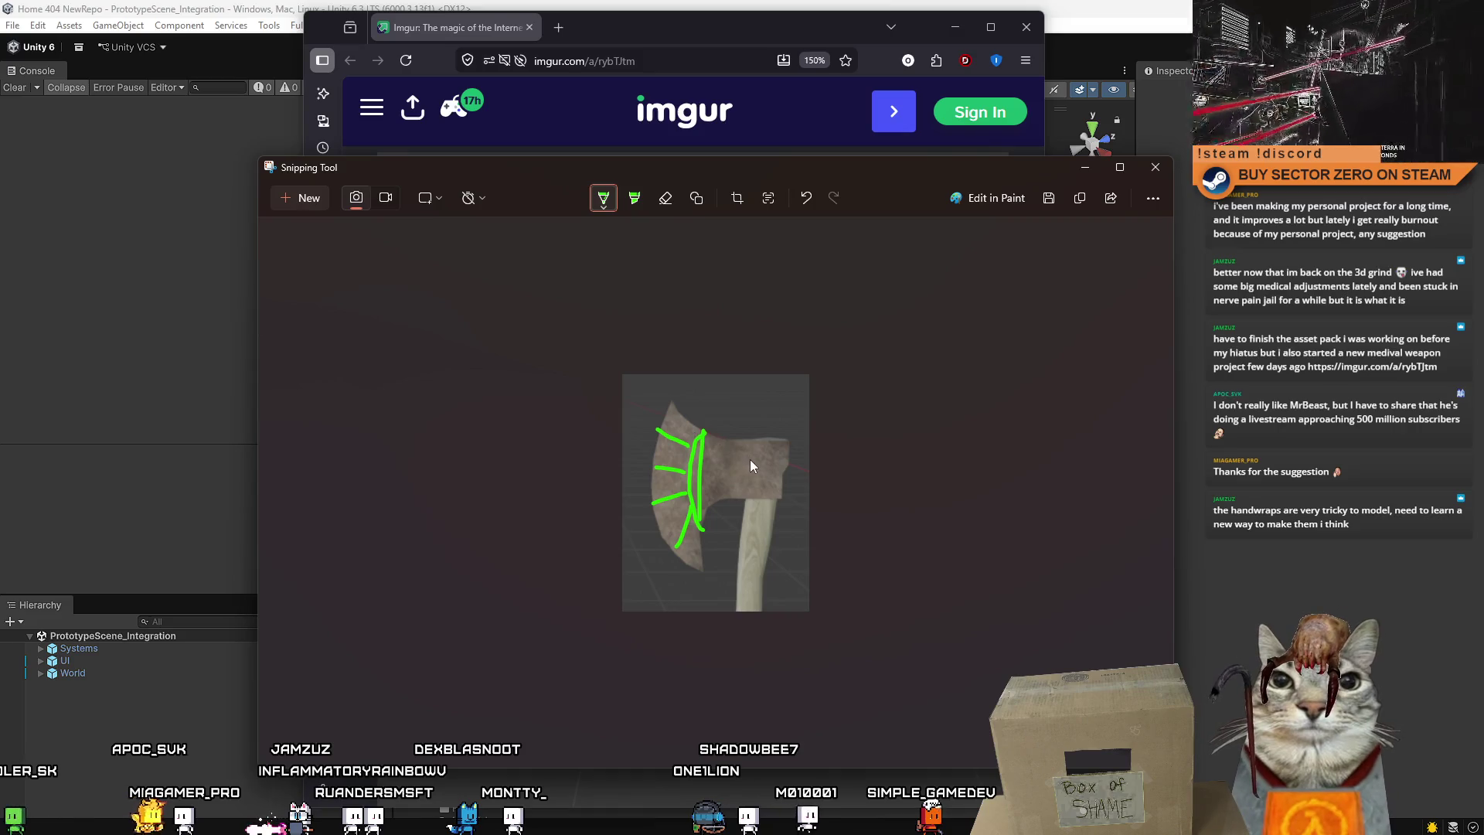
pyautogui.hotkey('ctrl', 'z')
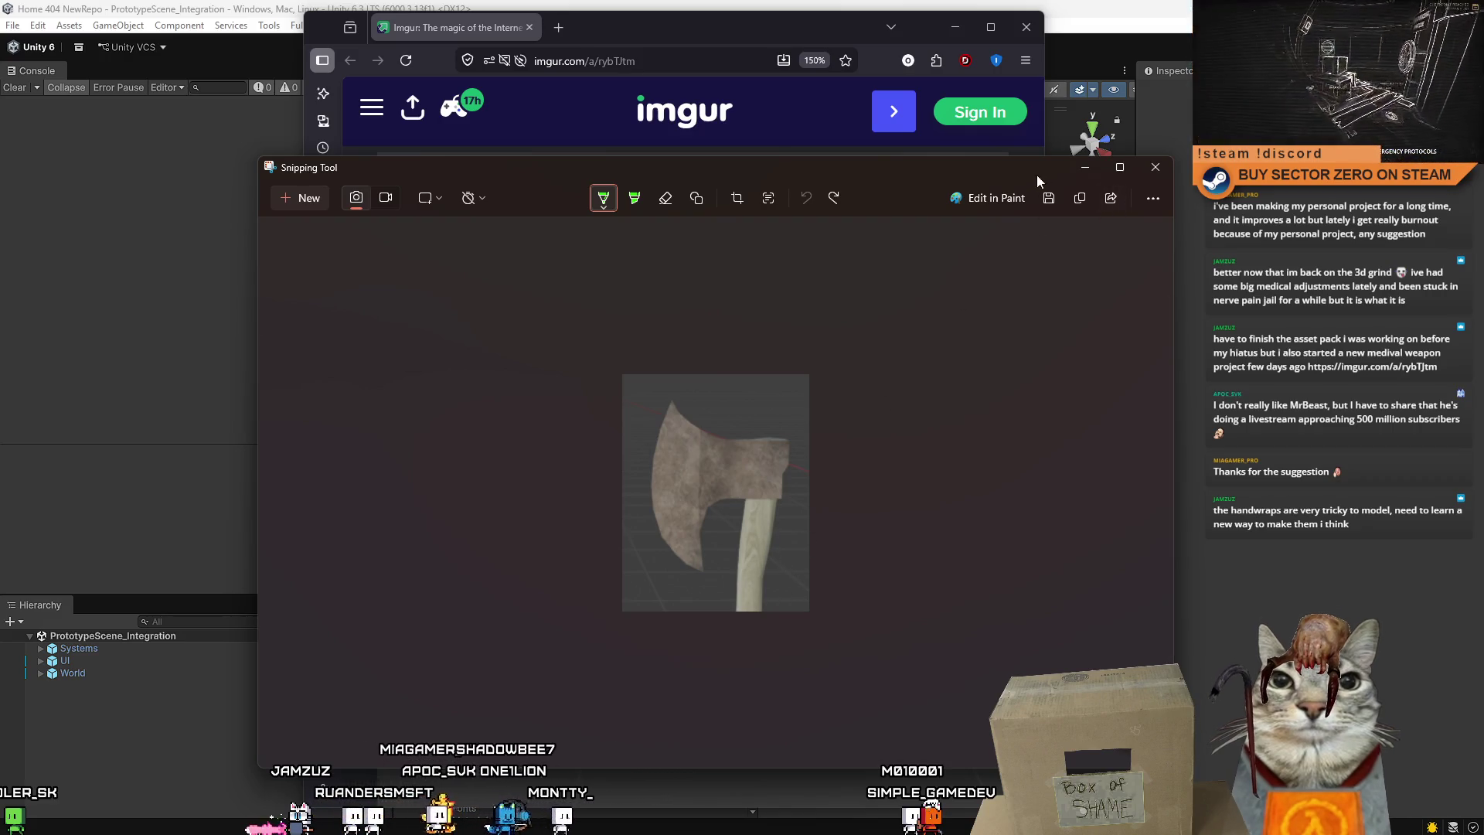
pyautogui.moveTo(1036, 174); pyautogui.dragTo(986, 174)
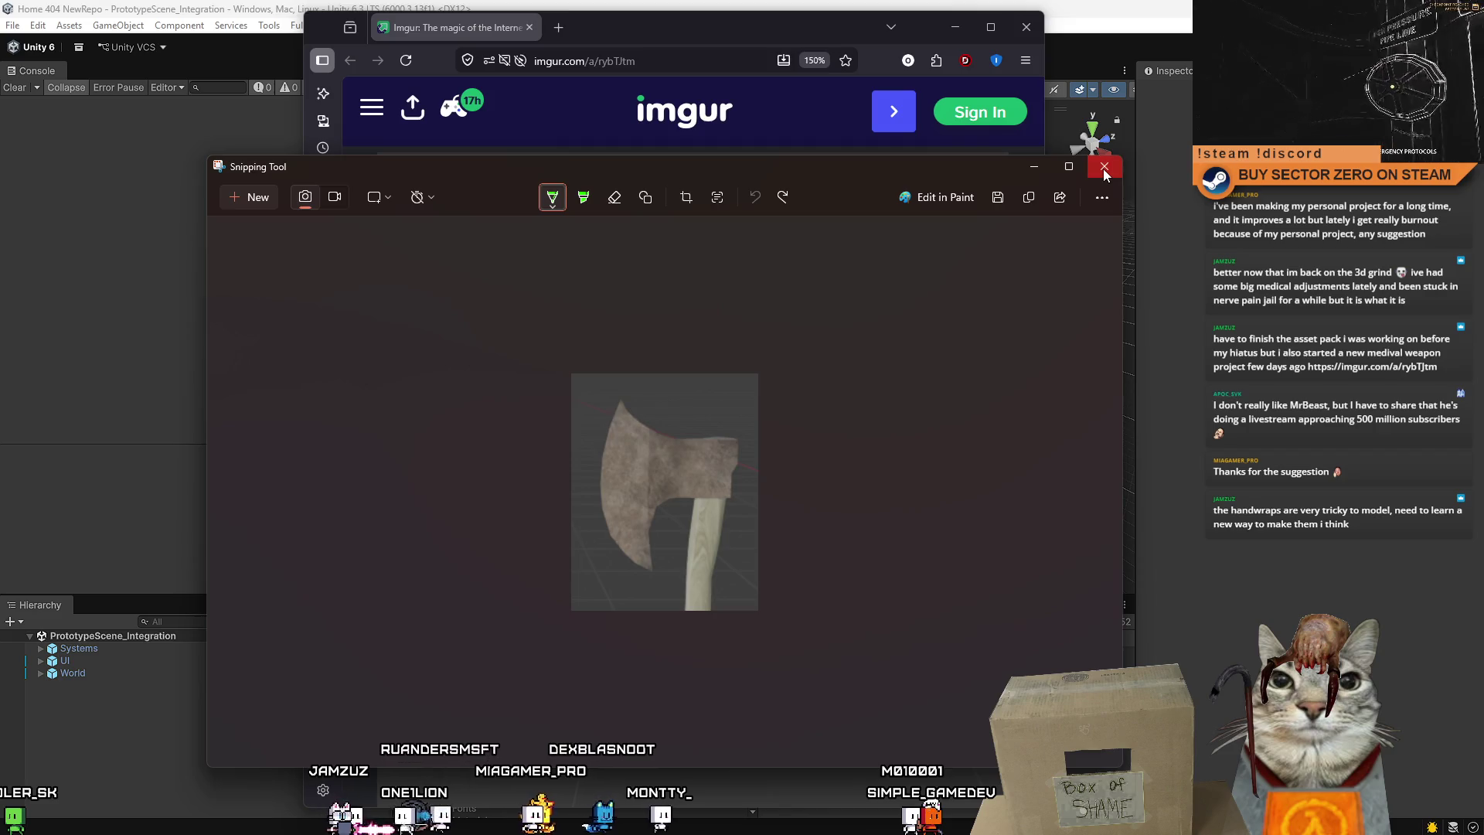
pyautogui.click(1103, 168)
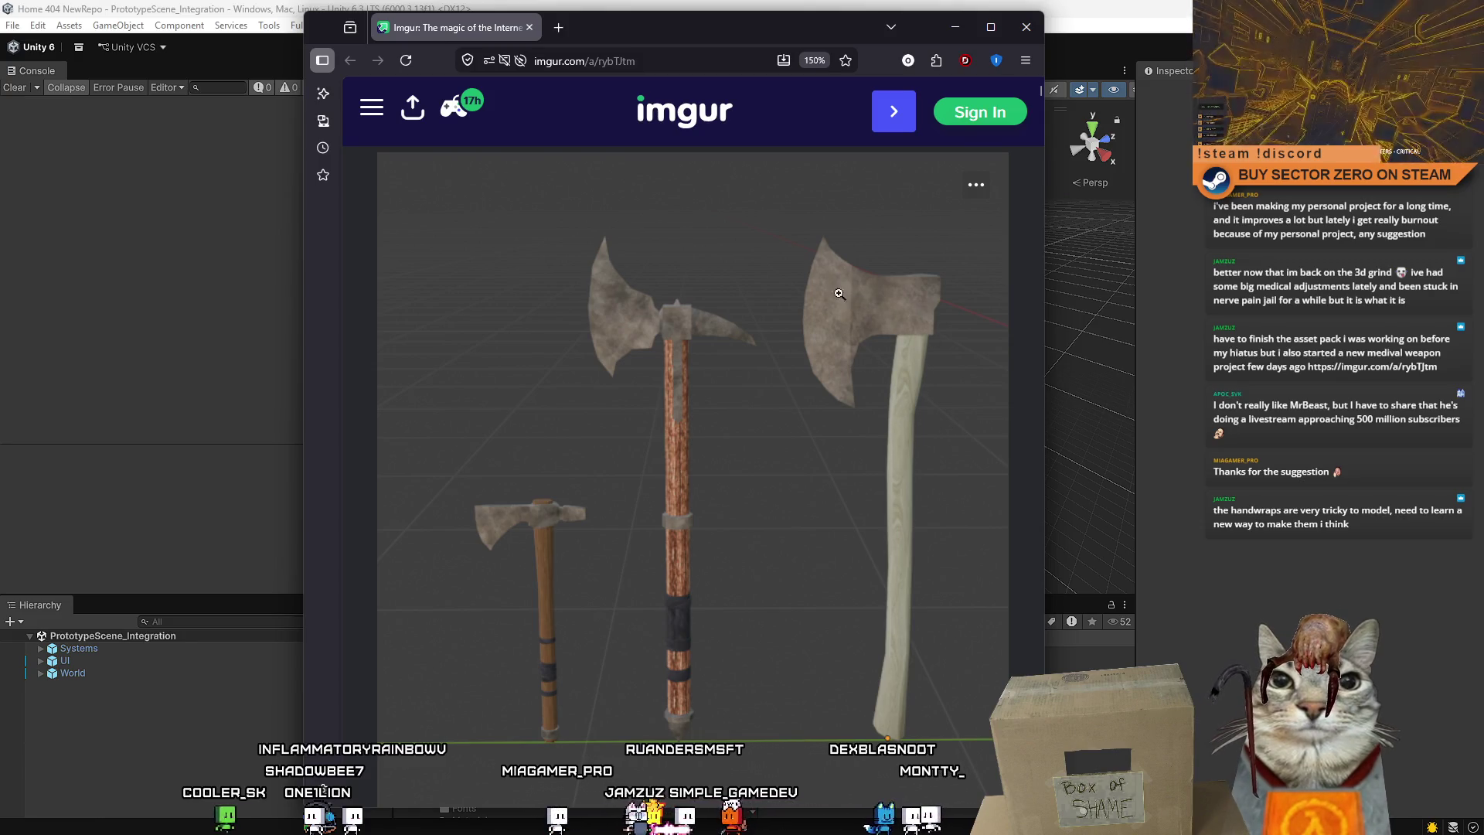
# Close the Imgur browser window to bring the Unity editor back into view.
pyautogui.moveTo(860, 25); pyautogui.dragTo(628, 117)
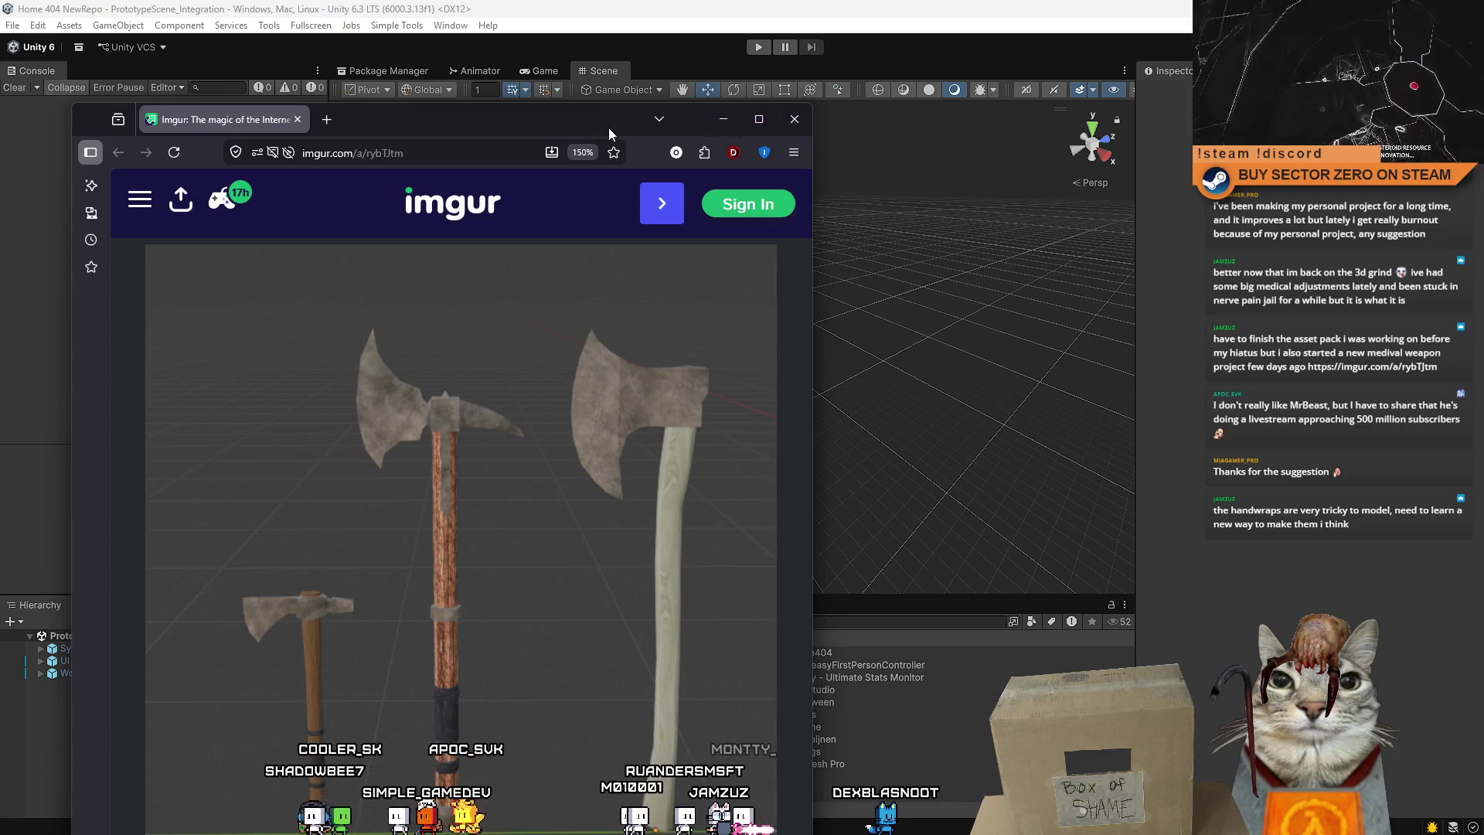
pyautogui.moveTo(600, 122); pyautogui.dragTo(651, 141)
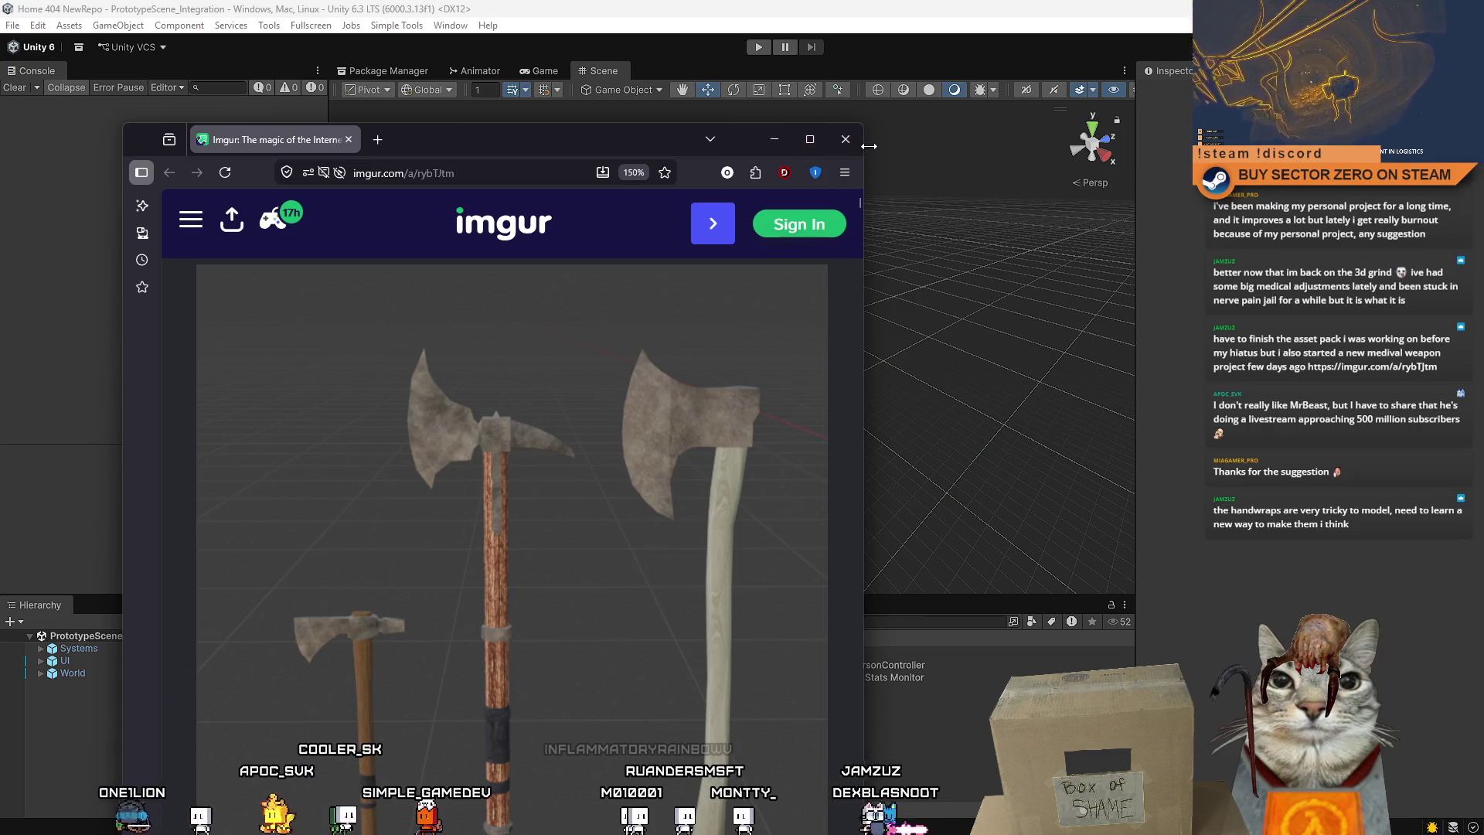
pyautogui.click(846, 140)
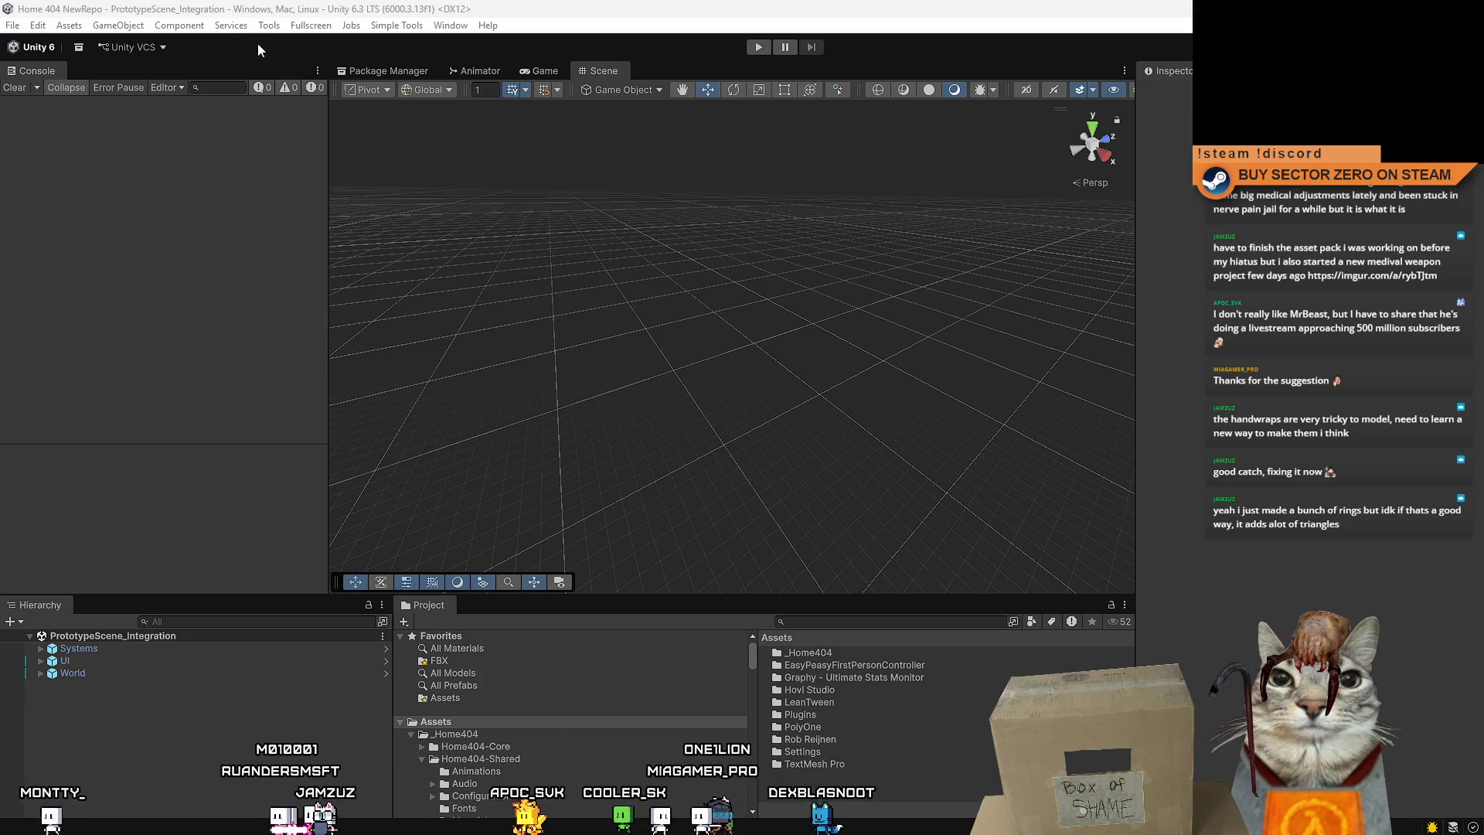
pyautogui.click(129, 30)
# Add a cylinder from GameObject > 3D Object and scale it into a flat disc.
pyautogui.moveTo(209, 128)
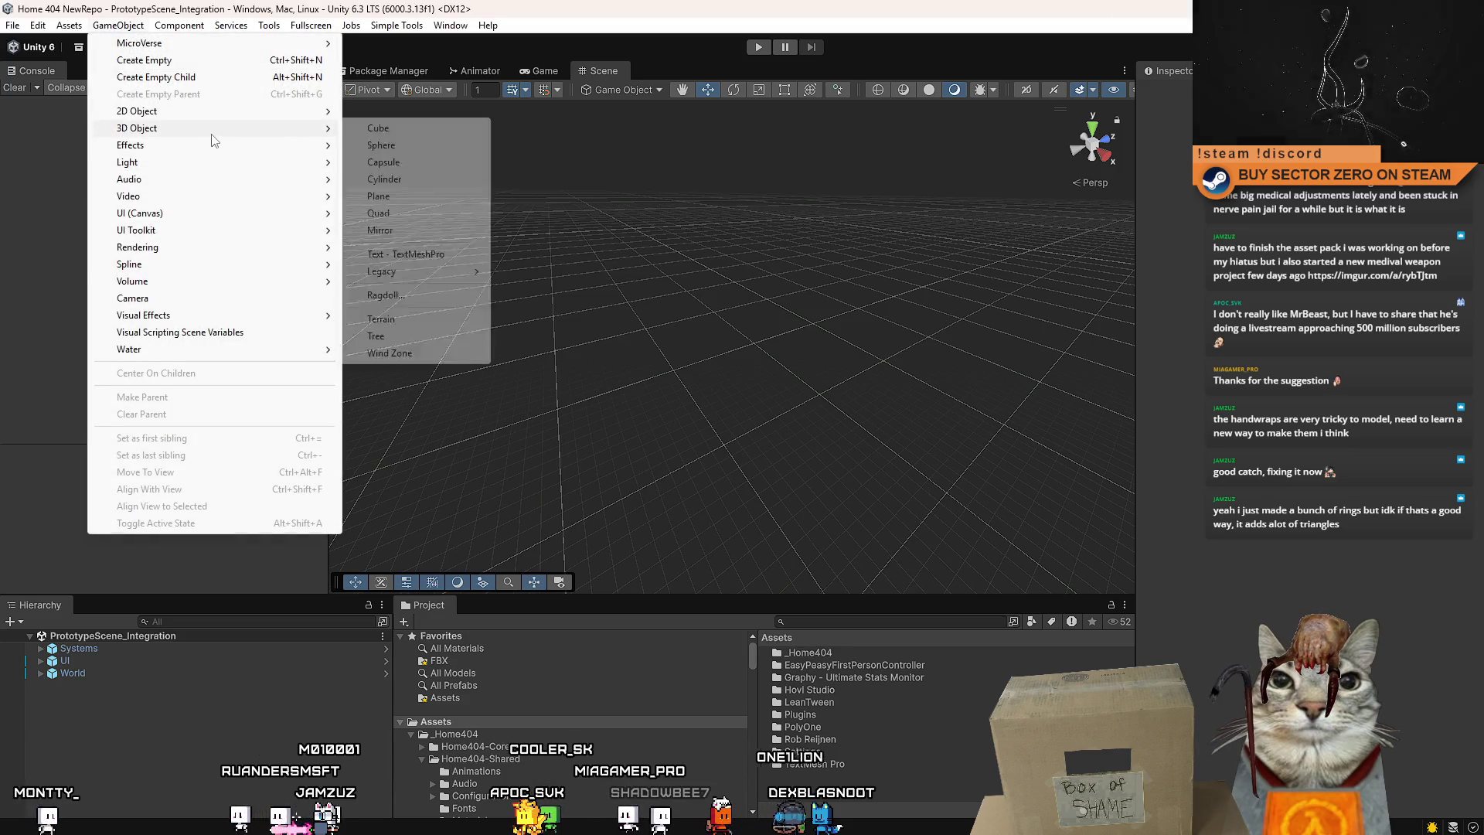
pyautogui.click(443, 181)
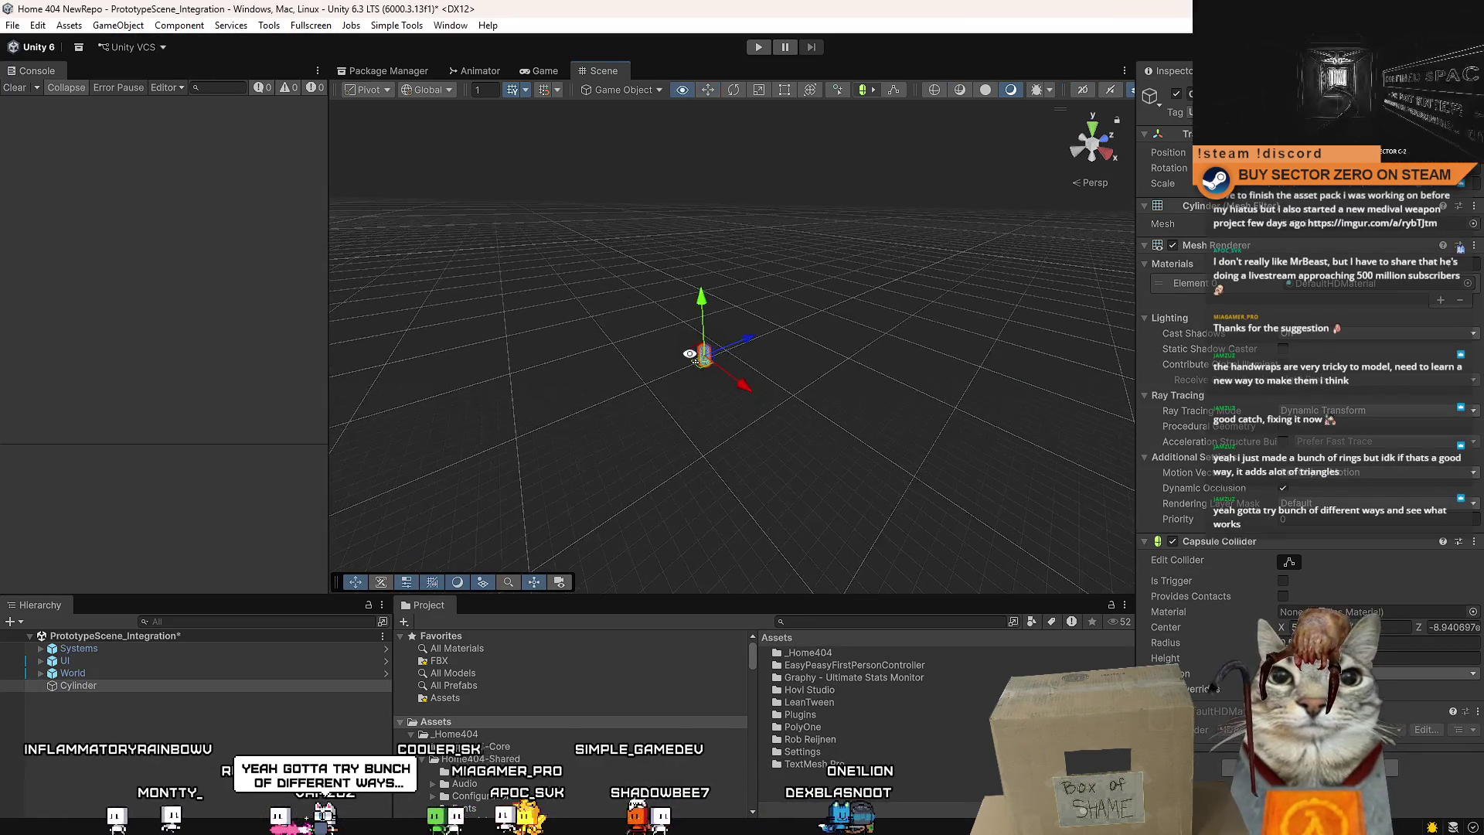
pyautogui.press('r')
pyautogui.moveTo(707, 352)
pyautogui.mouseDown()
pyautogui.moveTo(724, 424)
pyautogui.moveTo(908, 290)
pyautogui.mouseUp()
pyautogui.scroll(-5, 909, 290)
pyautogui.scroll(8, 717, 334)
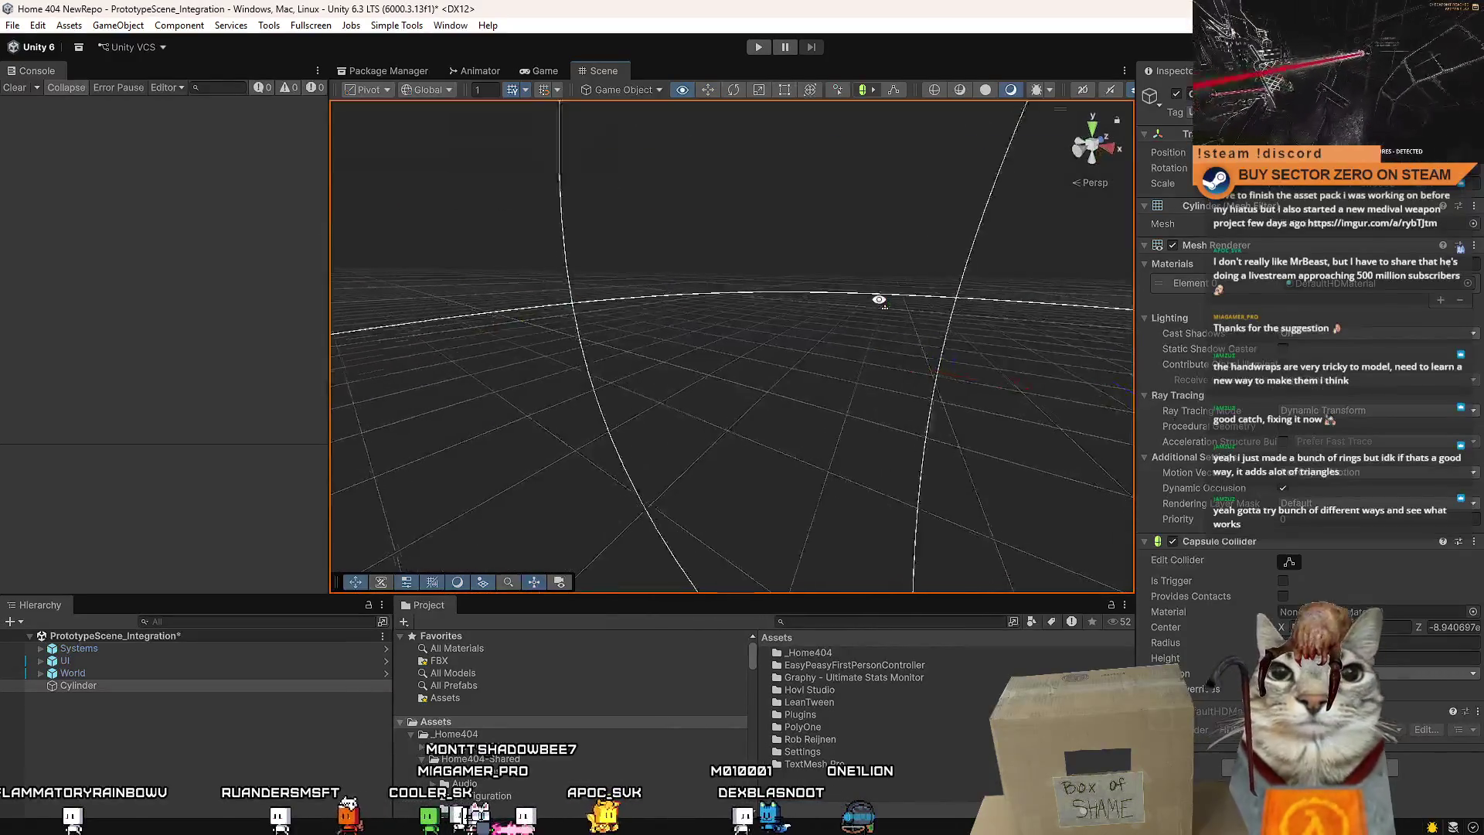
pyautogui.moveTo(717, 335)
pyautogui.mouseDown()
pyautogui.moveTo(570, 335)
pyautogui.moveTo(564, 355)
pyautogui.moveTo(923, 335)
pyautogui.mouseUp()
pyautogui.press('f')
# Inspect the flattened disc, then delete the cylinder from the scene.
pyautogui.scroll(5, 716, 334)
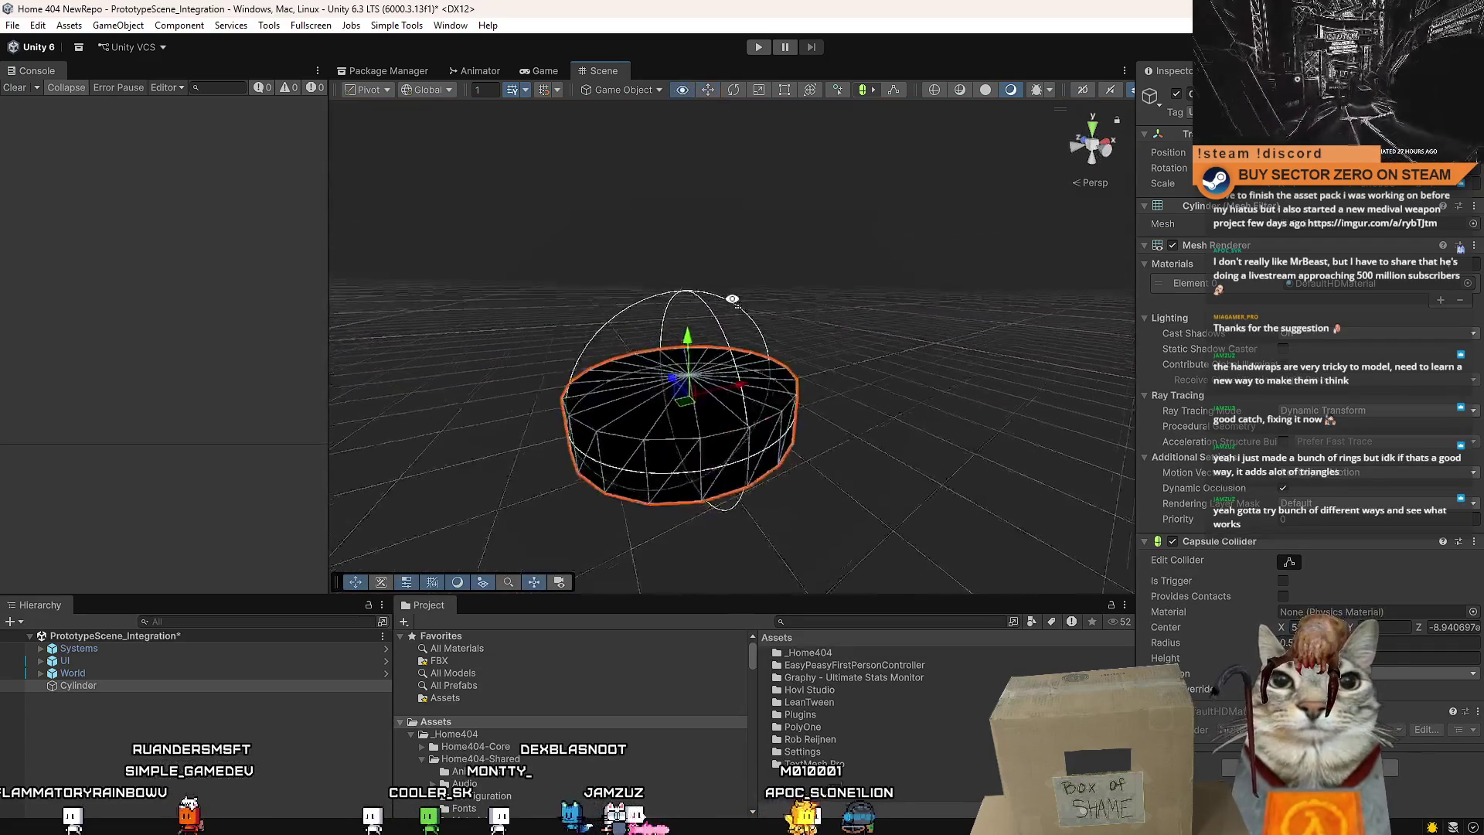
pyautogui.scroll(-1, 674, 387)
pyautogui.moveTo(688, 351)
pyautogui.mouseDown()
pyautogui.moveTo(676, 340)
pyautogui.moveTo(546, 397)
pyautogui.moveTo(523, 358)
pyautogui.moveTo(692, 330)
pyautogui.moveTo(1067, 381)
pyautogui.moveTo(850, 347)
pyautogui.mouseUp()
pyautogui.scroll(-5, 663, 296)
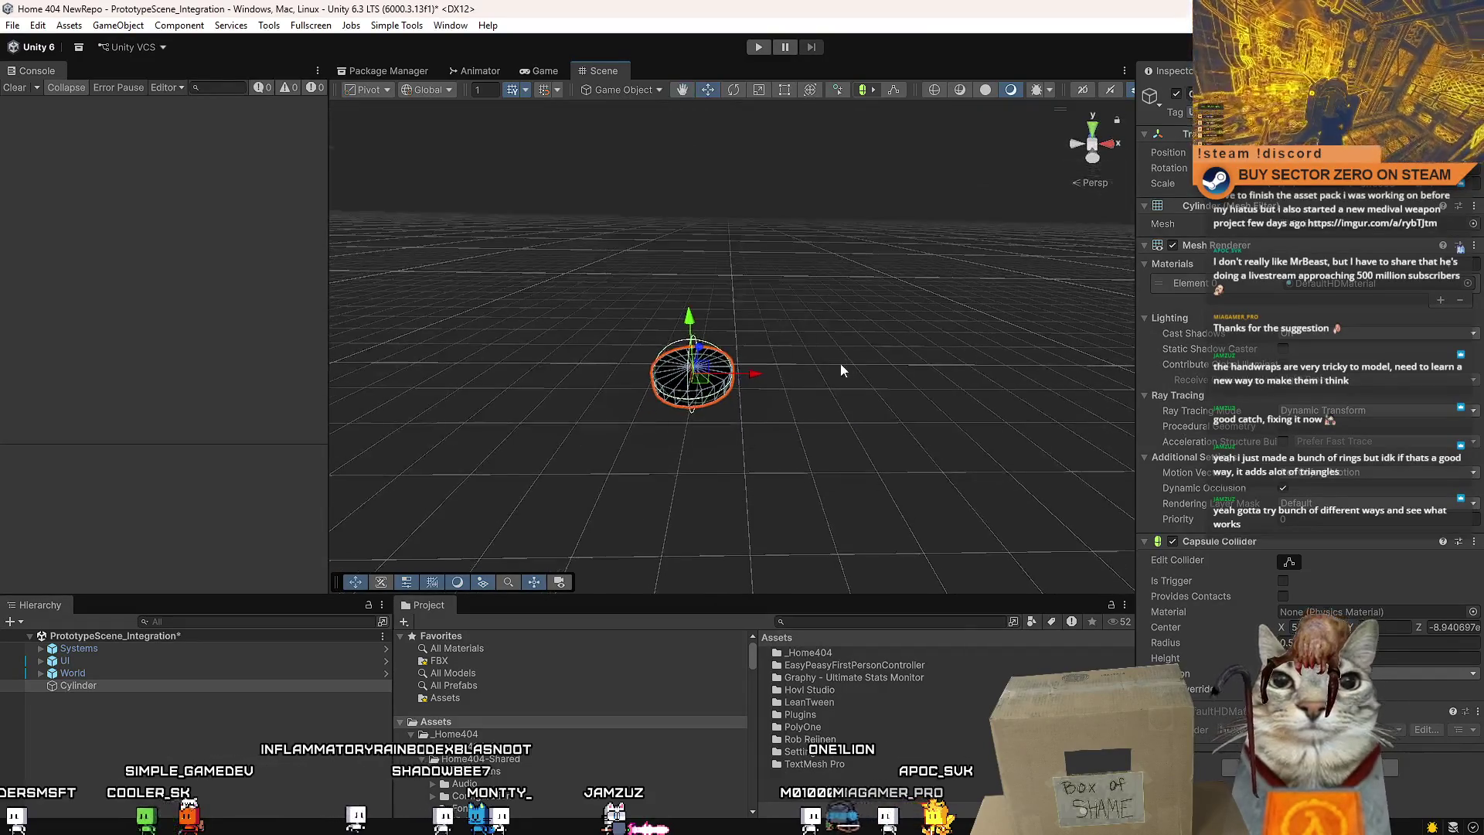
pyautogui.press('Delete')
pyautogui.moveTo(667, 351)
pyautogui.mouseDown()
pyautogui.moveTo(825, 420)
pyautogui.moveTo(1068, 221)
pyautogui.moveTo(1159, 316)
pyautogui.moveTo(1322, 413)
pyautogui.moveTo(1283, 410)
pyautogui.mouseUp()
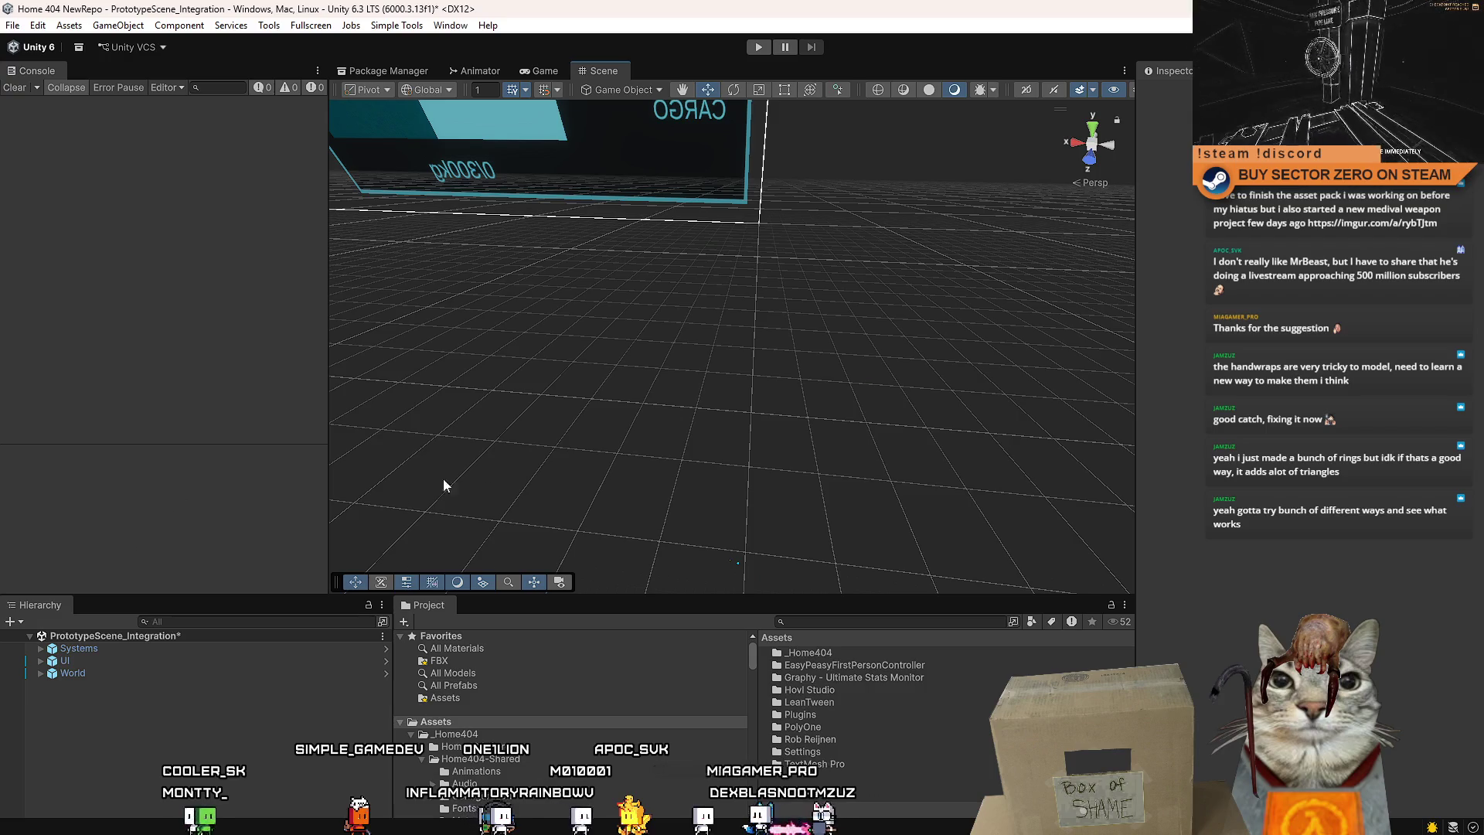
# Quit Unity without saving the scene and select the latest main commit in Sourcetree.
pyautogui.moveTo(400, 495); pyautogui.dragTo(564, 405)
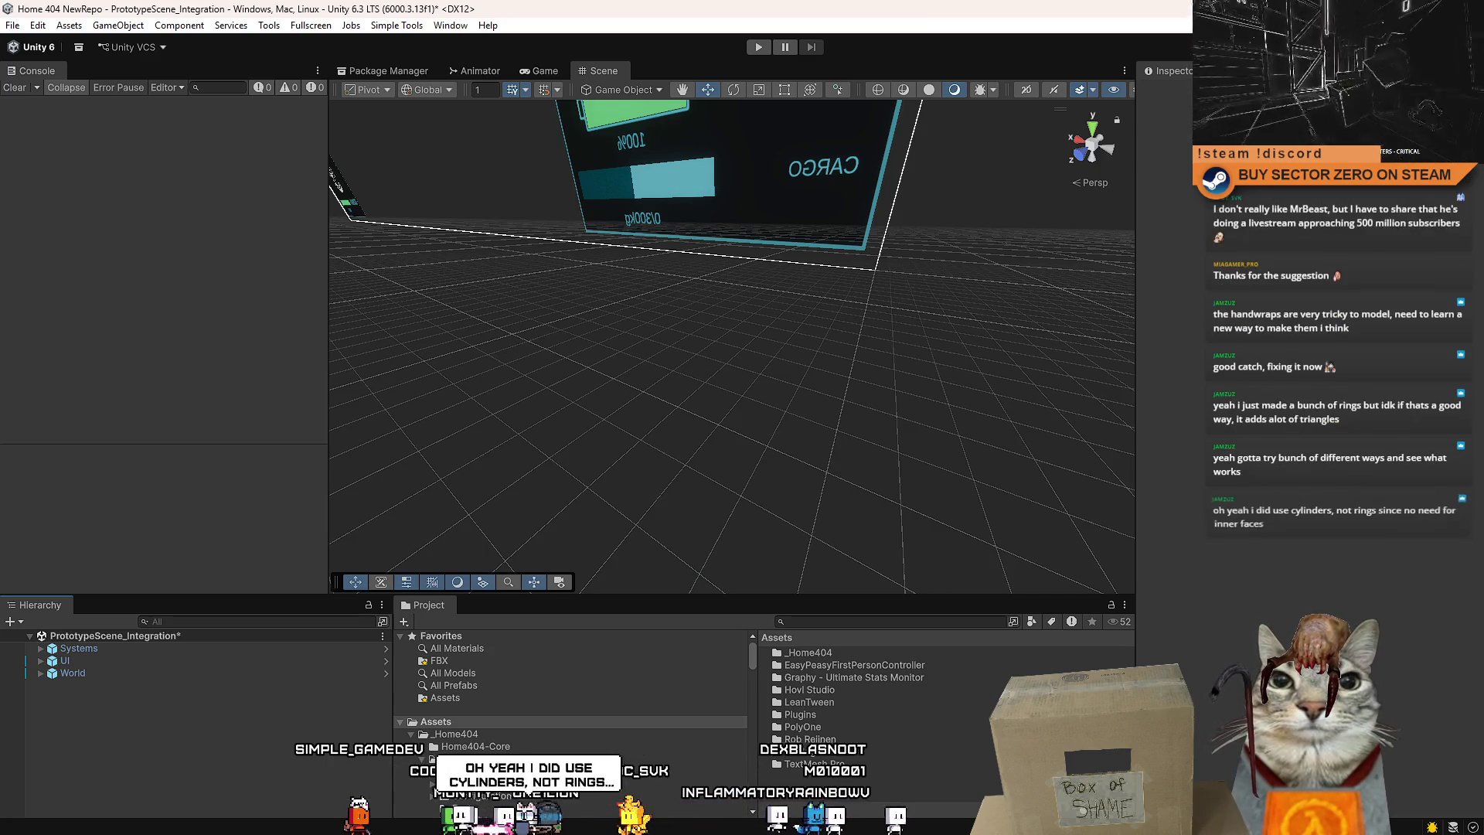
pyautogui.hotkey('ctrl', 'n')
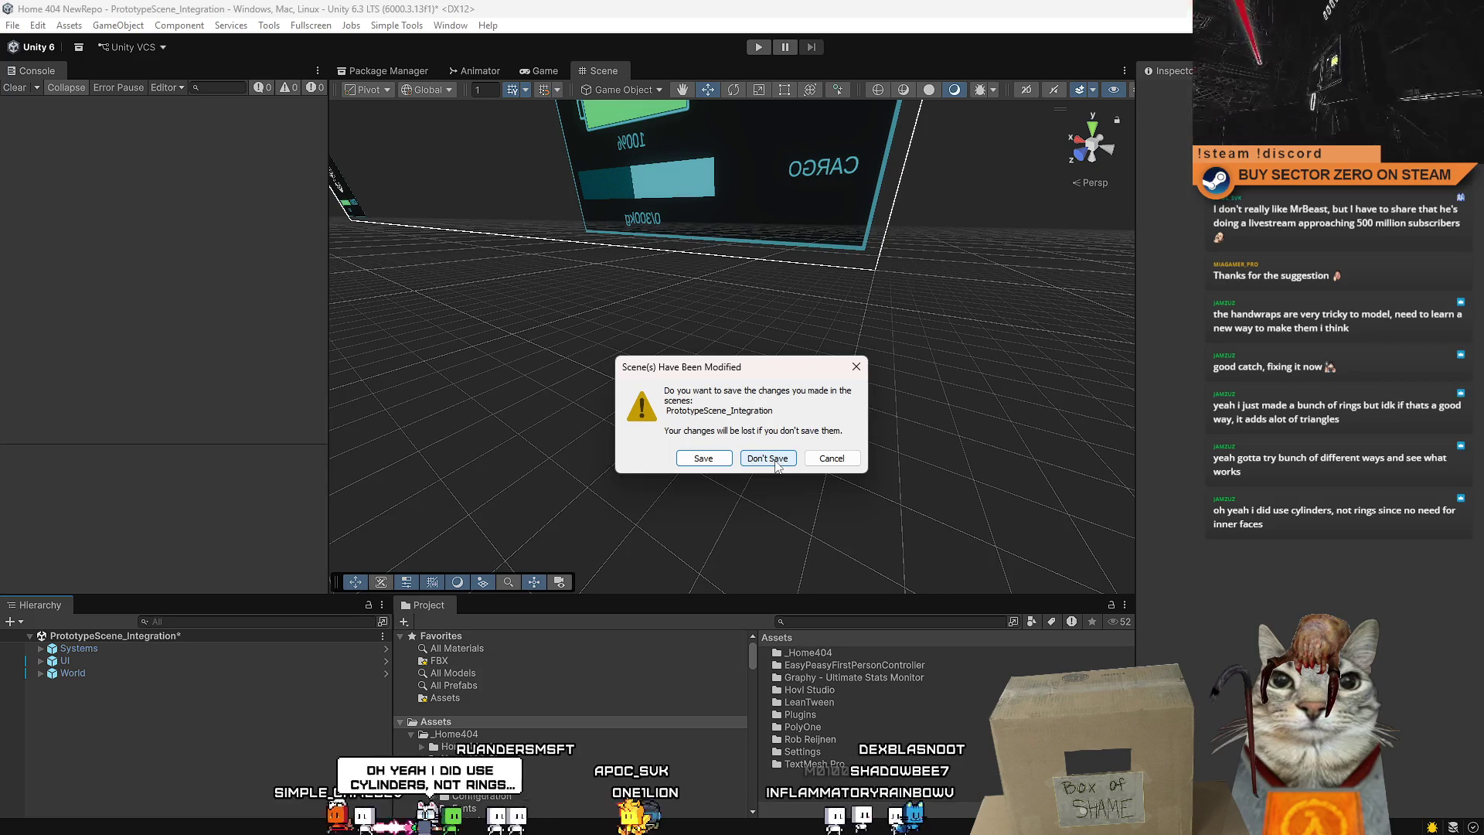
pyautogui.click(774, 460)
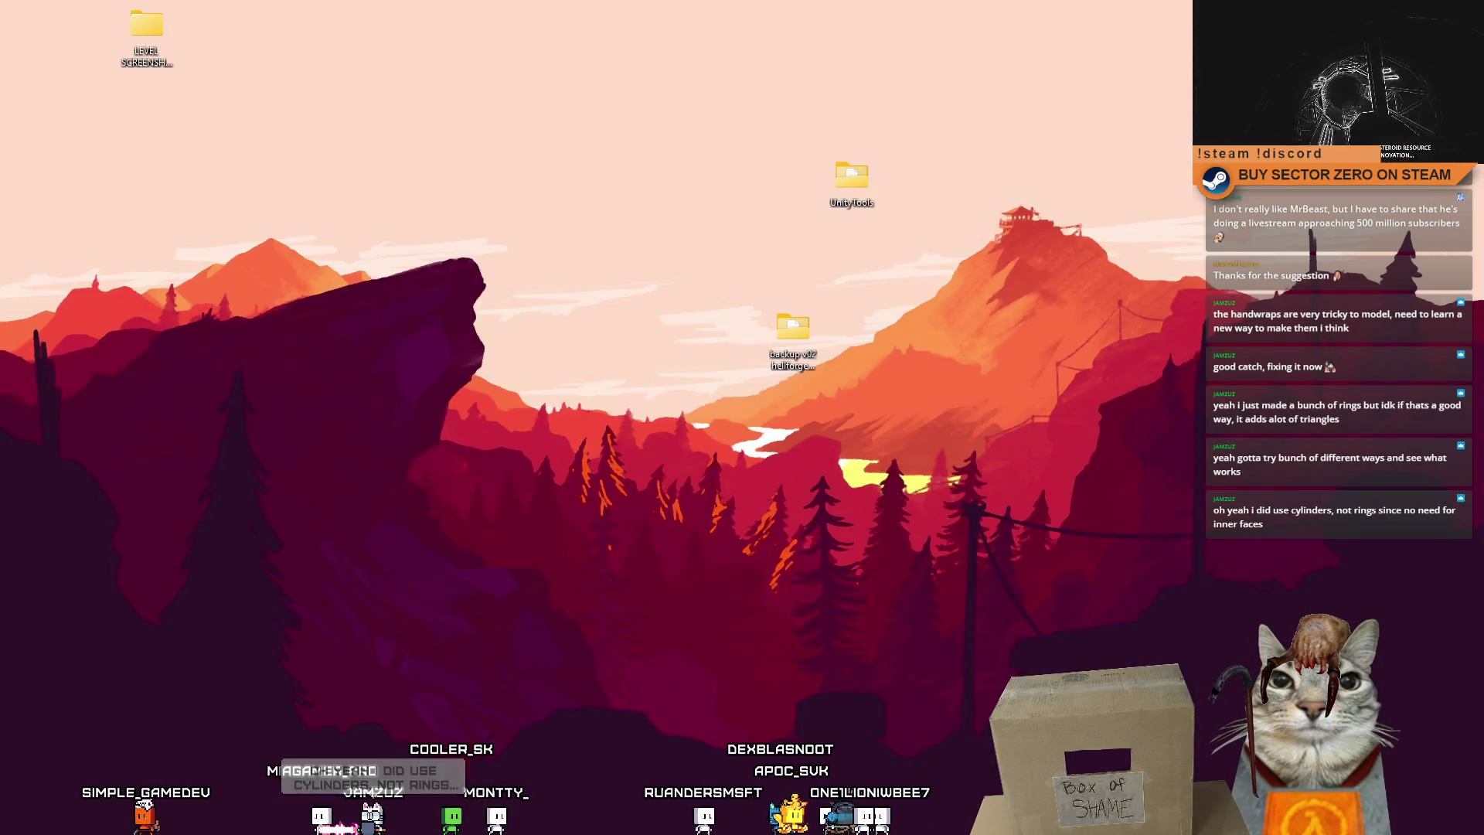
pyautogui.hotkey('alt', 'Tab')
pyautogui.click(229, 429)
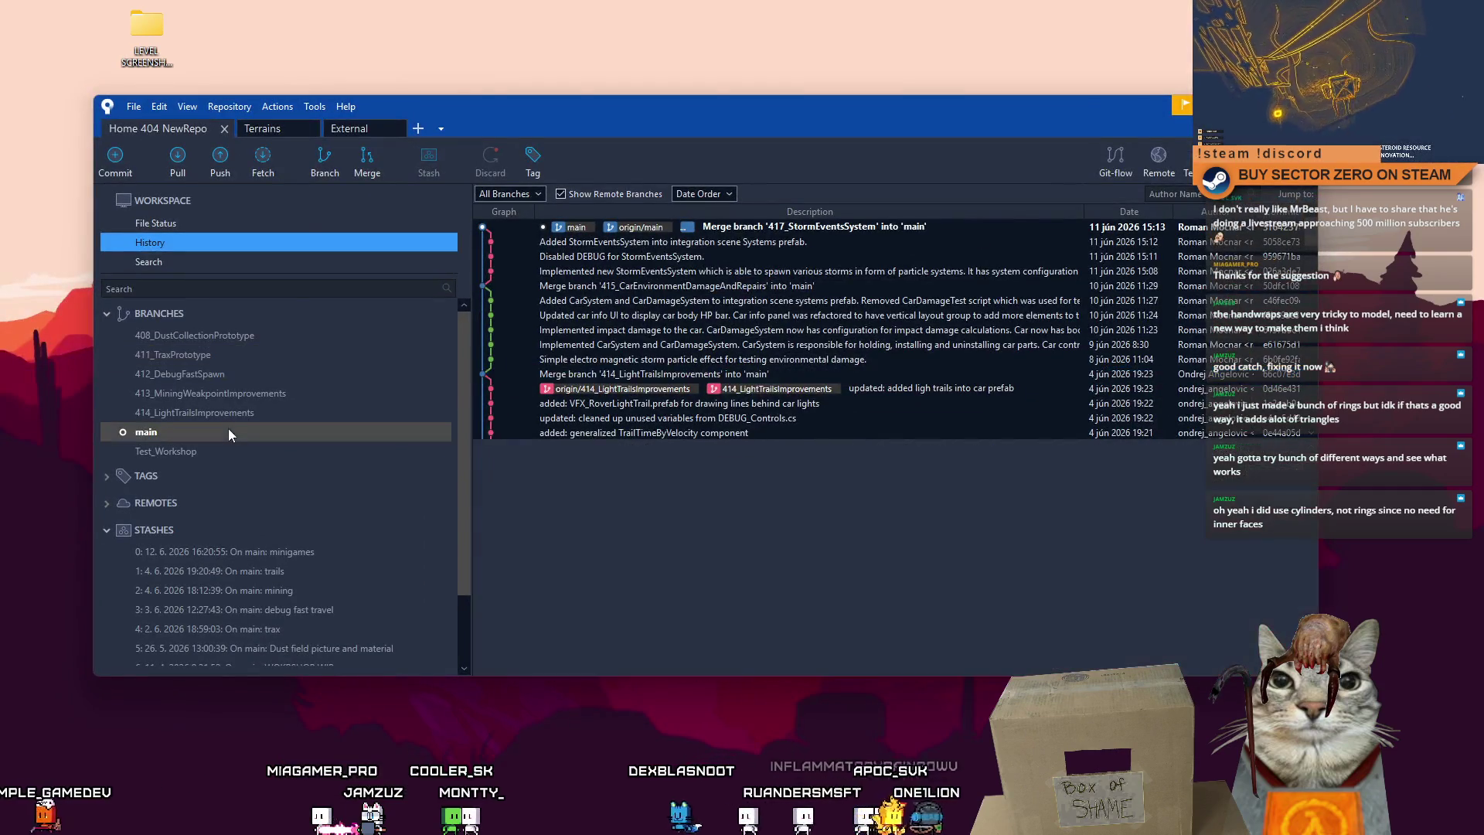
# Create a new branch named 418_MiningMinigamesPrototypes.
pyautogui.click(318, 173)
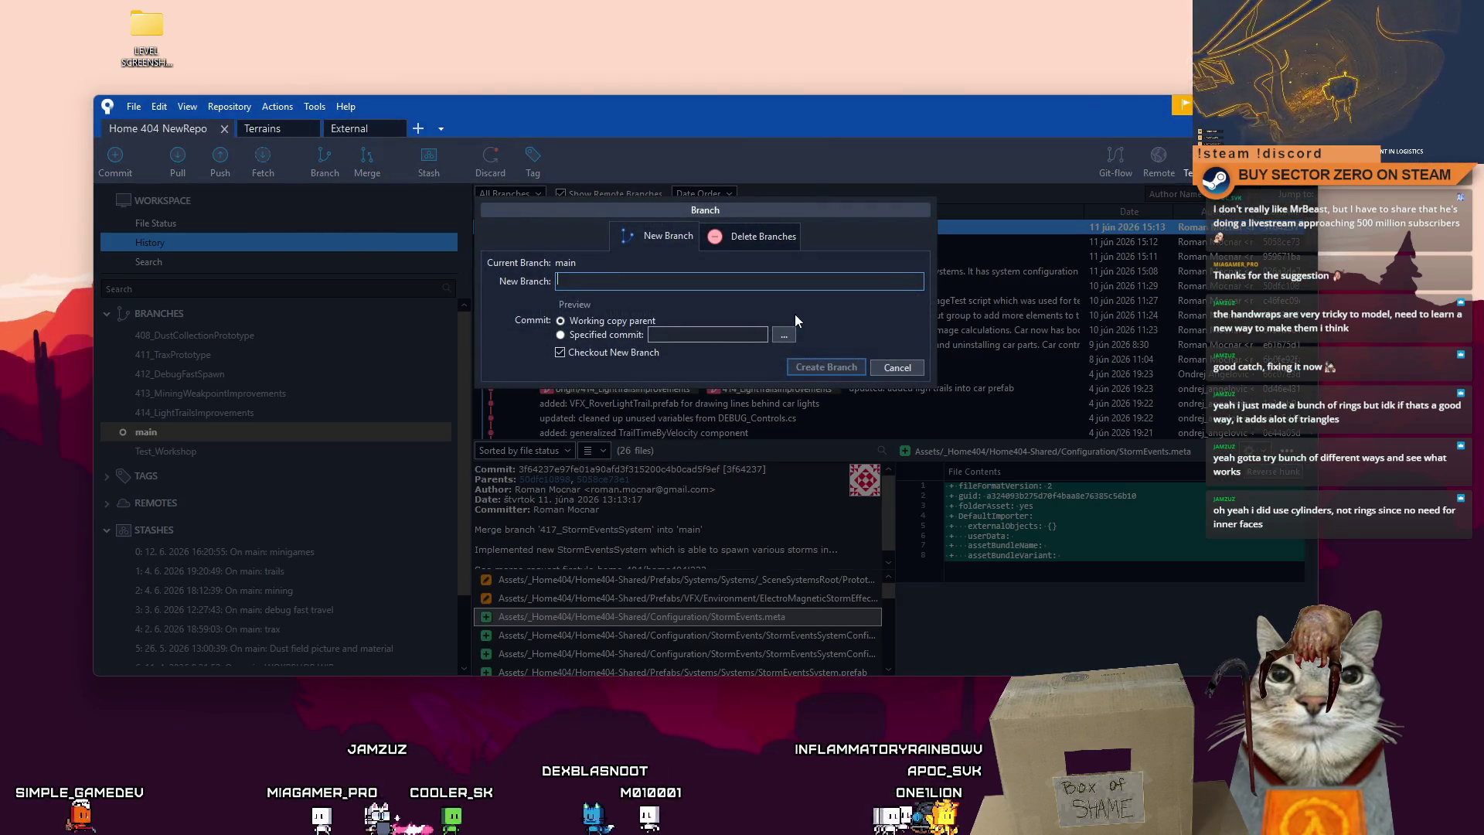
pyautogui.write('418_')
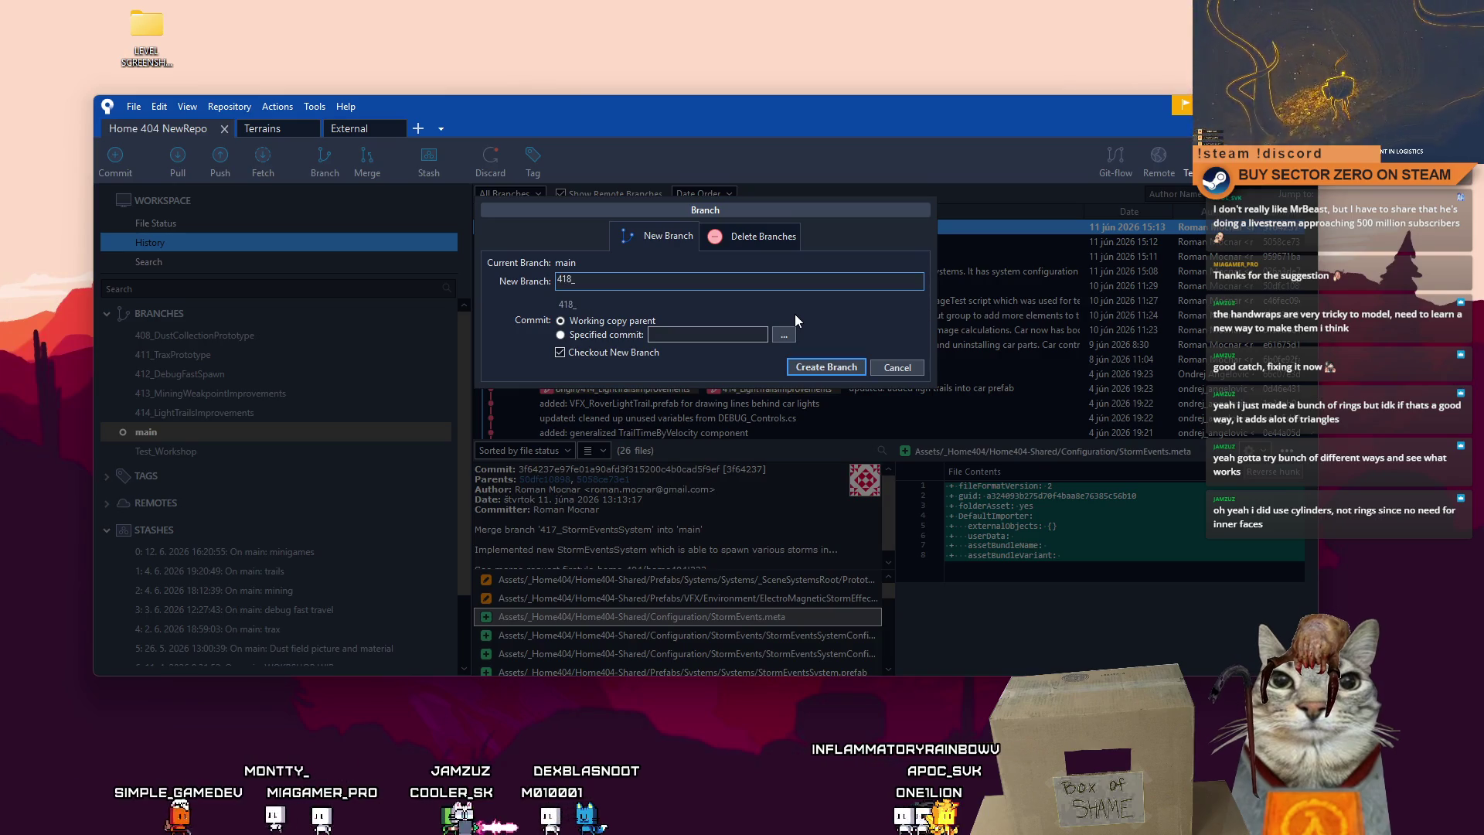
pyautogui.write('Mining')
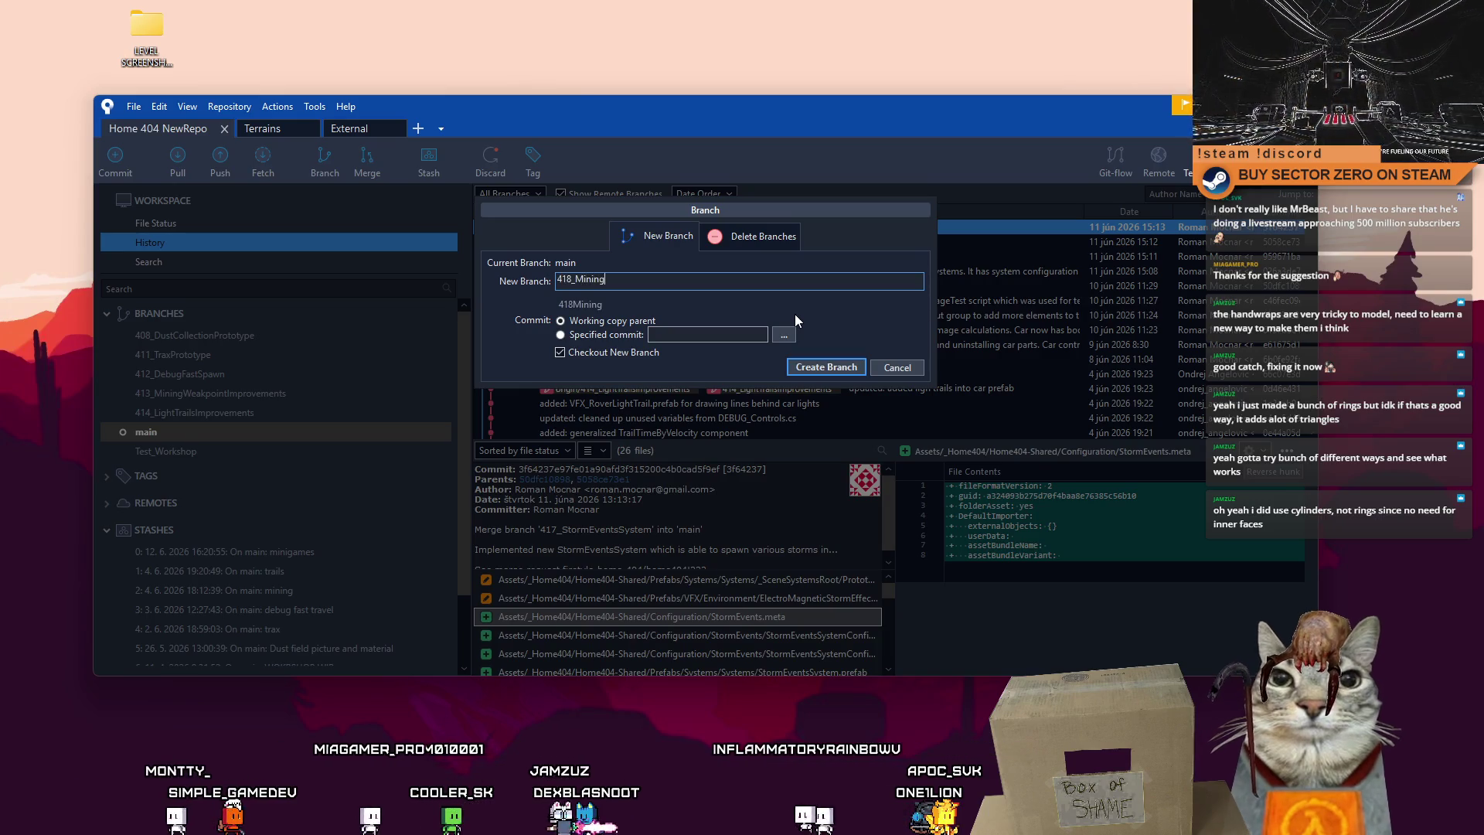
pyautogui.write('Minigames')
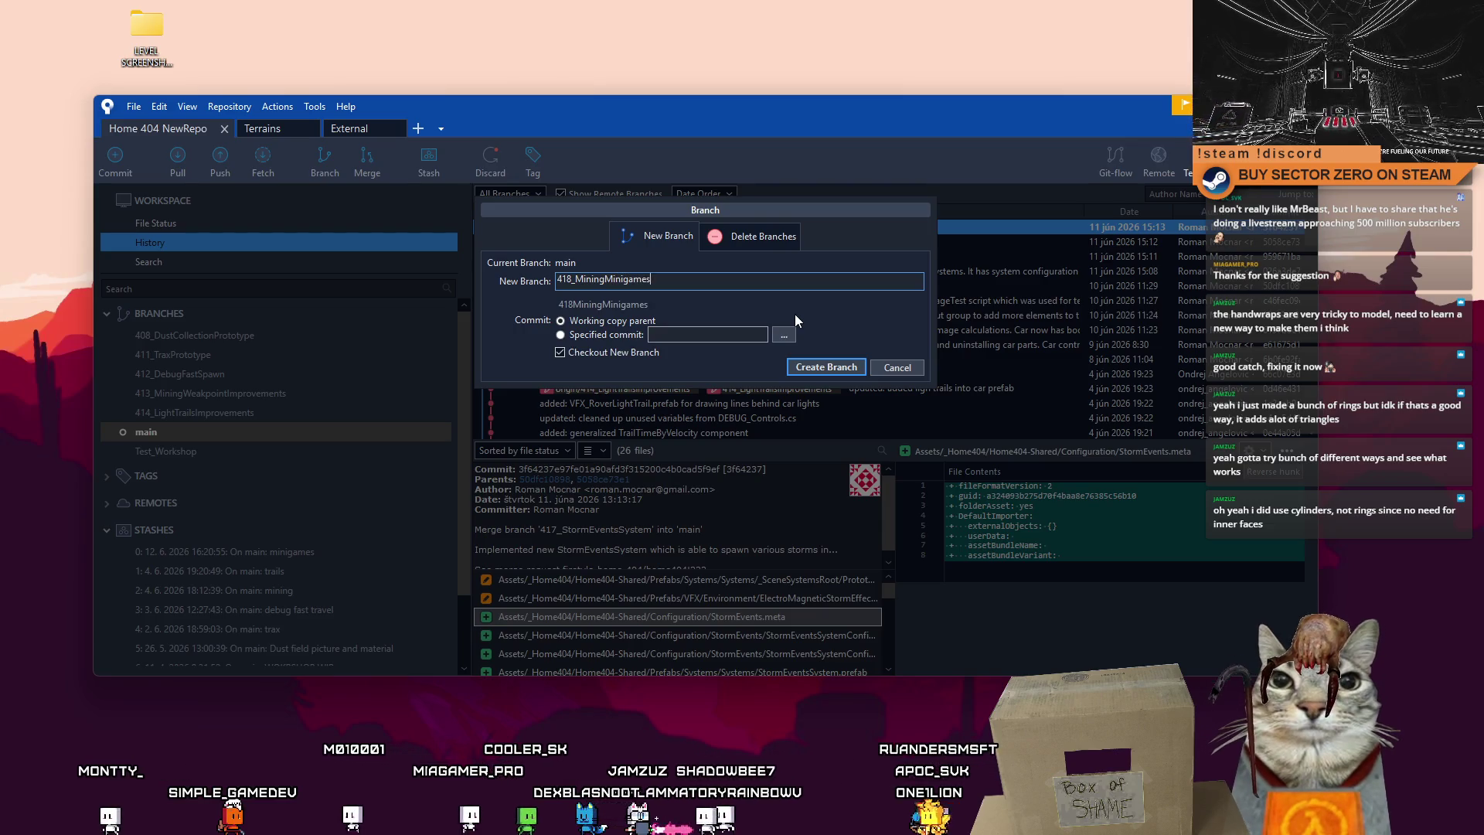
pyautogui.write('Protot')
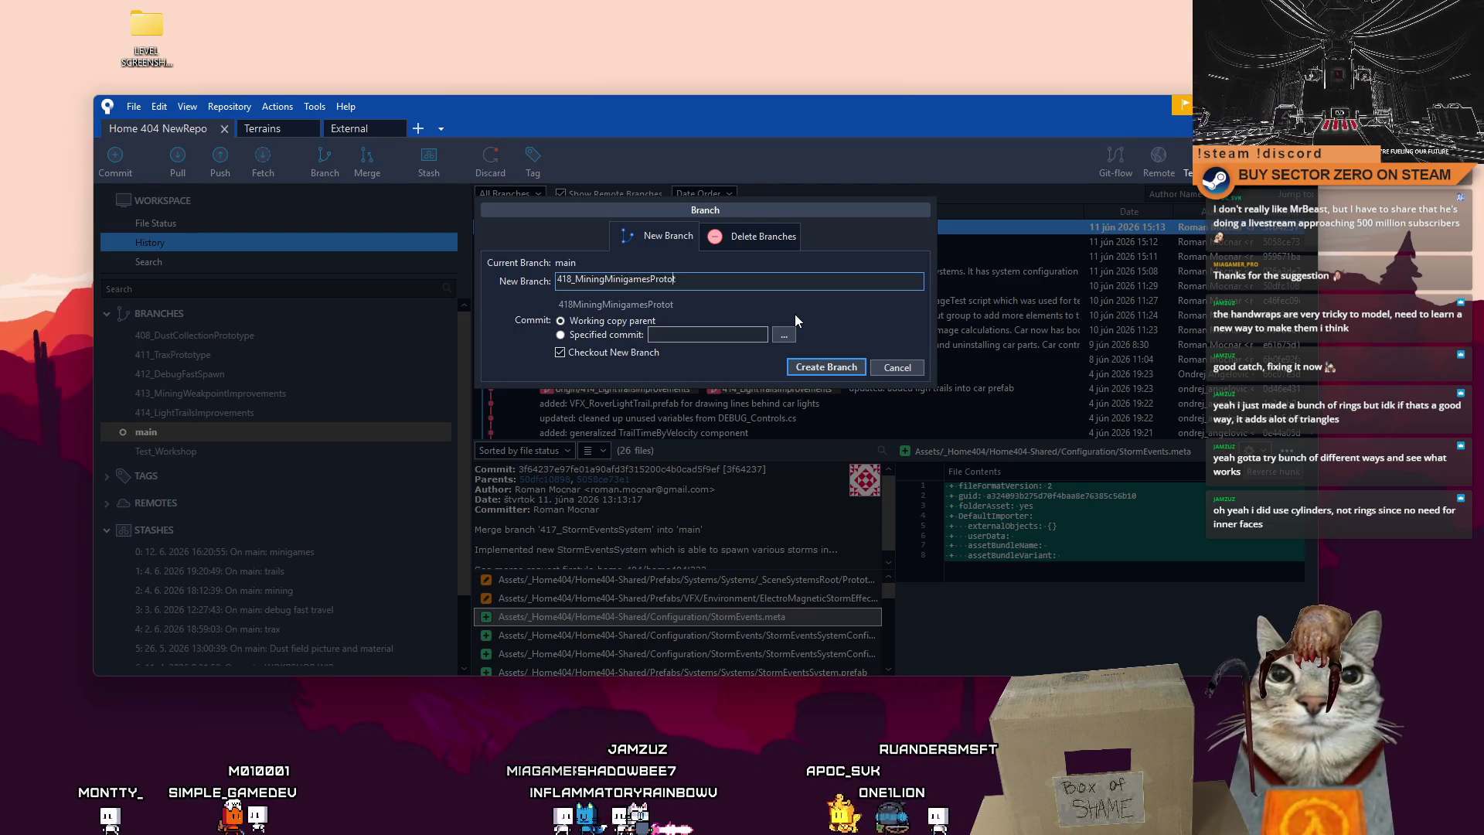
pyautogui.write('ypes')
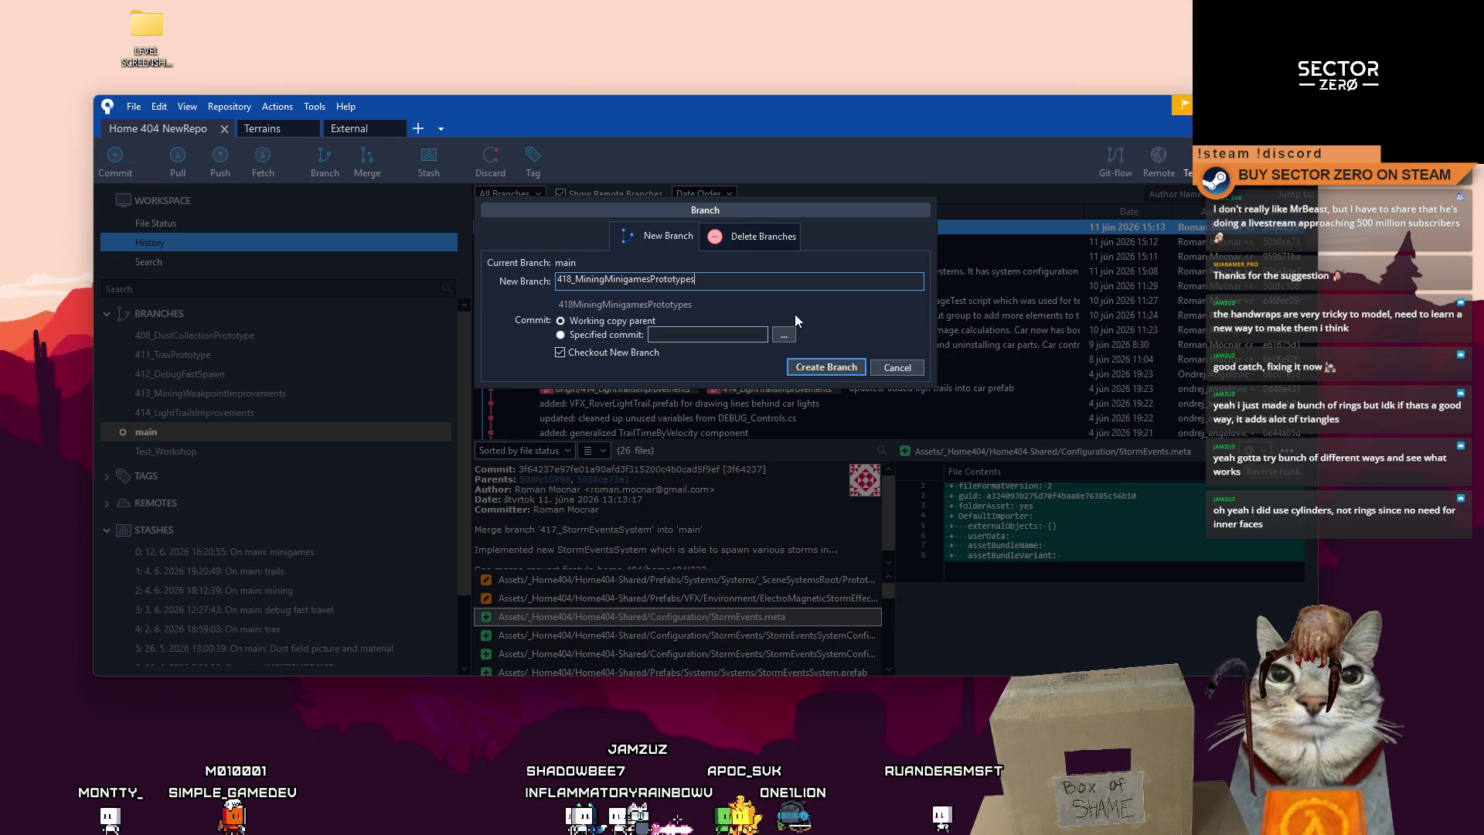
pyautogui.click(827, 367)
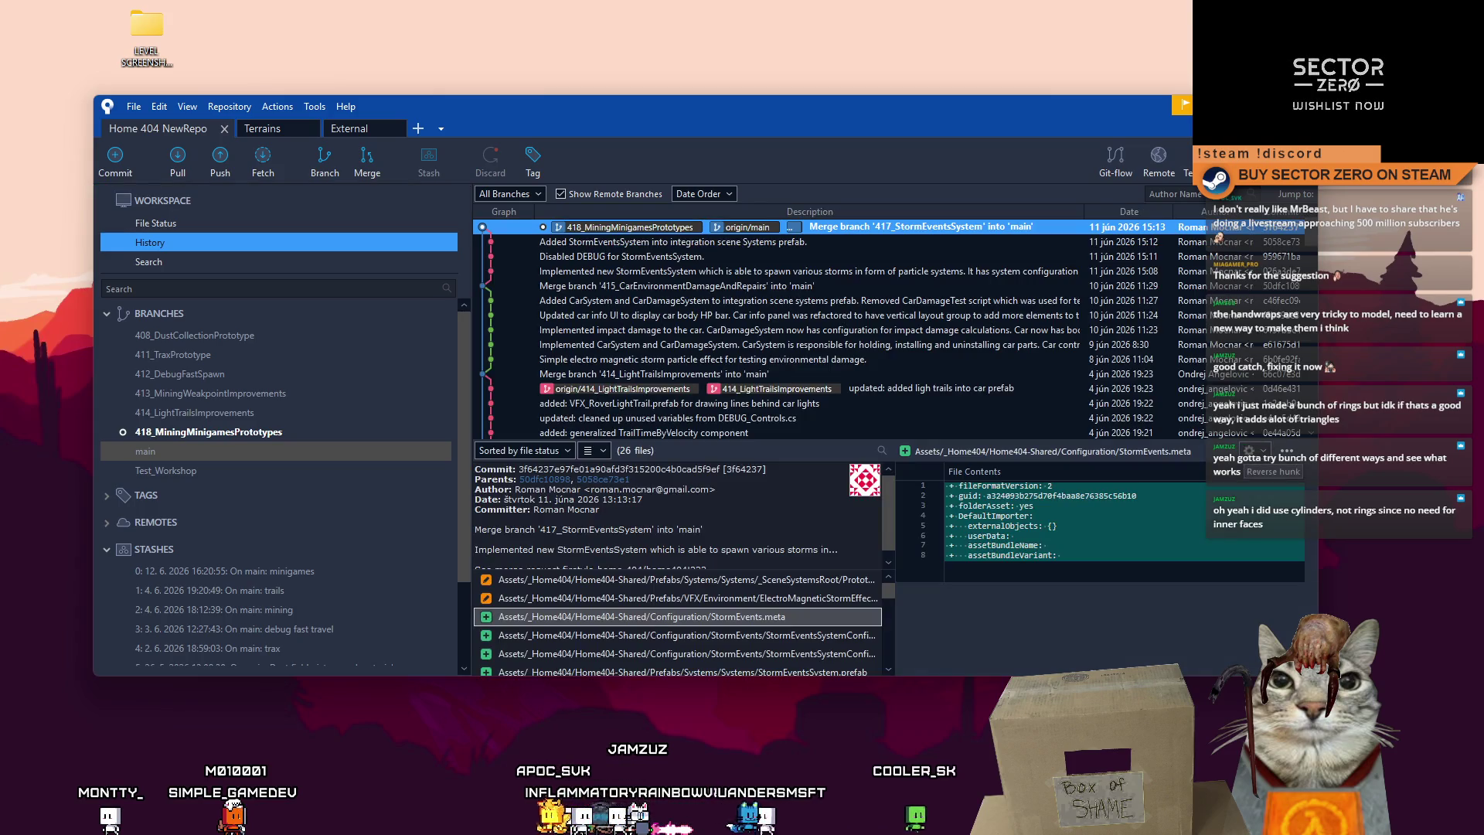
# Apply the minigames stash to the working copy and hide Sourcetree to show the desktop.
pyautogui.press('super+d')
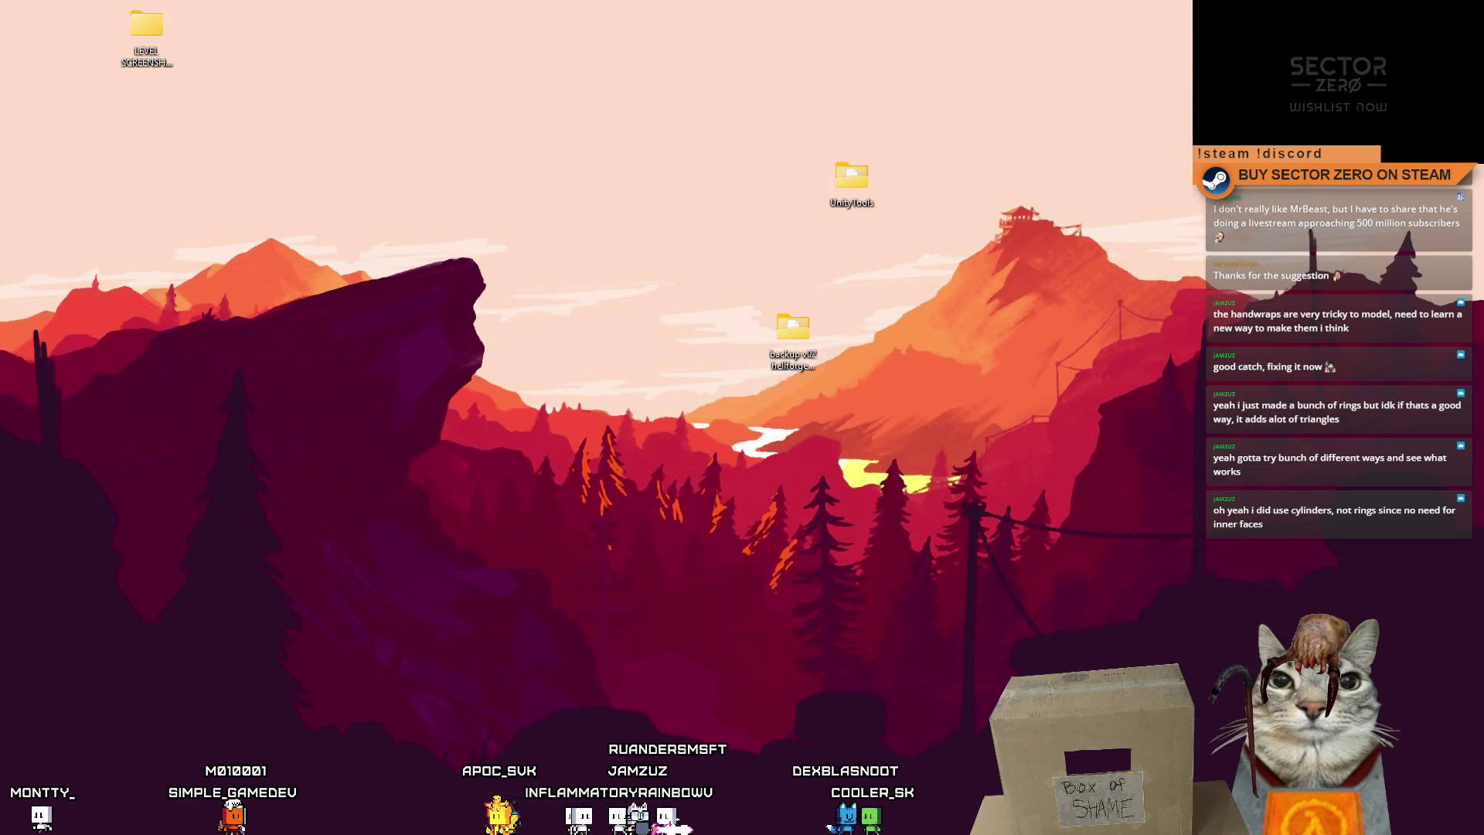
pyautogui.press('super+d')
pyautogui.moveTo(468, 327); pyautogui.dragTo(463, 439)
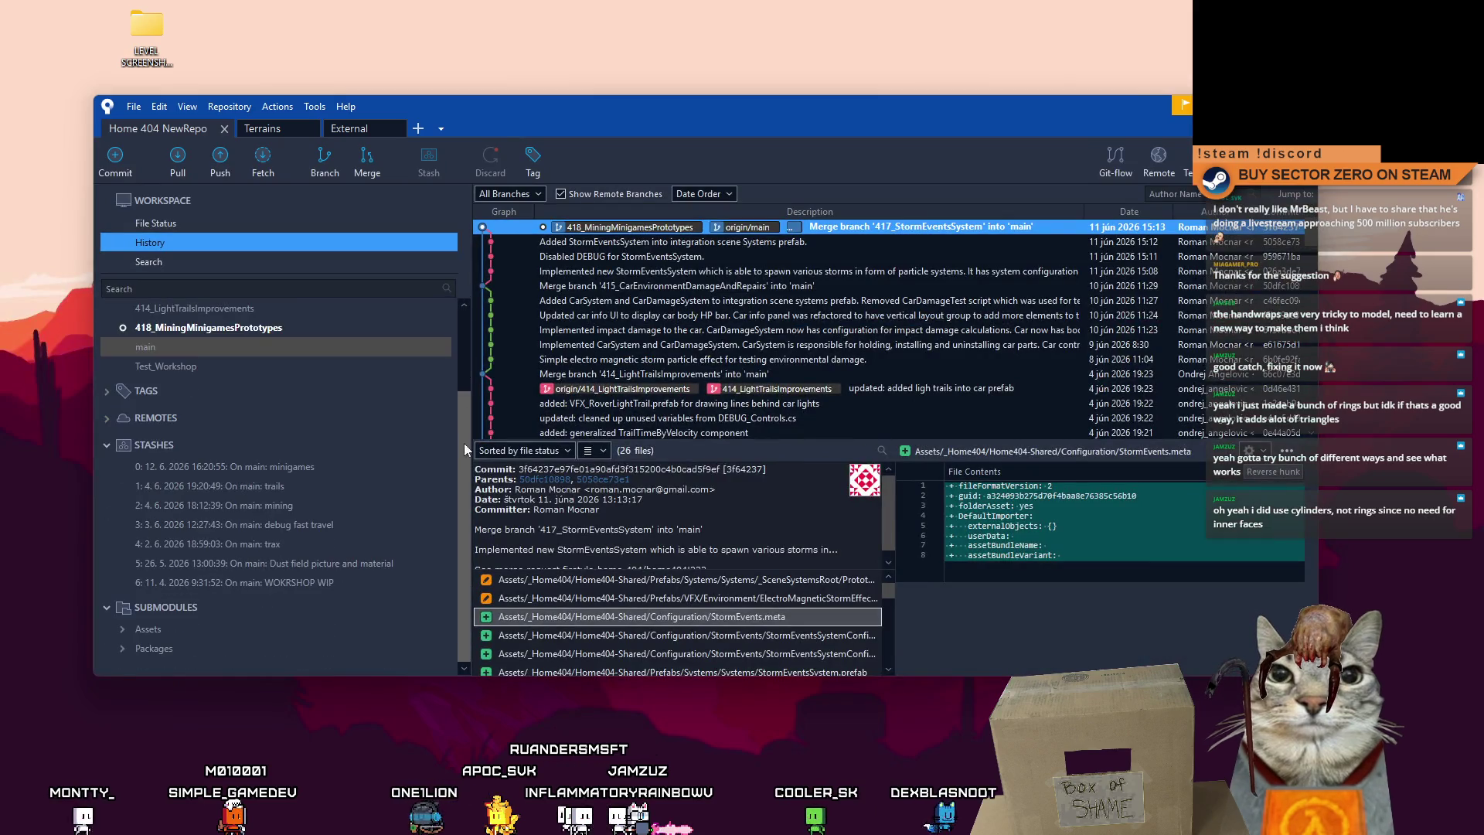
pyautogui.doubleClick(318, 471)
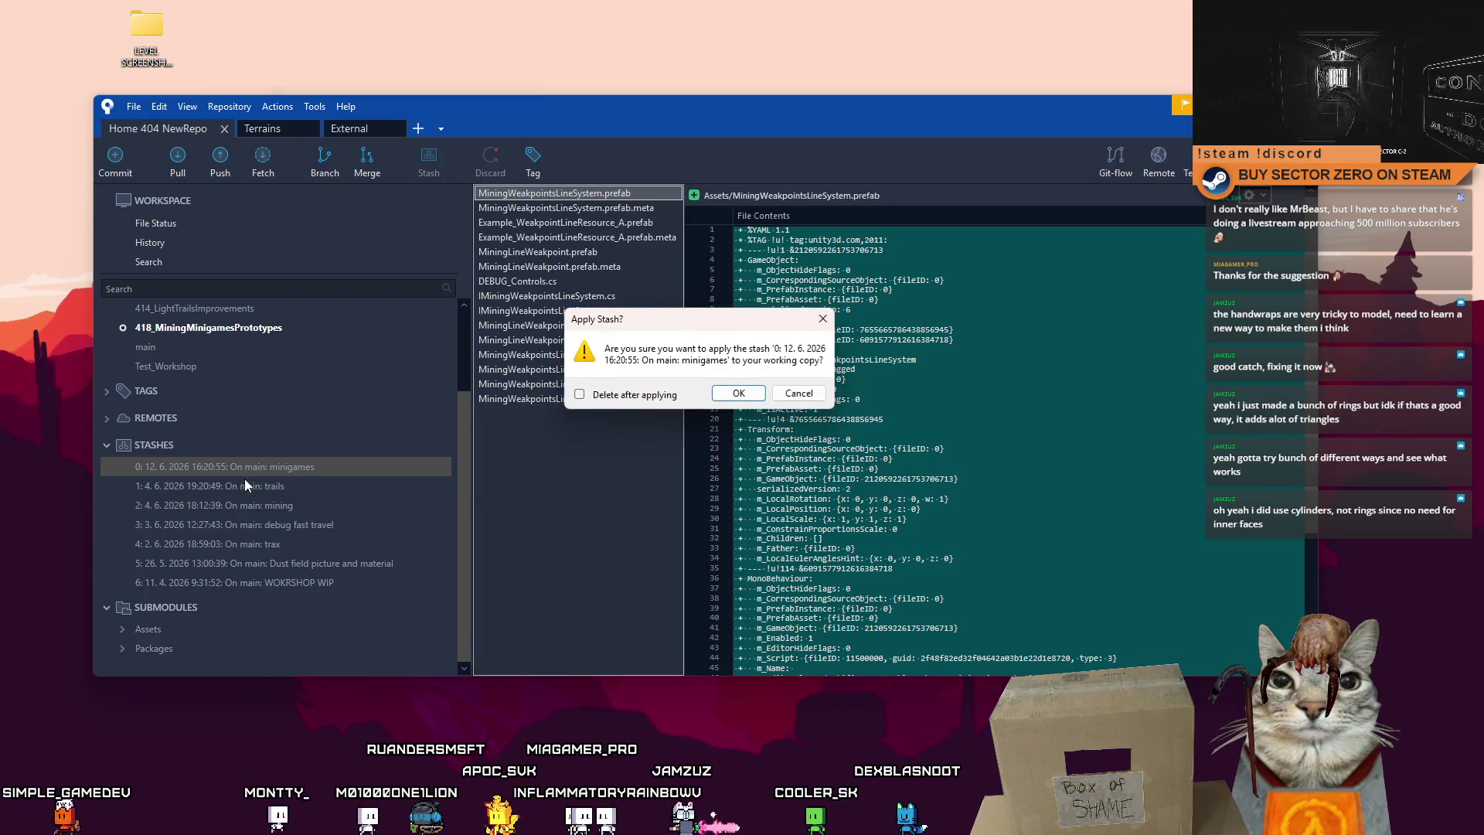
pyautogui.click(715, 394)
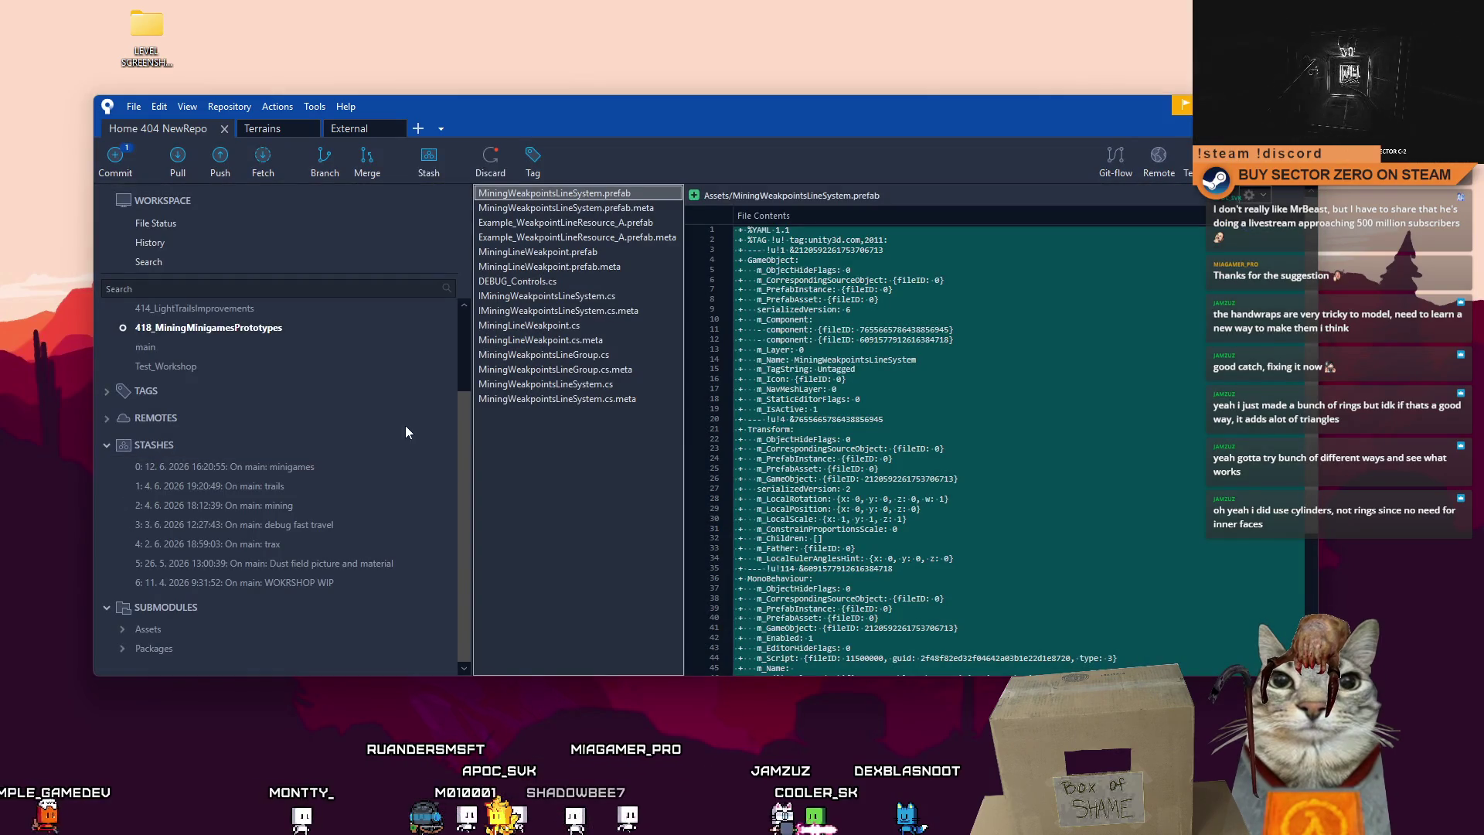
pyautogui.scroll(3, 461, 410)
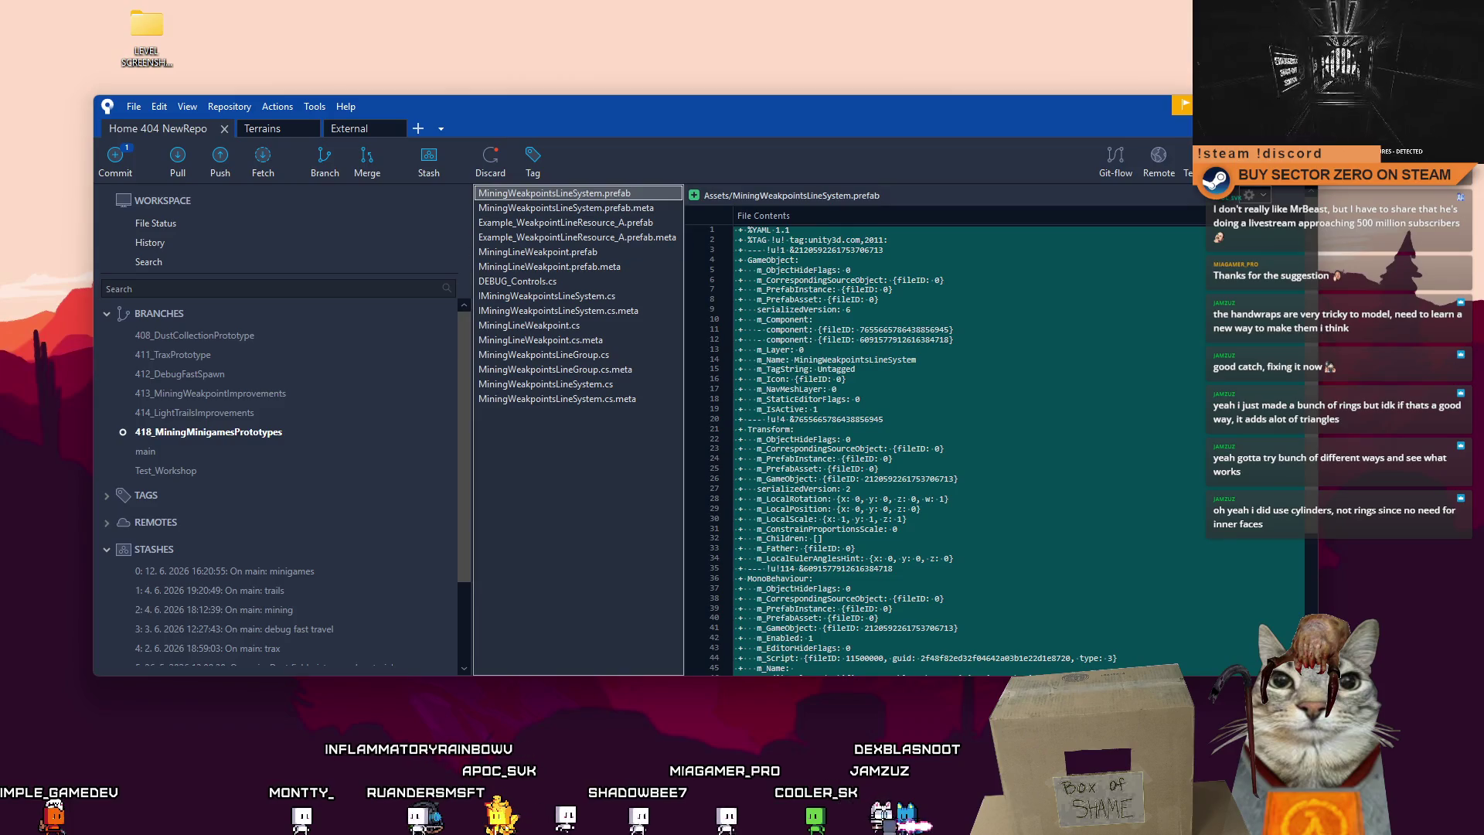
pyautogui.press('super+d')
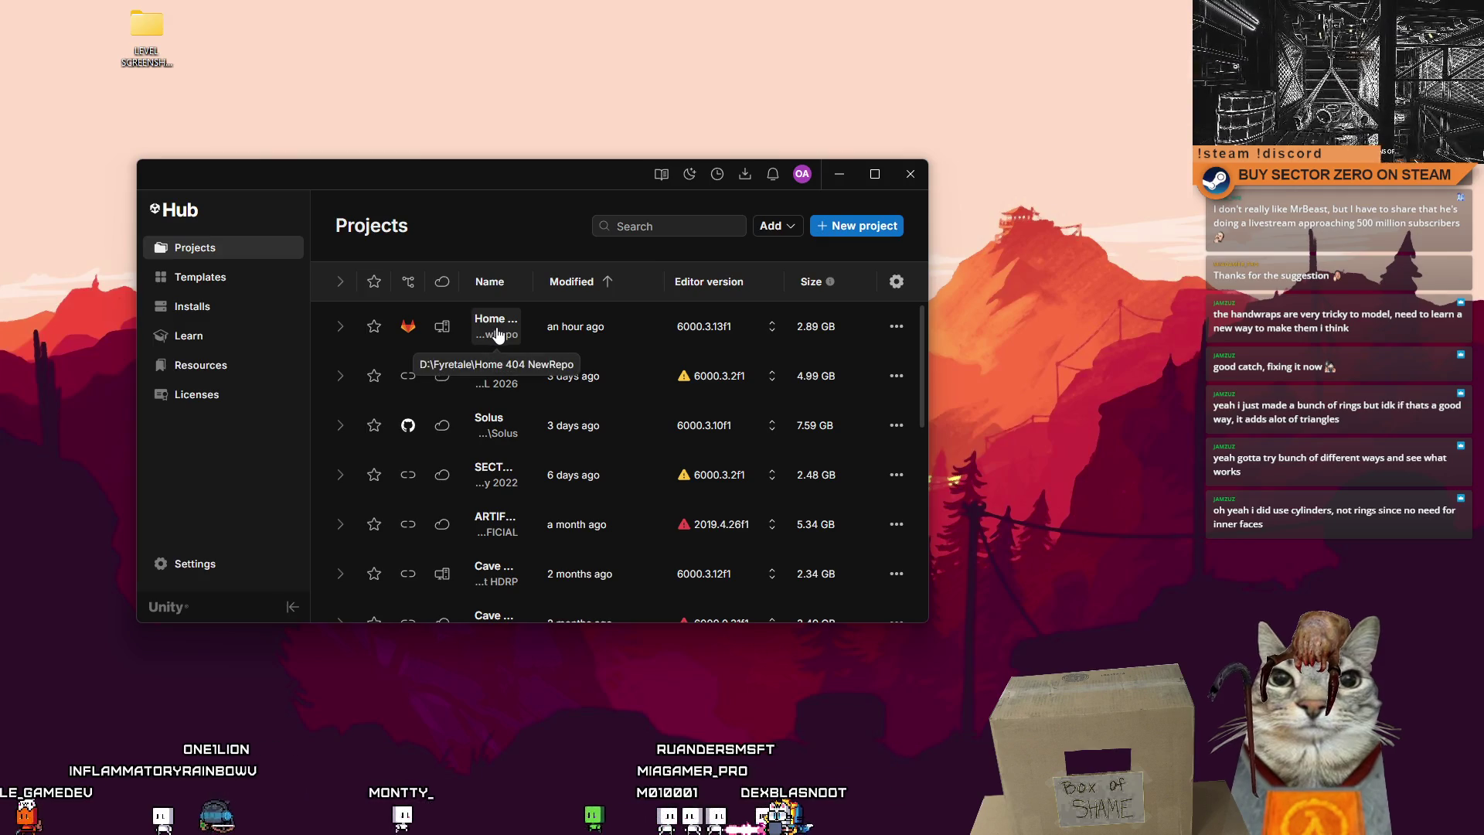
# Open the Home 404 NewRepo project from Unity Hub's Projects list.
pyautogui.click(497, 334)
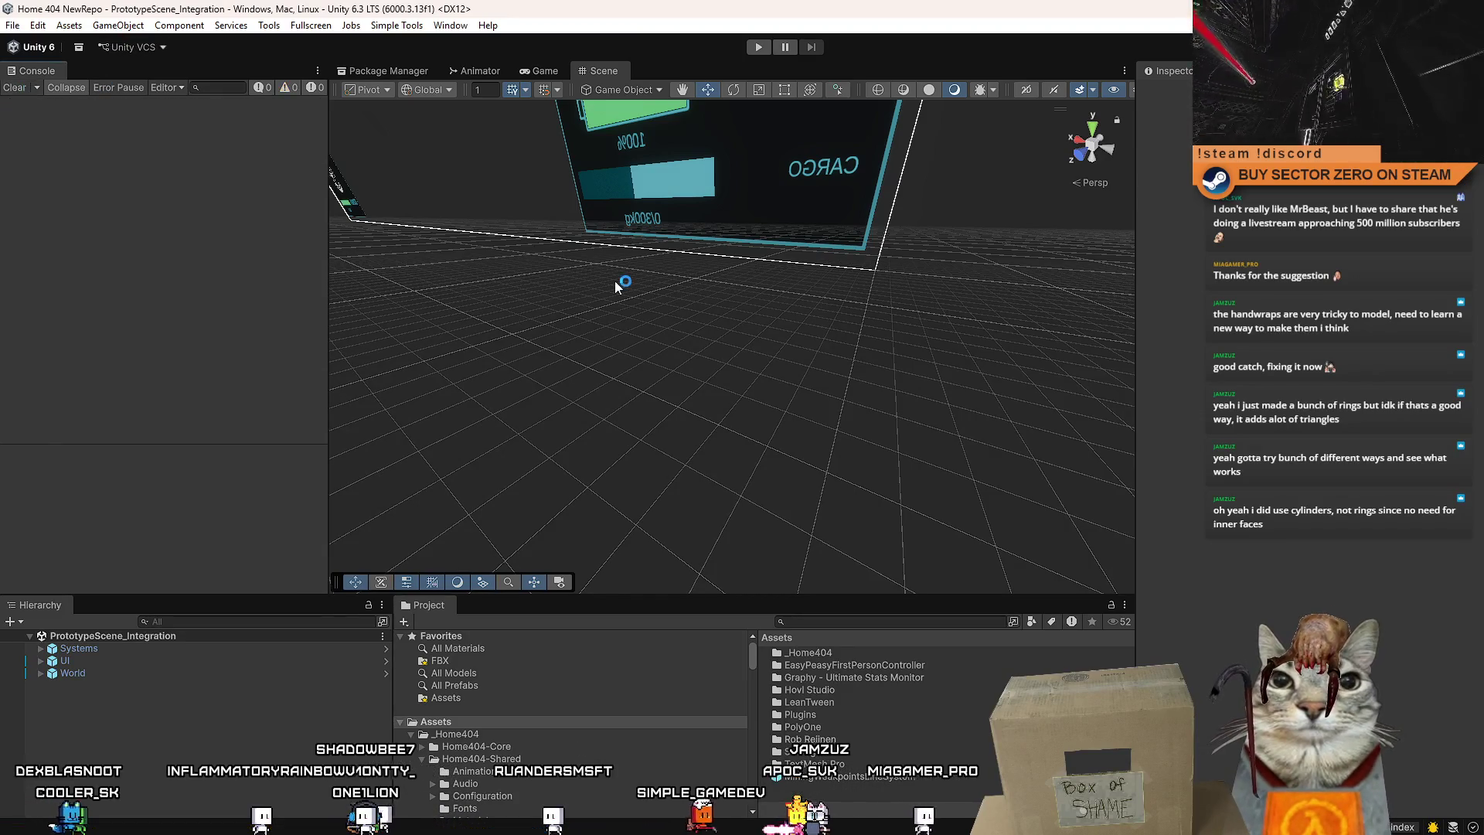
# Add the MiningWeakpointsLineSystem prefab to the Hierarchy under Systems and switch to the Game view.
pyautogui.moveTo(616, 286)
pyautogui.mouseDown()
pyautogui.moveTo(754, 360)
pyautogui.moveTo(768, 331)
pyautogui.moveTo(775, 471)
pyautogui.moveTo(819, 464)
pyautogui.mouseUp()
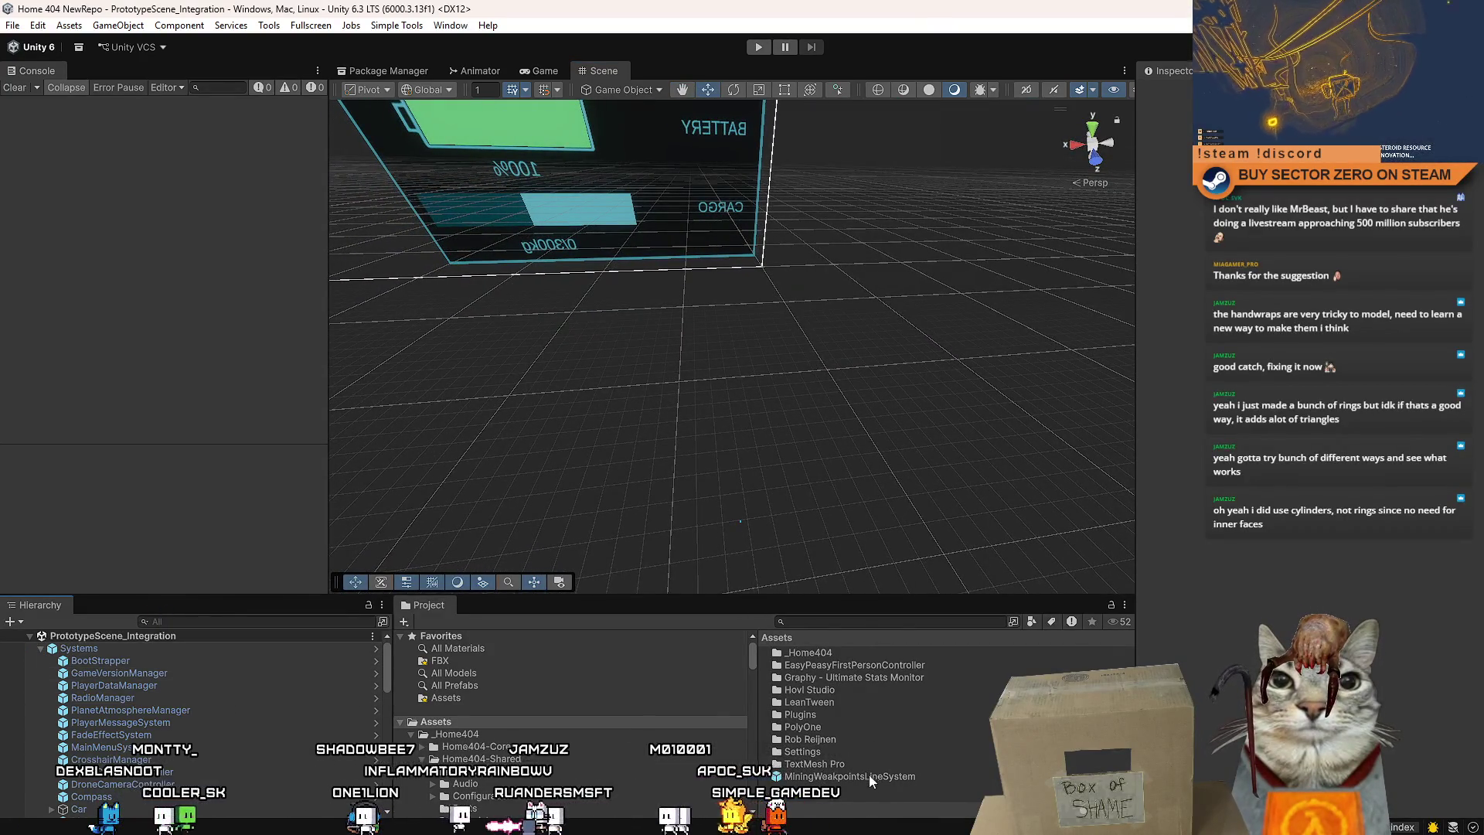
pyautogui.scroll(-10, 140, 713)
pyautogui.scroll(-5, 141, 713)
pyautogui.click(833, 777)
pyautogui.moveTo(833, 777)
pyautogui.mouseDown()
pyautogui.moveTo(174, 725)
pyautogui.moveTo(211, 755)
pyautogui.mouseUp()
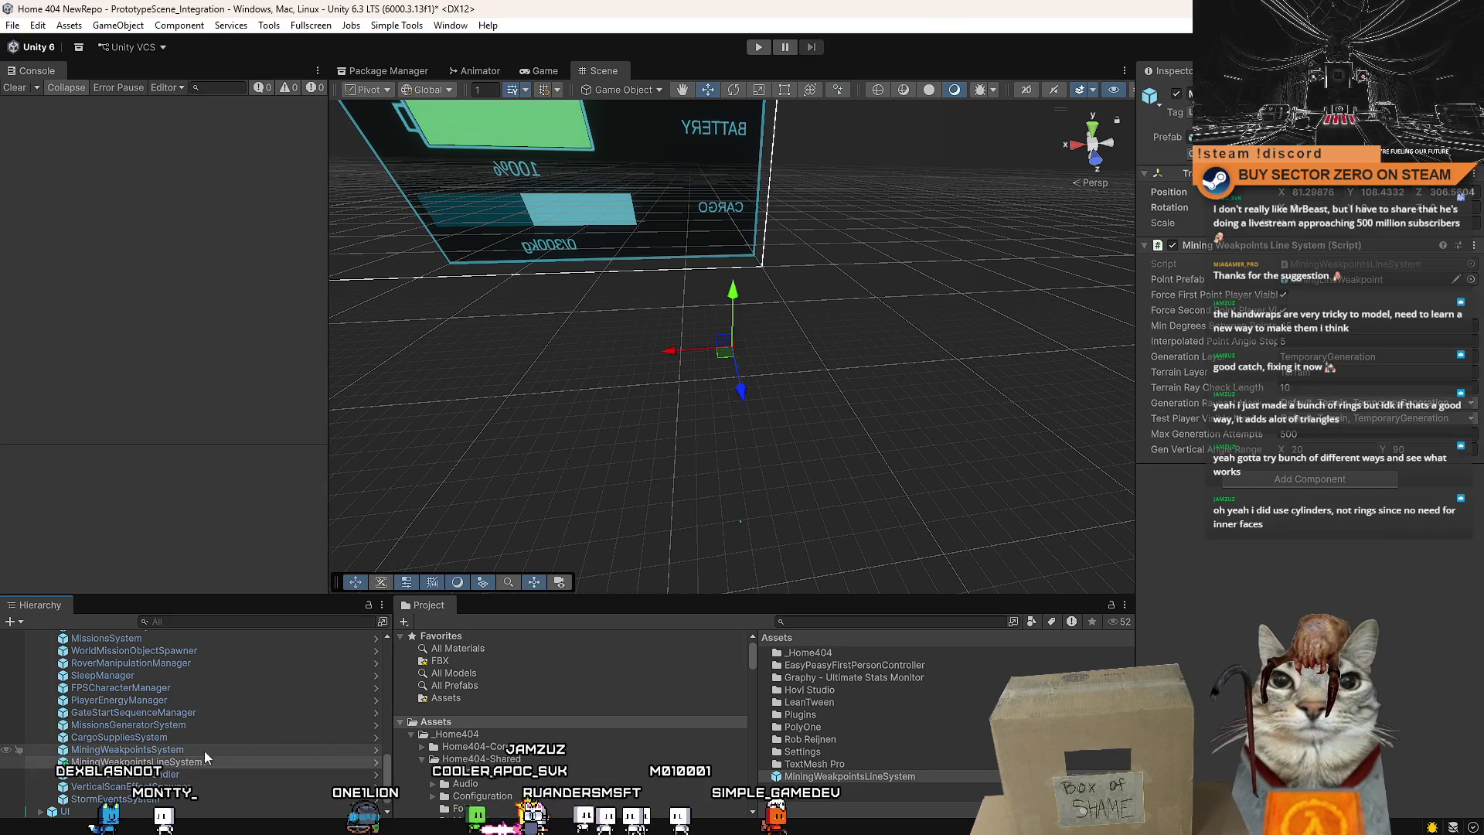
pyautogui.click(215, 761)
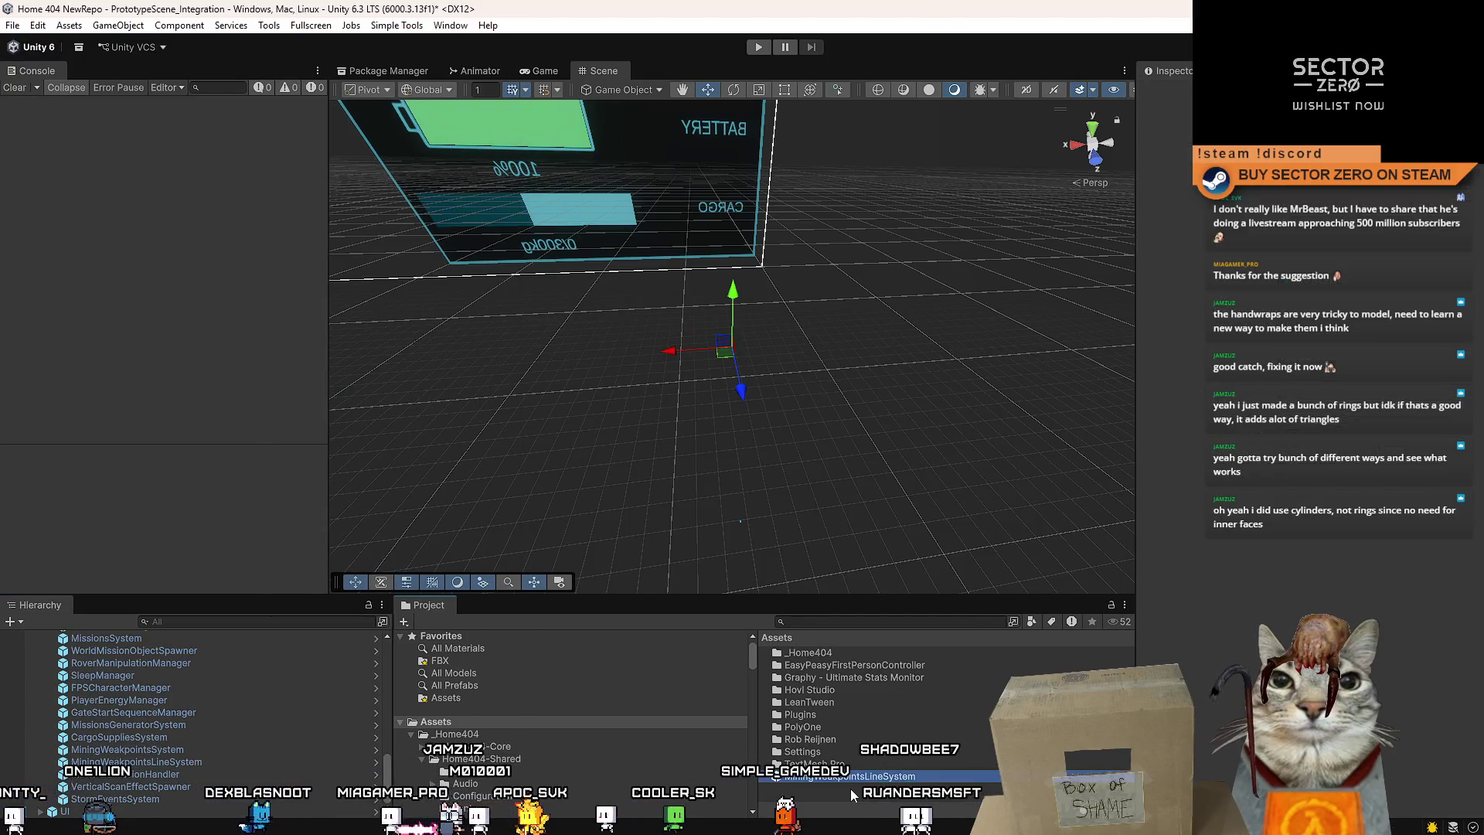
pyautogui.moveTo(678, 396); pyautogui.dragTo(705, 337)
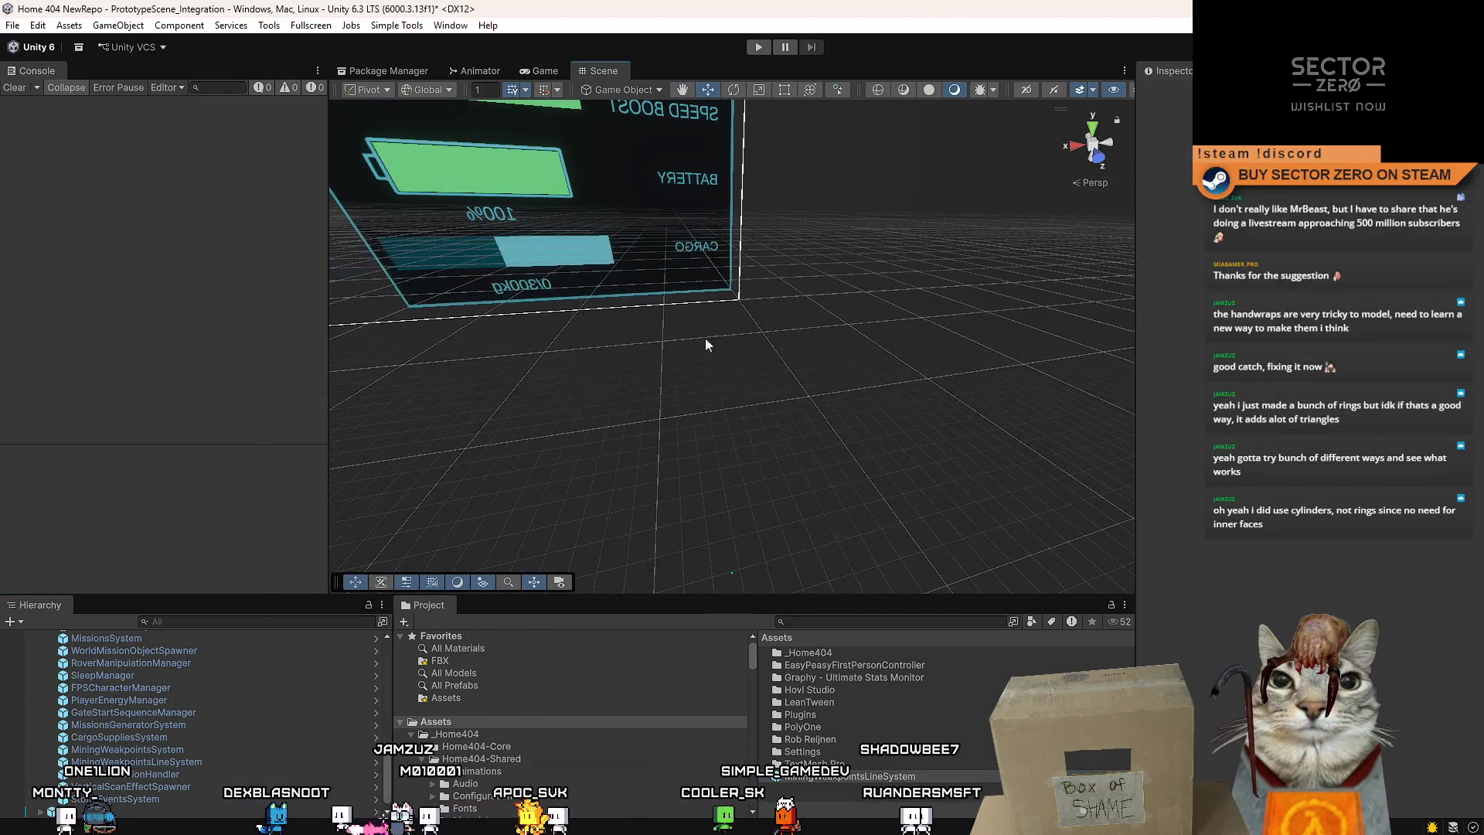
pyautogui.click(554, 69)
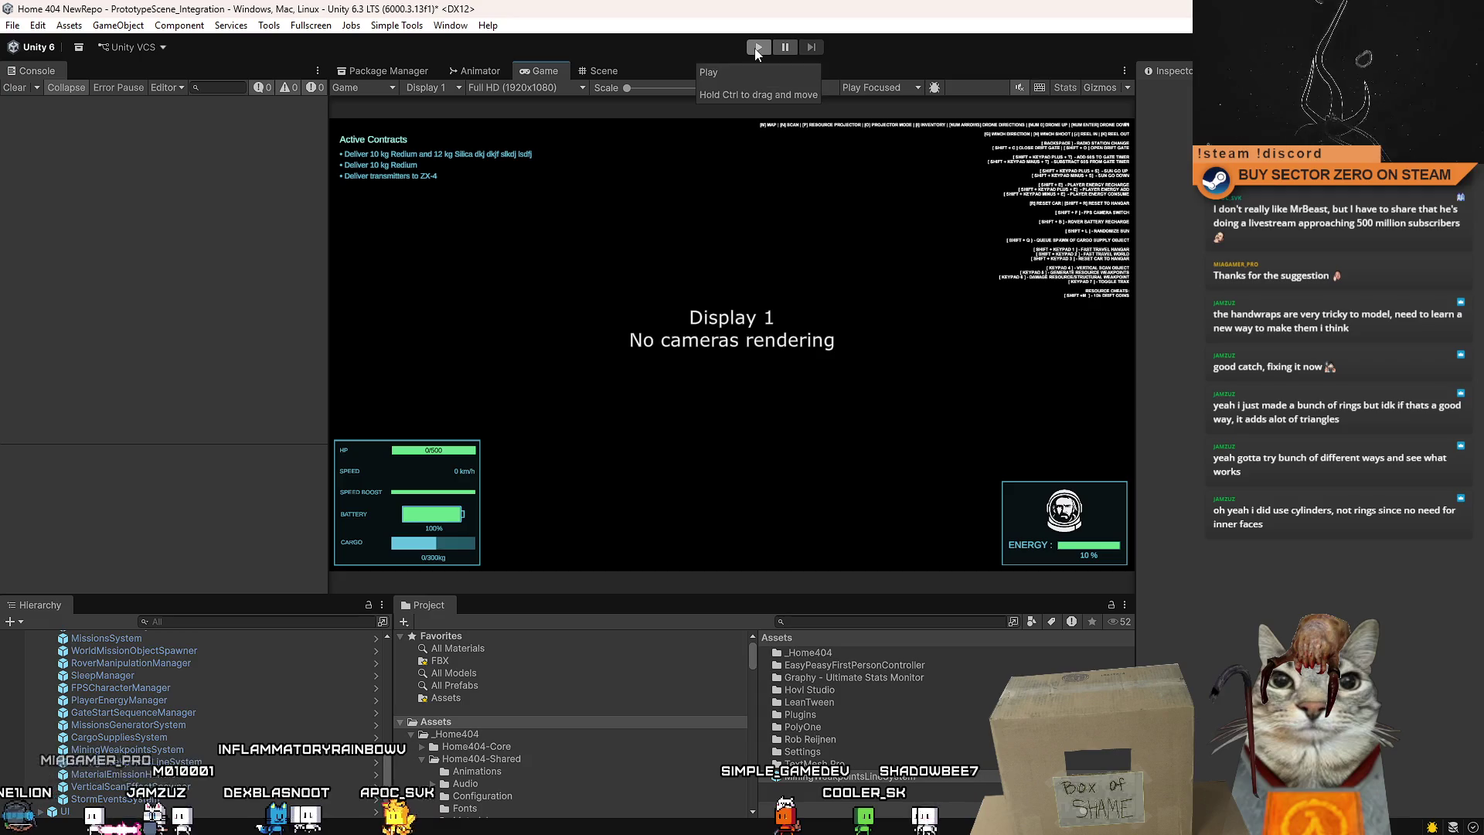
# Enter Play mode, start the game from its menu, and walk the player to the terminal to board the rover.
pyautogui.click(760, 49)
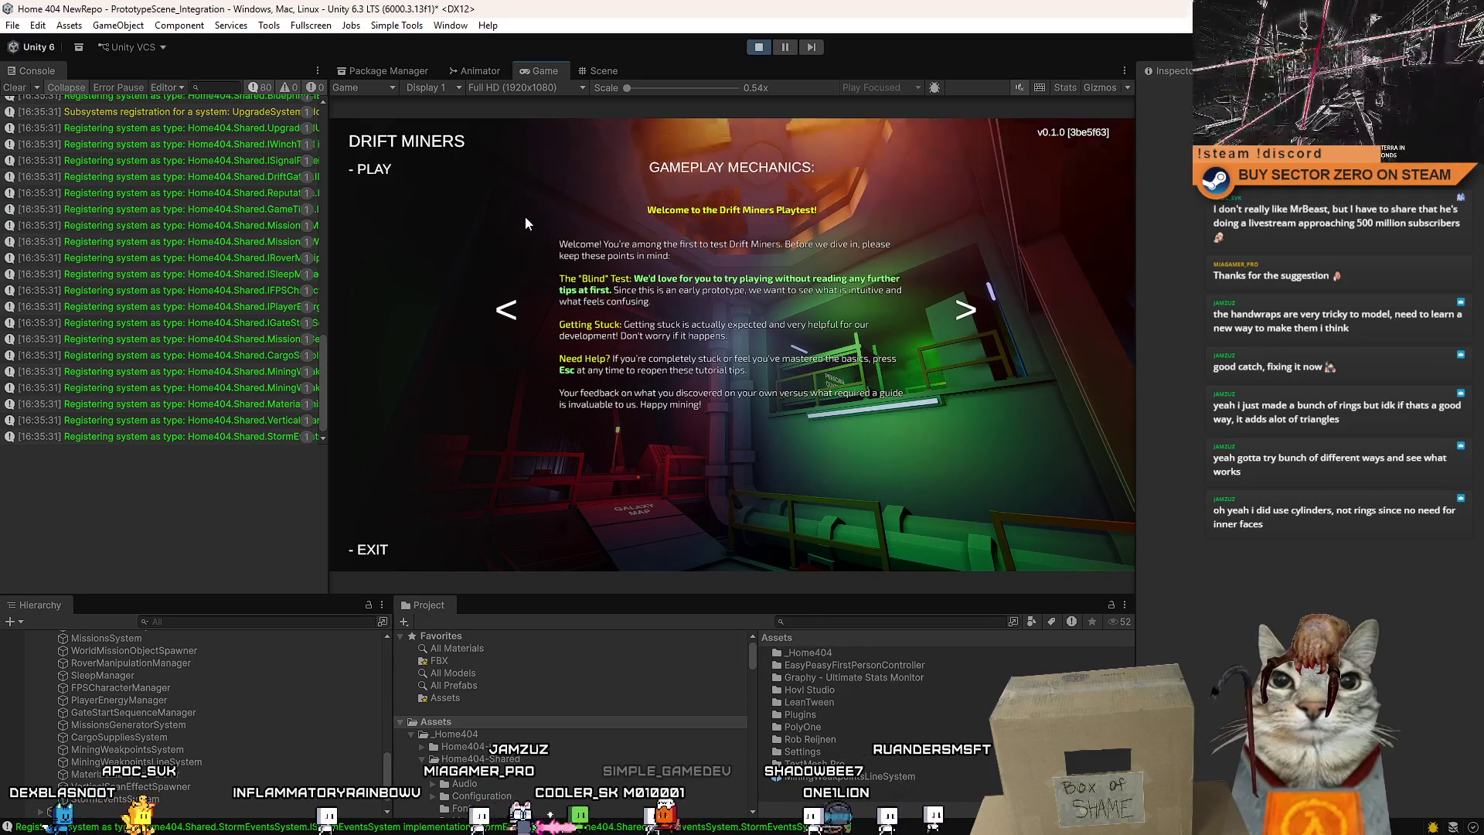
pyautogui.click(377, 176)
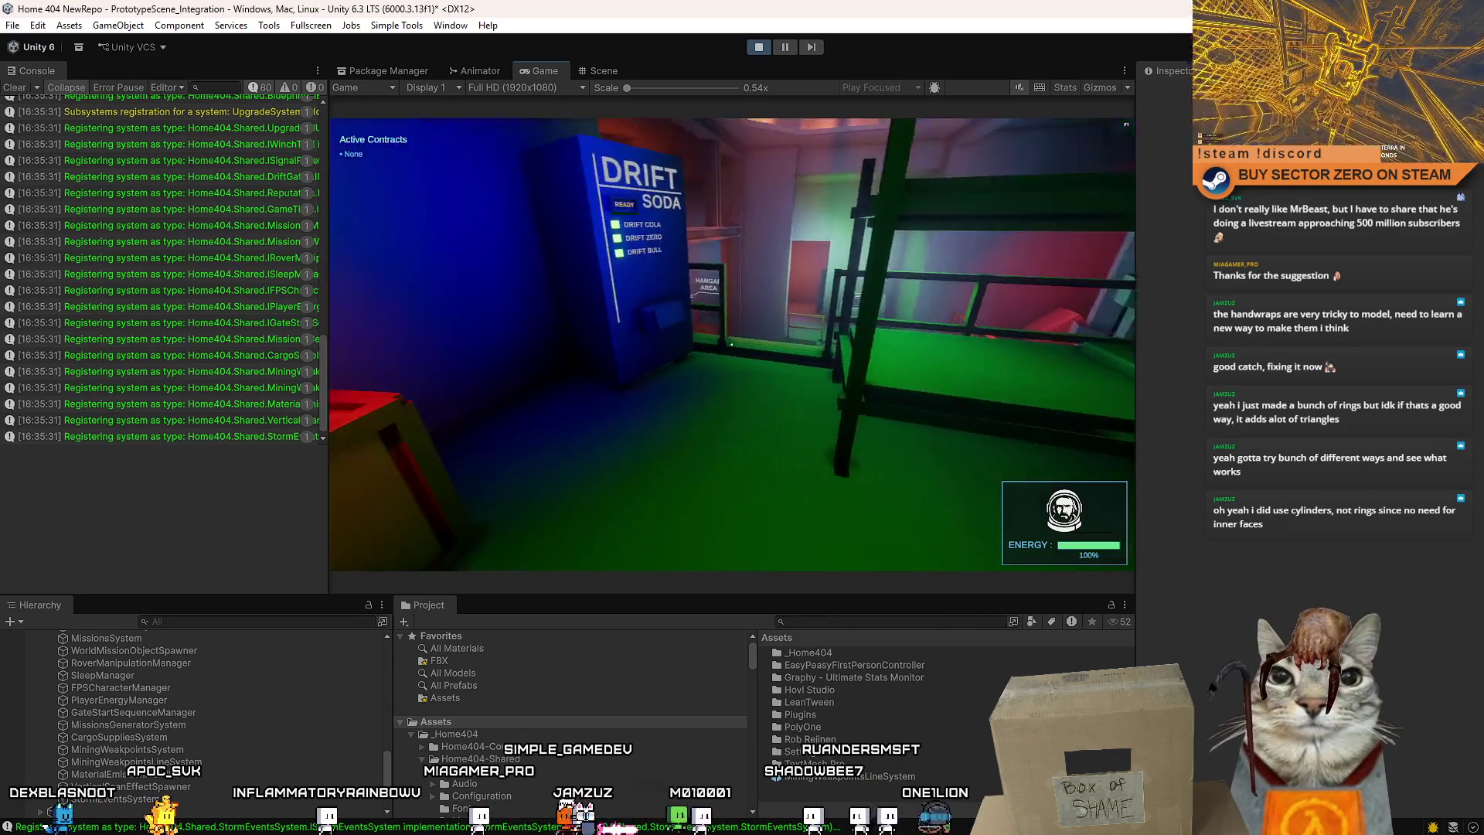
pyautogui.press('w')
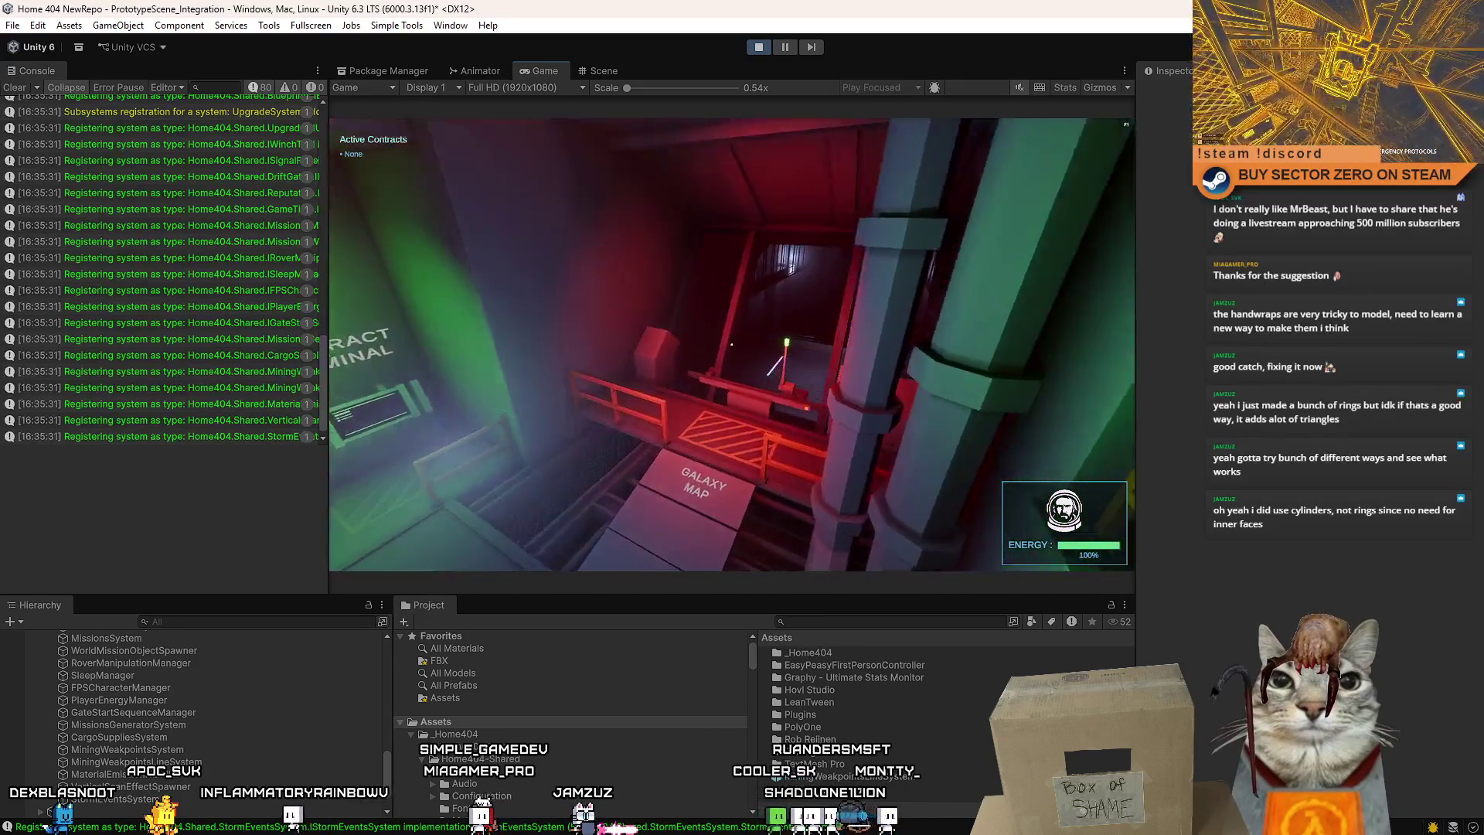
pyautogui.press('w')
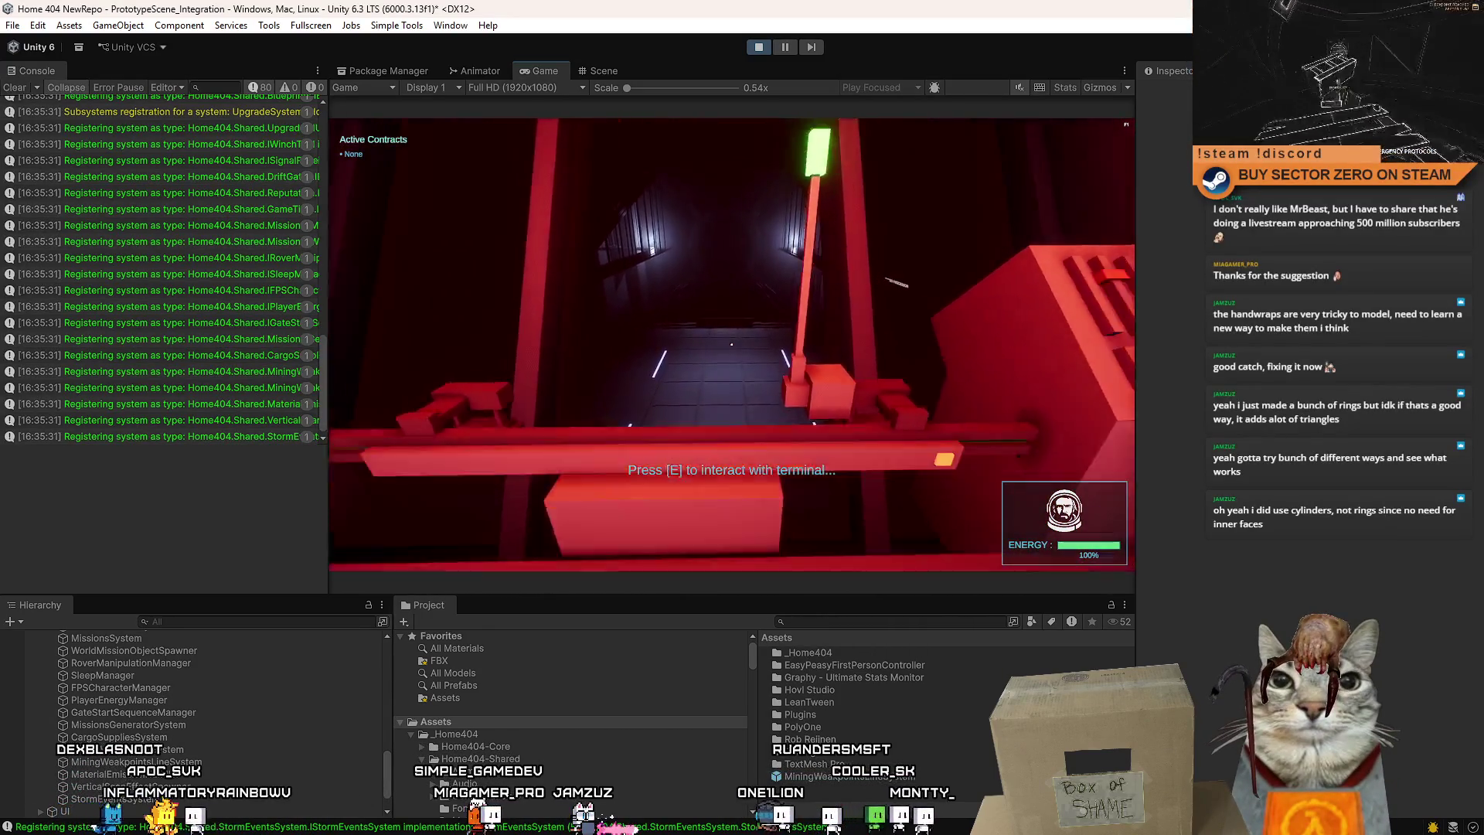
pyautogui.press('a')
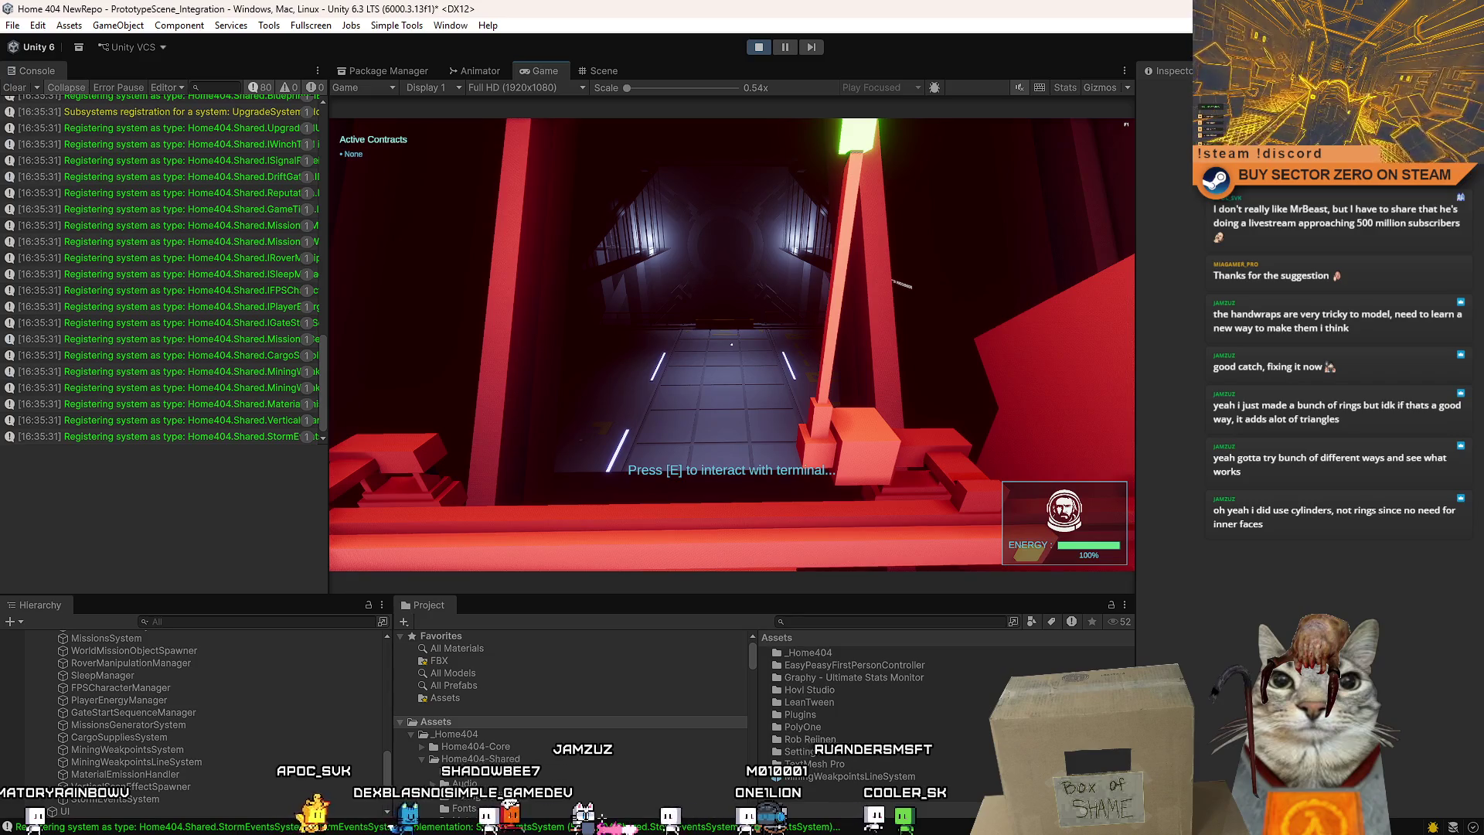
pyautogui.press('e')
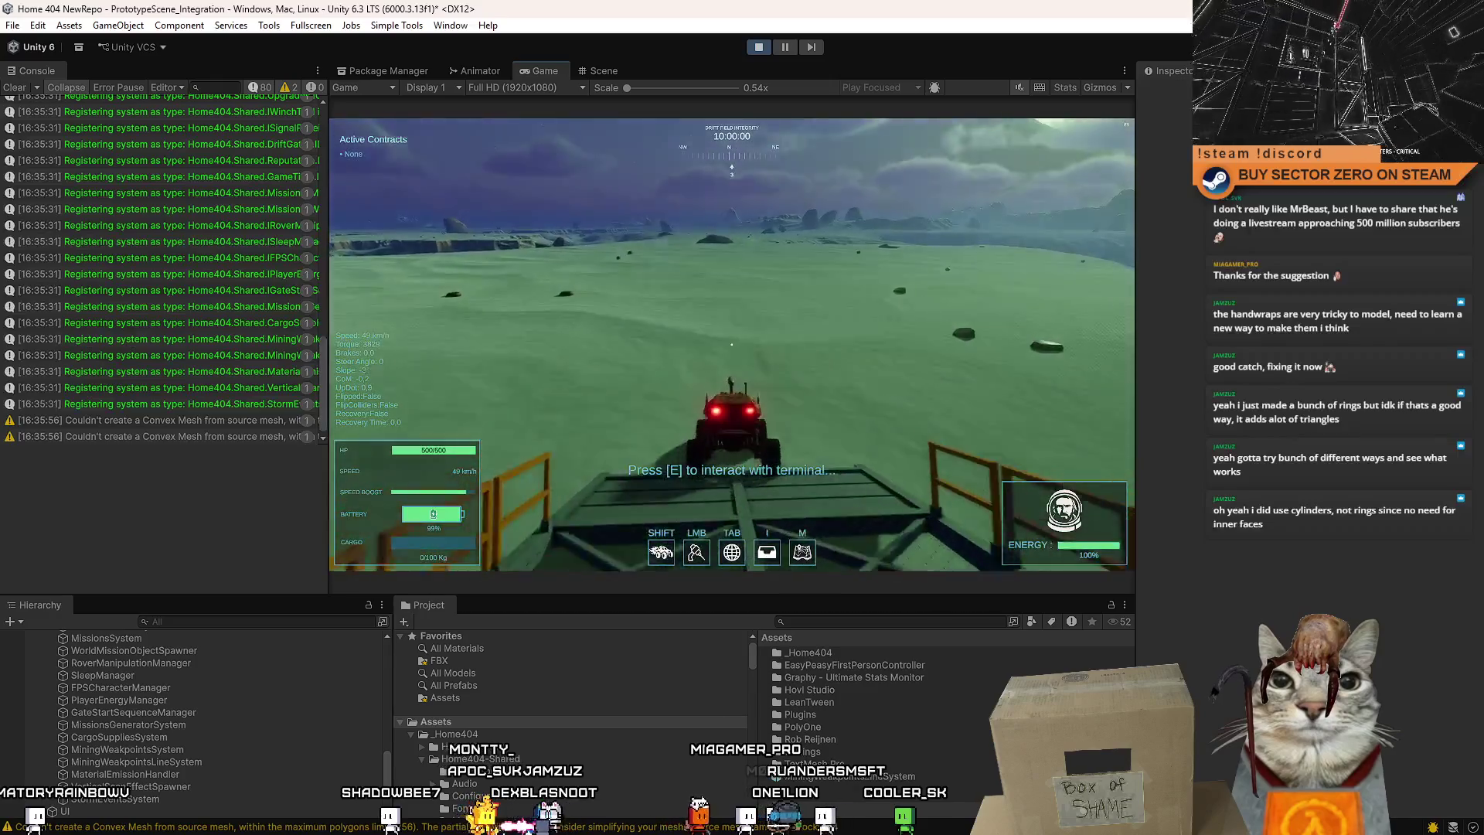
# Pause and resume the game, then focus the Project panel's search field.
pyautogui.press('Escape')
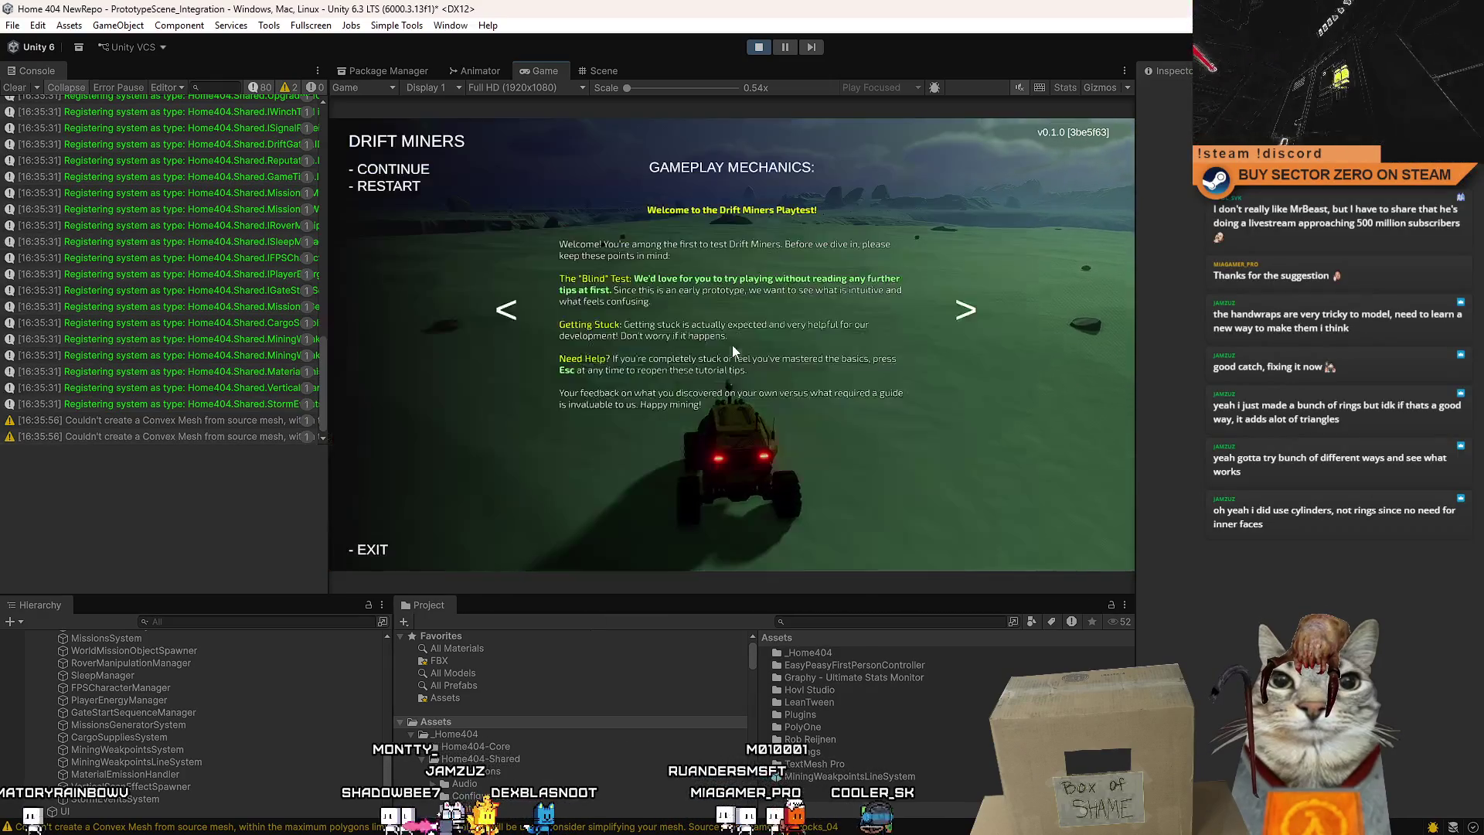
pyautogui.press('Escape')
pyautogui.click(863, 622)
# Search the Project for 'ex' and drop a first weakpoint resource cube on the terrain near the rover.
pyautogui.write('example')
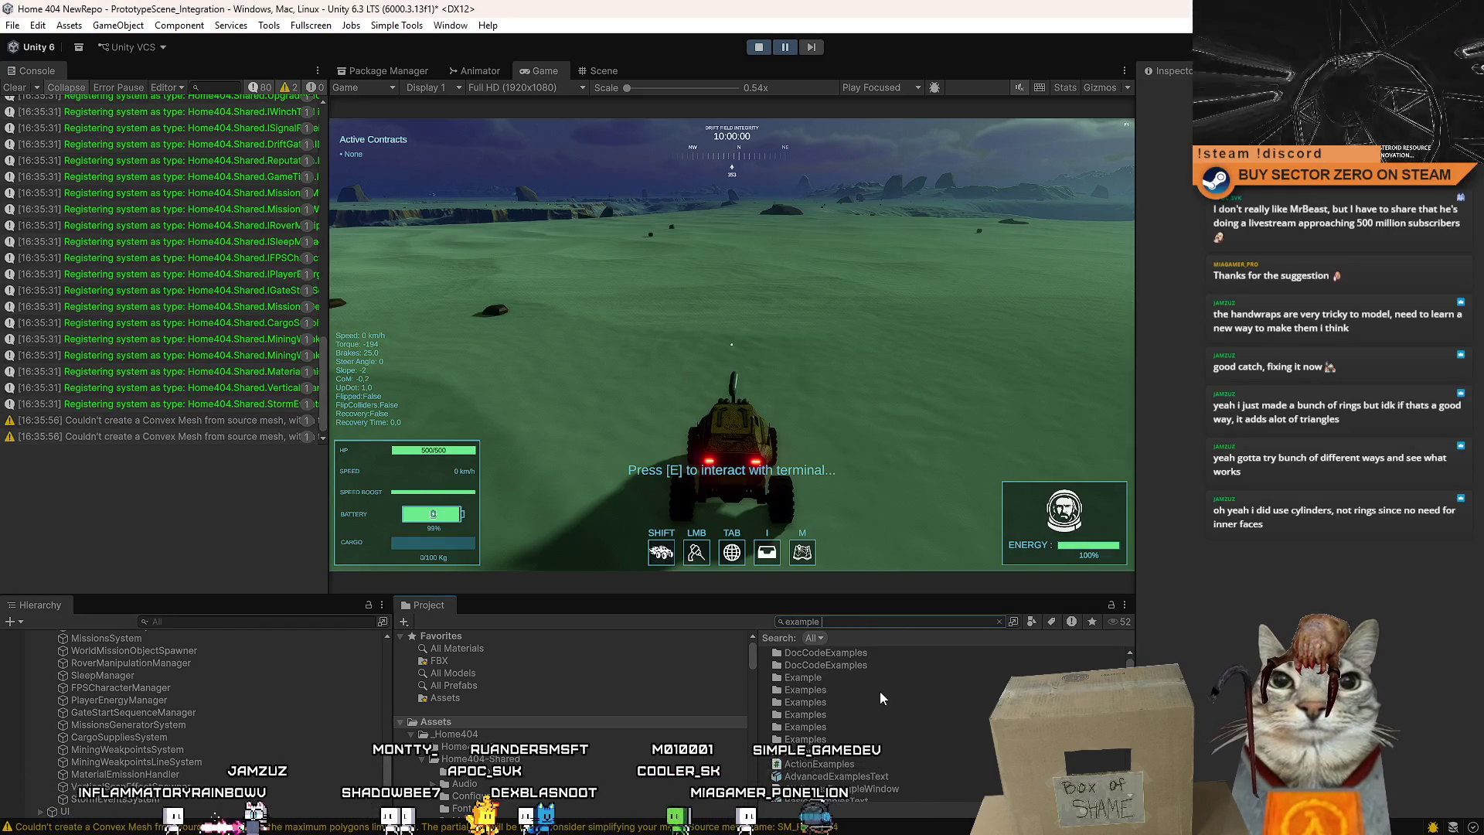
pyautogui.scroll(-3, 958, 713)
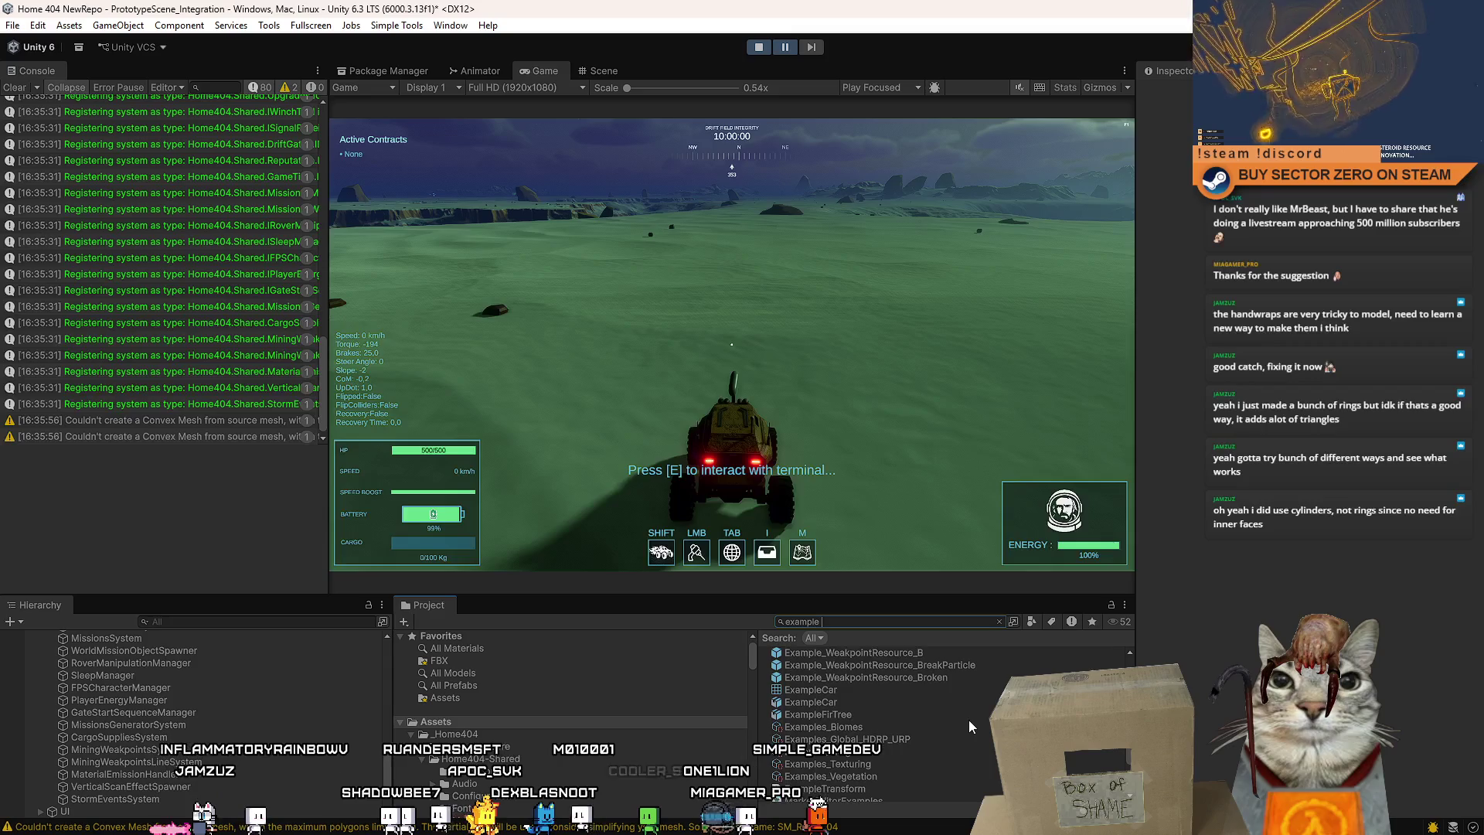
pyautogui.click(604, 72)
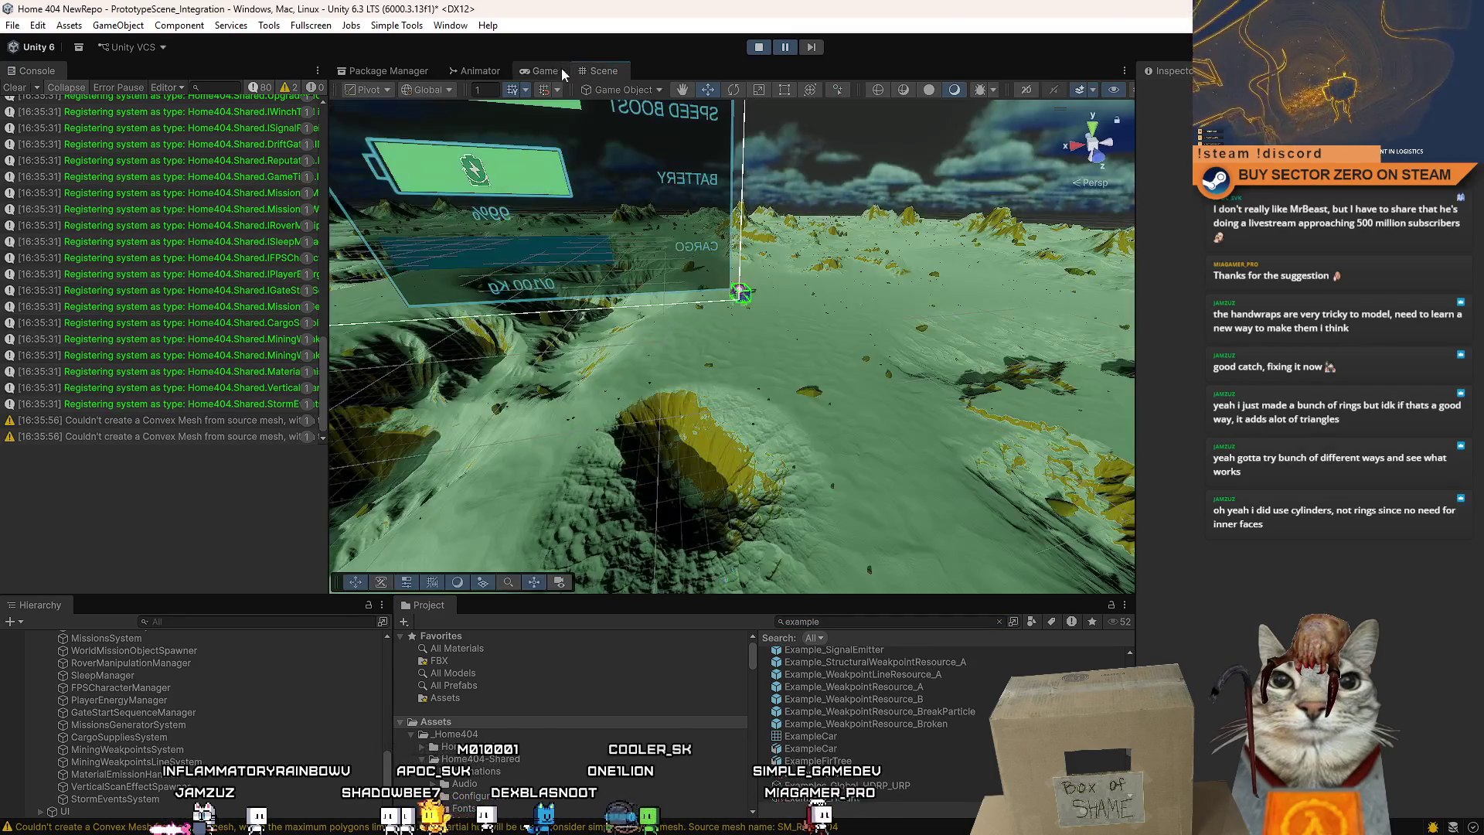
pyautogui.moveTo(916, 301)
pyautogui.mouseDown()
pyautogui.moveTo(858, 315)
pyautogui.moveTo(935, 687)
pyautogui.mouseUp()
pyautogui.moveTo(789, 557)
pyautogui.mouseDown()
pyautogui.moveTo(531, 322)
pyautogui.moveTo(448, 317)
pyautogui.mouseUp()
pyautogui.press('f')
pyautogui.moveTo(595, 236); pyautogui.dragTo(989, 664)
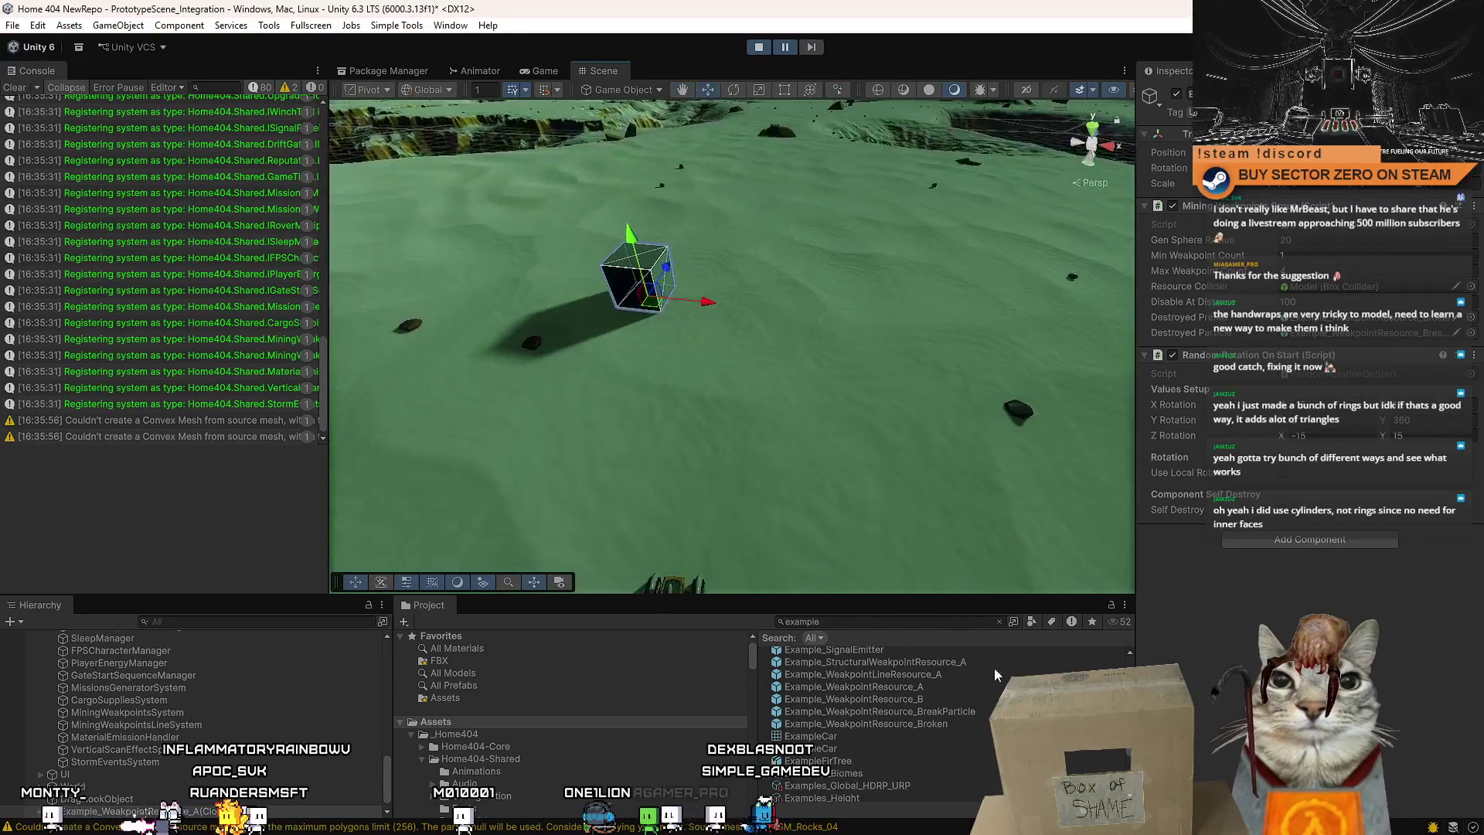
# Place Example_WeakpointLineResource_A as a second cube and return to the Game view.
pyautogui.click(953, 697)
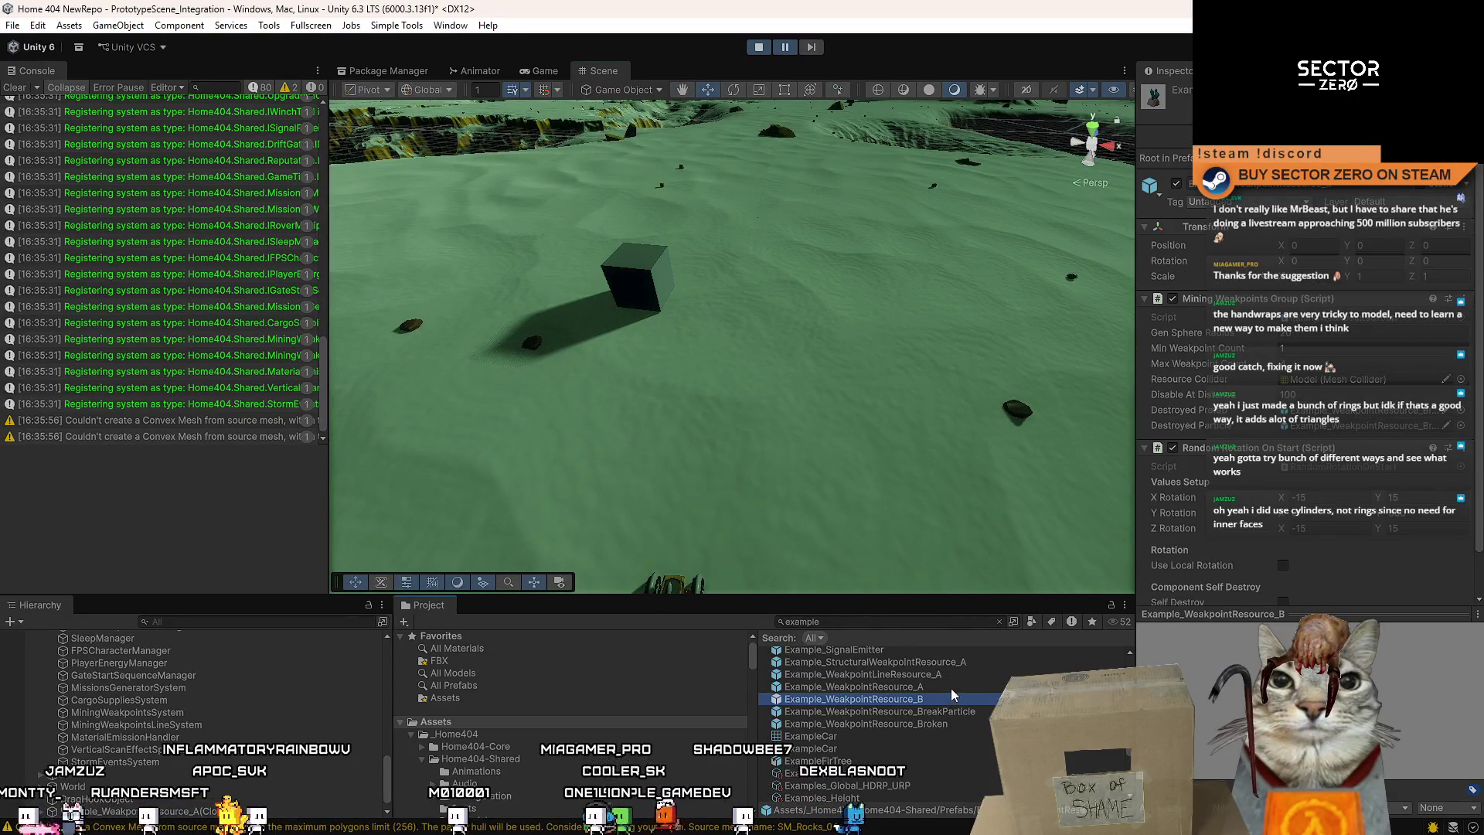
pyautogui.click(951, 687)
pyautogui.click(958, 676)
pyautogui.moveTo(962, 675); pyautogui.dragTo(846, 325)
pyautogui.hotkey('ctrl', '2')
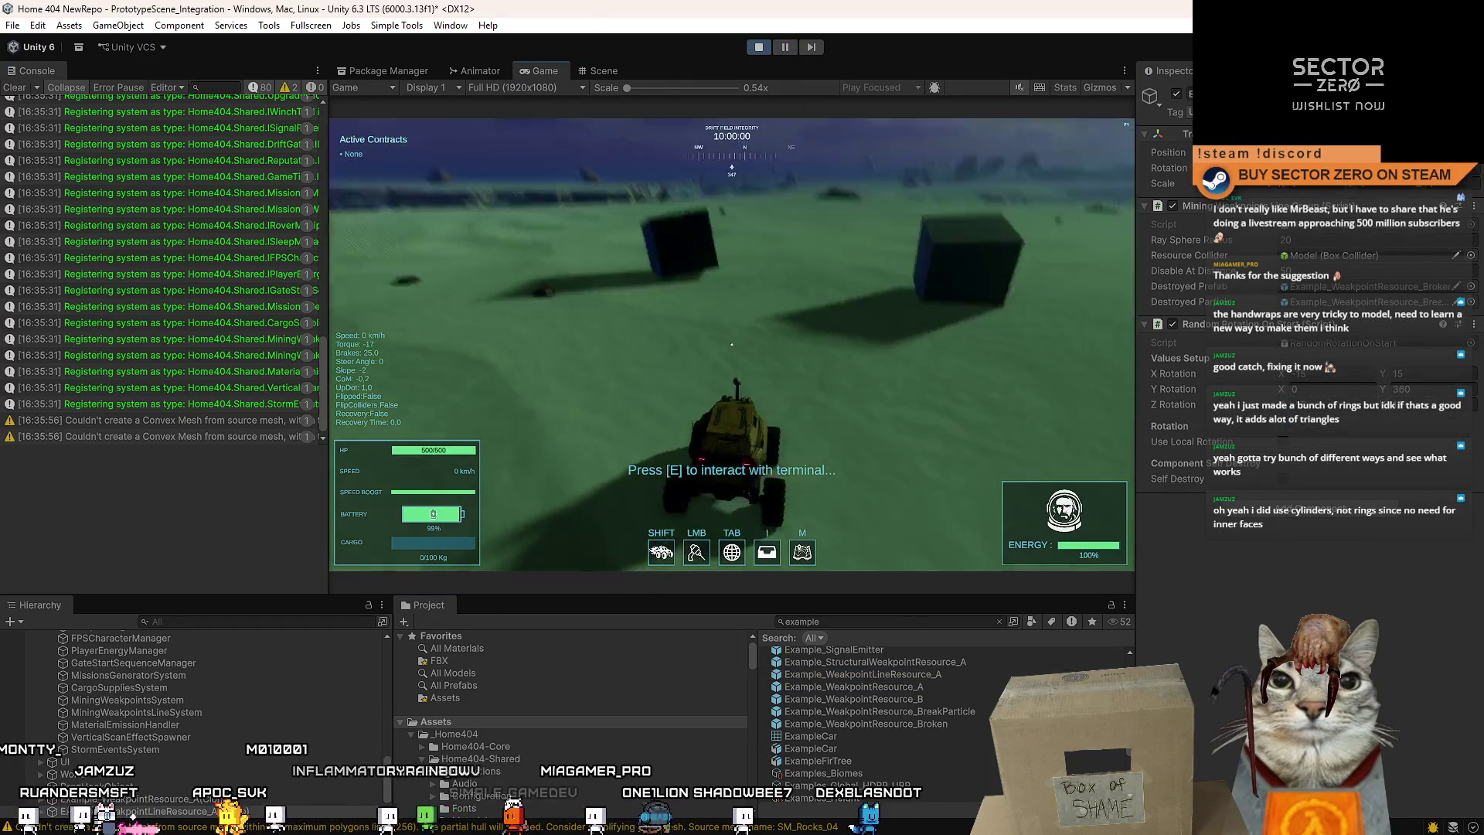
# Drive the rover to the first cube and mine it with the laser.
pyautogui.press('w')
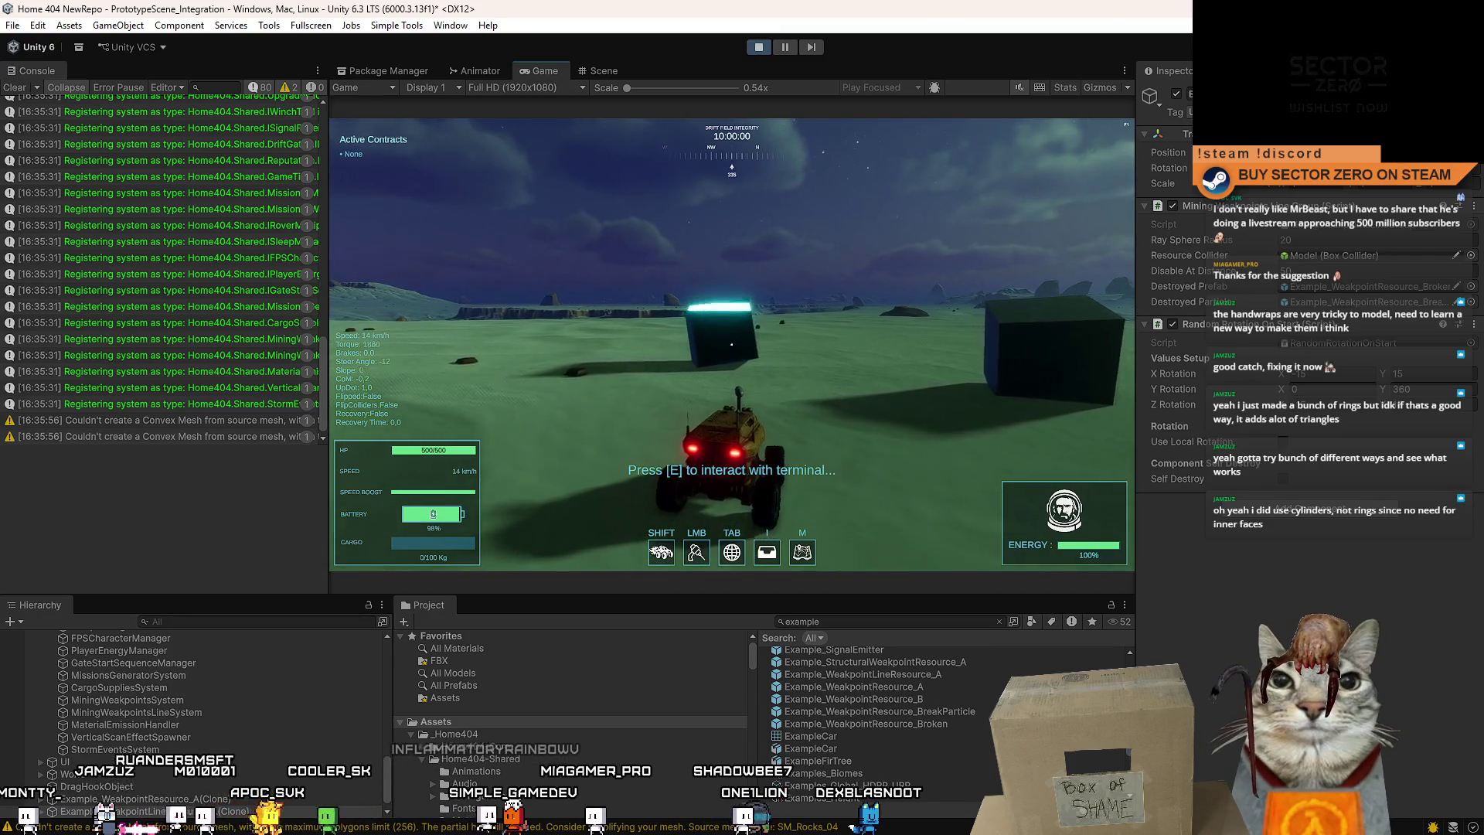
pyautogui.press('d')
pyautogui.press('s')
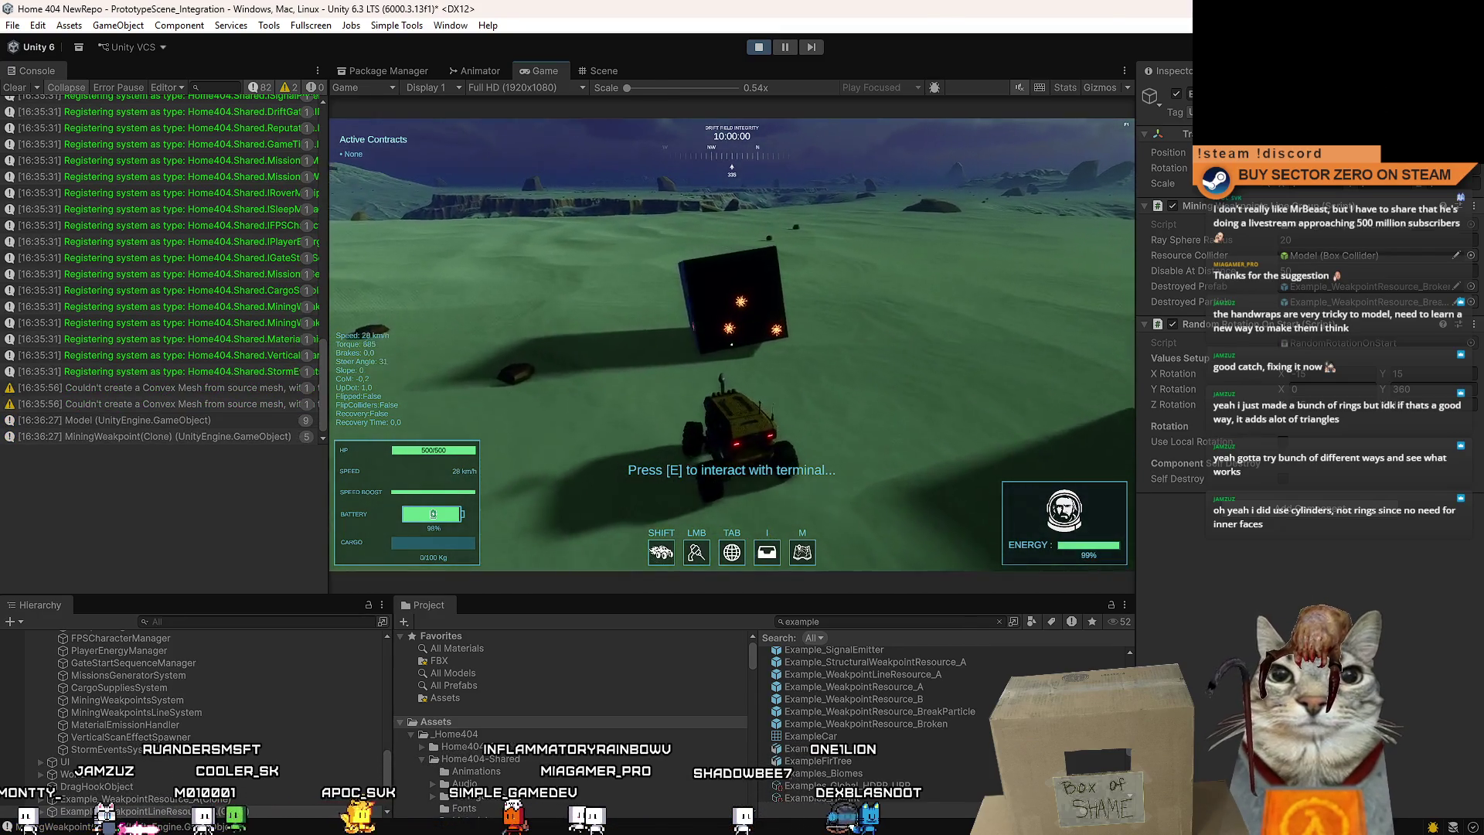
pyautogui.click(732, 344)
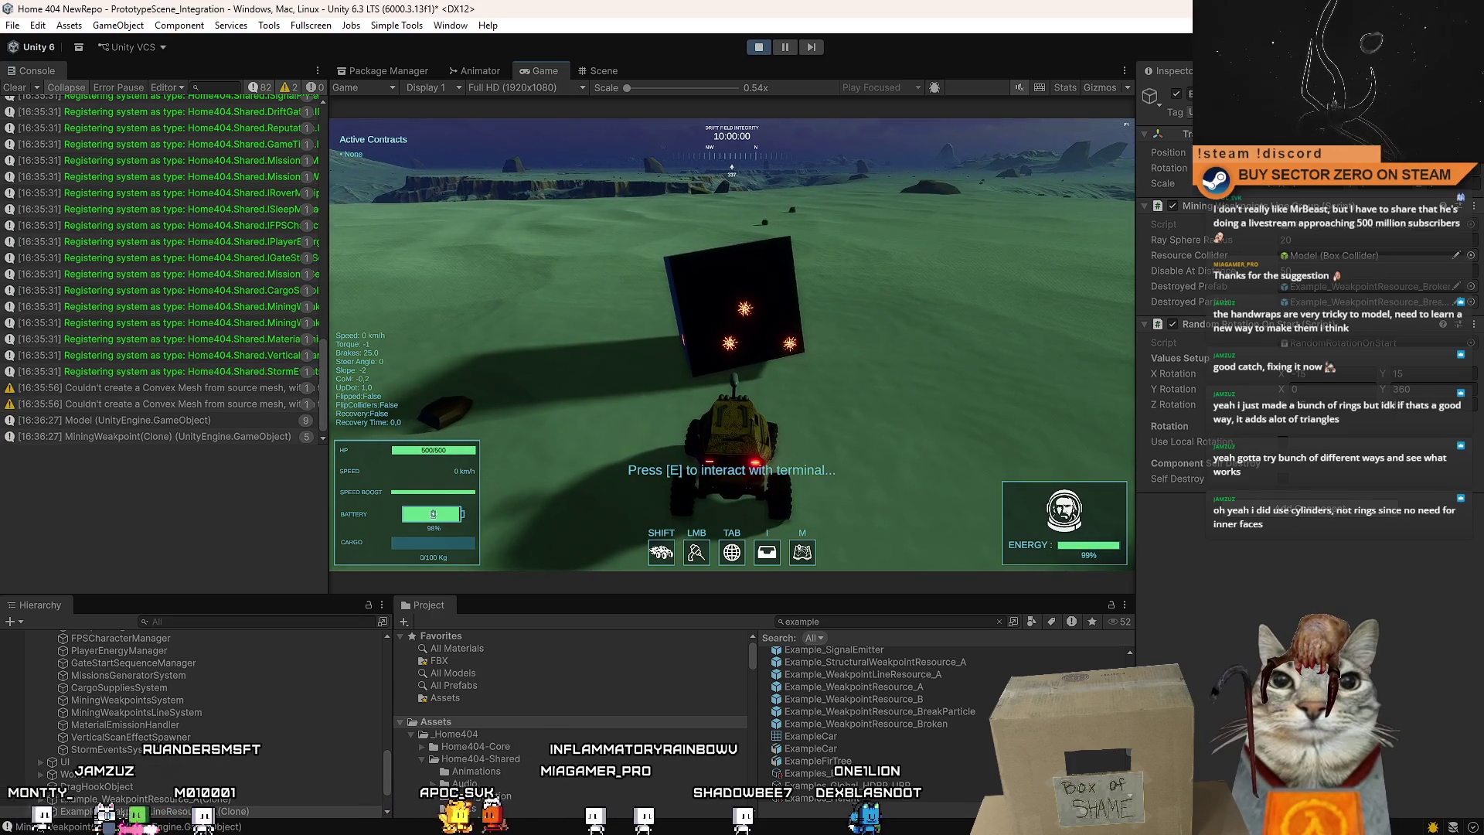
pyautogui.click(732, 344)
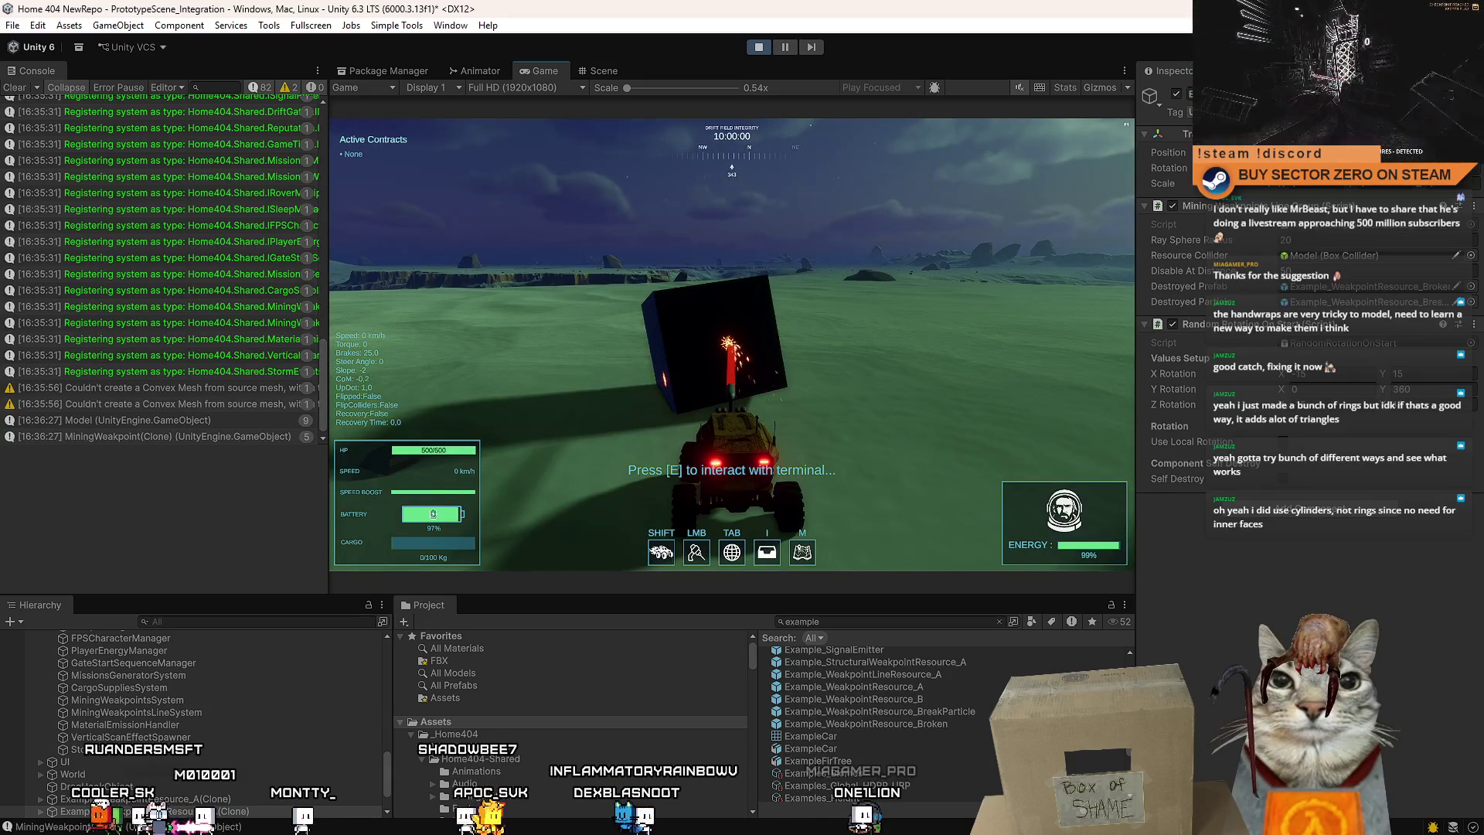
# Steer over to the line-resource cube, fire at it, and drive up until its weakpoint line spawns.
pyautogui.press('w')
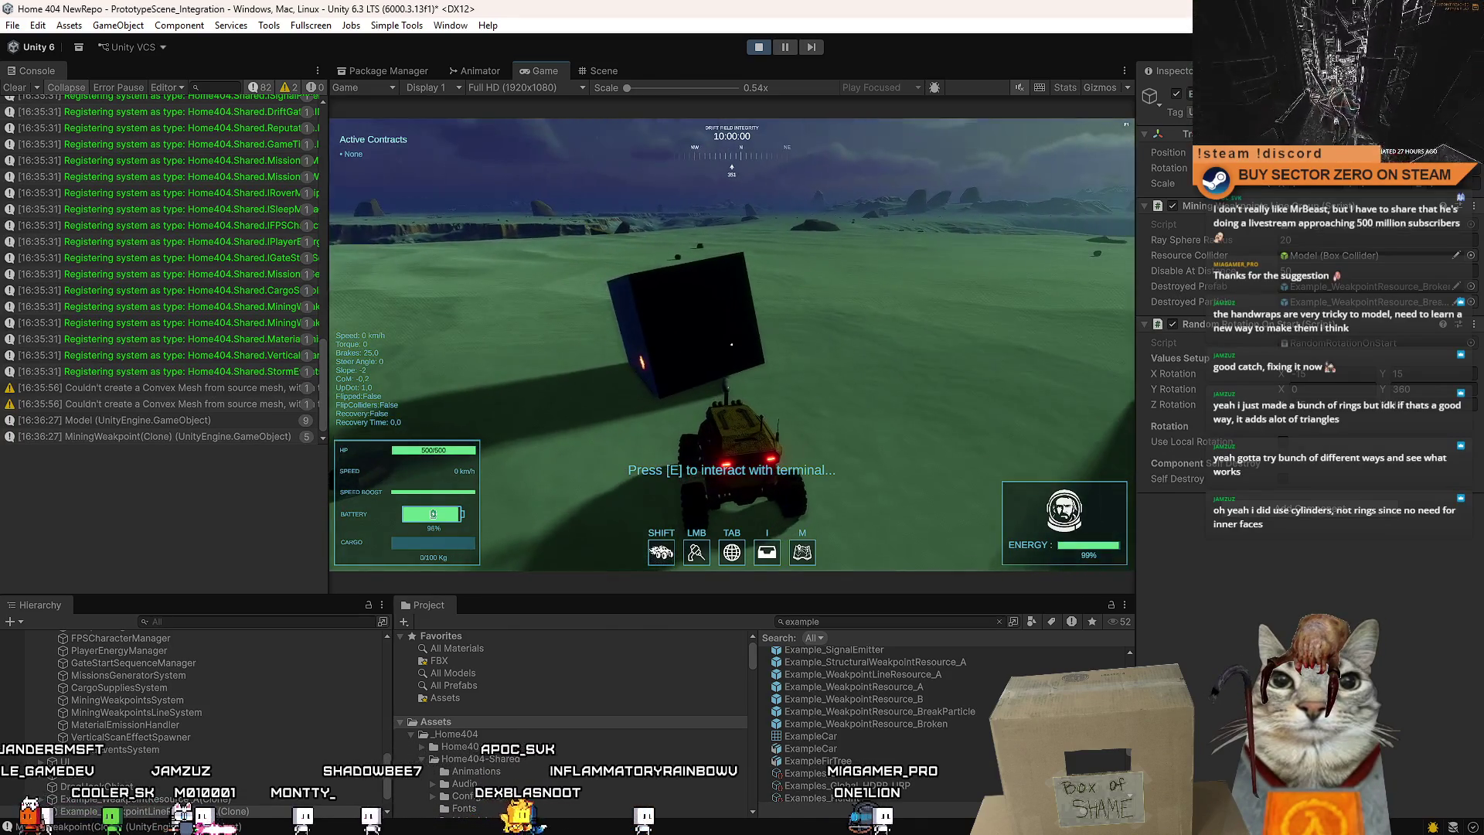
pyautogui.press('d')
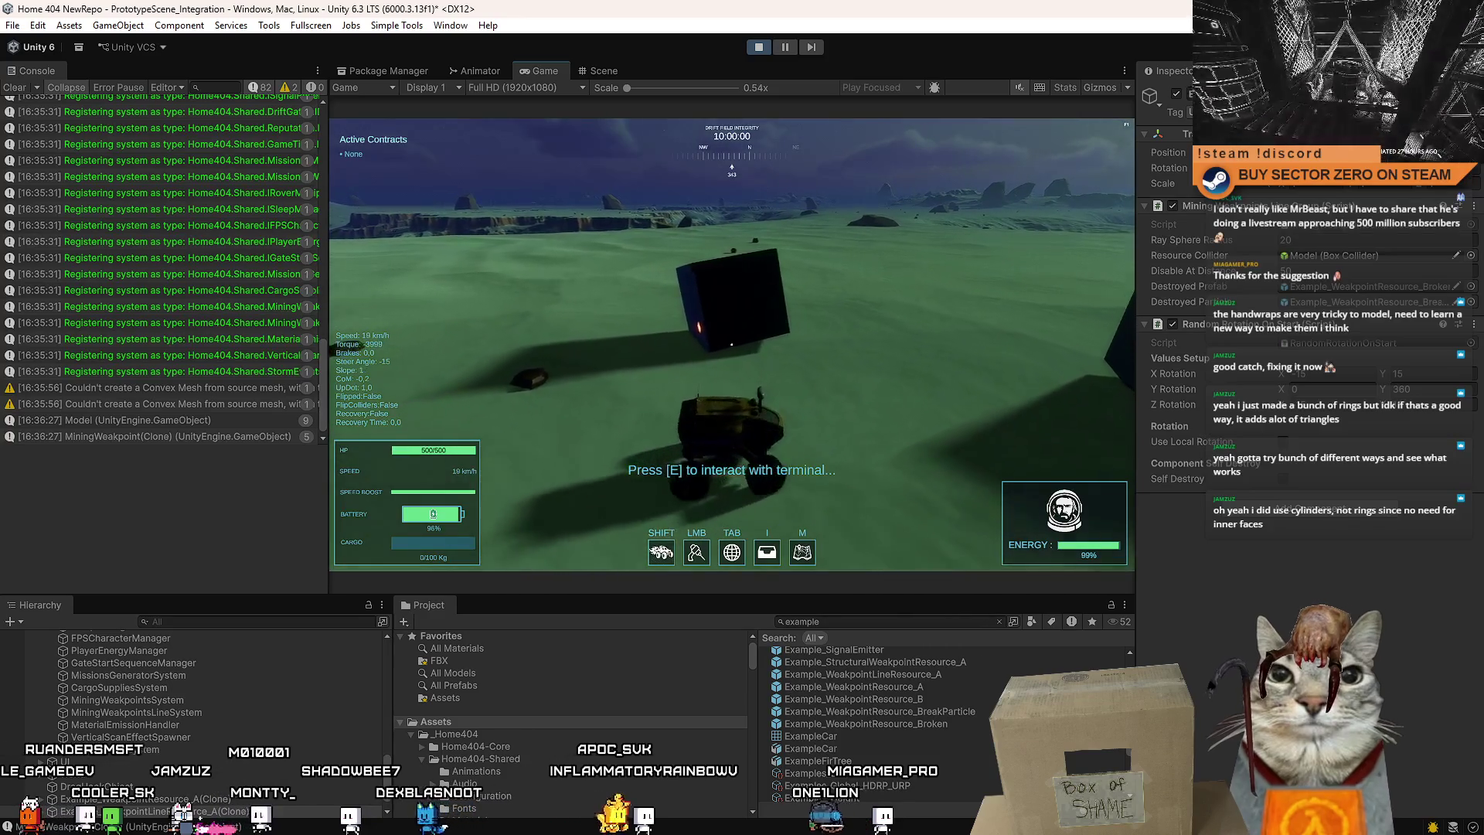
pyautogui.click(731, 344)
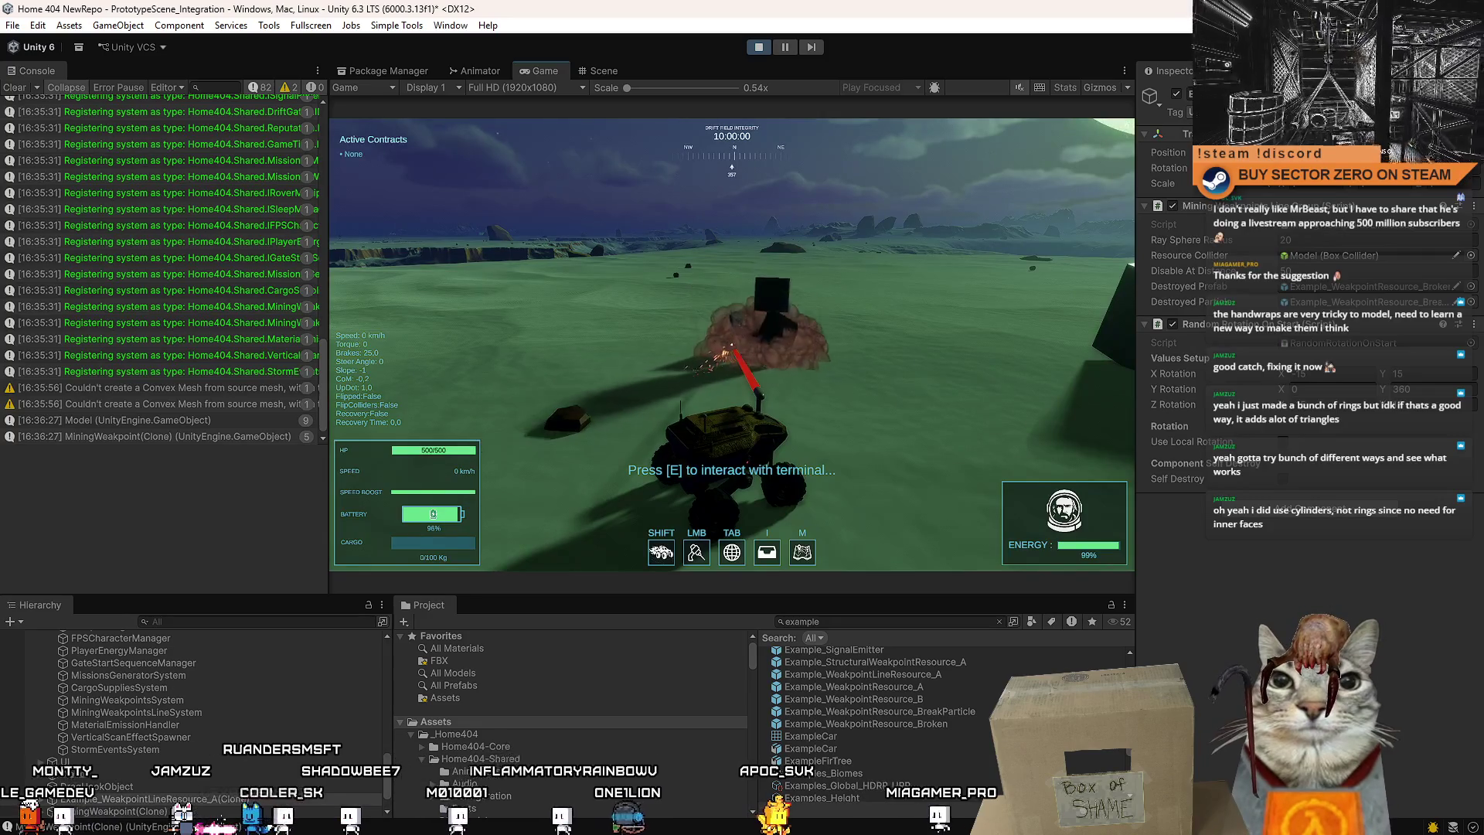
pyautogui.press('w')
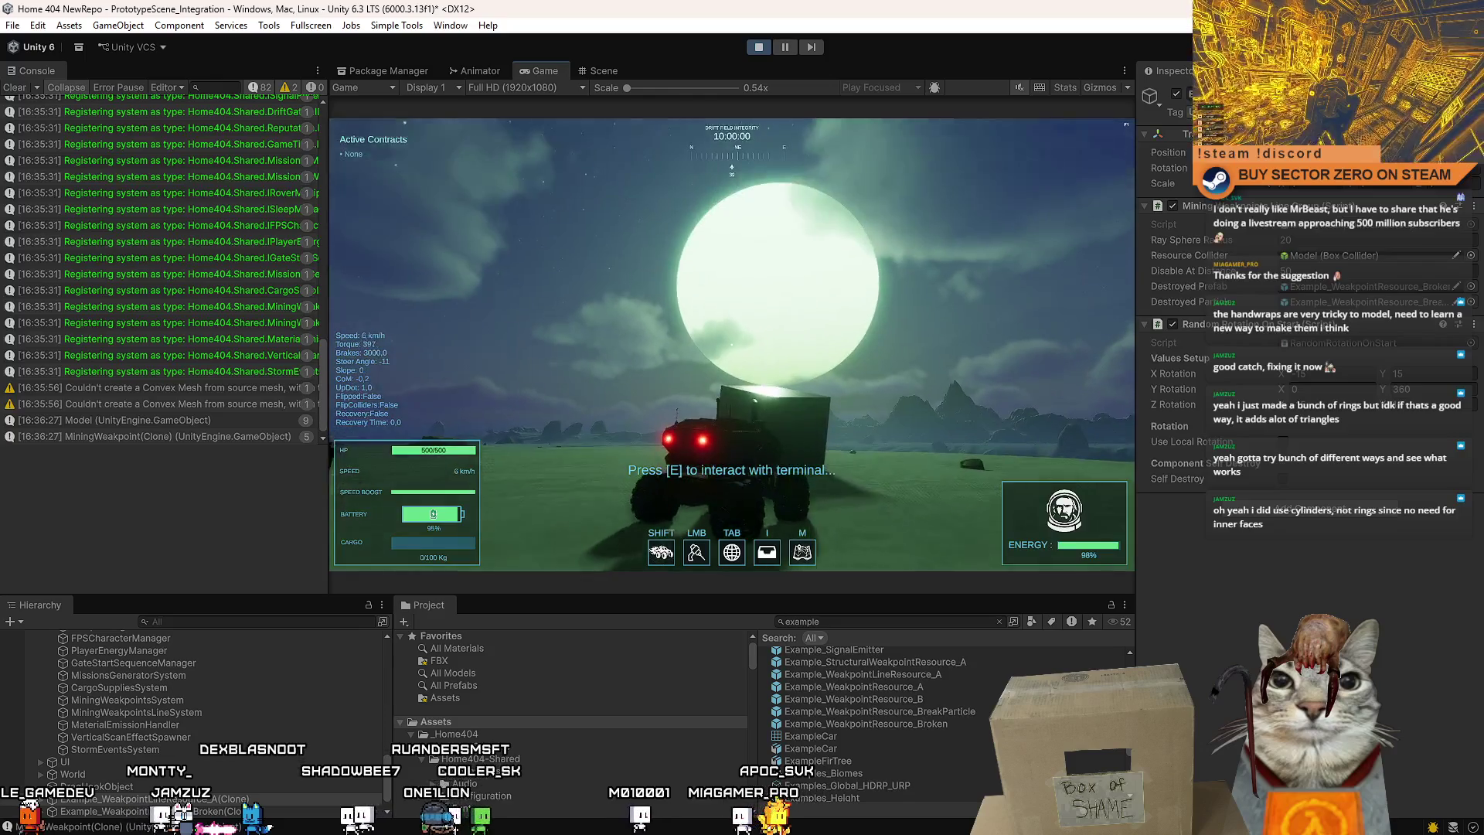
pyautogui.press('s')
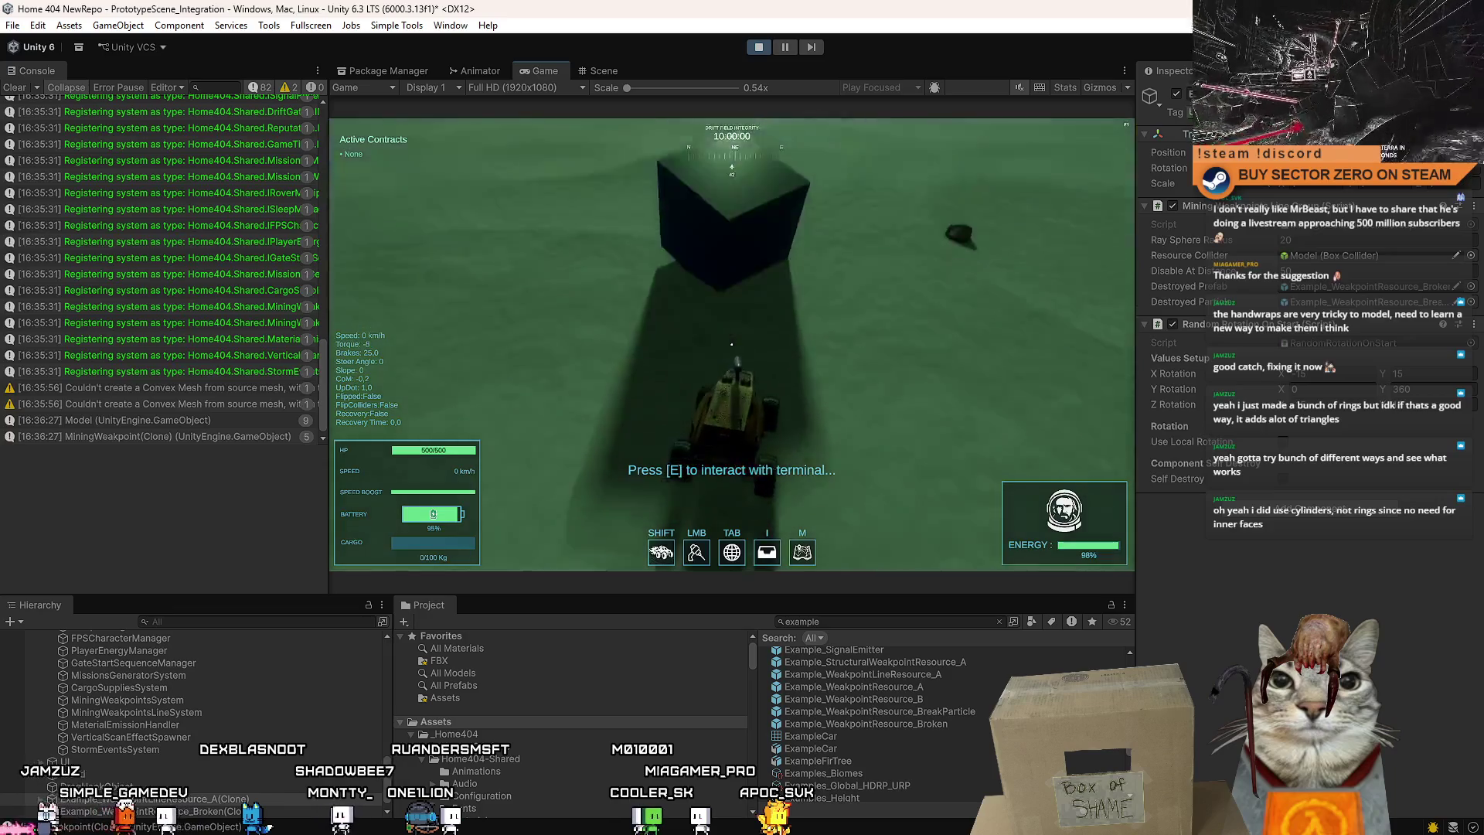
pyautogui.press('w')
pyautogui.press('a')
pyautogui.press('w')
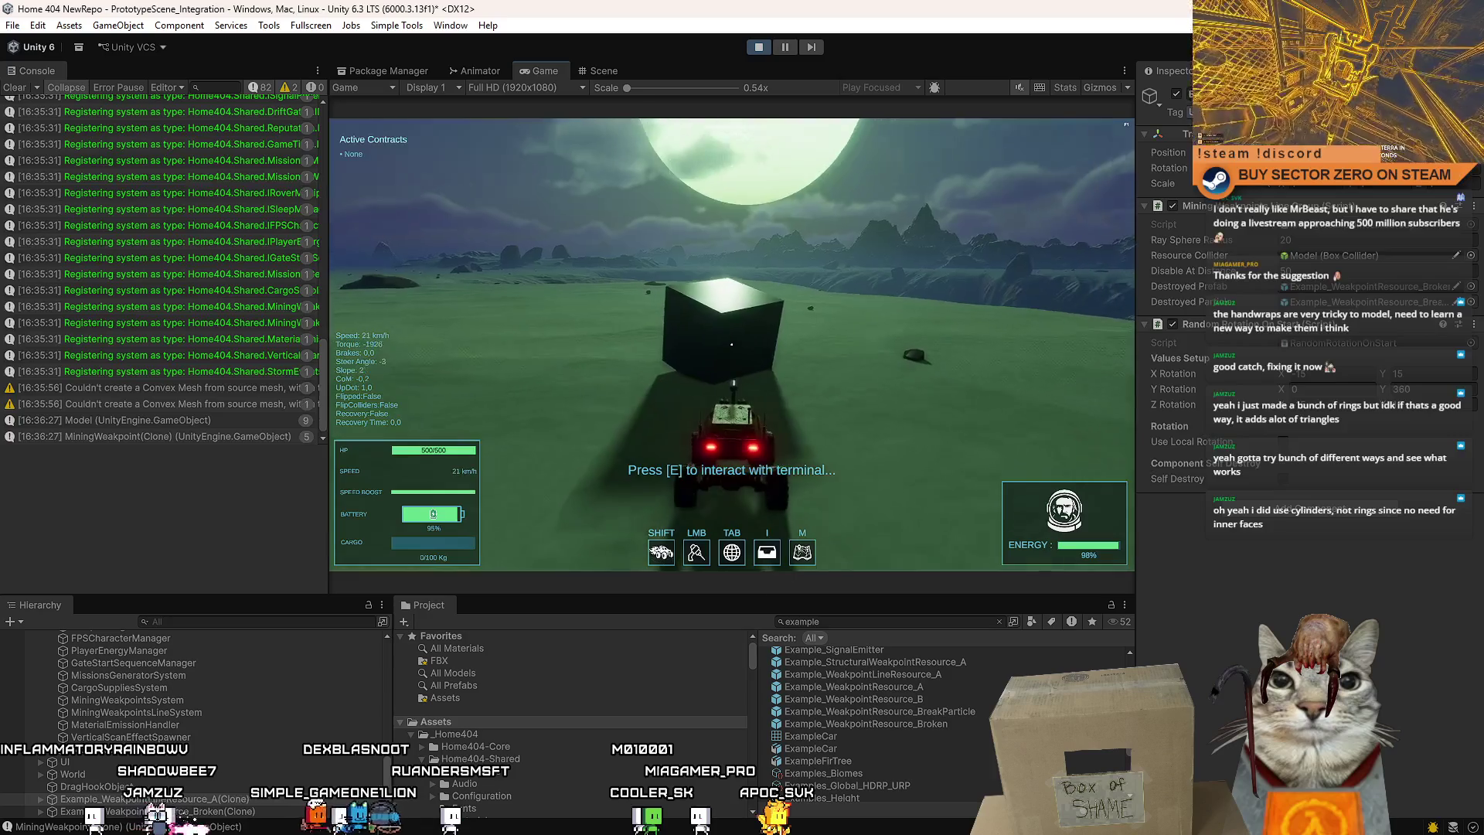
pyautogui.press('space')
pyautogui.press('w')
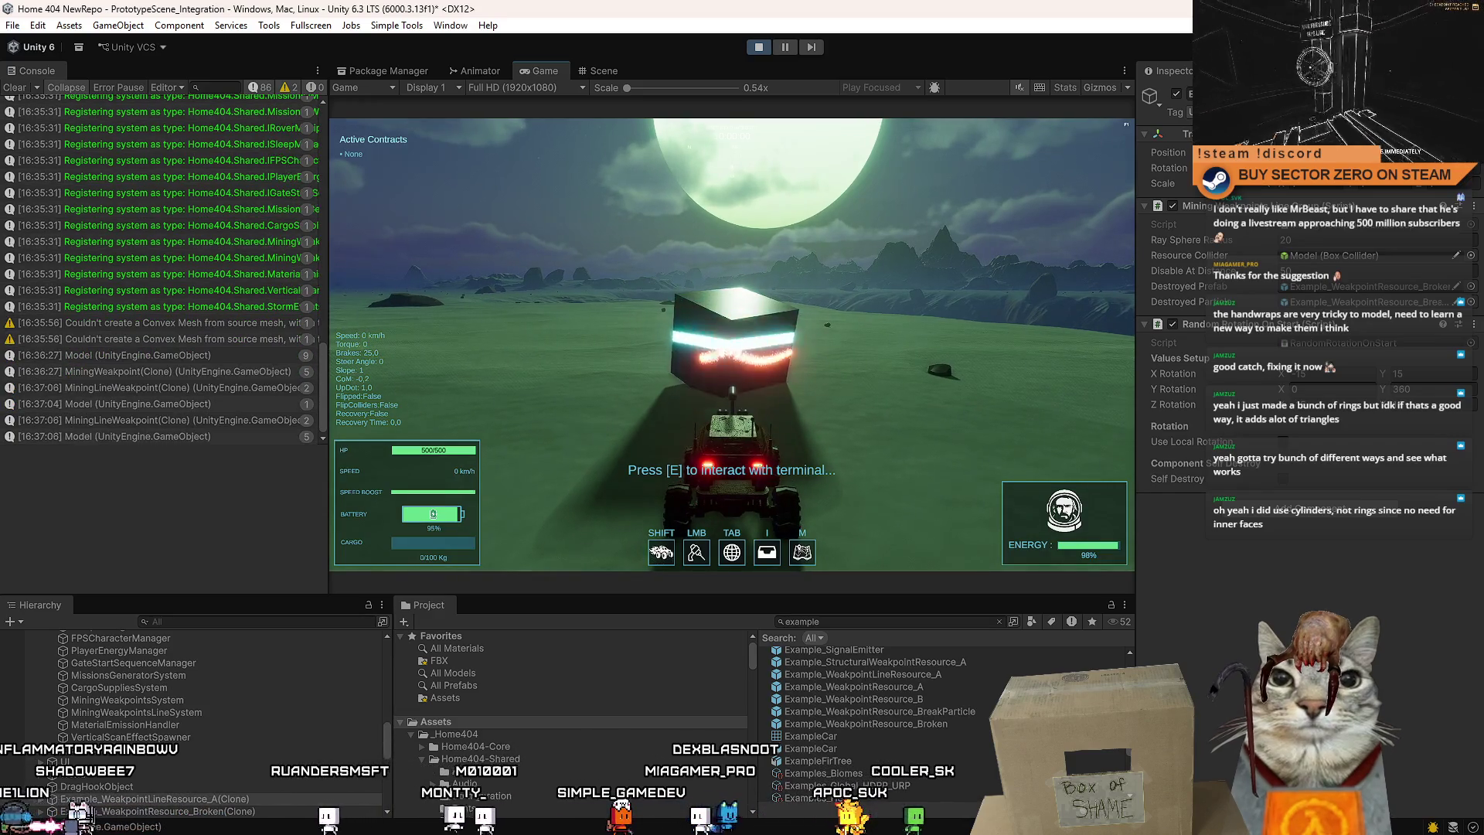
pyautogui.press('w')
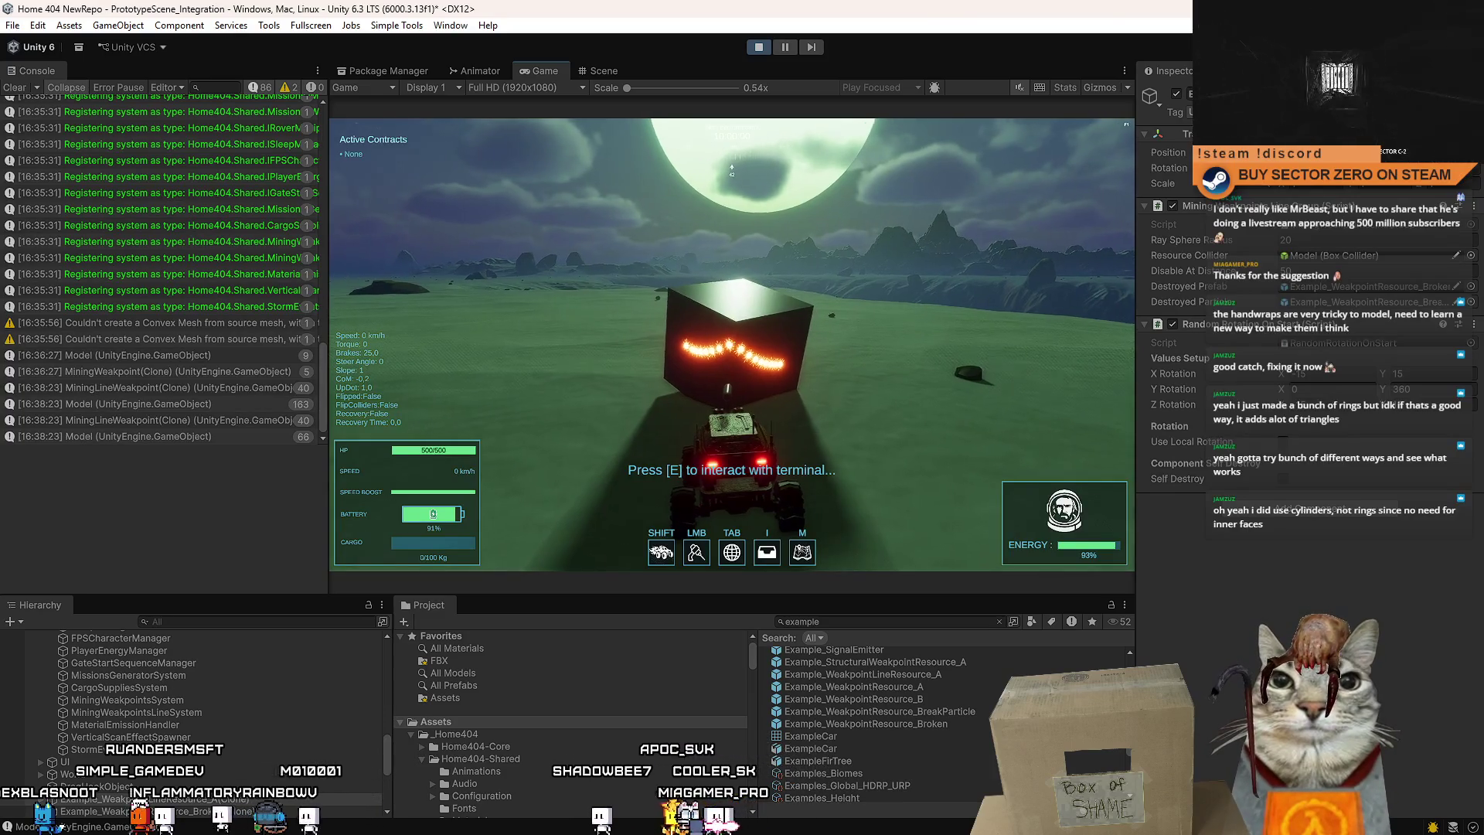
# Pause the running game once the curved weakpoint arc has regenerated on the cube.
pyautogui.press('Escape')
pyautogui.press('Escape')
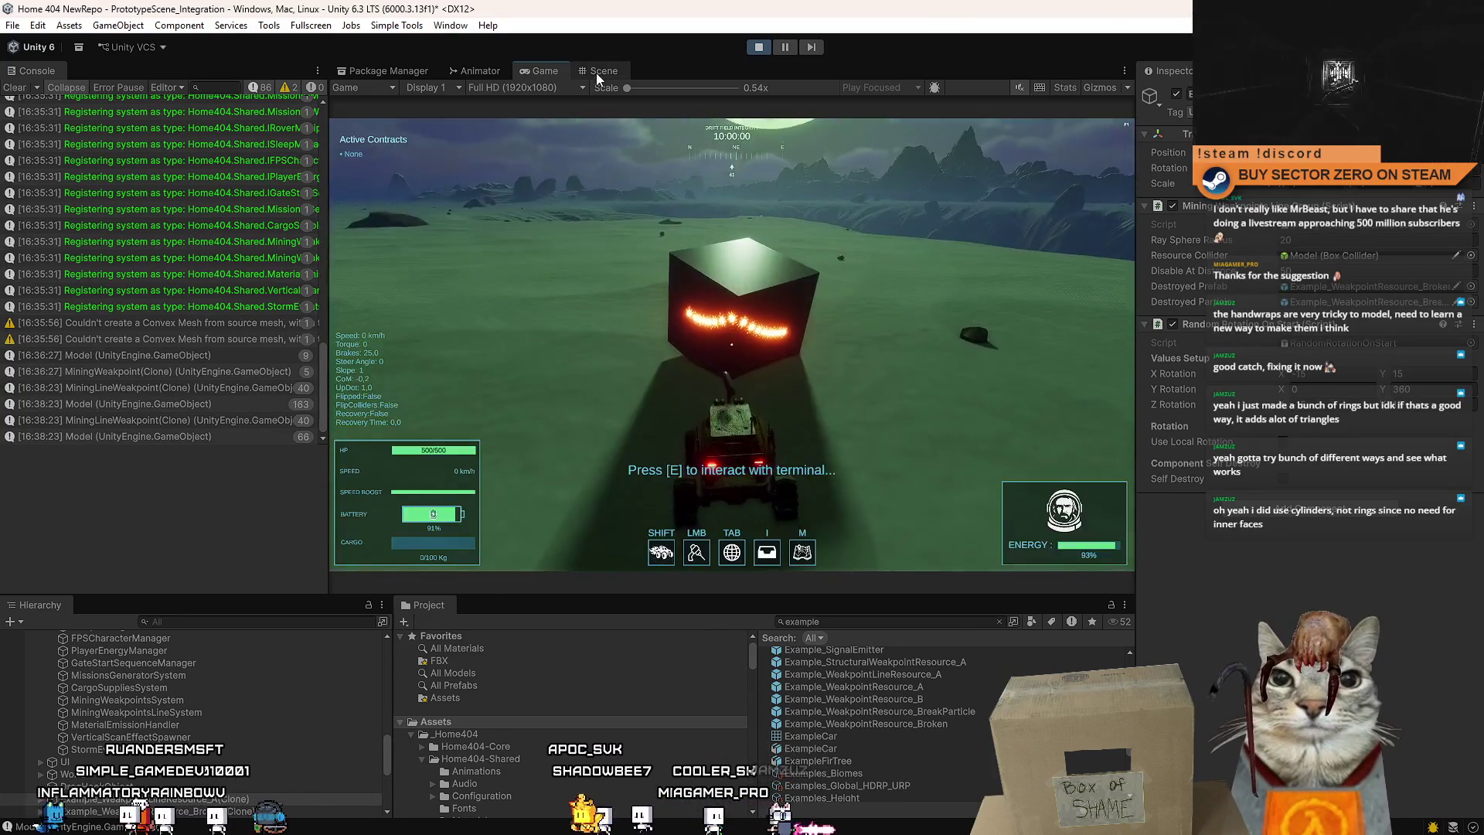
# In the Scene view, frame the cube, select a weakpoint decal projector, and orbit around the weakpoints.
pyautogui.hotkey('ctrl', '1')
pyautogui.press('f')
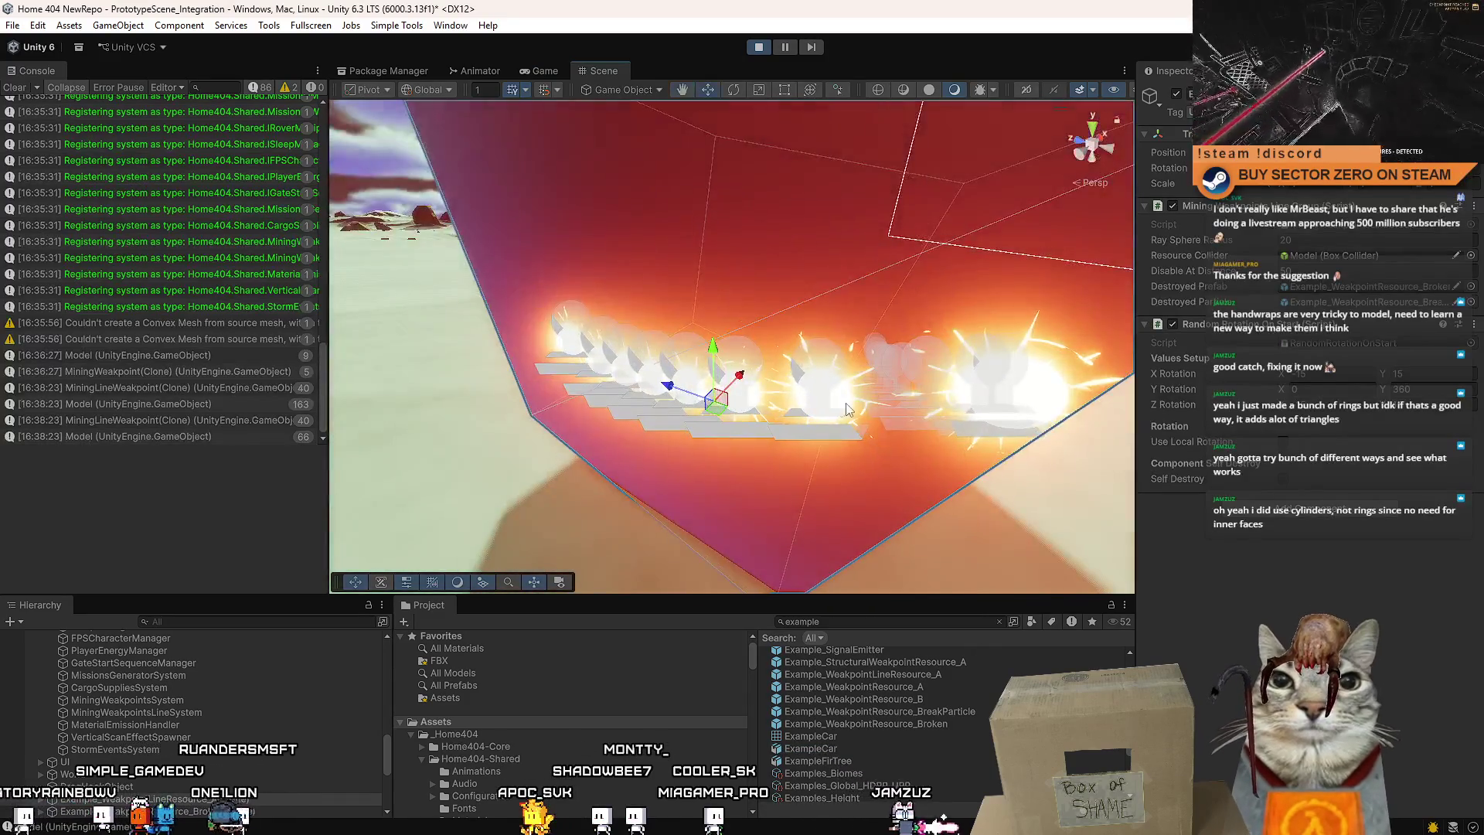
pyautogui.click(627, 388)
pyautogui.moveTo(628, 388)
pyautogui.mouseDown()
pyautogui.moveTo(714, 335)
pyautogui.moveTo(730, 341)
pyautogui.mouseUp()
pyautogui.moveTo(721, 334)
pyautogui.mouseDown()
pyautogui.moveTo(721, 251)
pyautogui.moveTo(627, 383)
pyautogui.moveTo(731, 365)
pyautogui.moveTo(752, 394)
pyautogui.moveTo(541, 365)
pyautogui.moveTo(686, 410)
pyautogui.moveTo(714, 434)
pyautogui.moveTo(672, 421)
pyautogui.mouseUp()
pyautogui.click(721, 250)
# Select several other weakpoint Decal Projectors and frame one of them up close.
pyautogui.click(736, 364)
pyautogui.click(541, 365)
pyautogui.scroll(-5, 630, 409)
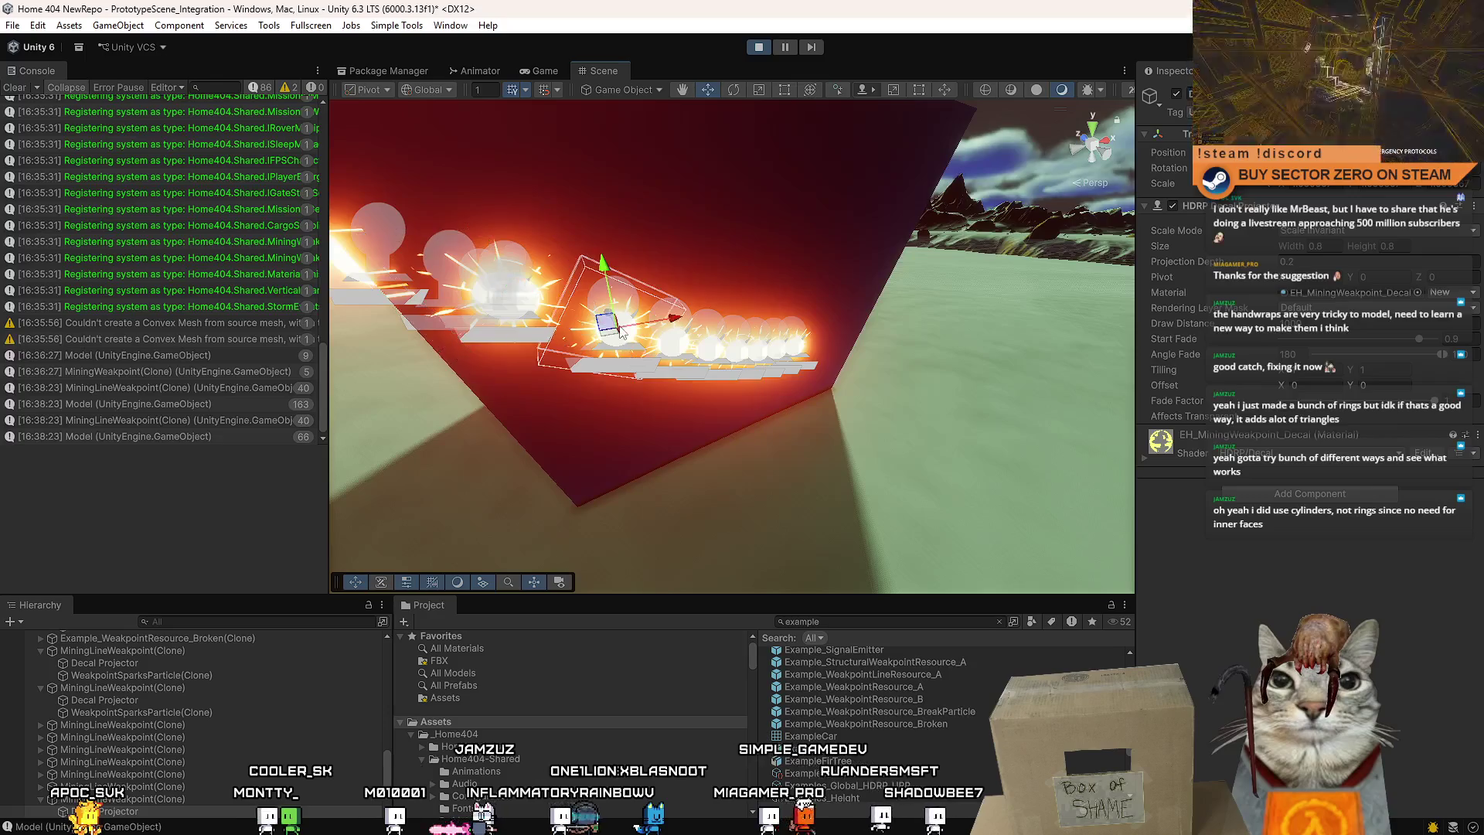
pyautogui.click(620, 332)
pyautogui.press('f')
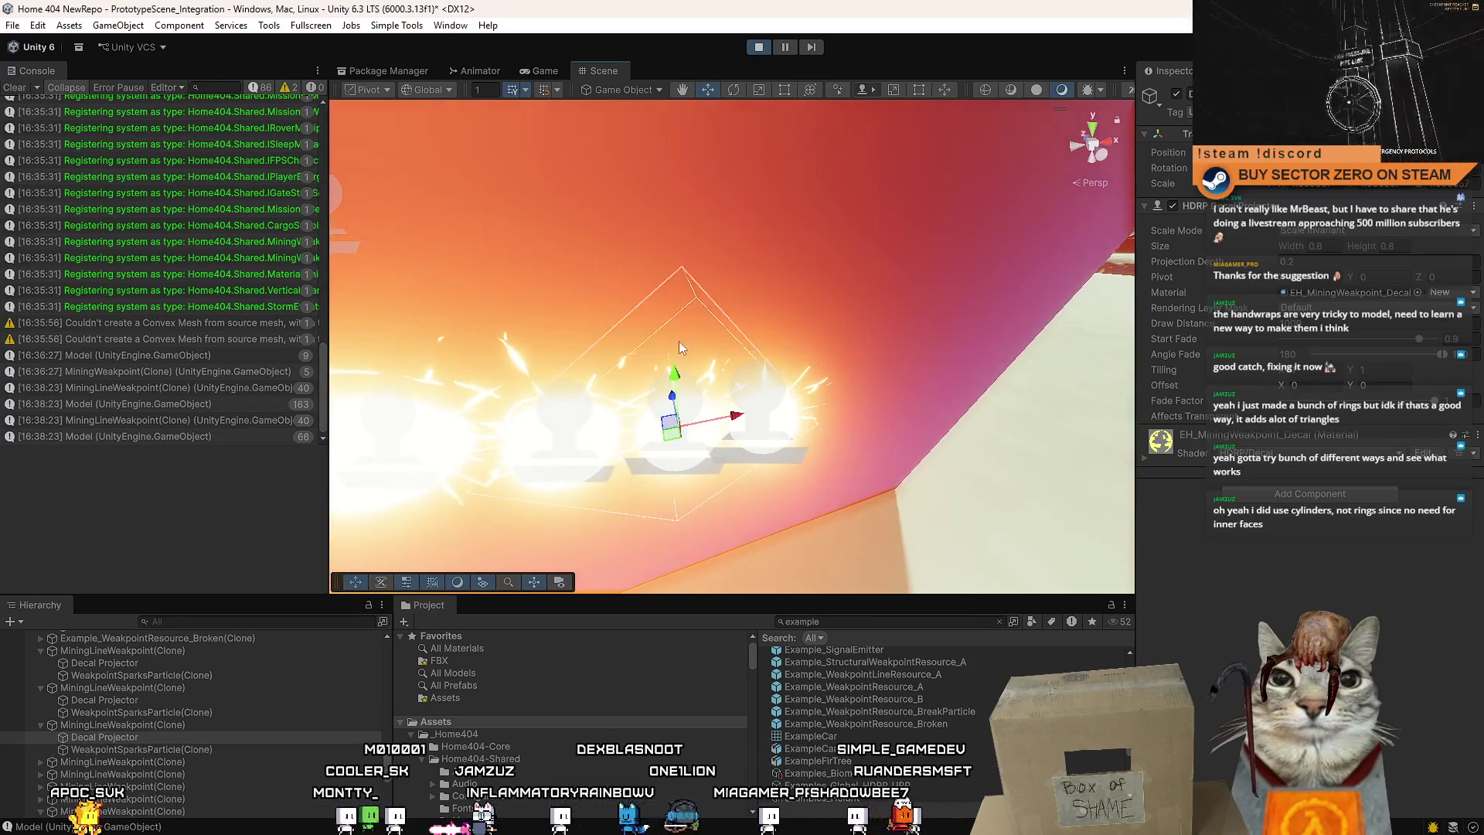
pyautogui.scroll(-10, 683, 345)
pyautogui.scroll(3, 848, 324)
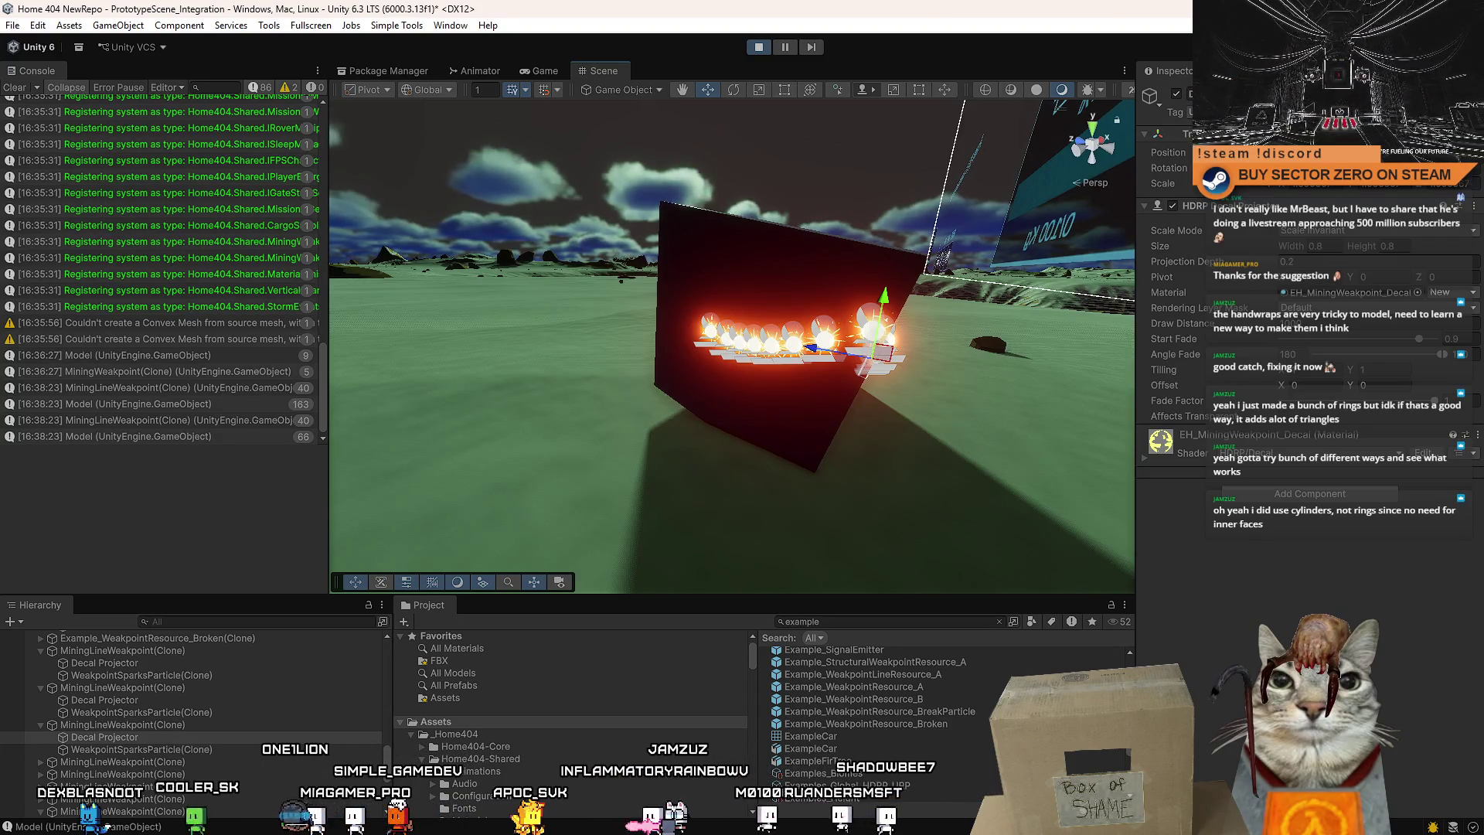
# Orbit around the dark box to view it from above, then clear the Console.
pyautogui.moveTo(702, 489); pyautogui.dragTo(744, 464)
pyautogui.moveTo(638, 323)
pyautogui.mouseDown()
pyautogui.moveTo(636, 520)
pyautogui.moveTo(560, 420)
pyautogui.moveTo(563, 376)
pyautogui.moveTo(457, 379)
pyautogui.moveTo(504, 412)
pyautogui.mouseUp()
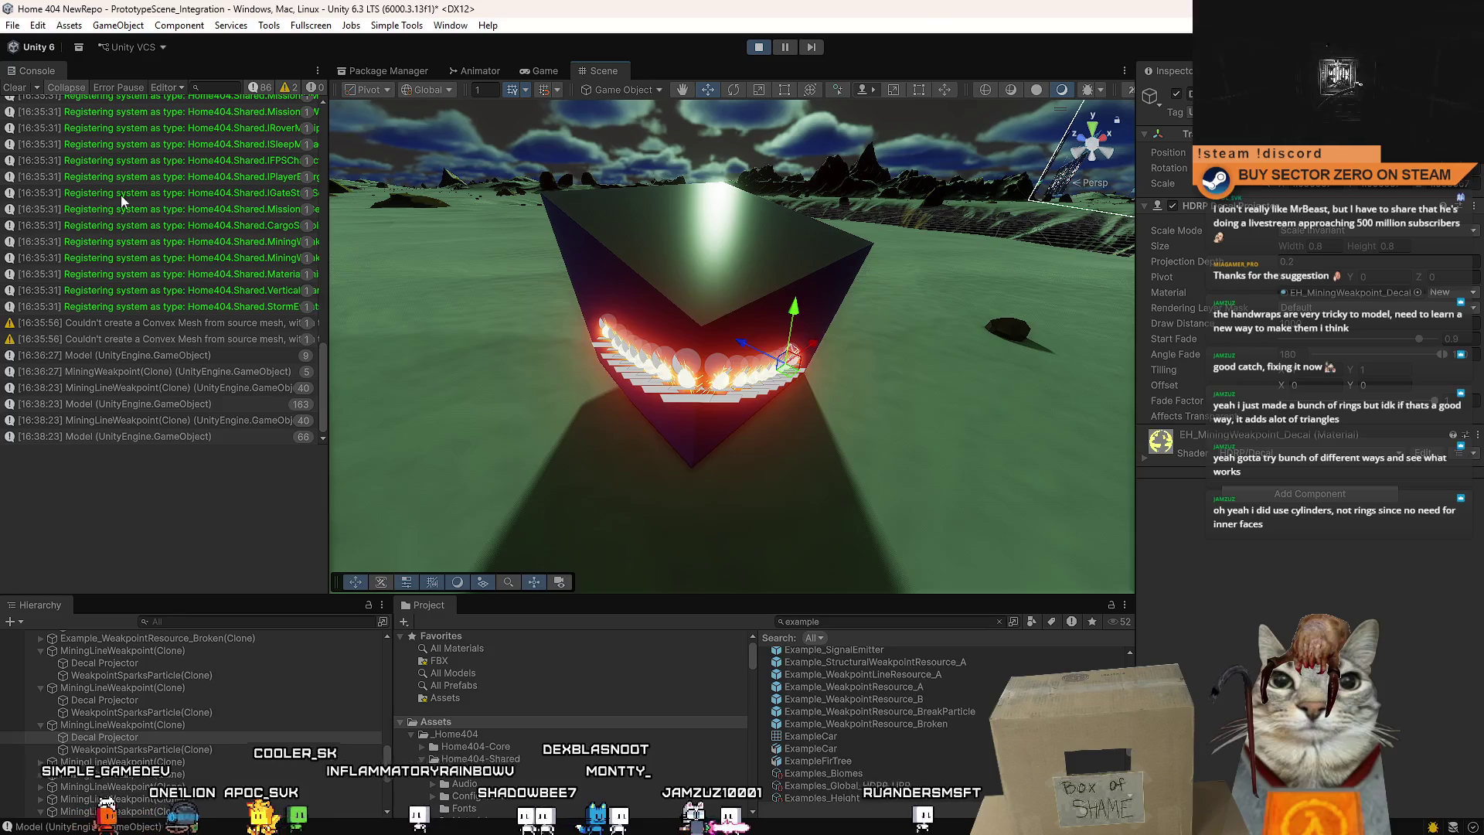
pyautogui.click(15, 88)
pyautogui.write('minigame lin')
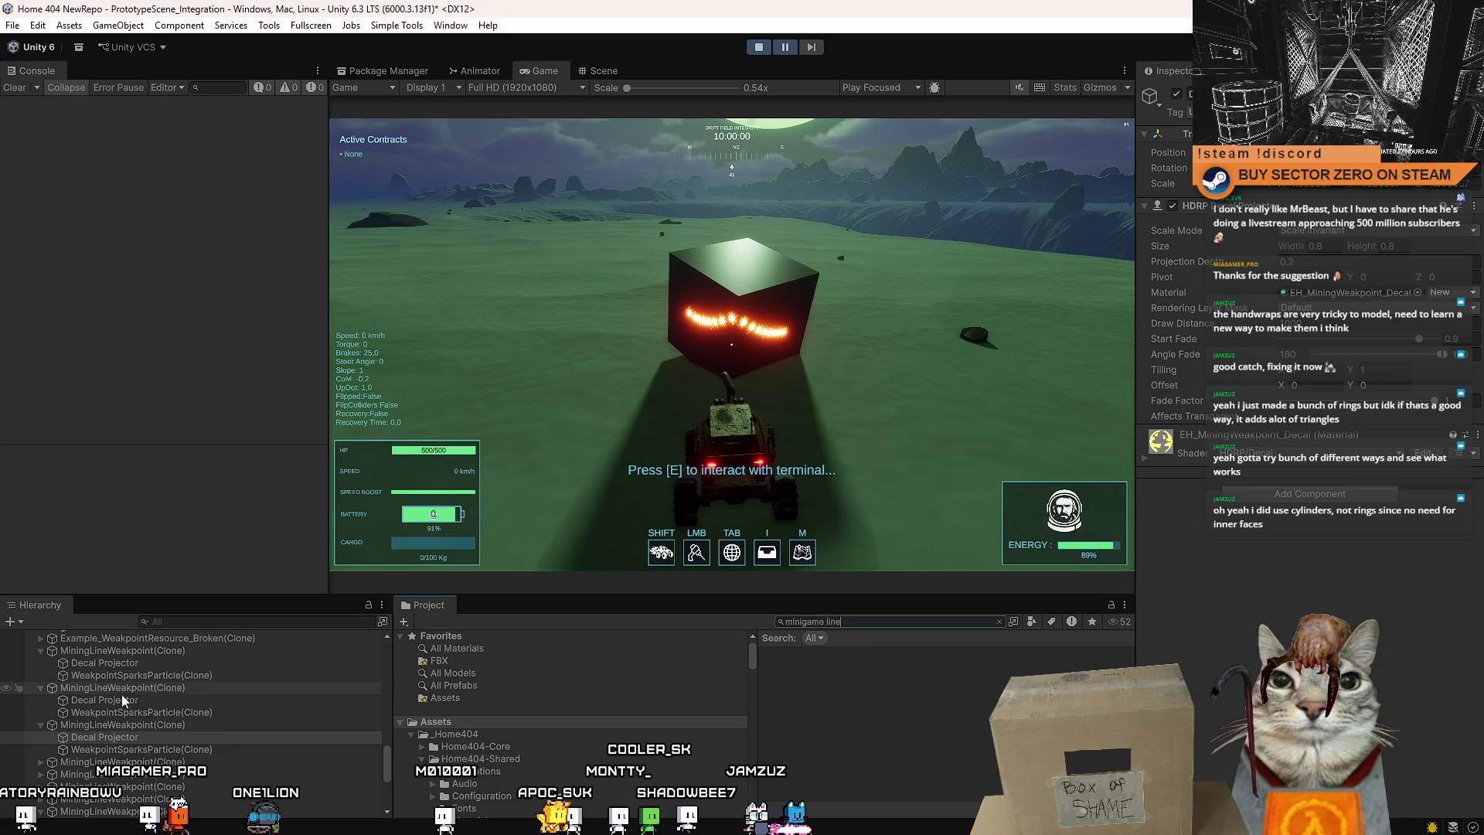
# Search the Project for 'line mini' and open MiningWeakpointsLineSystem.cs in Visual Studio.
pyautogui.hotkey('ctrl', 'a')
pyautogui.write('line mi')
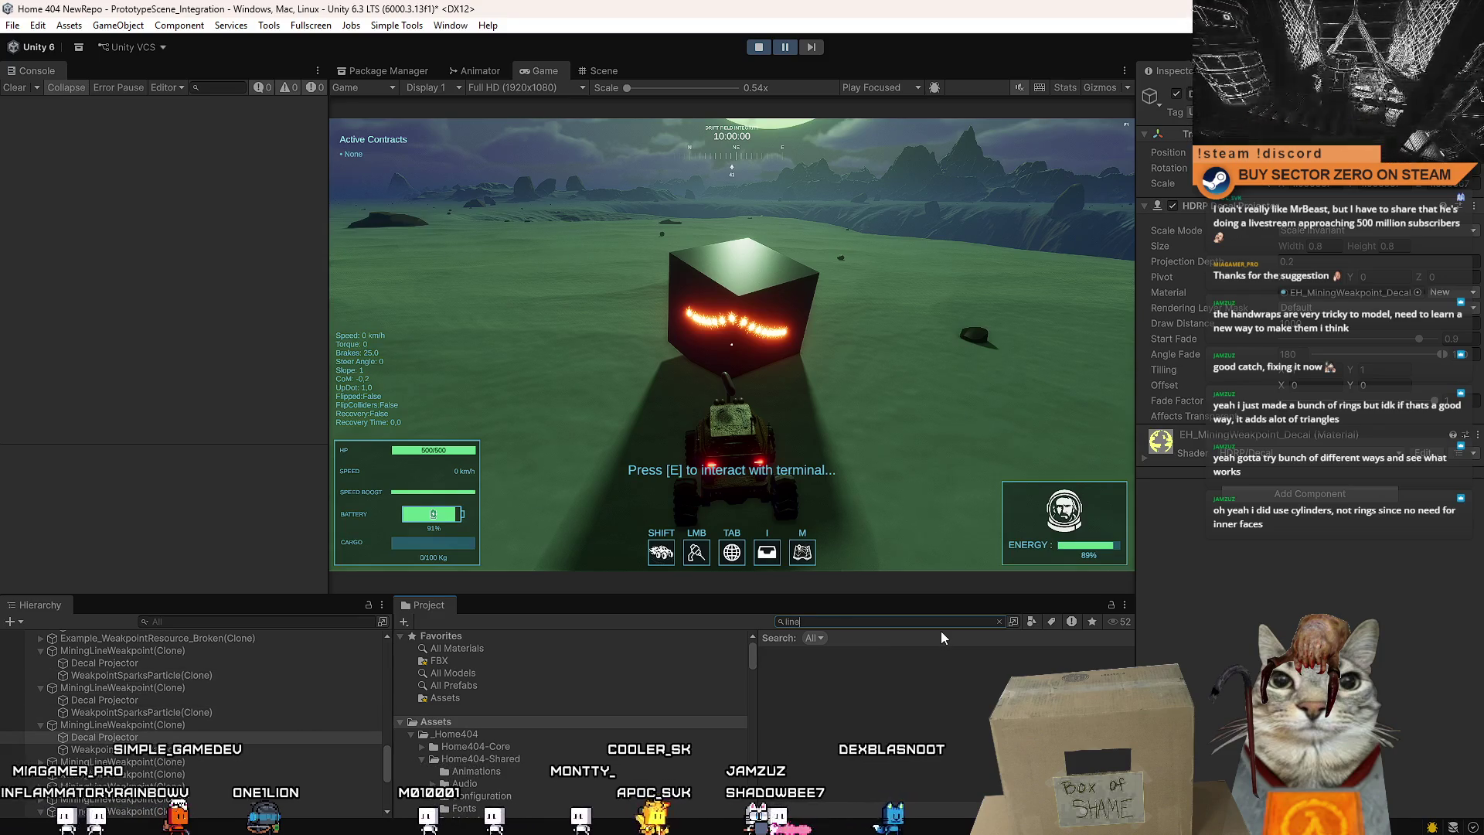
pyautogui.write('ni')
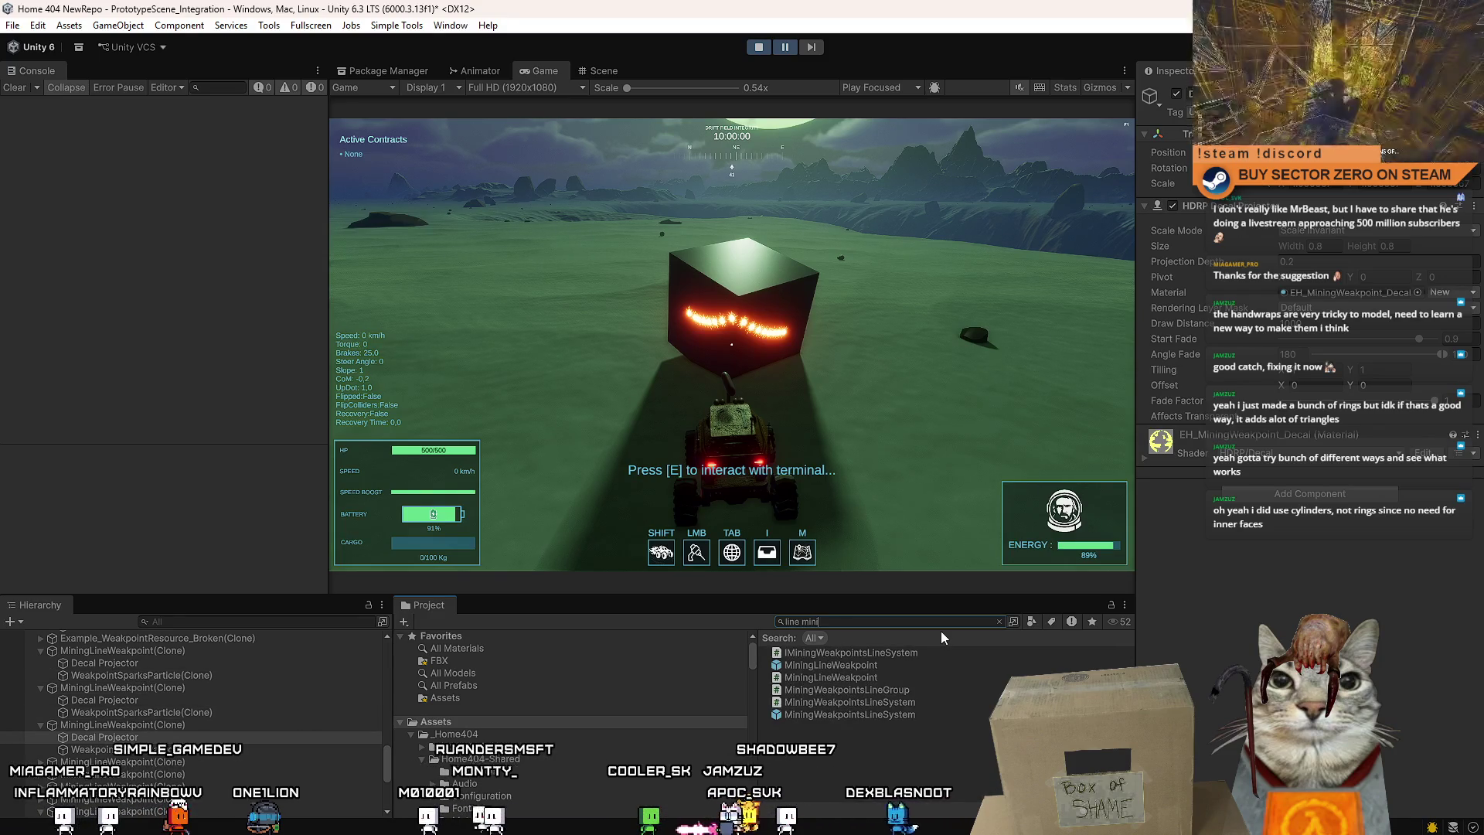
pyautogui.click(889, 691)
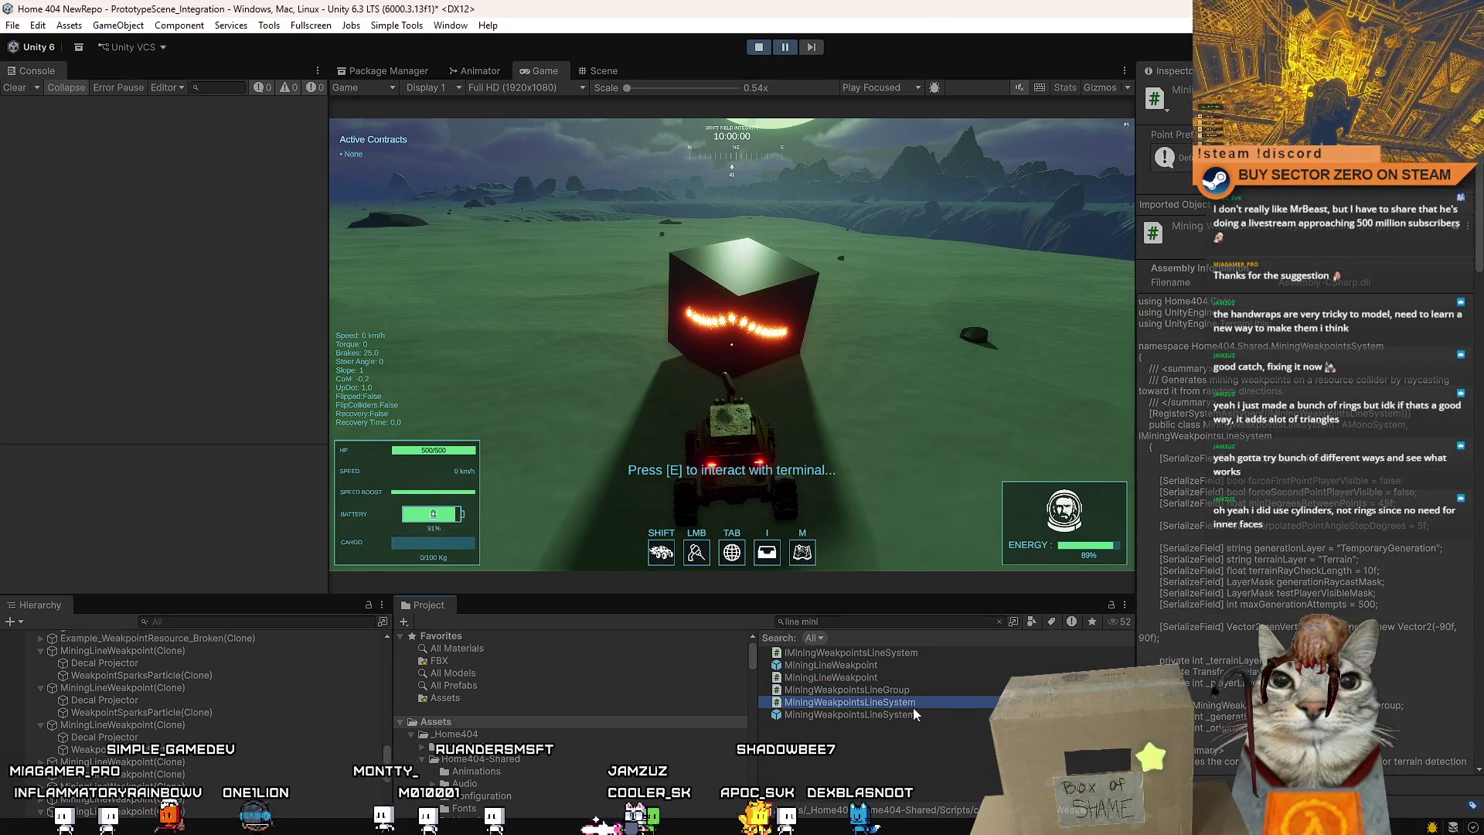
pyautogui.doubleClick(921, 704)
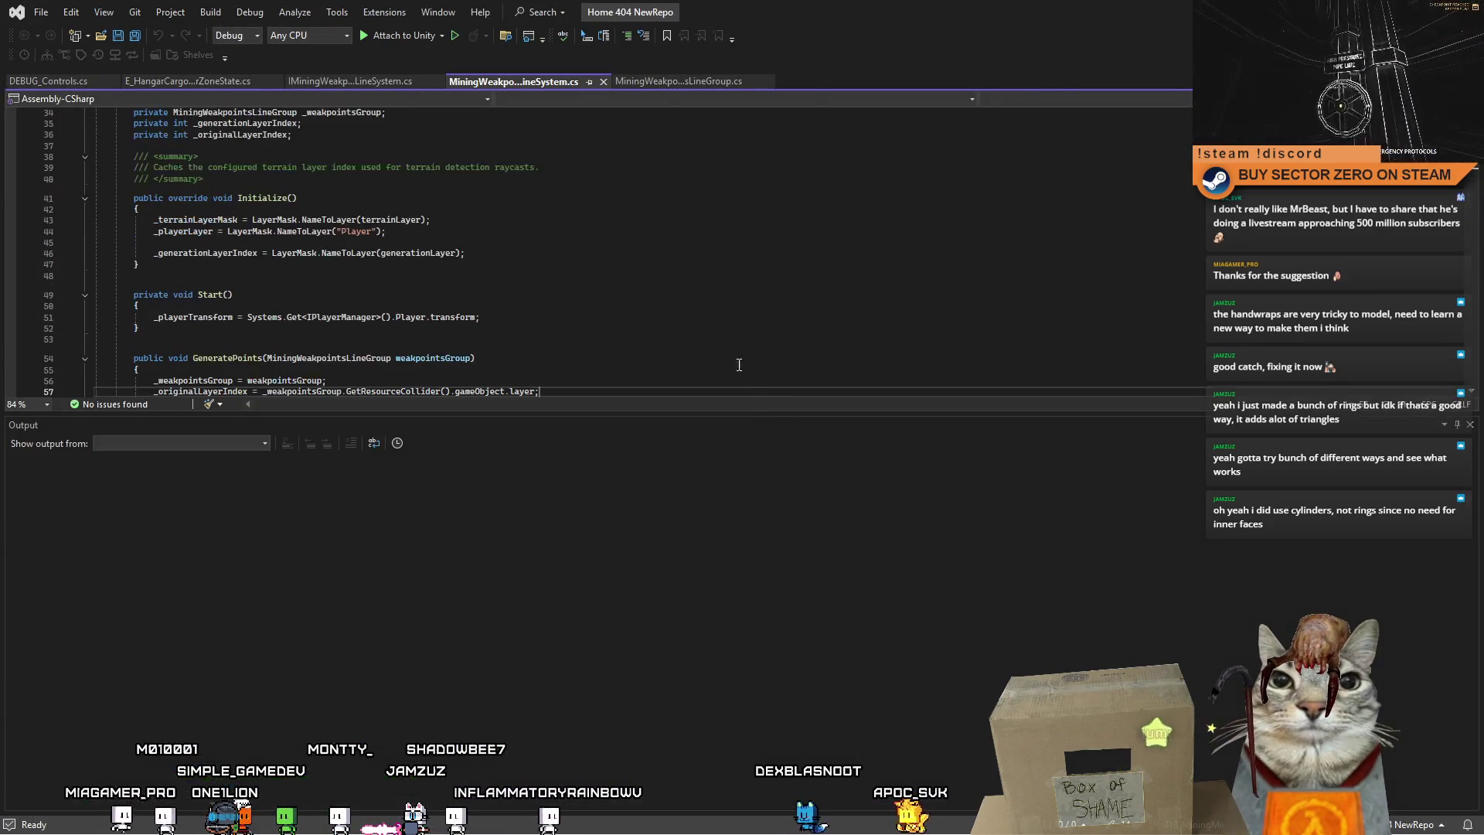
# Enlarge the code area and inspect GeneratePoints' ActivateGroup call and its _weakpointsGroup uses.
pyautogui.moveTo(1051, 415); pyautogui.dragTo(1028, 709)
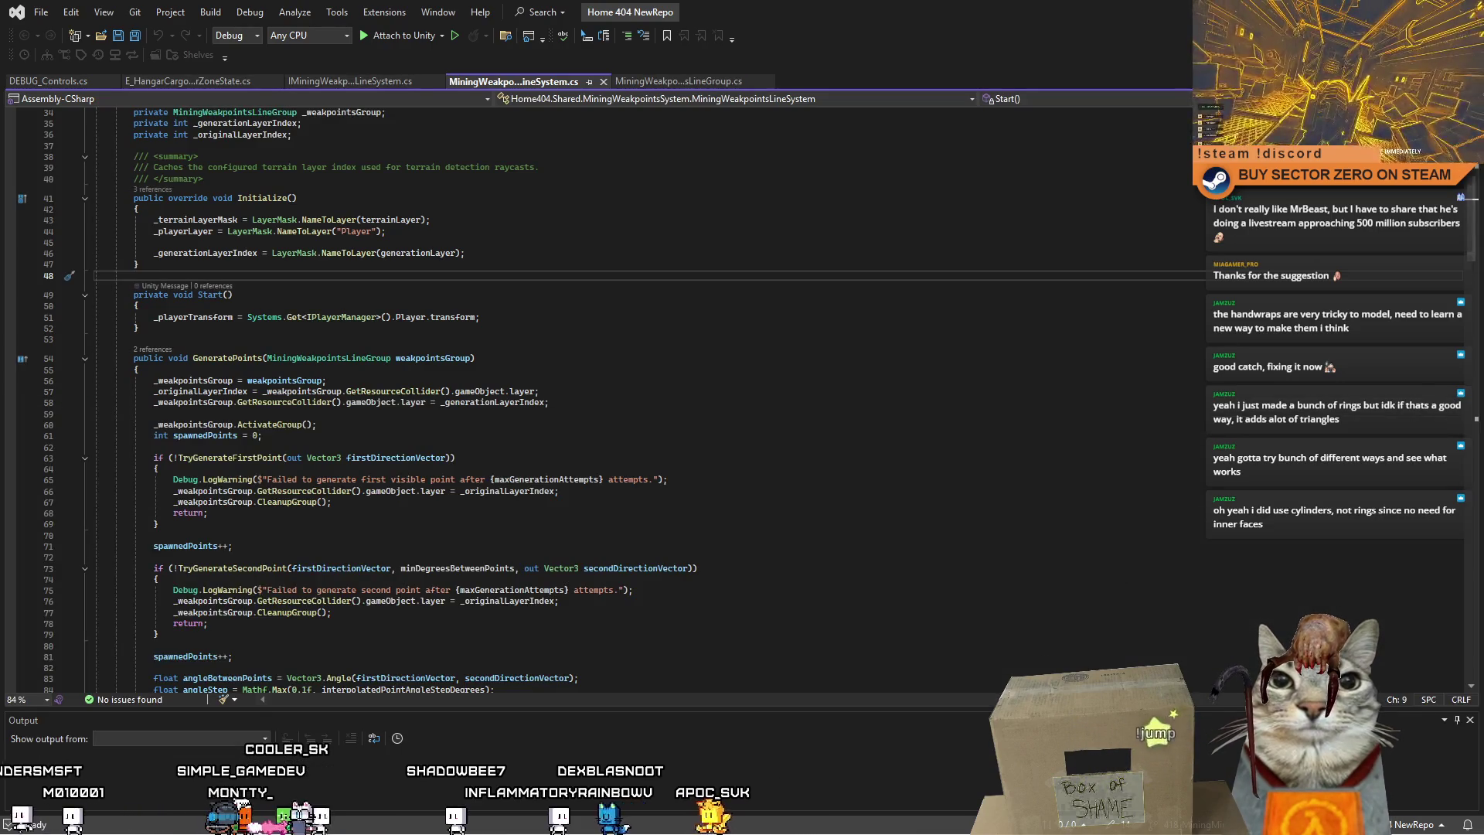
pyautogui.click(549, 374)
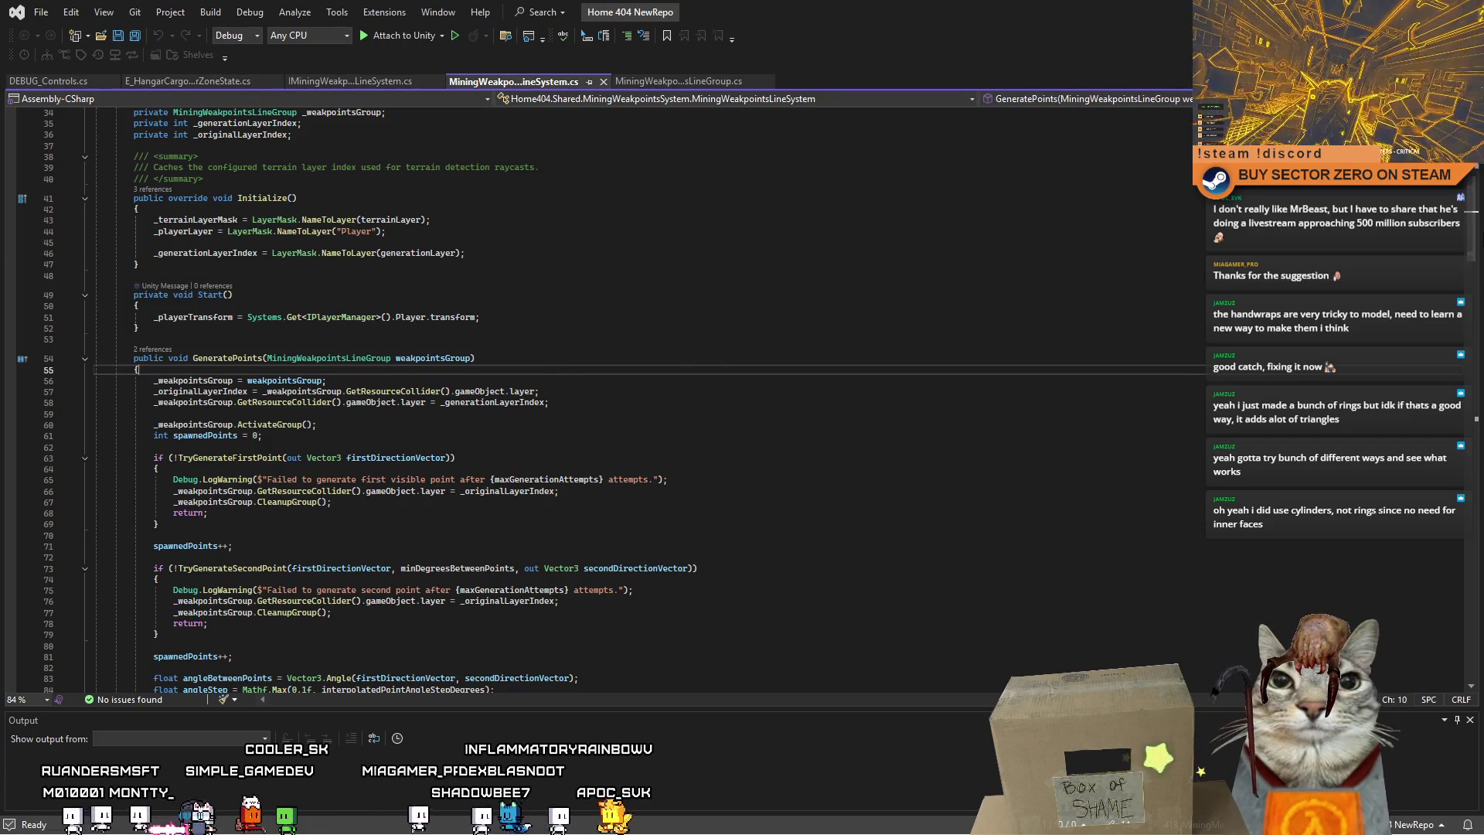
pyautogui.moveTo(1472, 210); pyautogui.dragTo(1473, 235)
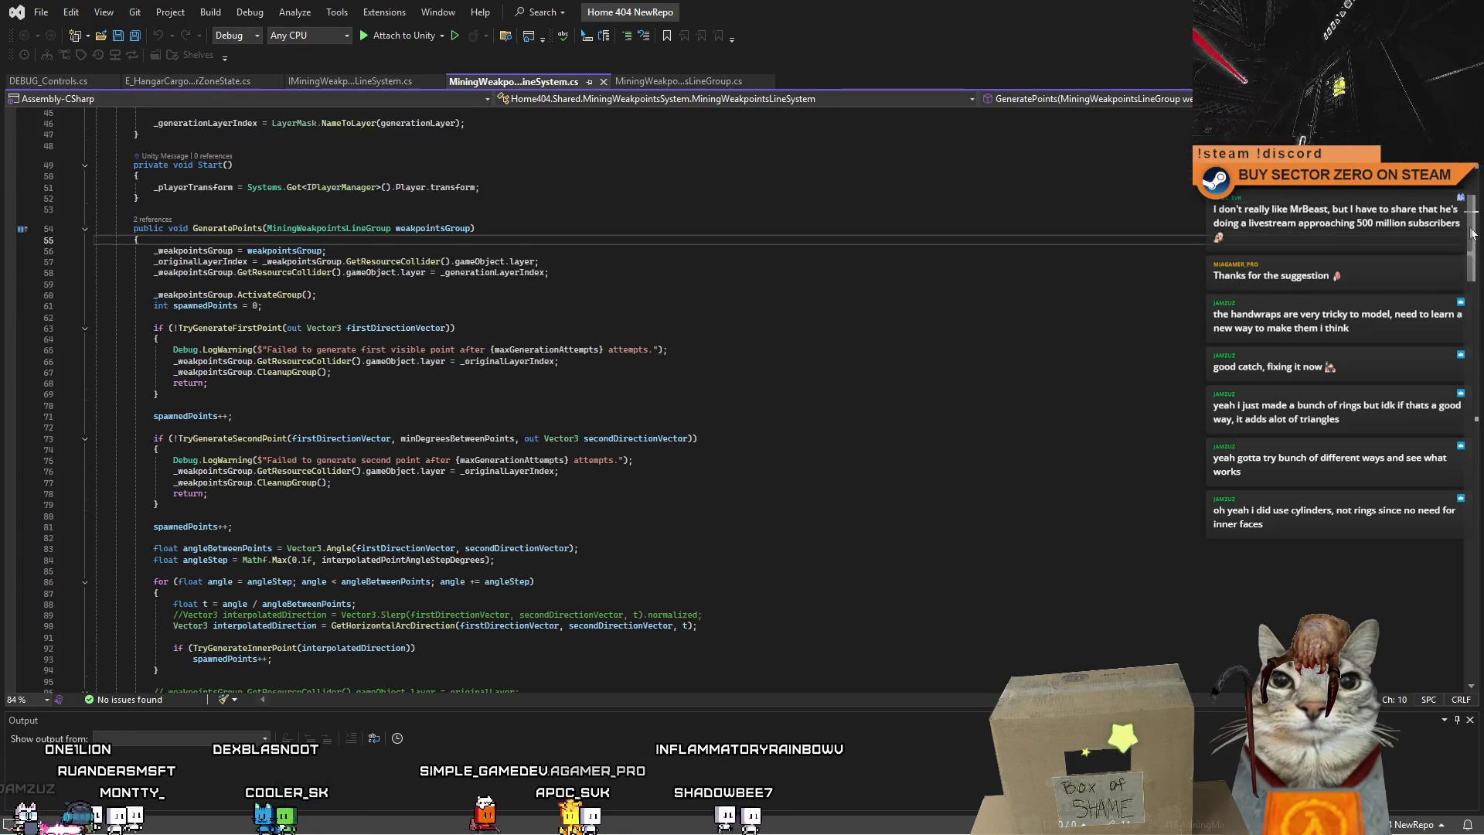
pyautogui.click(282, 294)
pyautogui.doubleClick(281, 293)
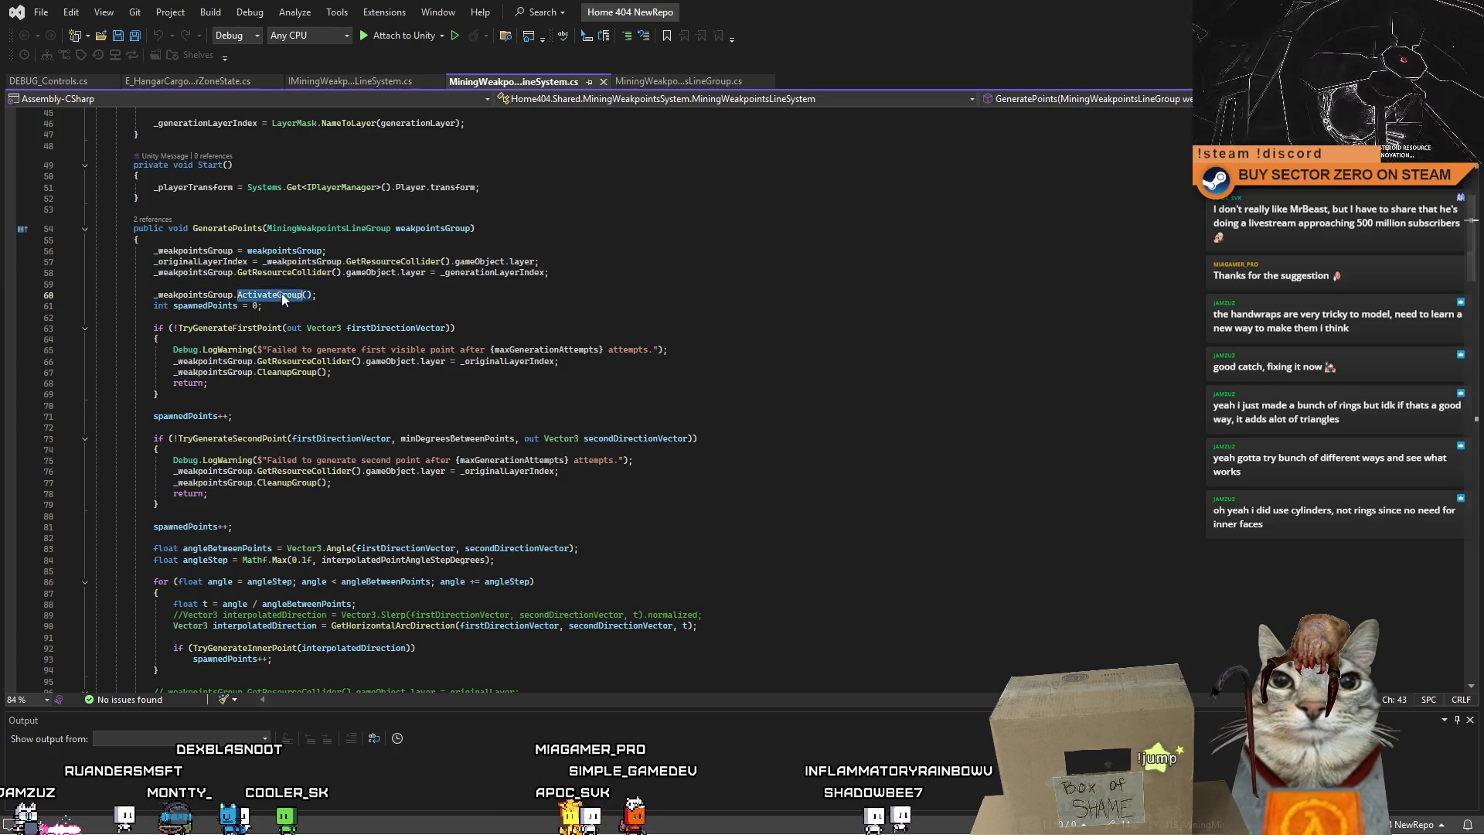
pyautogui.doubleClick(209, 296)
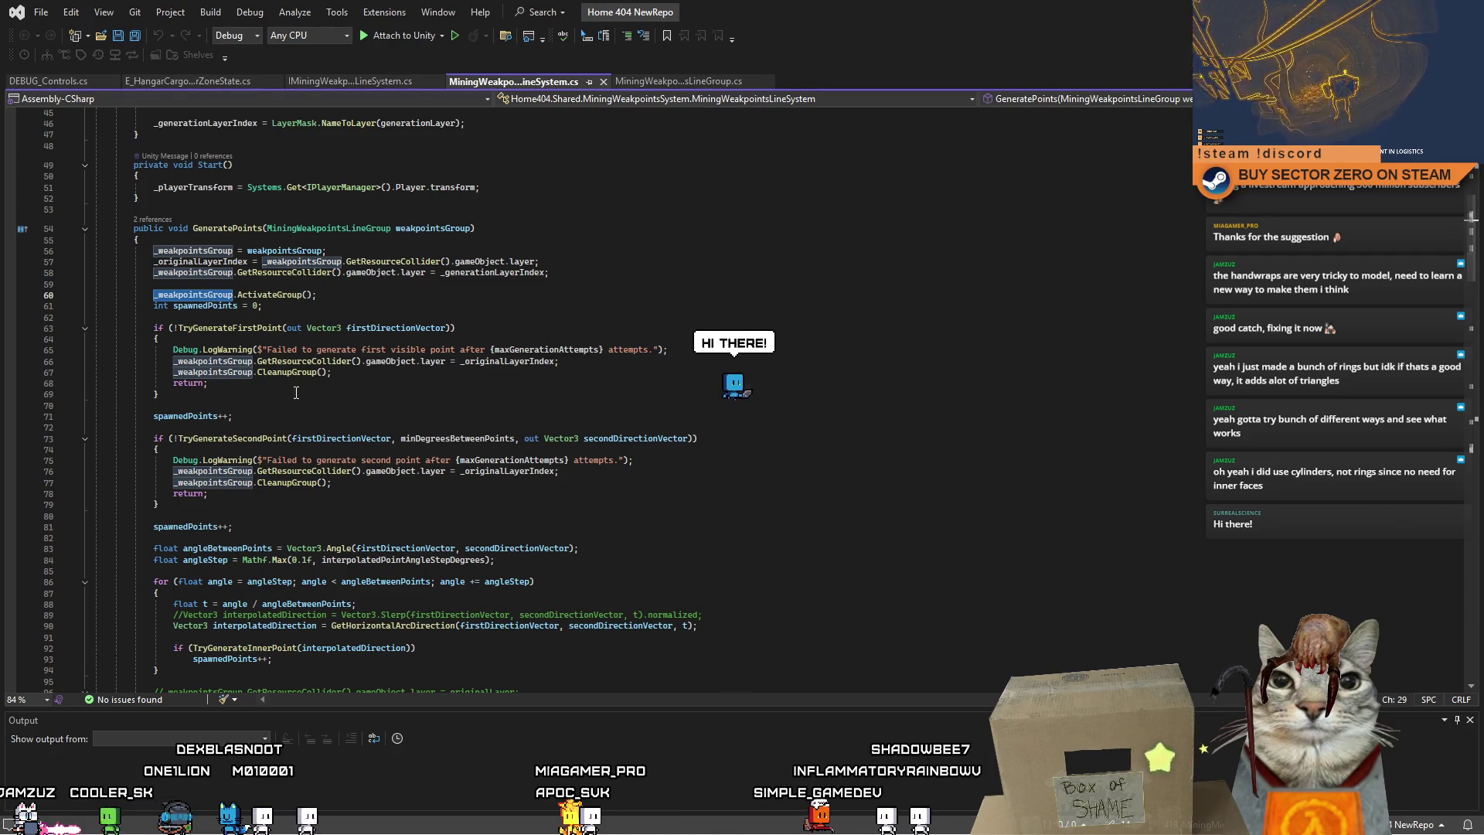
pyautogui.click(205, 398)
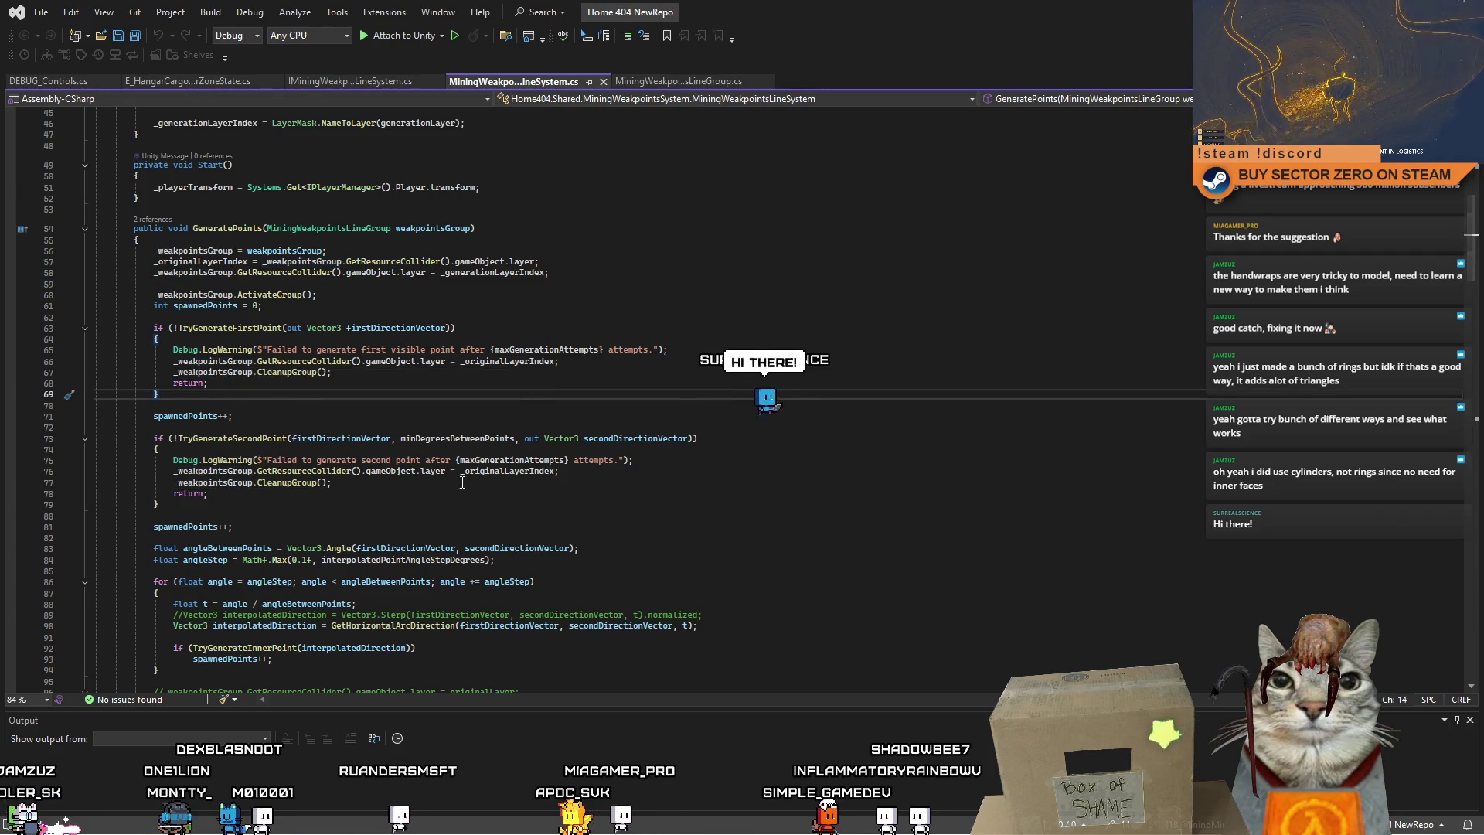
# Examine the interpolation loop's TryGenerateInnerPoint, spawnedPoints and GetHorizontalArcDirection calls.
pyautogui.scroll(-6, 463, 483)
pyautogui.click(584, 359)
pyautogui.click(716, 379)
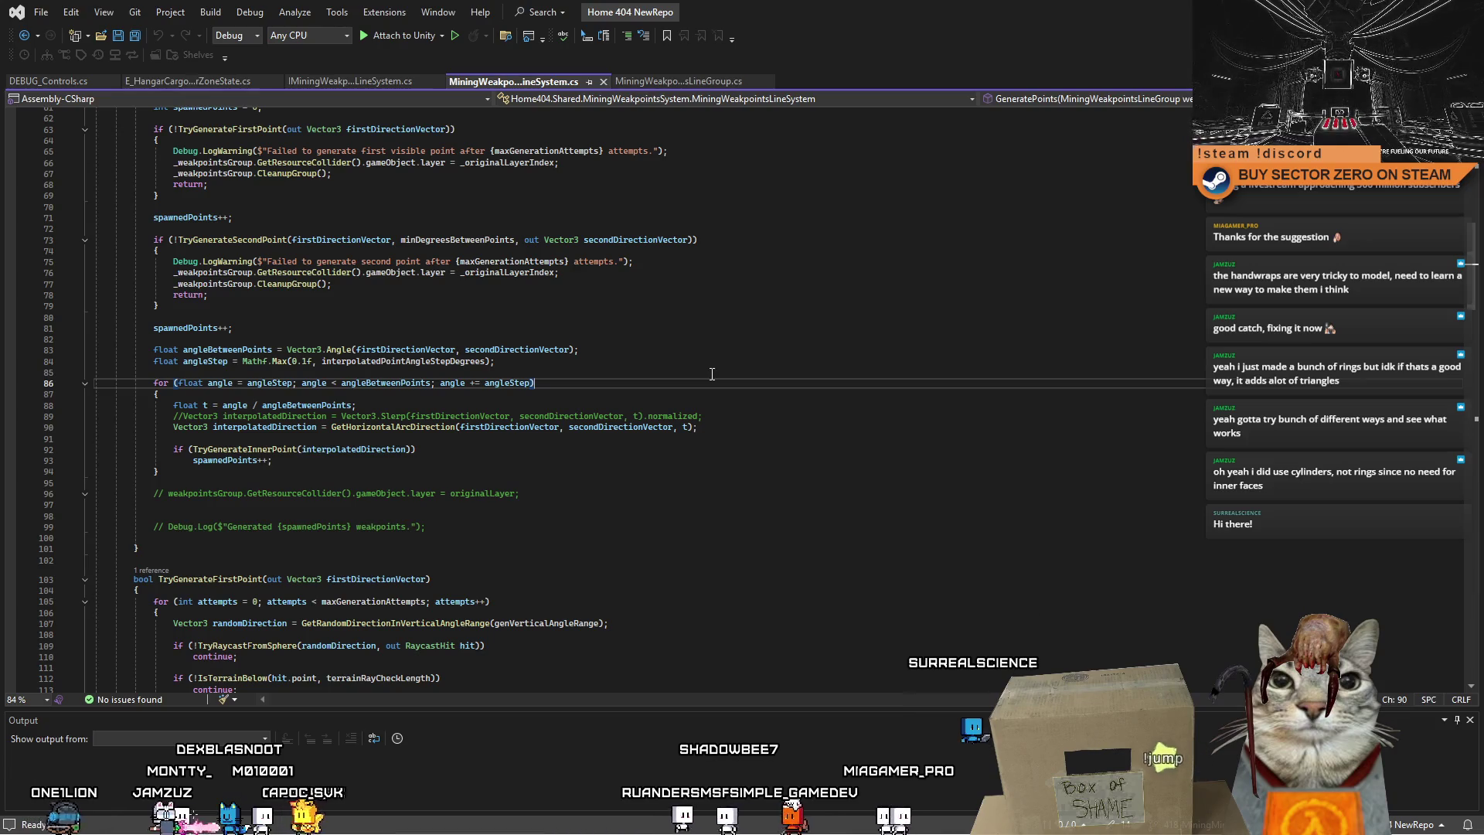
pyautogui.doubleClick(216, 450)
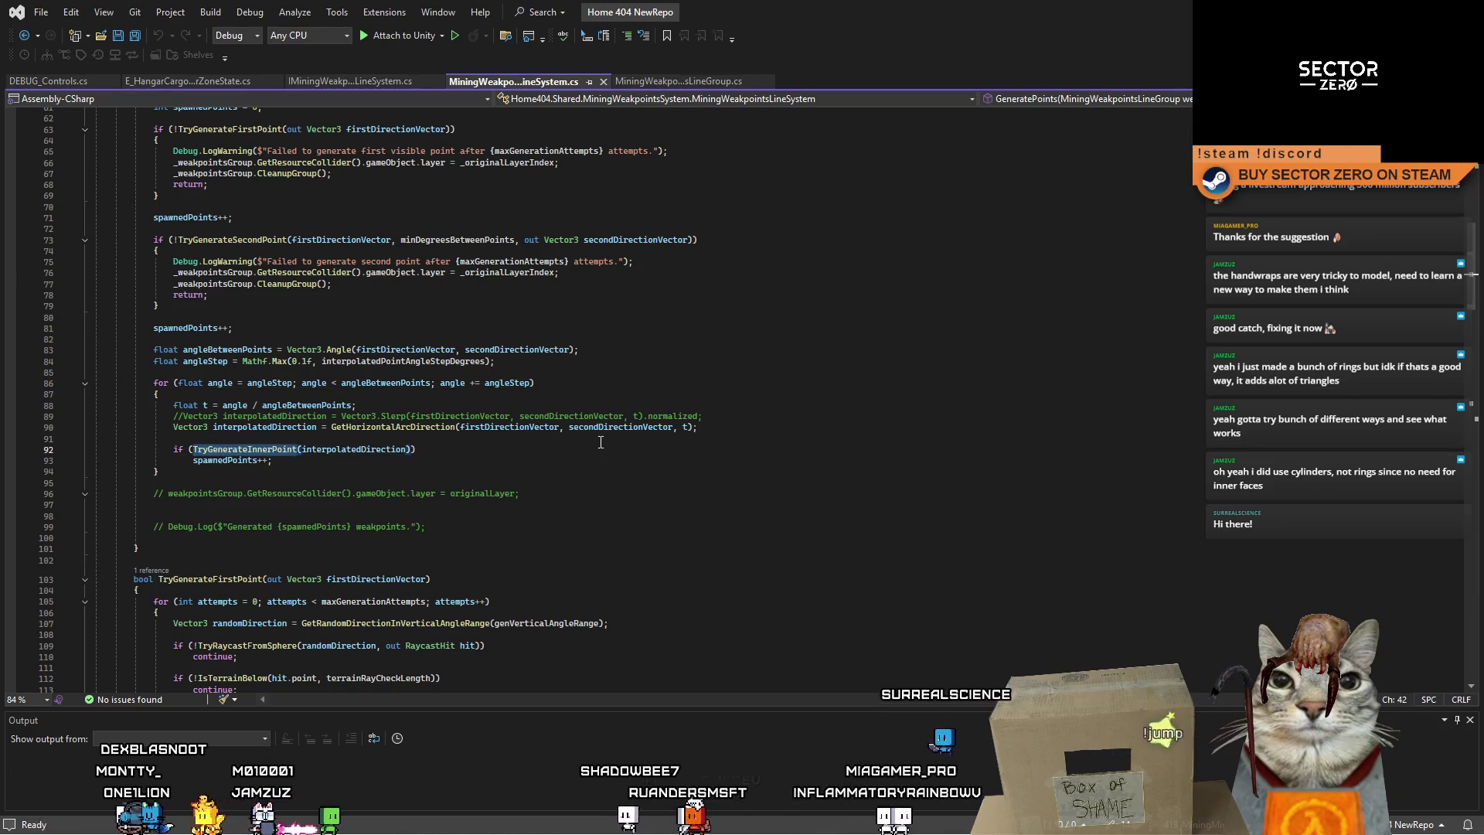
pyautogui.click(185, 328)
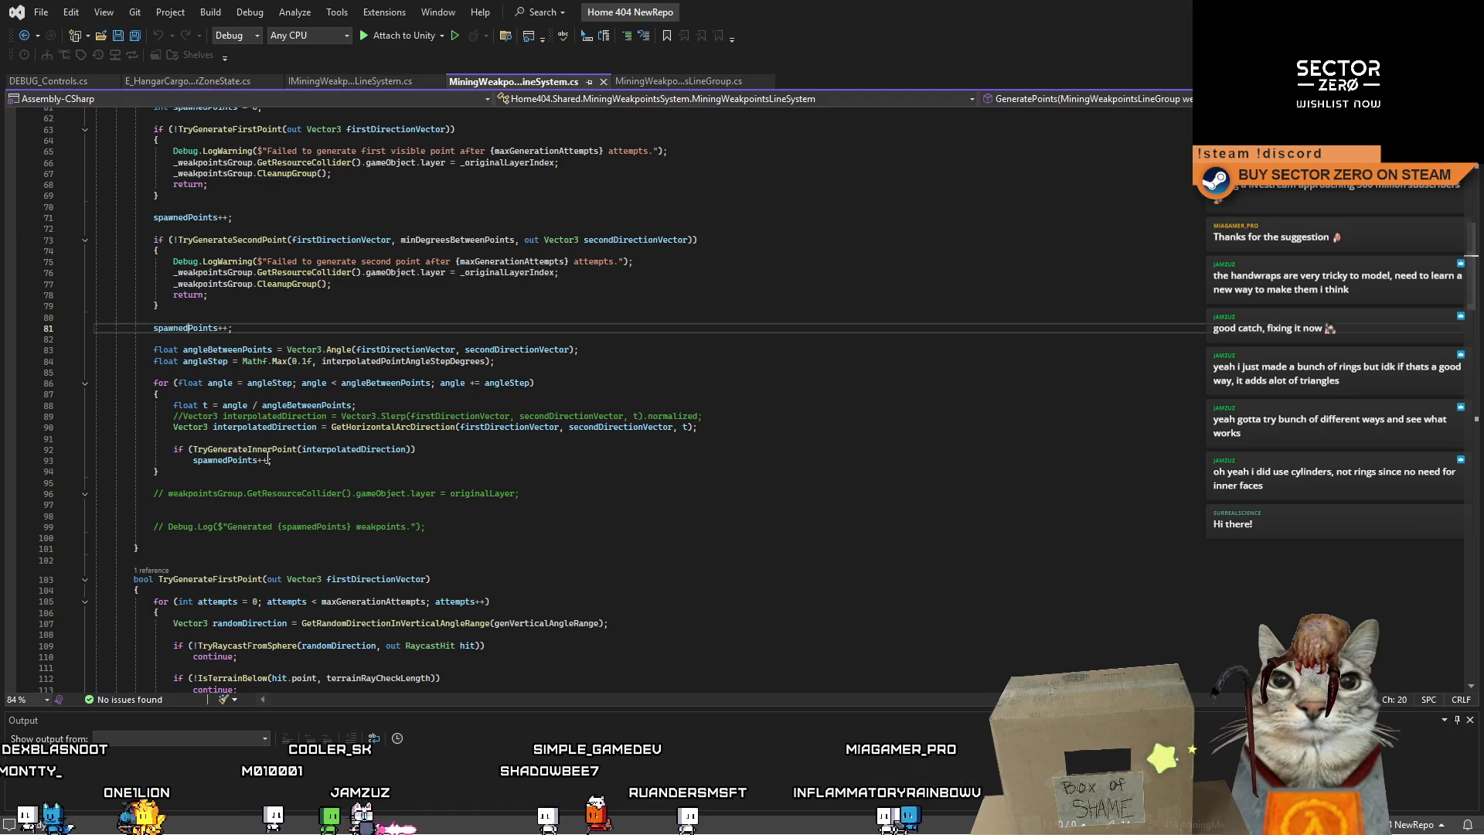
pyautogui.doubleClick(224, 460)
pyautogui.doubleClick(352, 427)
# Recheck the _weakpointsGroup uses higher up, then switch to the MiningWeakpointsLineGroup.cs tab.
pyautogui.scroll(3, 348, 517)
pyautogui.scroll(5, 347, 516)
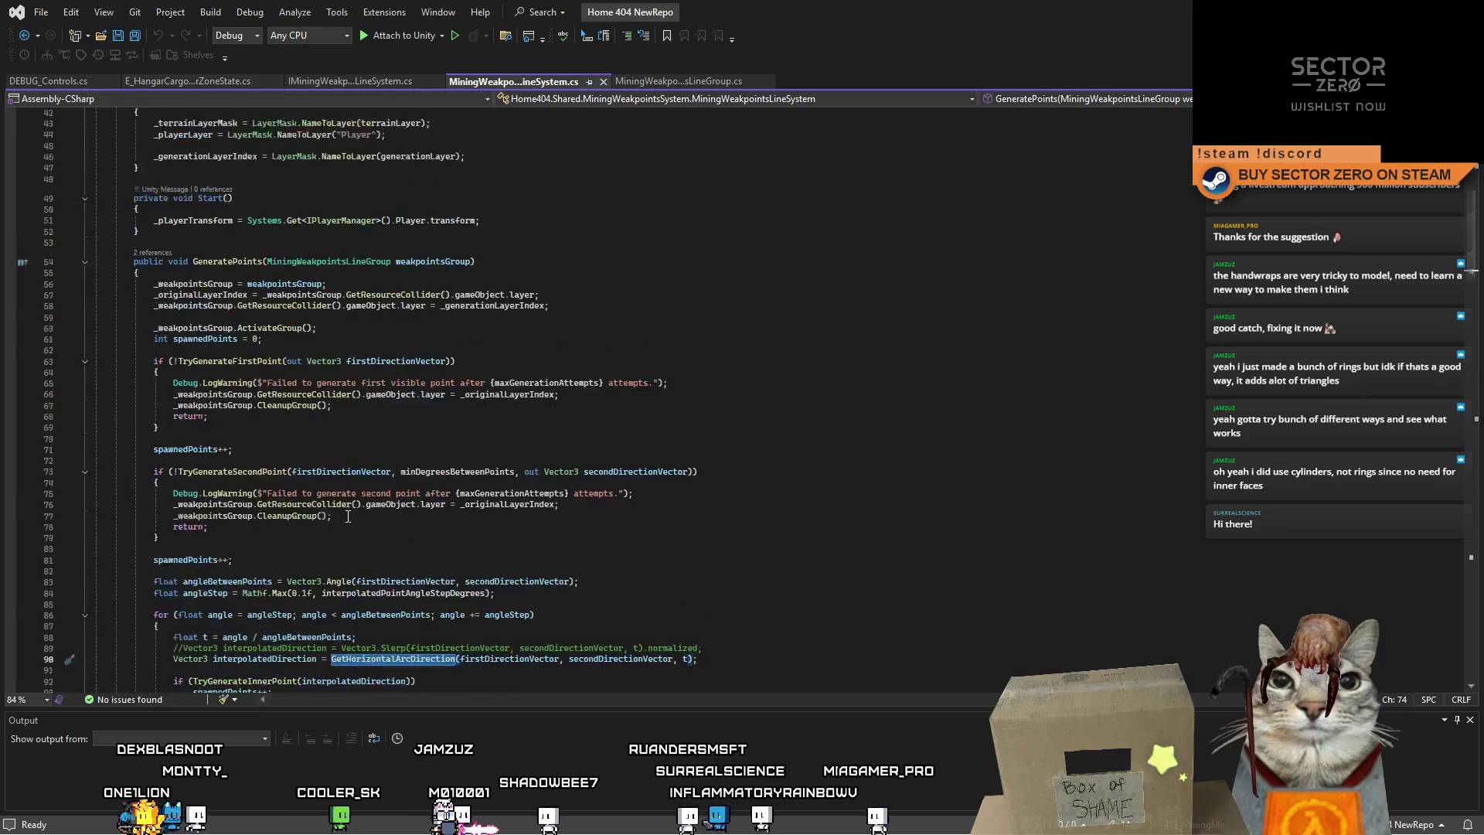
pyautogui.doubleClick(227, 361)
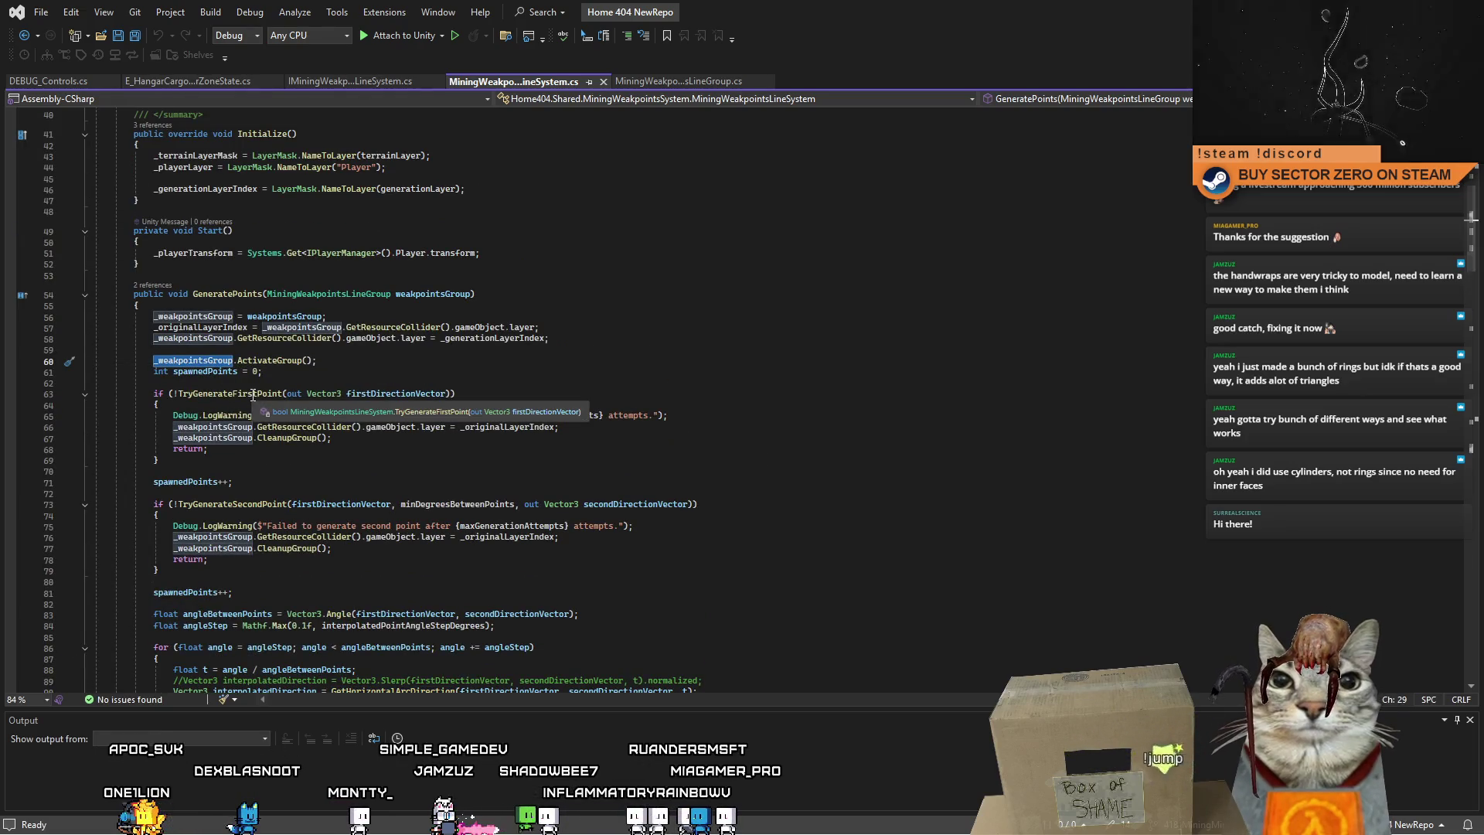
pyautogui.moveTo(1475, 262); pyautogui.dragTo(1465, 382)
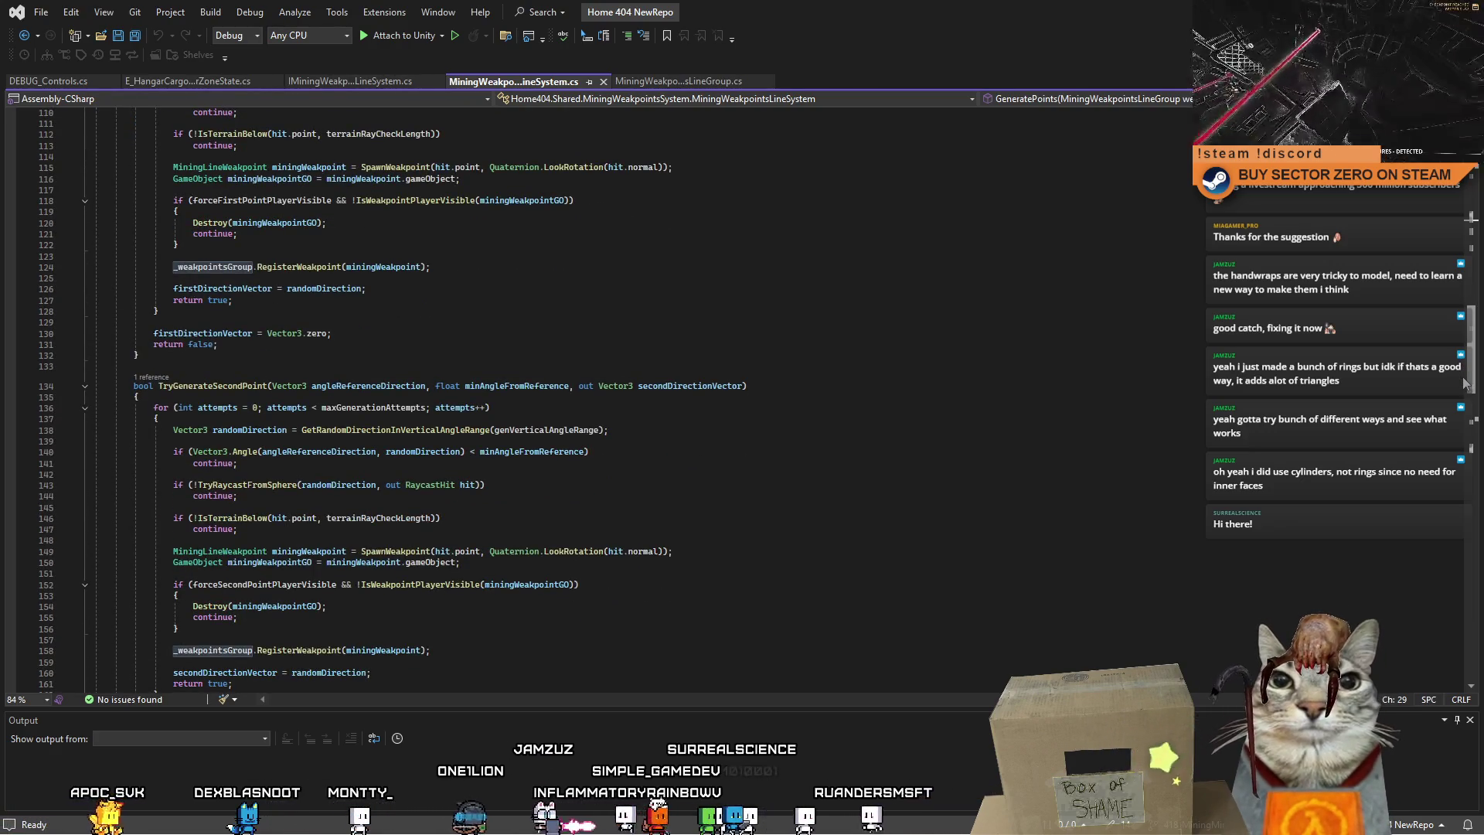
pyautogui.moveTo(1464, 382); pyautogui.dragTo(1456, 452)
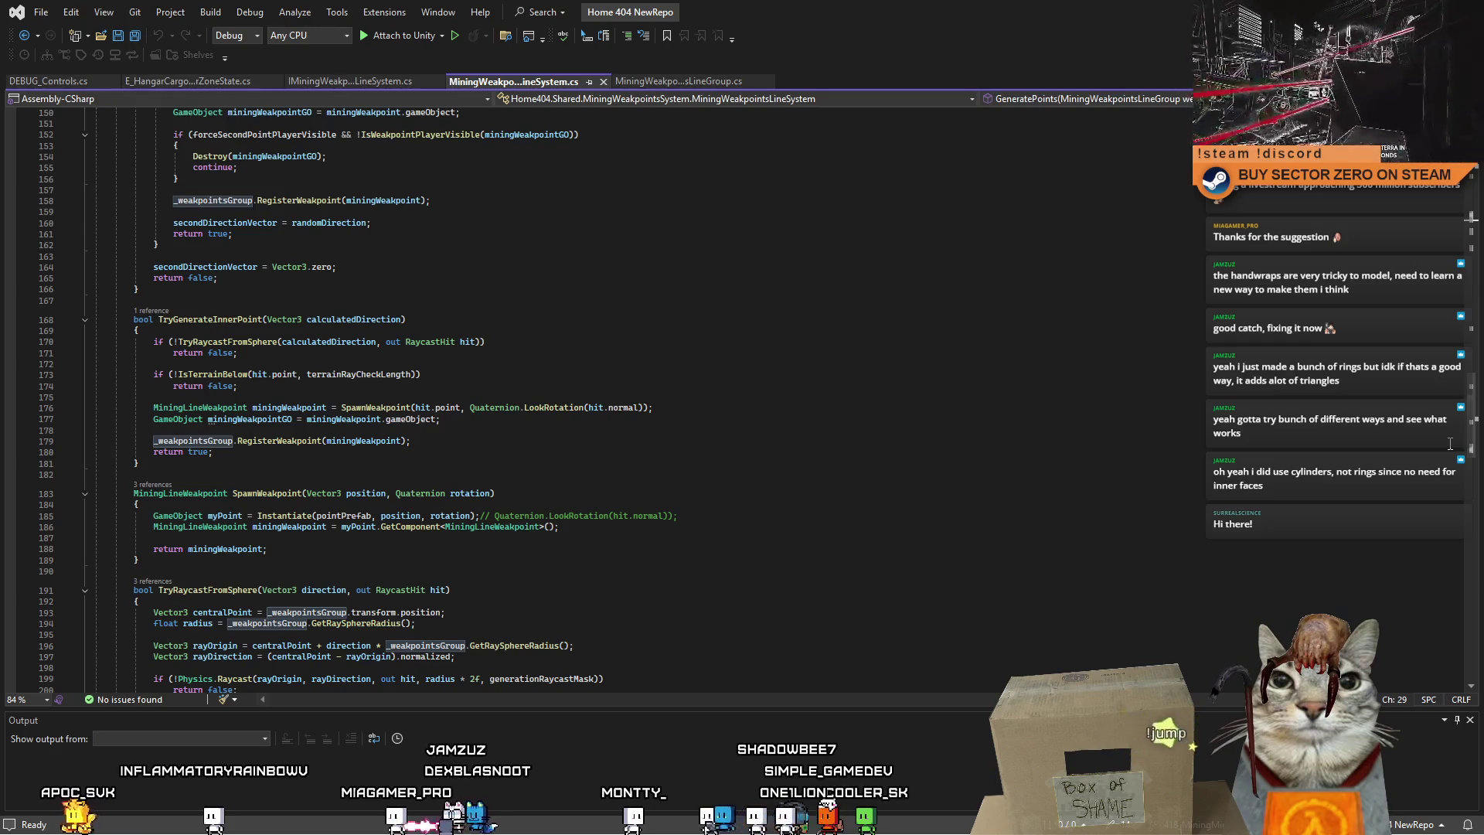
pyautogui.moveTo(1481, 439)
pyautogui.mouseDown()
pyautogui.moveTo(1472, 379)
pyautogui.moveTo(1434, 553)
pyautogui.moveTo(1314, 464)
pyautogui.moveTo(1159, 386)
pyautogui.mouseUp()
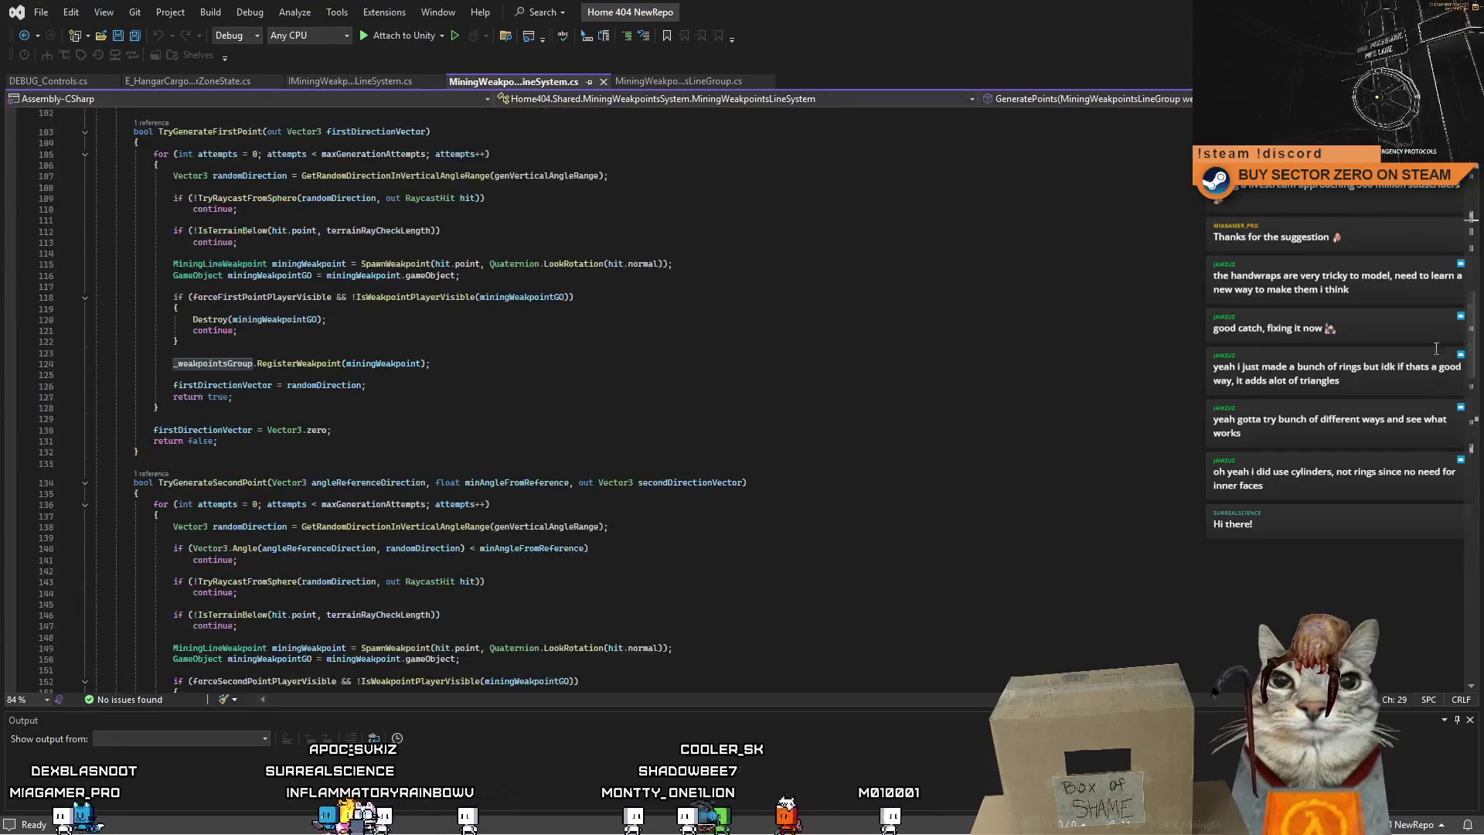
pyautogui.click(654, 78)
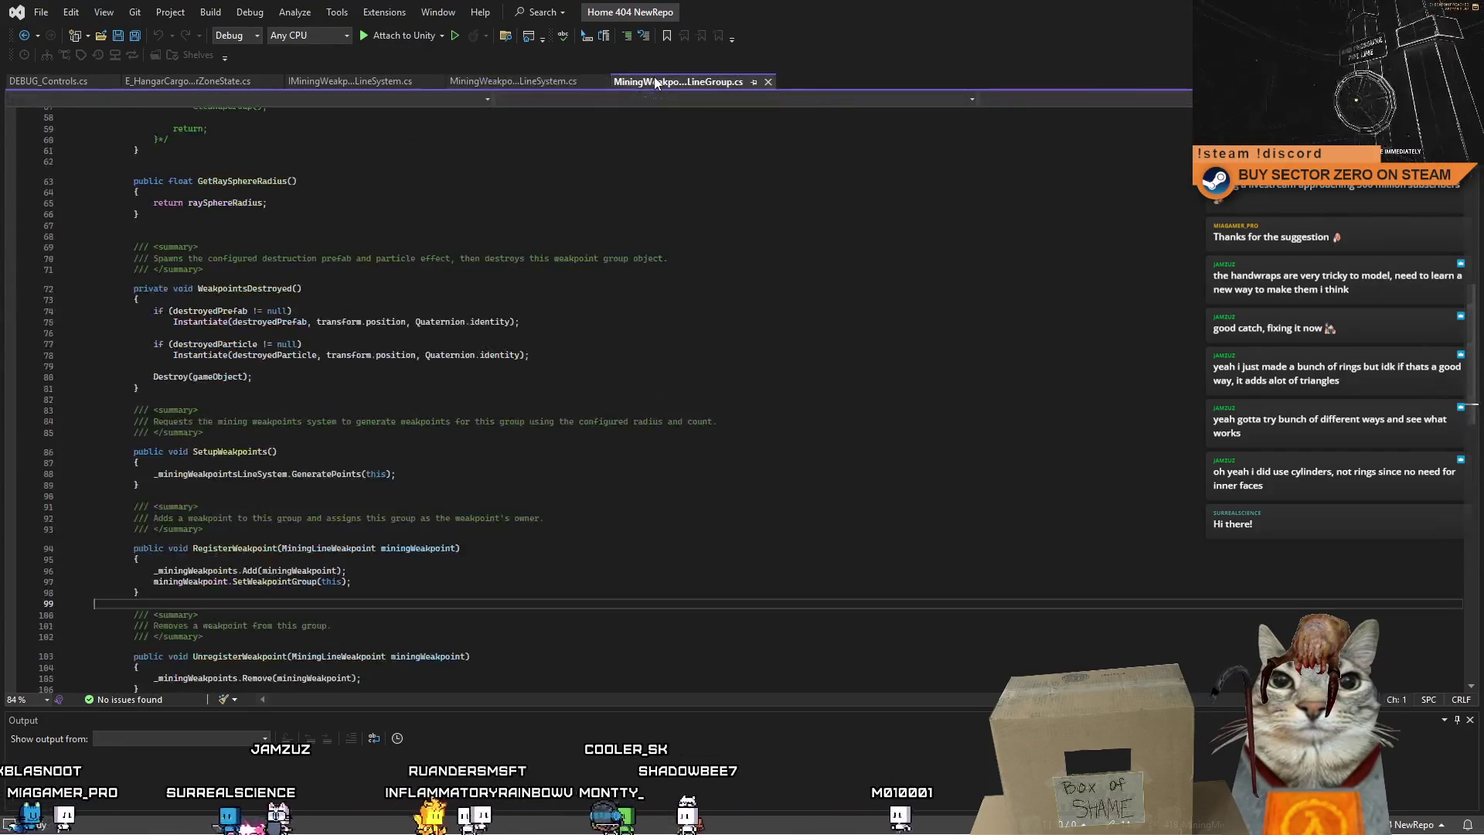
# Remove the /* and */ comment markers around the Update method body in MiningWeakpointsLineGroup.
pyautogui.scroll(6, 1458, 276)
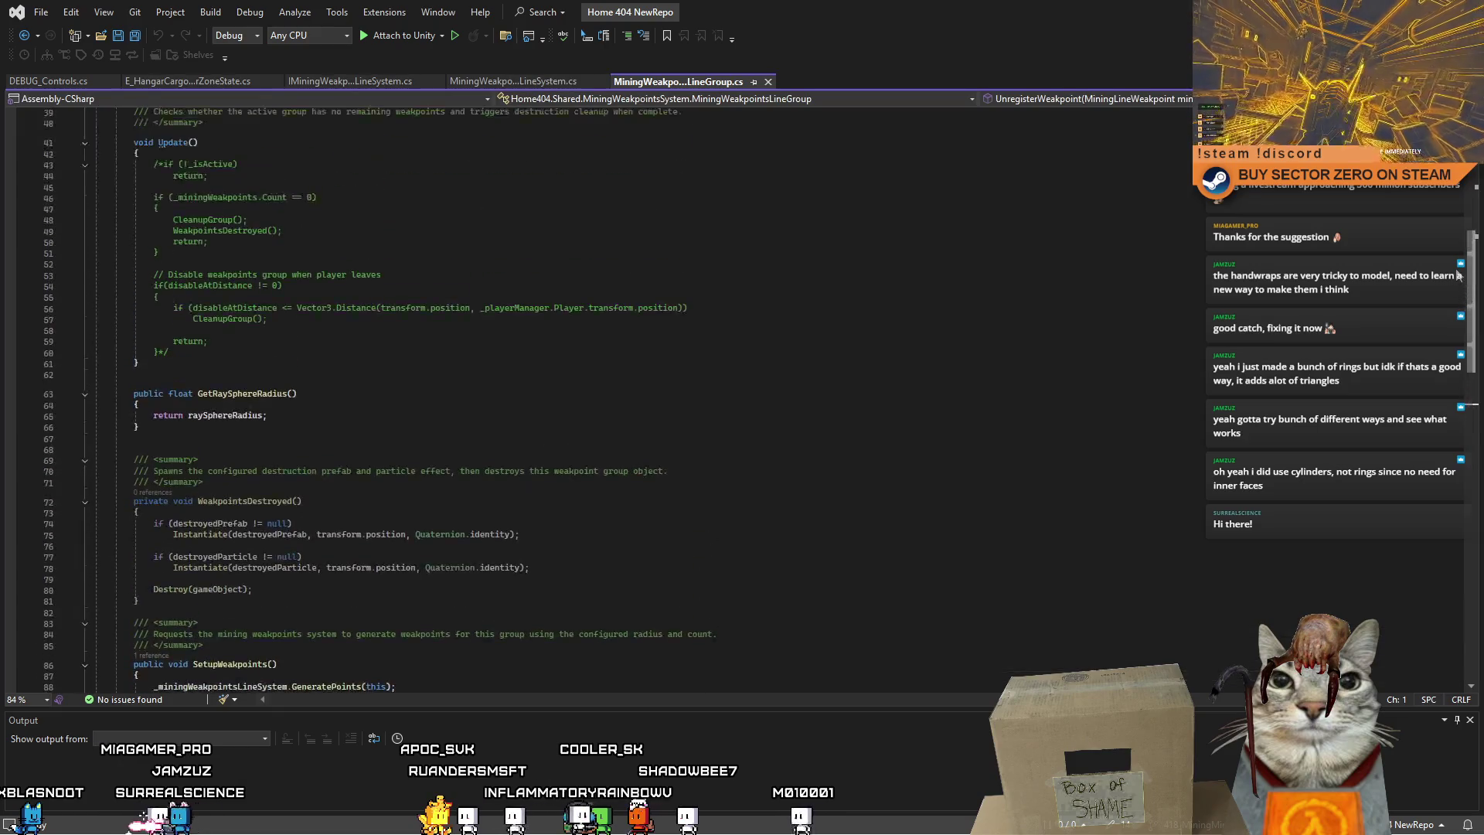
pyautogui.scroll(4, 1458, 266)
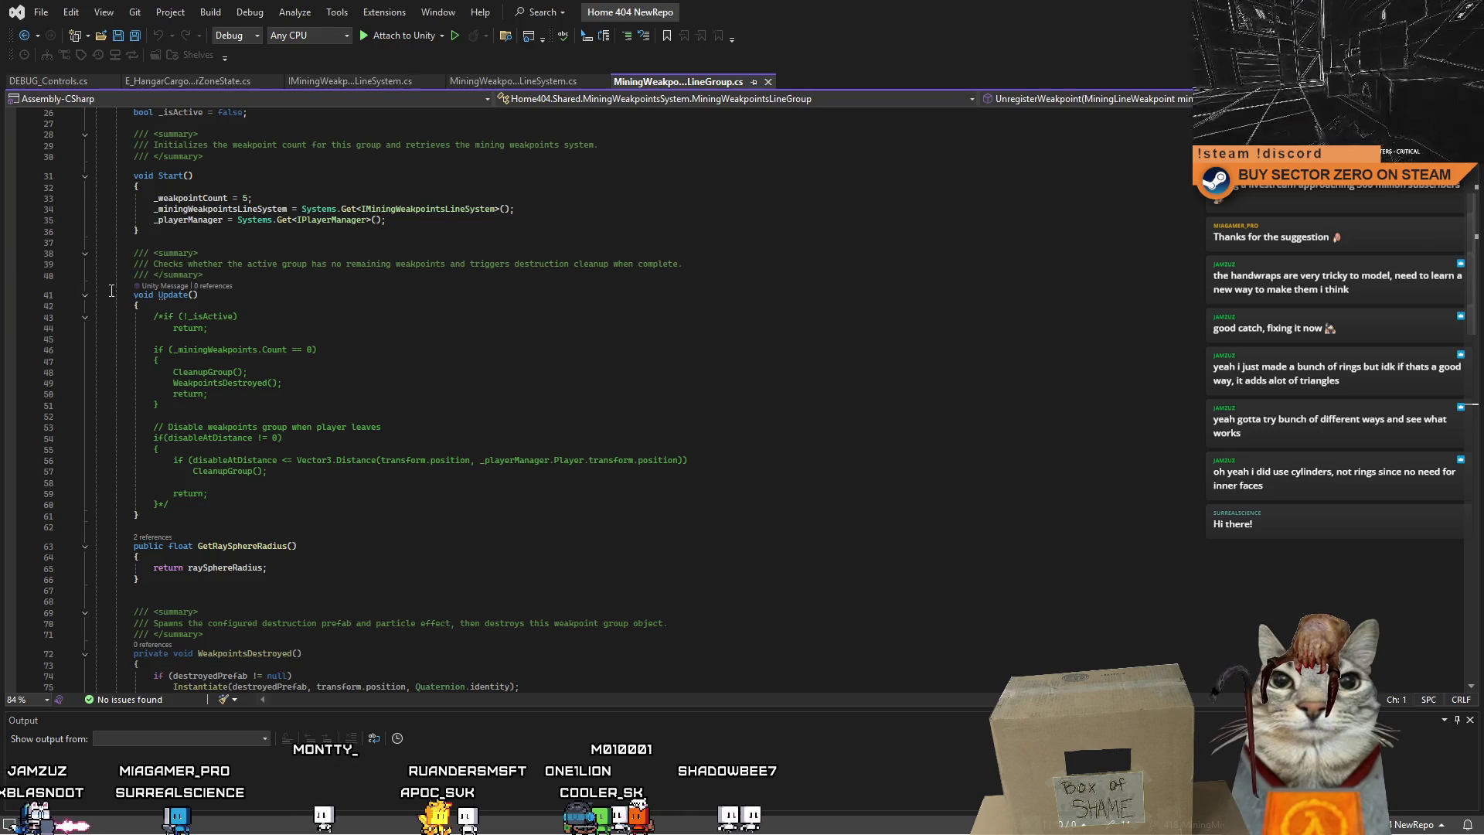
pyautogui.press('Delete')
pyautogui.press('Delete')
pyautogui.press('Down')
pyautogui.press('Down')
pyautogui.press('Down')
pyautogui.click(395, 294)
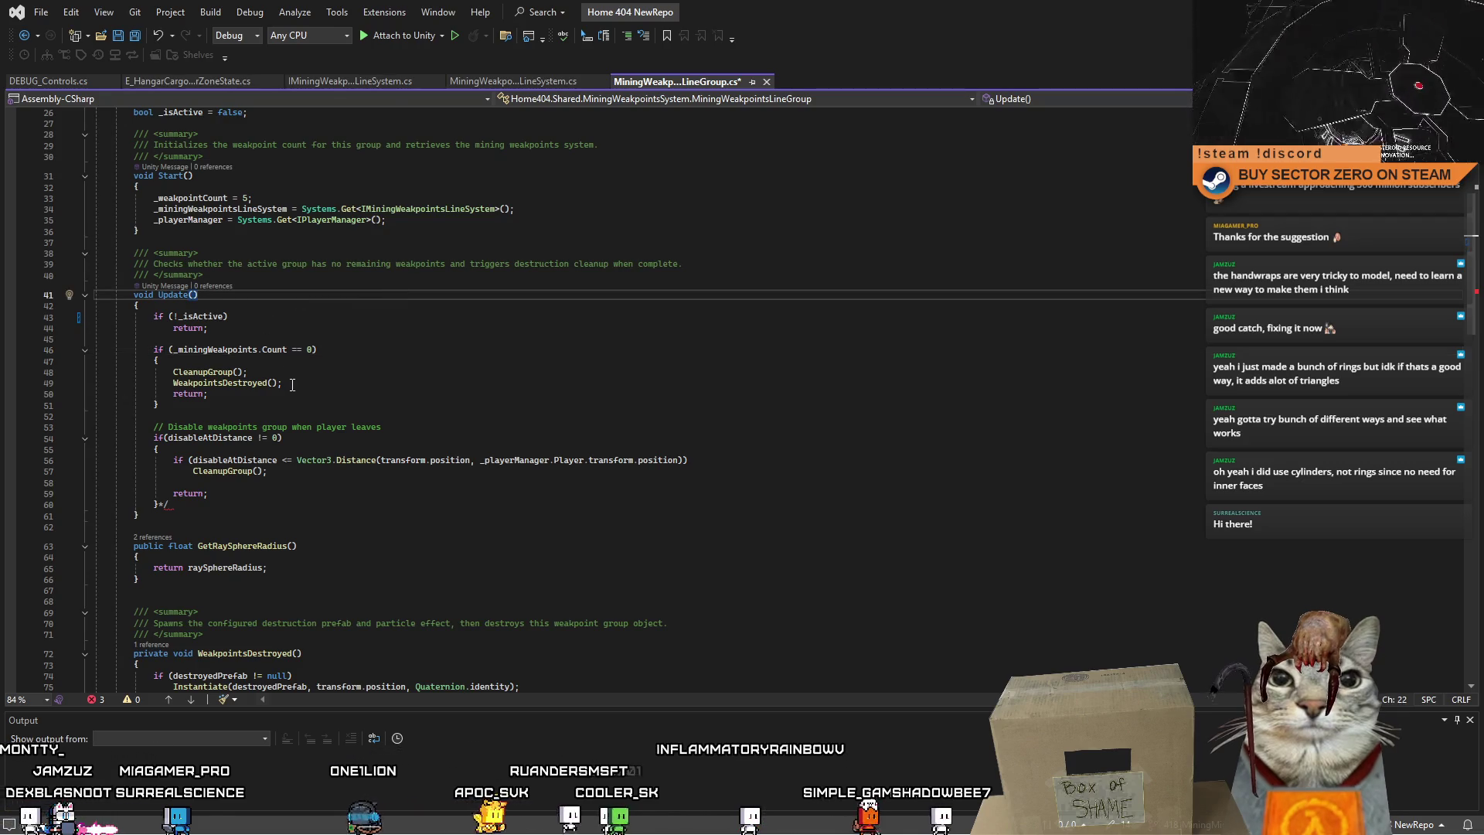
pyautogui.doubleClick(216, 350)
pyautogui.press('Down')
pyautogui.press('Down')
pyautogui.press('Down')
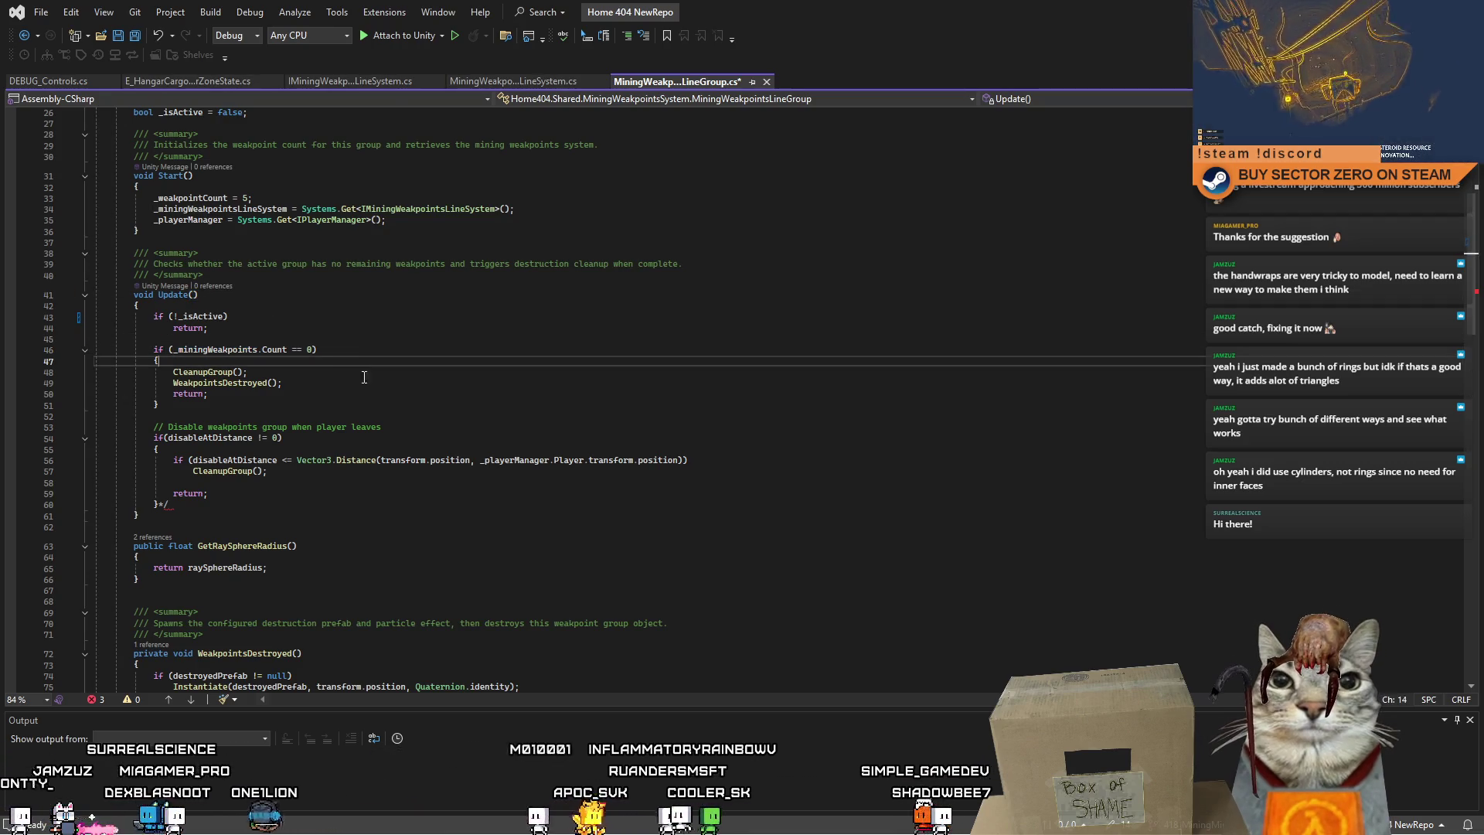
pyautogui.press('End')
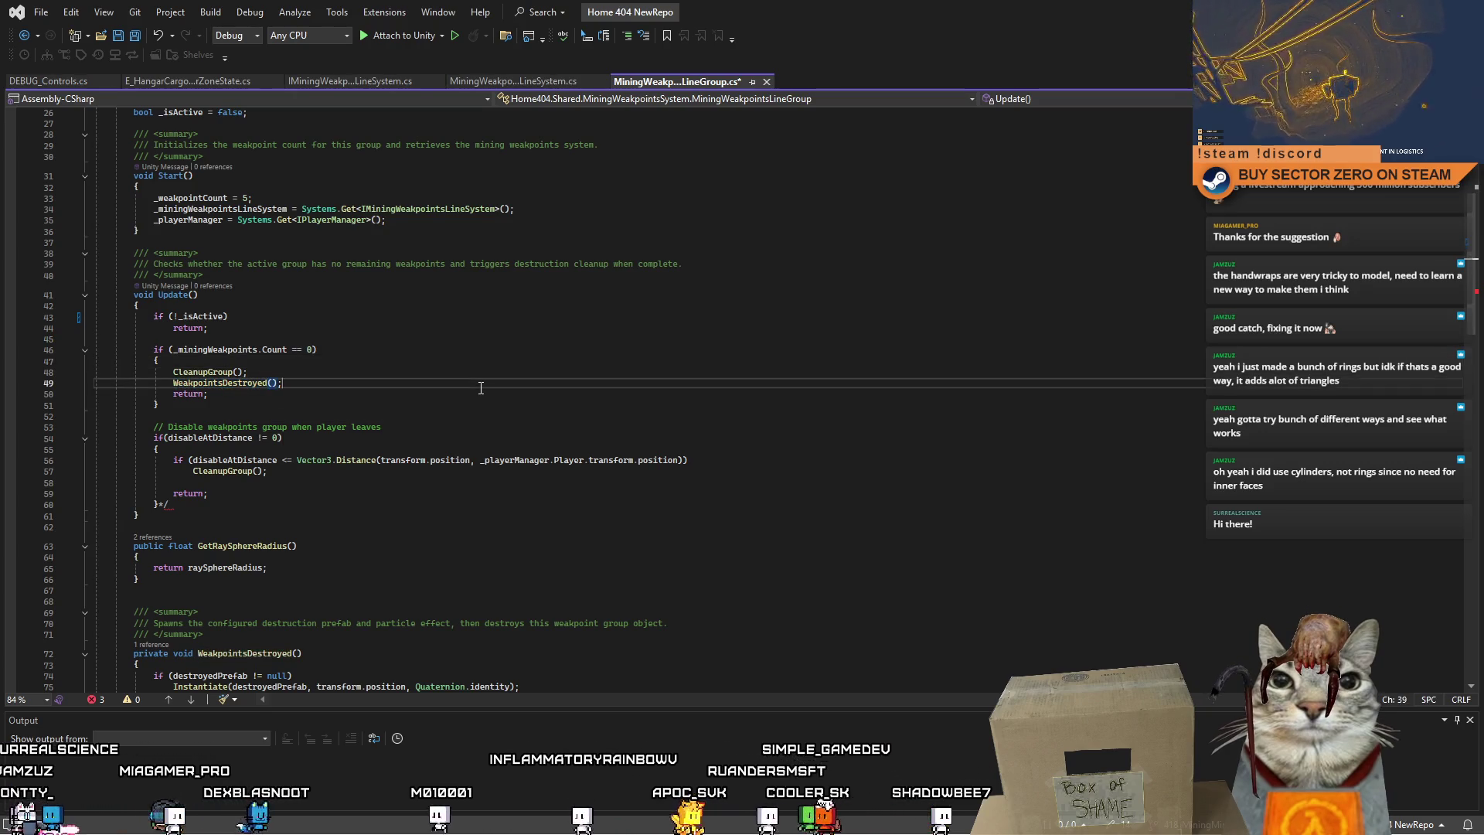
pyautogui.click(447, 406)
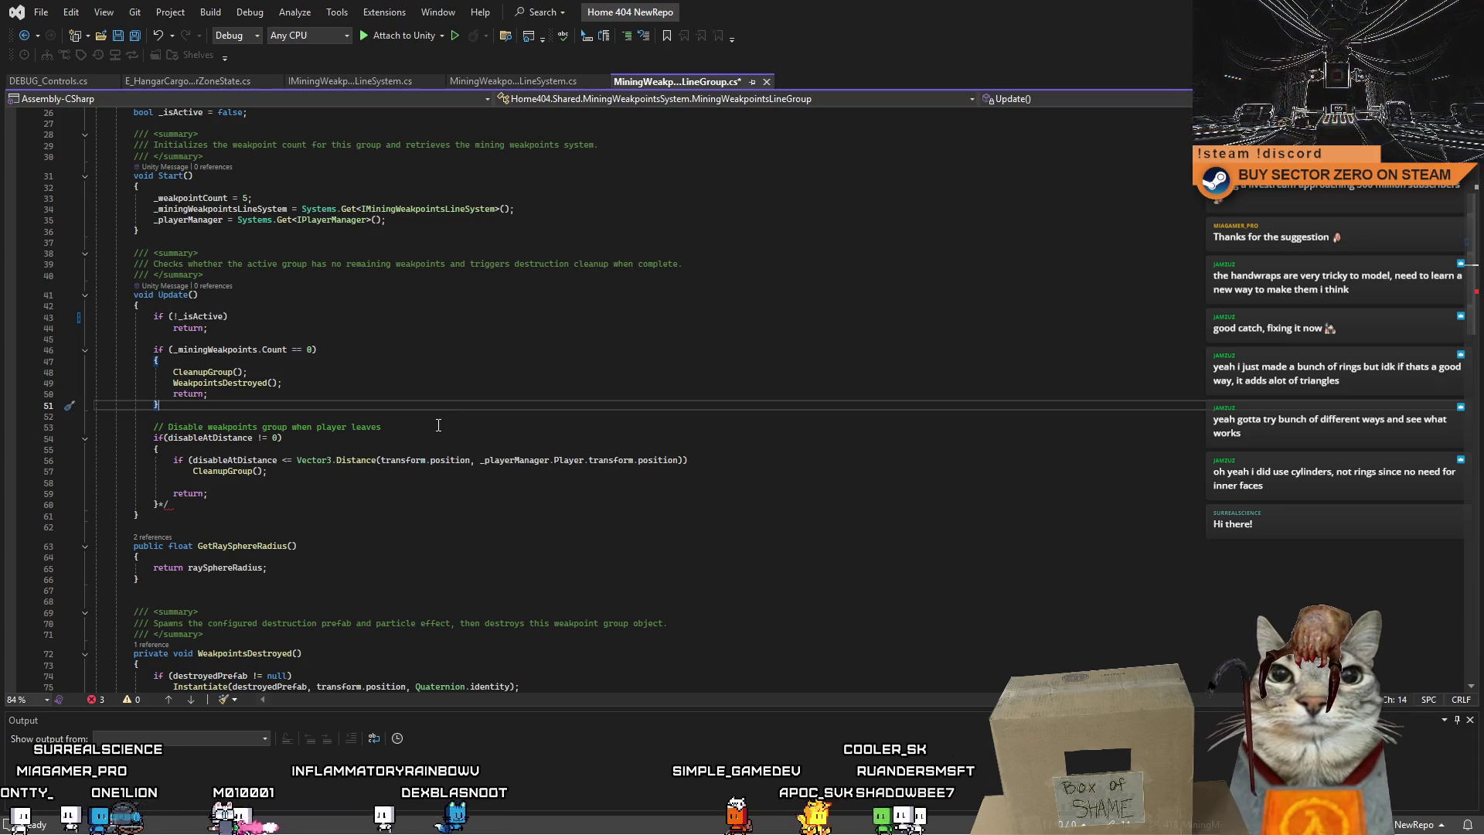
pyautogui.click(203, 503)
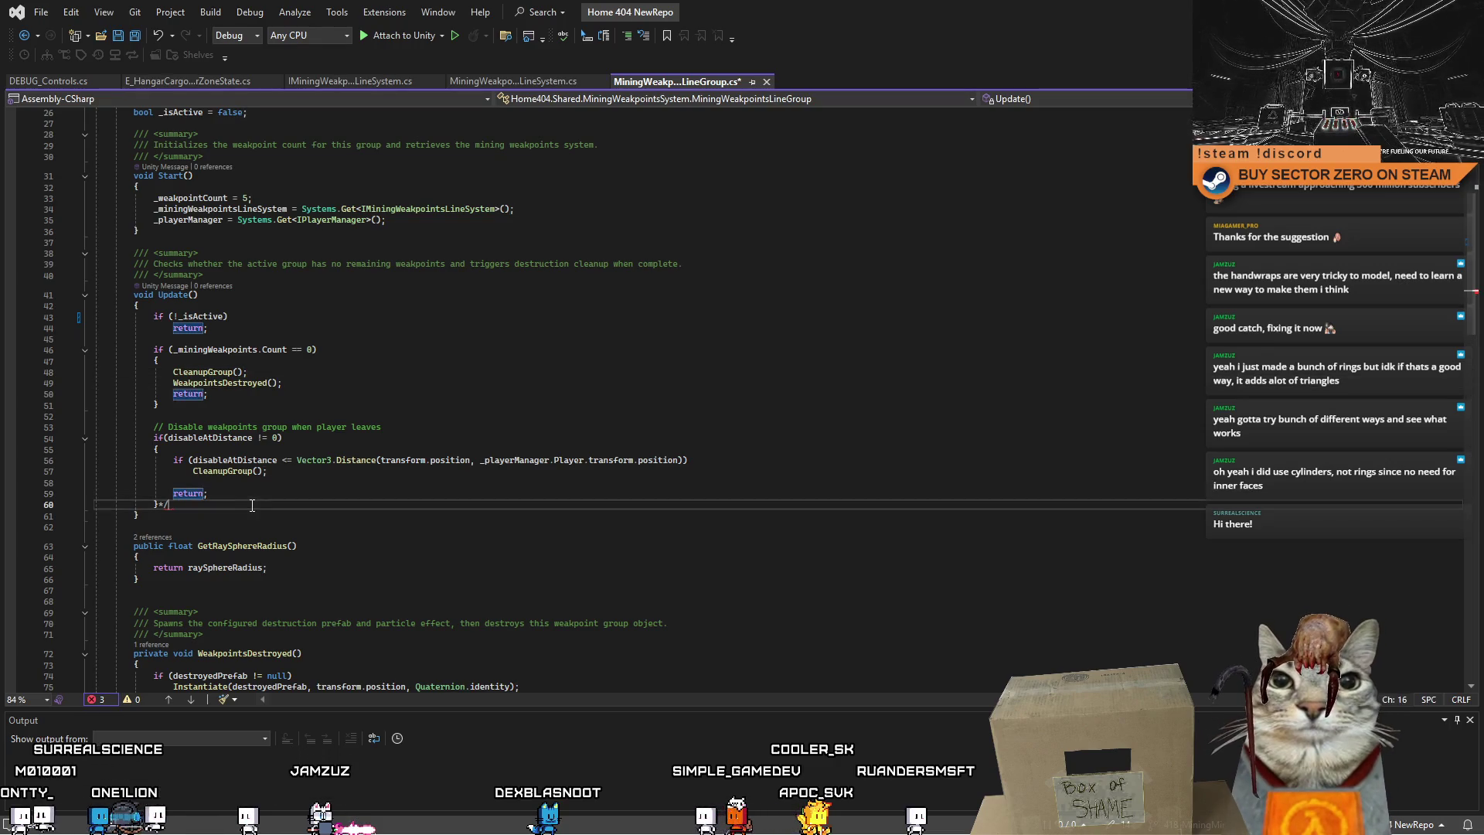
pyautogui.click(278, 493)
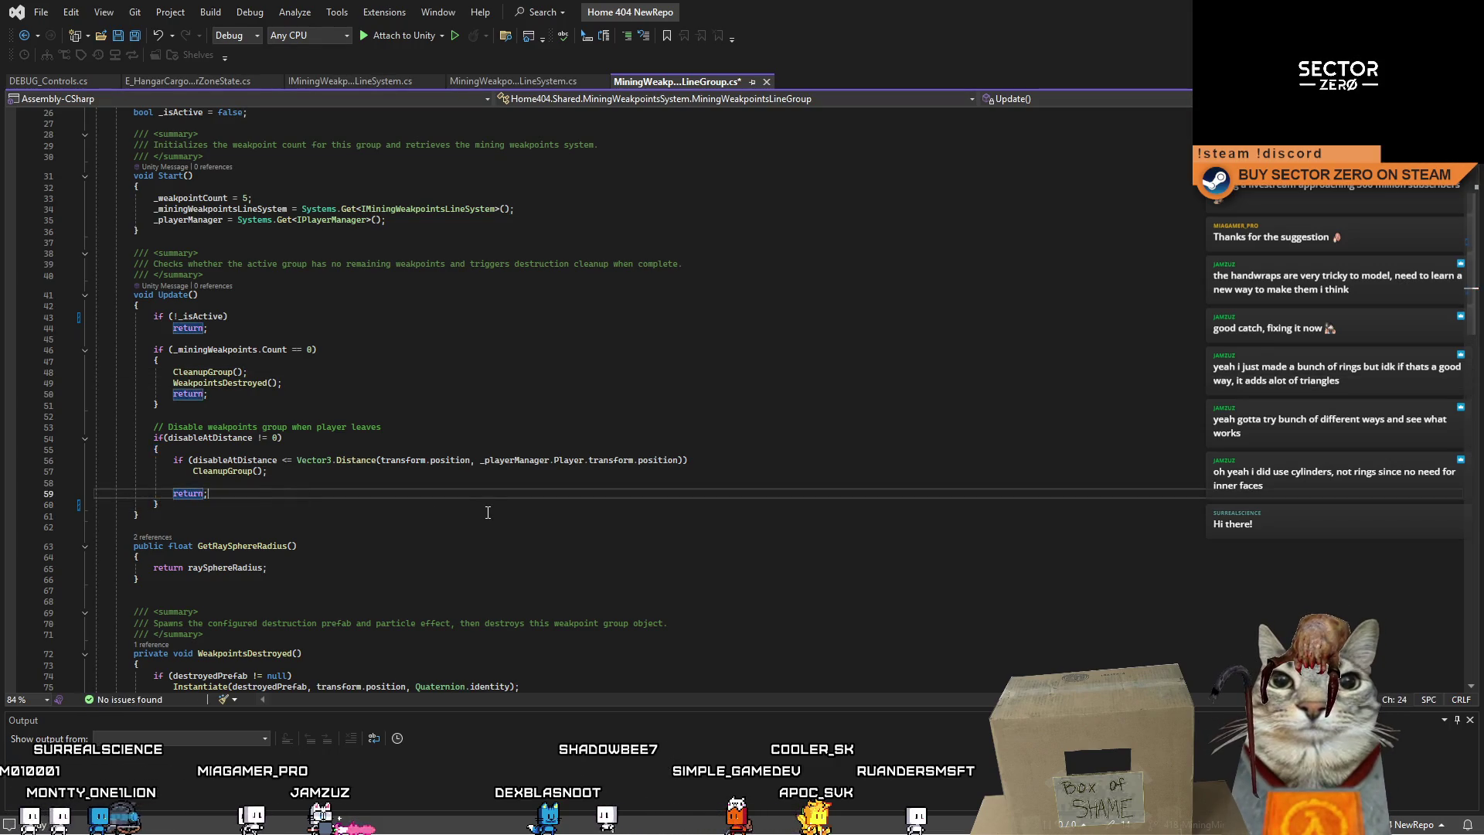
# Look over the RegisterWeakpoint method further down, then return to Unity.
pyautogui.scroll(-12, 488, 512)
pyautogui.click(489, 482)
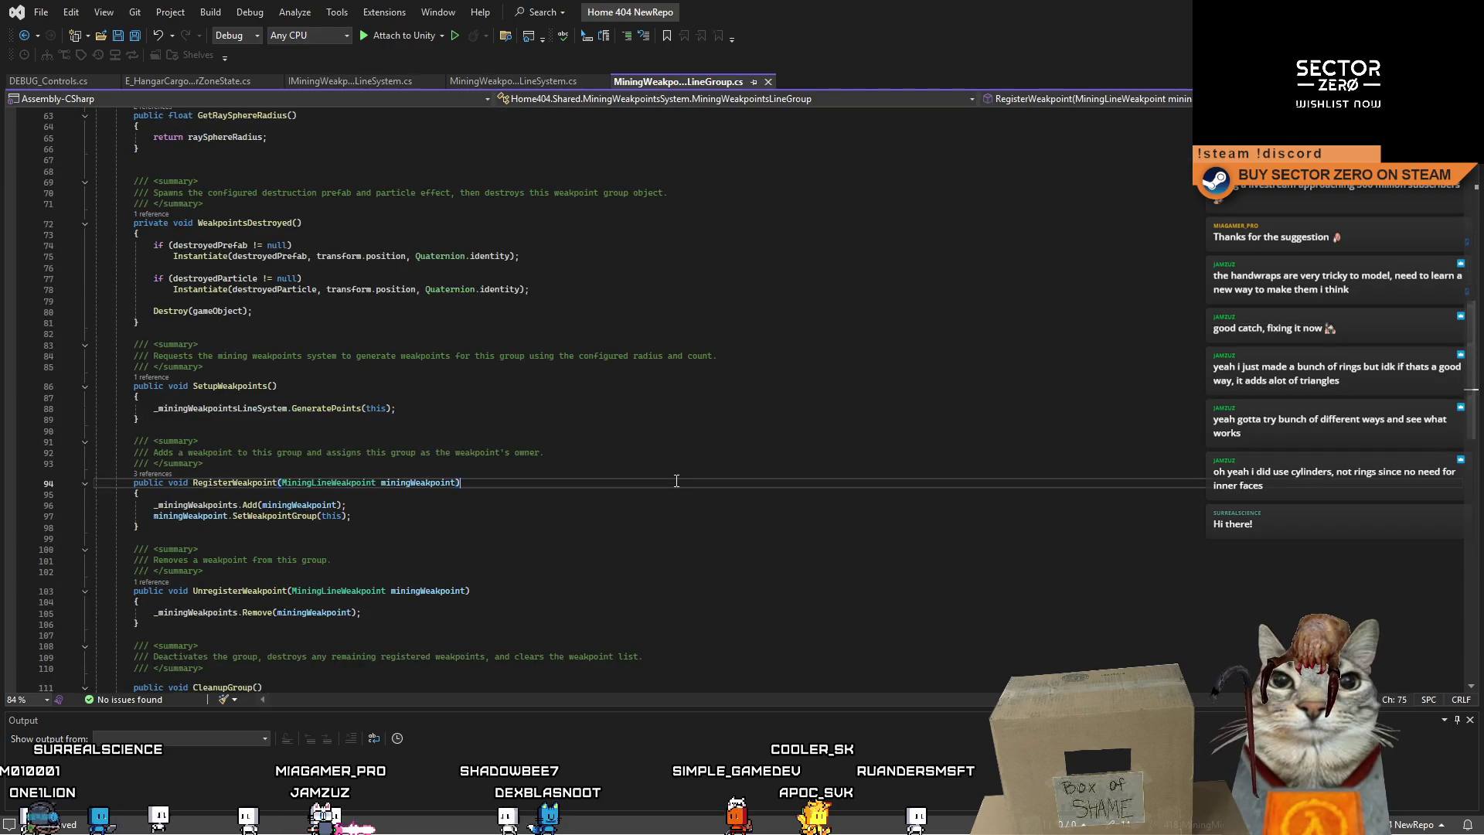
pyautogui.scroll(-5, 488, 482)
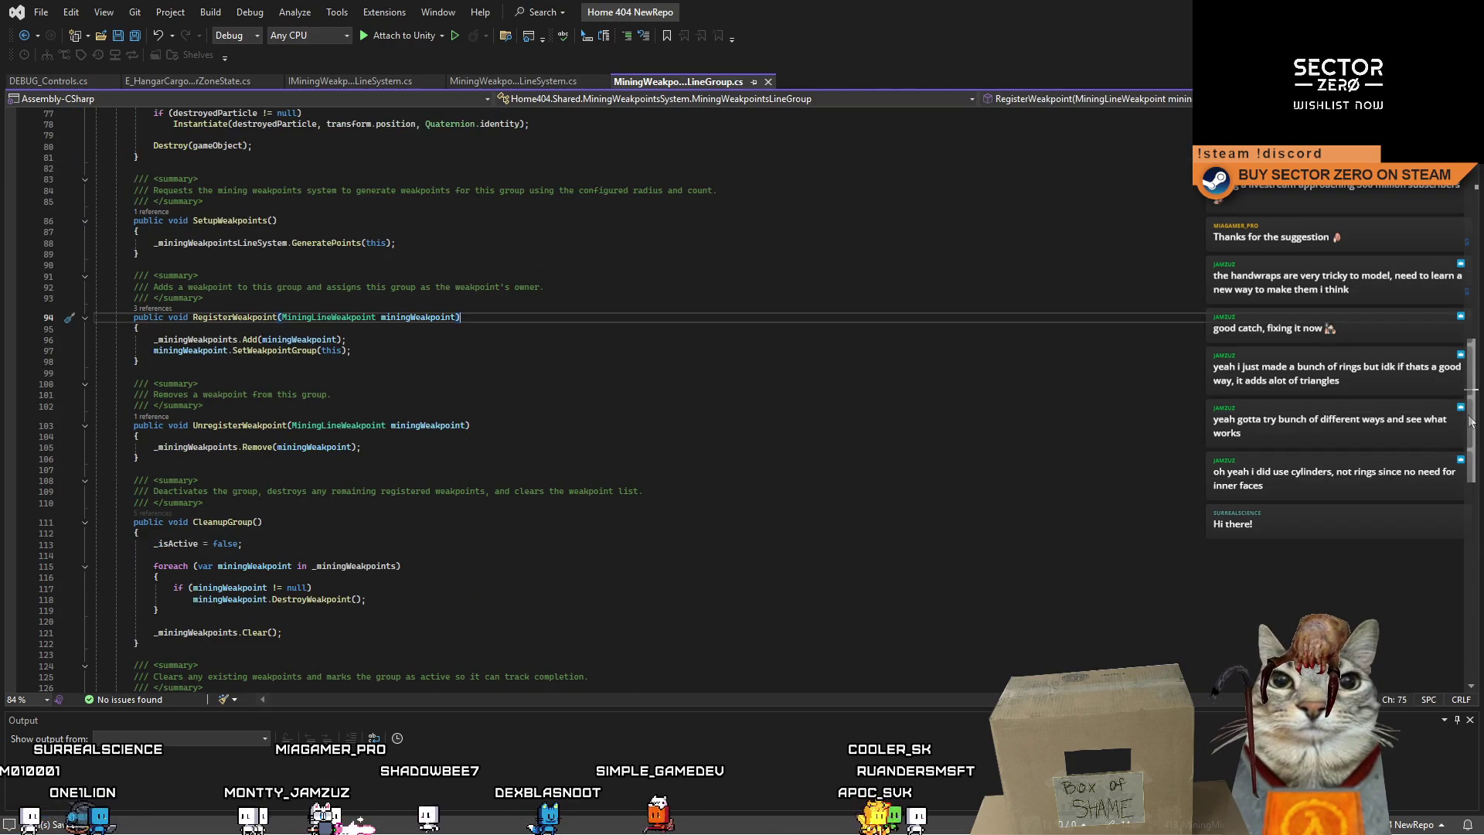
pyautogui.moveTo(1471, 422); pyautogui.dragTo(1469, 371)
pyautogui.scroll(13, 572, 522)
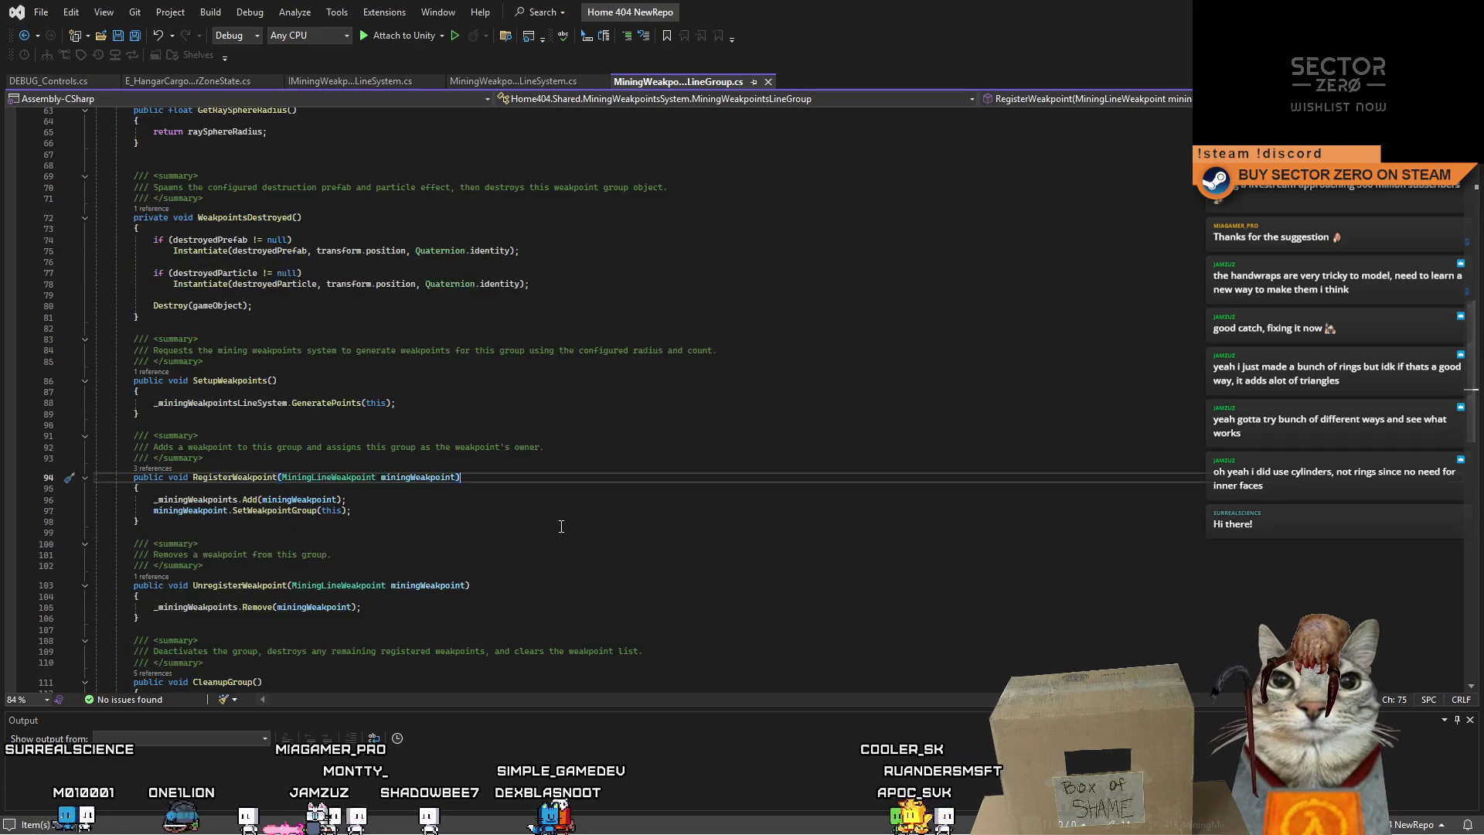
pyautogui.scroll(3, 574, 519)
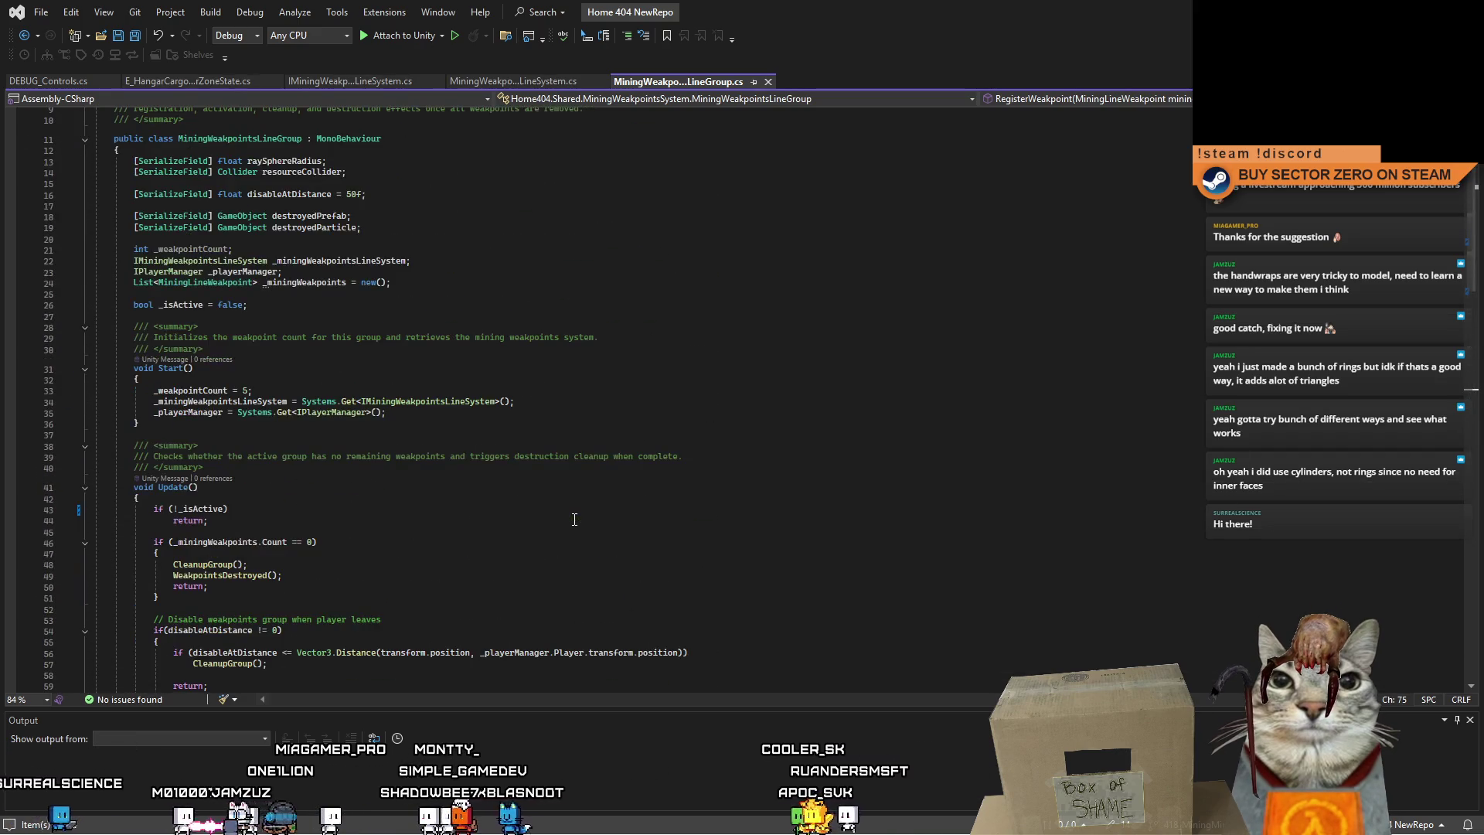
pyautogui.hotkey('alt', 'Tab')
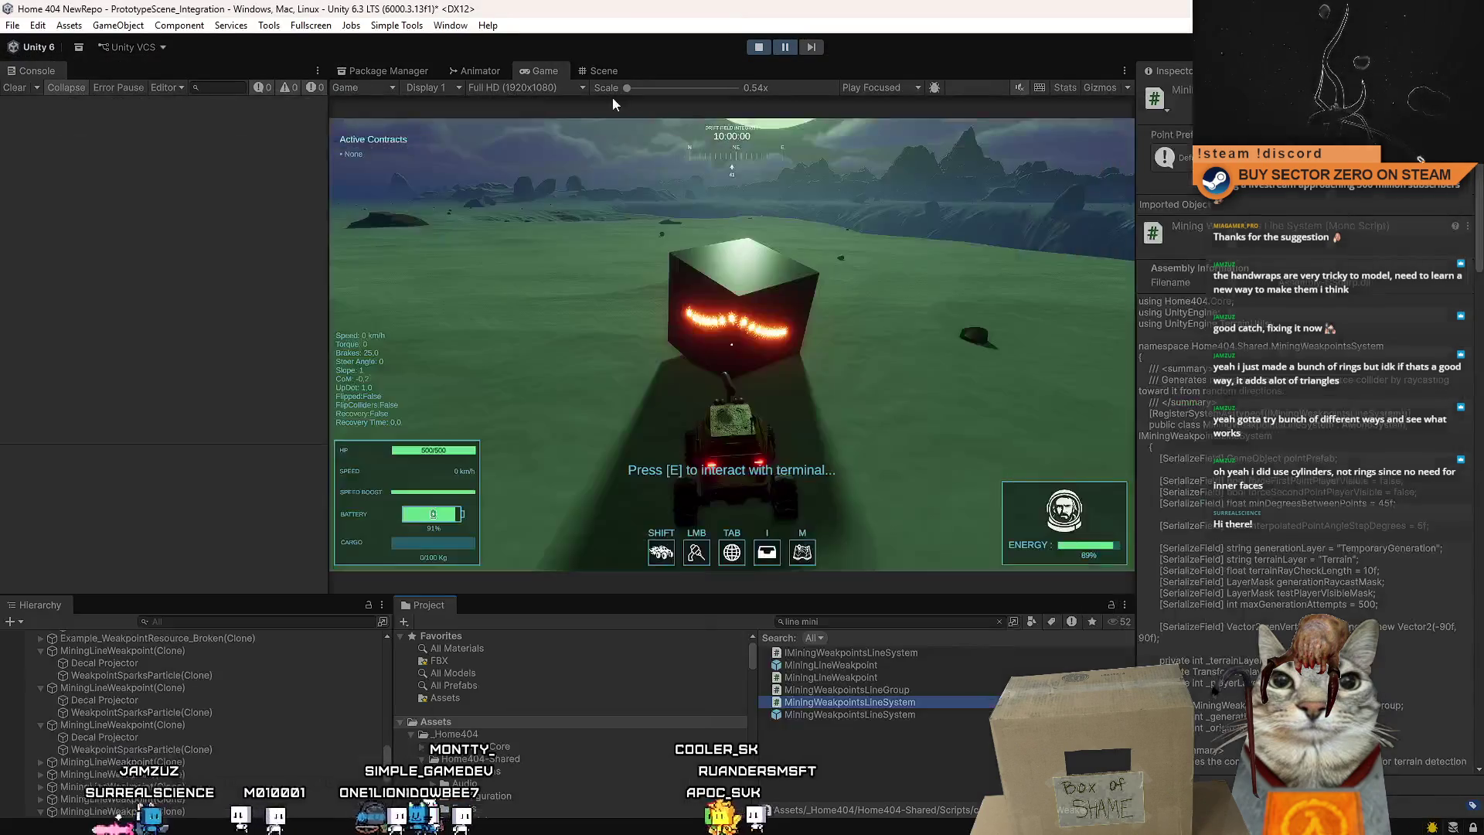
# Stop Play mode, flip between the Scene and Game views, and restart Play with the updated scripts.
pyautogui.click(761, 48)
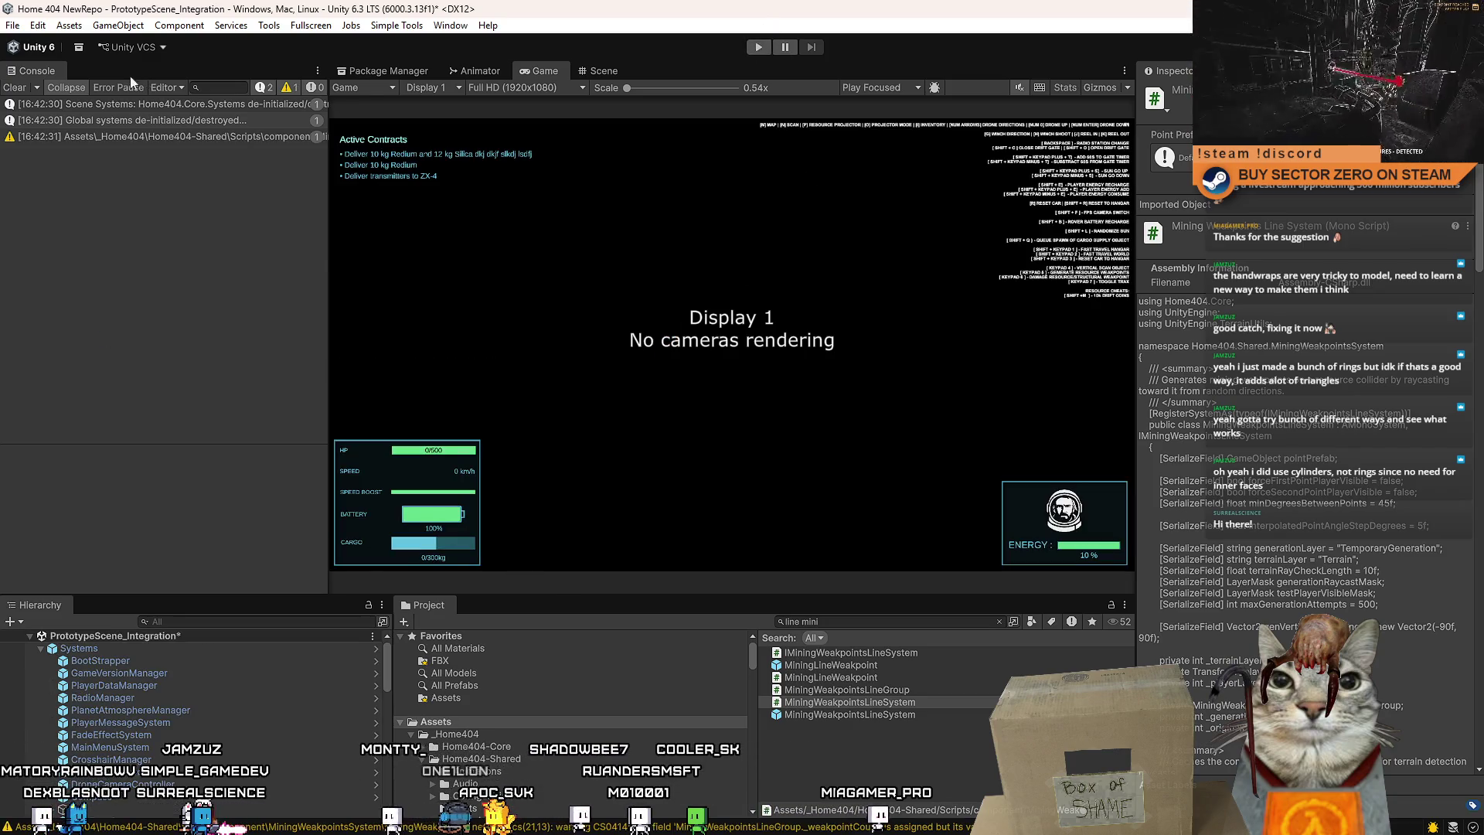
pyautogui.click(618, 71)
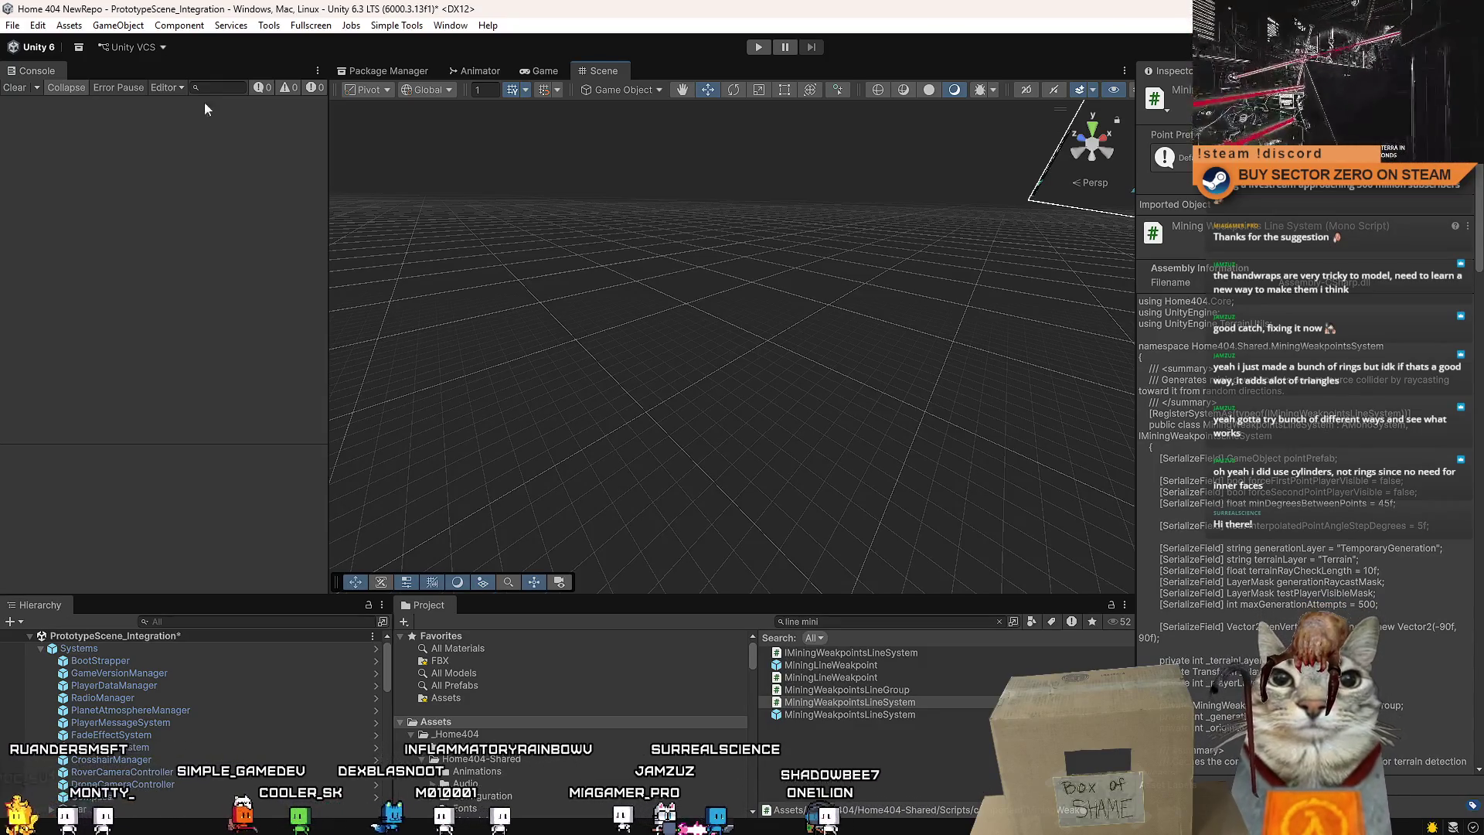
pyautogui.click(550, 71)
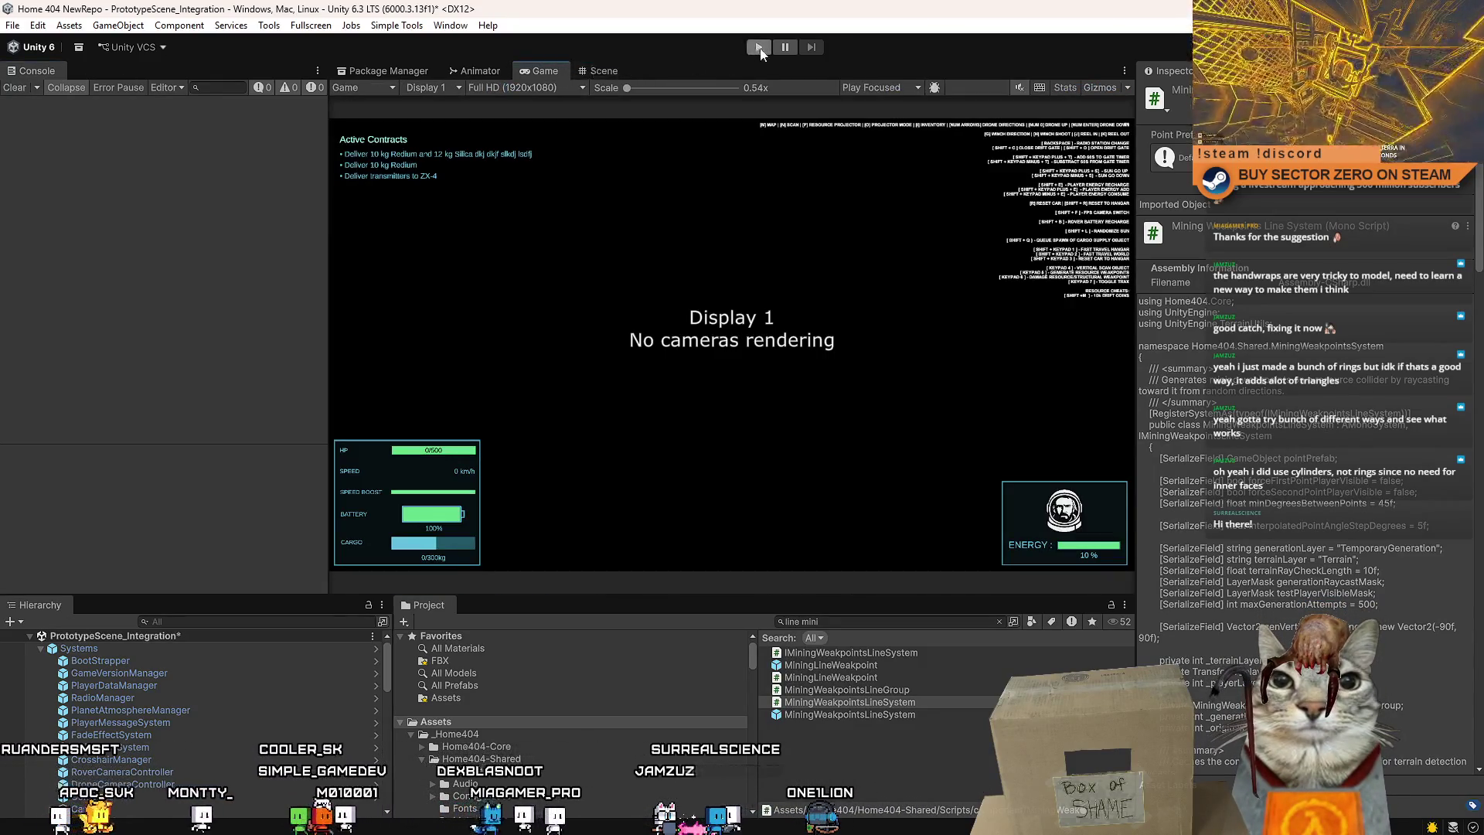
pyautogui.click(759, 48)
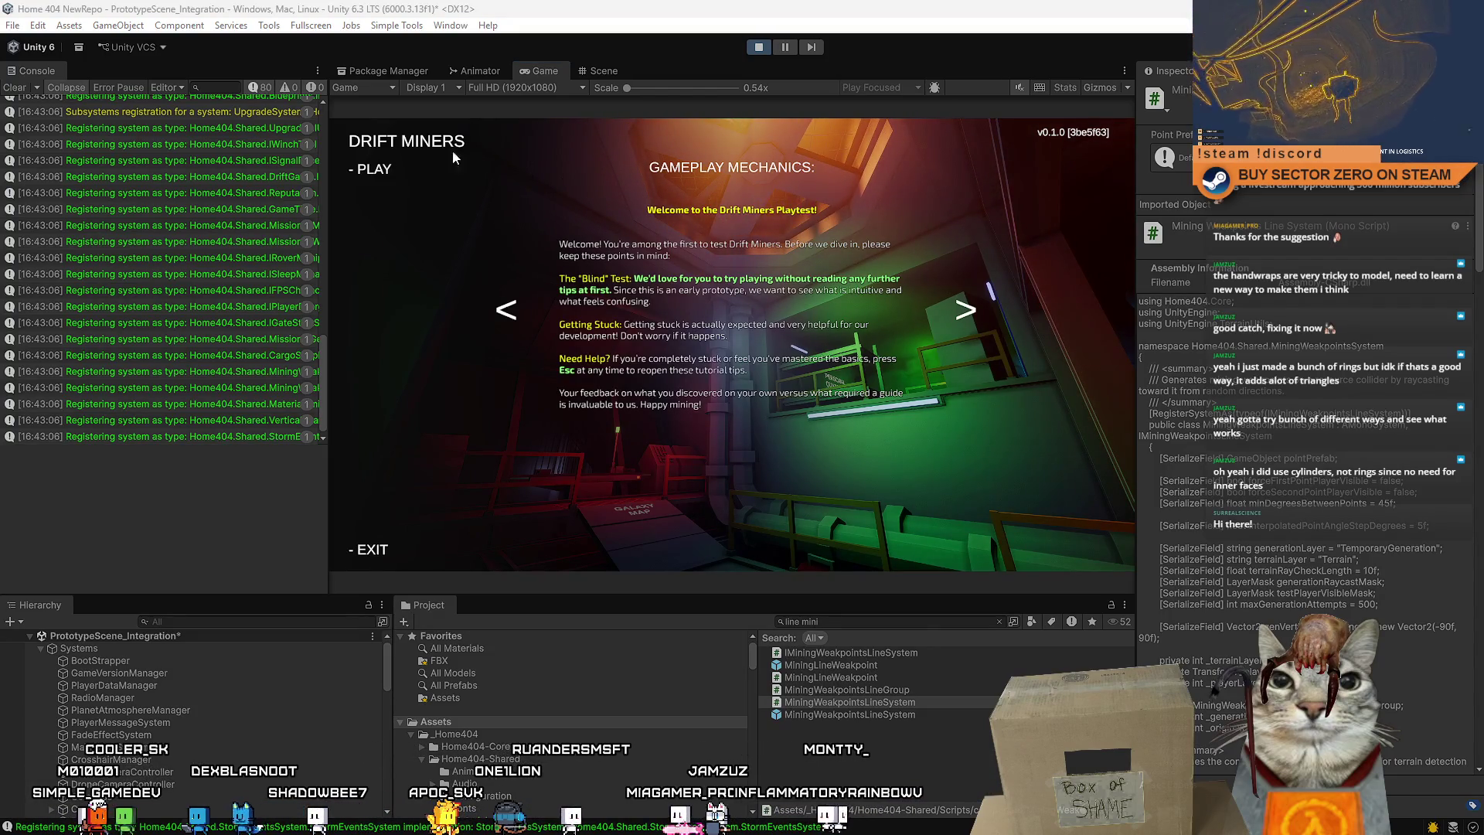
# Clear the Console, start the game from the main menu, and head down the hangar into the rover.
pyautogui.click(14, 87)
pyautogui.press('Return')
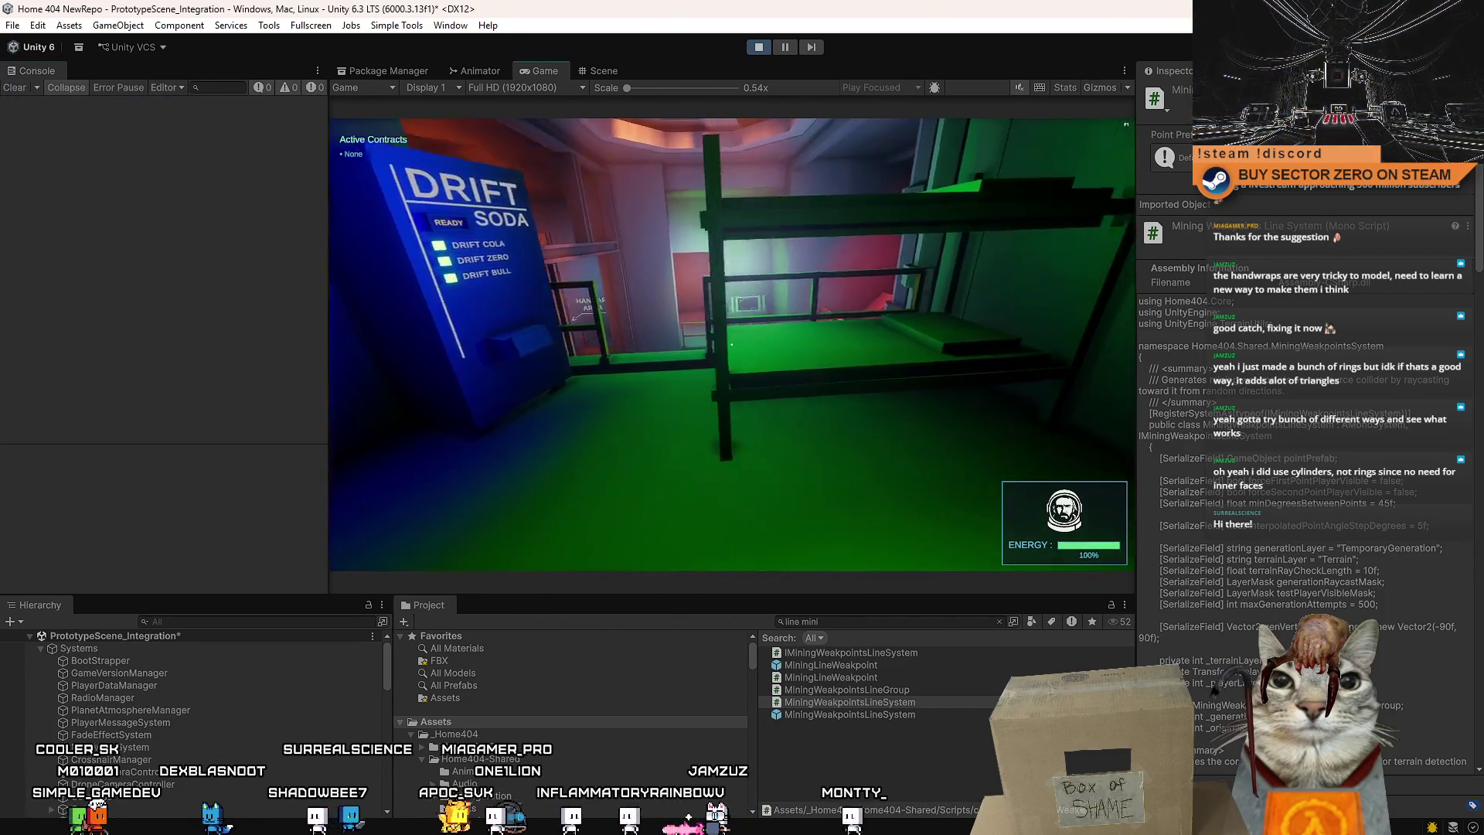
pyautogui.press('w')
pyautogui.press('w')
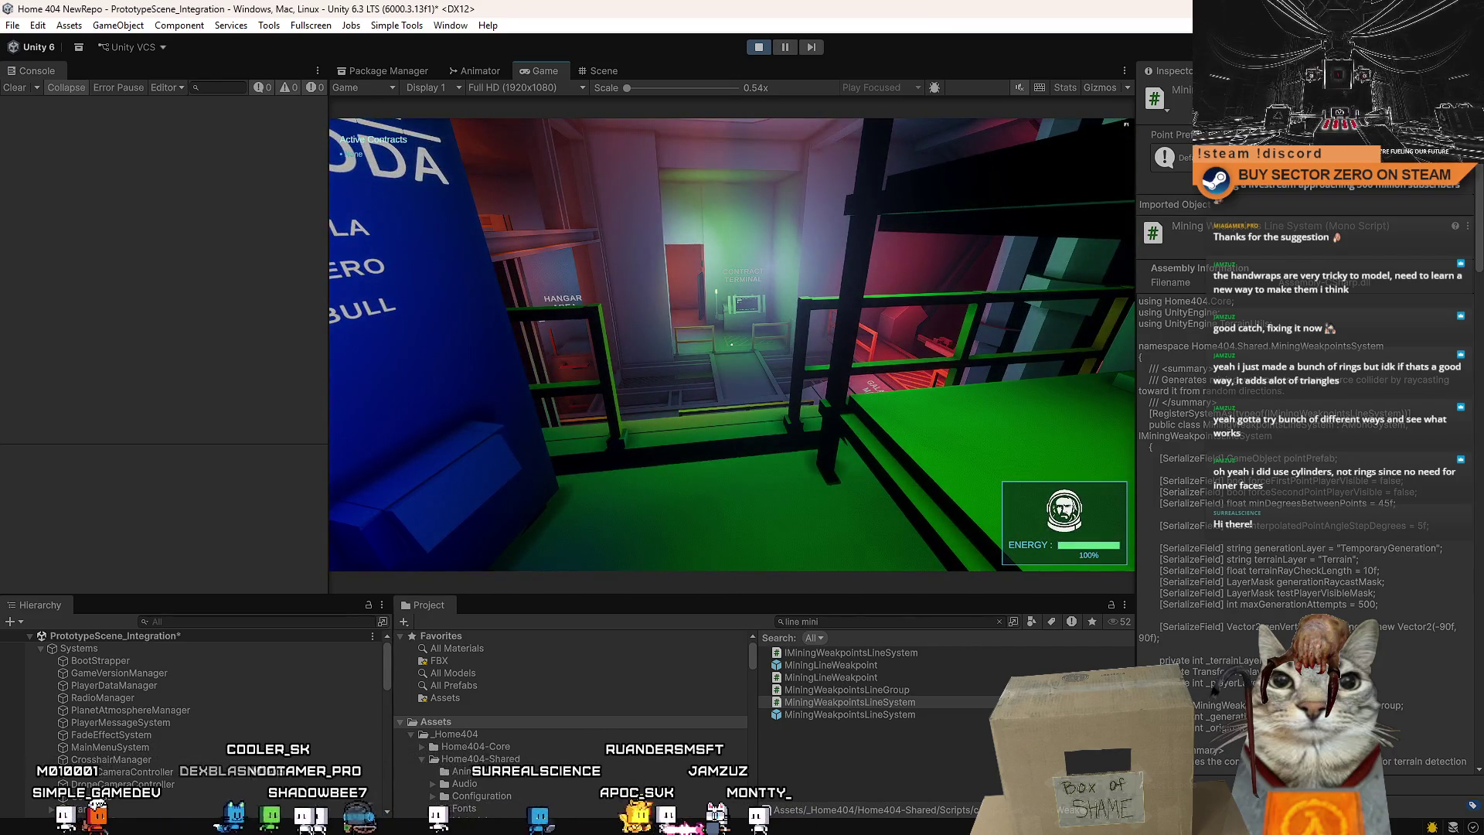
pyautogui.press('w')
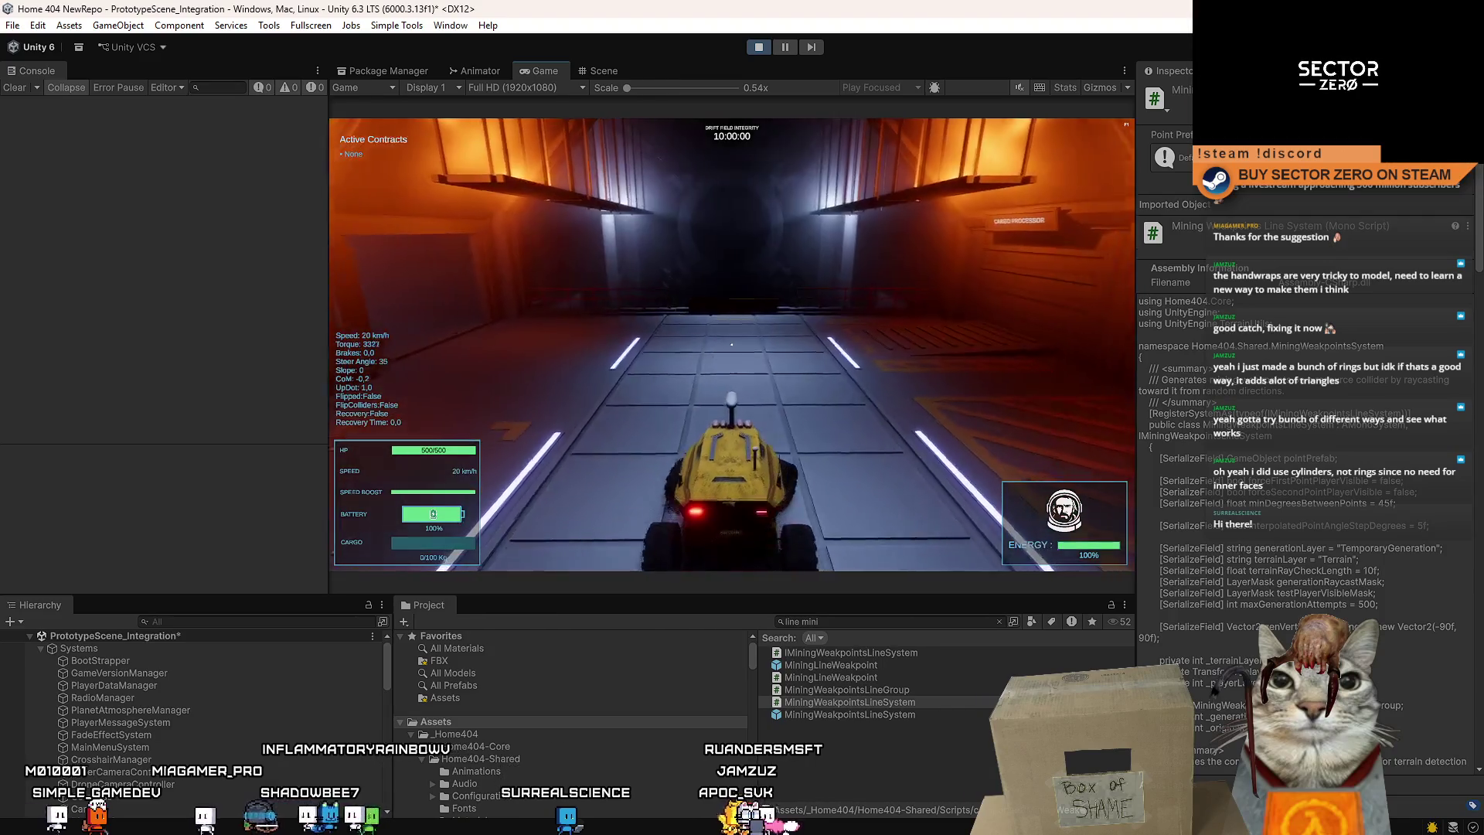
# Drive the rover through the gate onto the terrain, pause, and check it in the Scene view.
pyautogui.press('w')
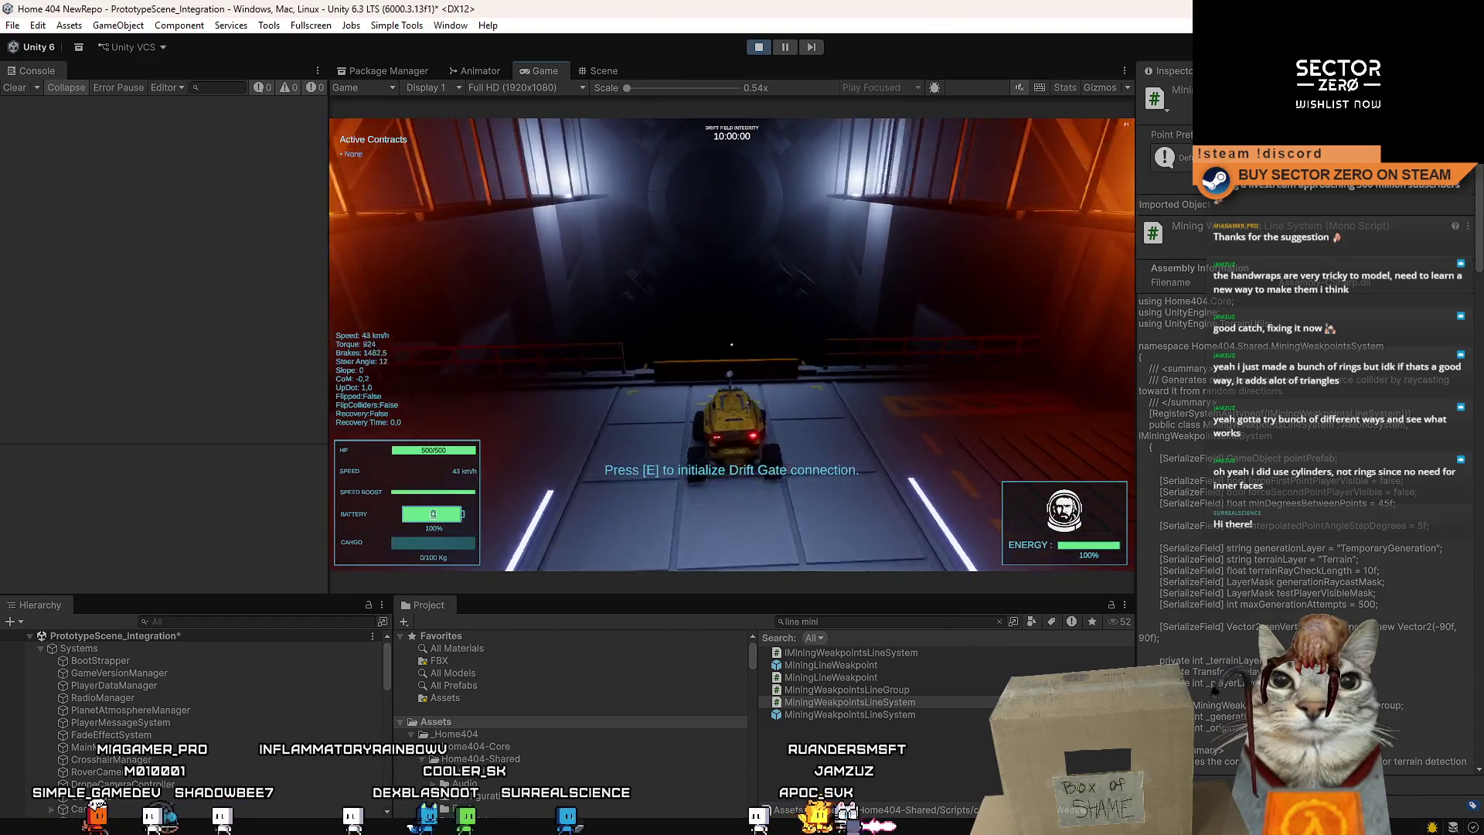
pyautogui.press('s')
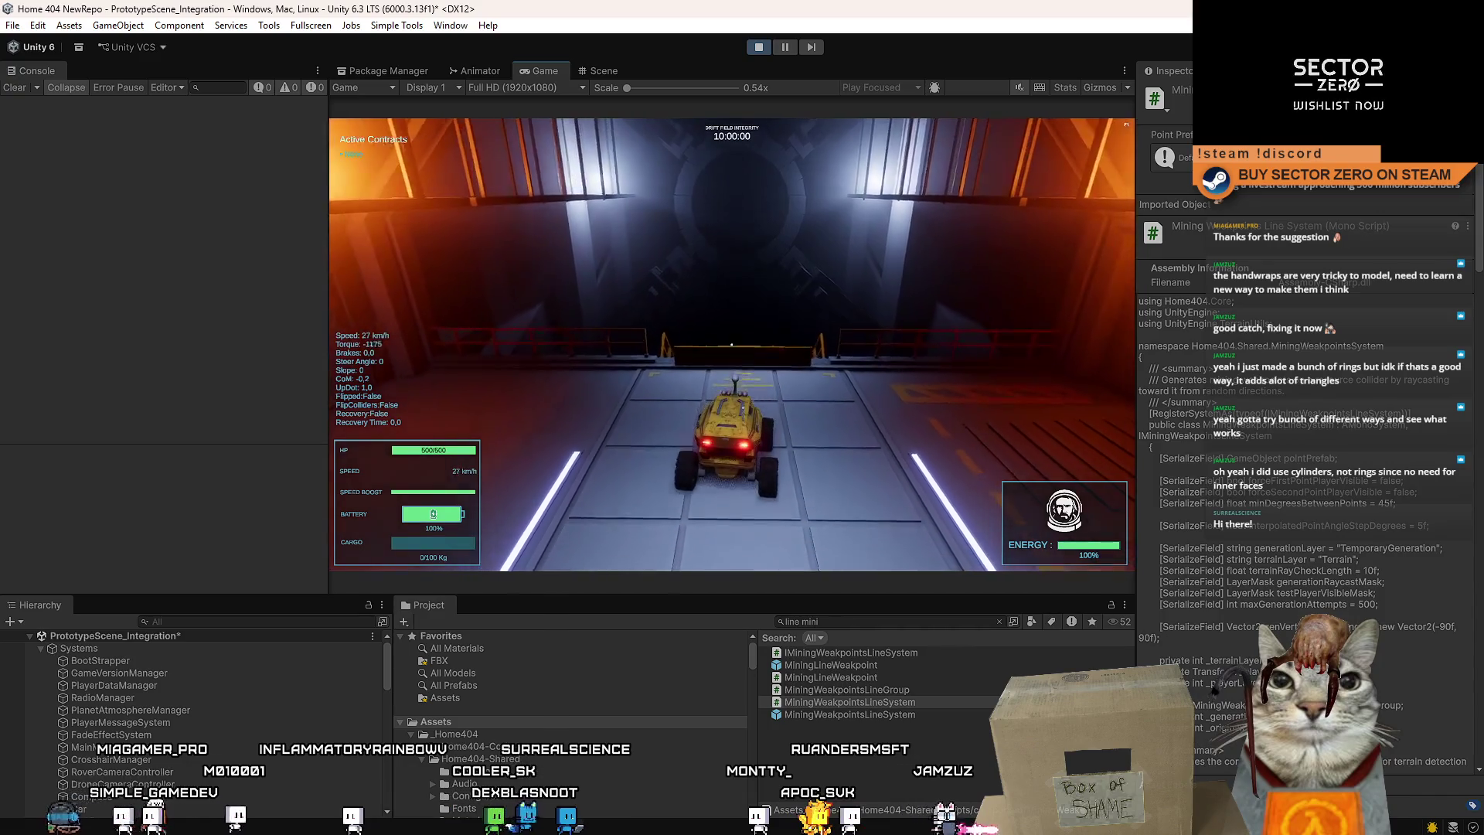
pyautogui.press('w')
pyautogui.press('w')
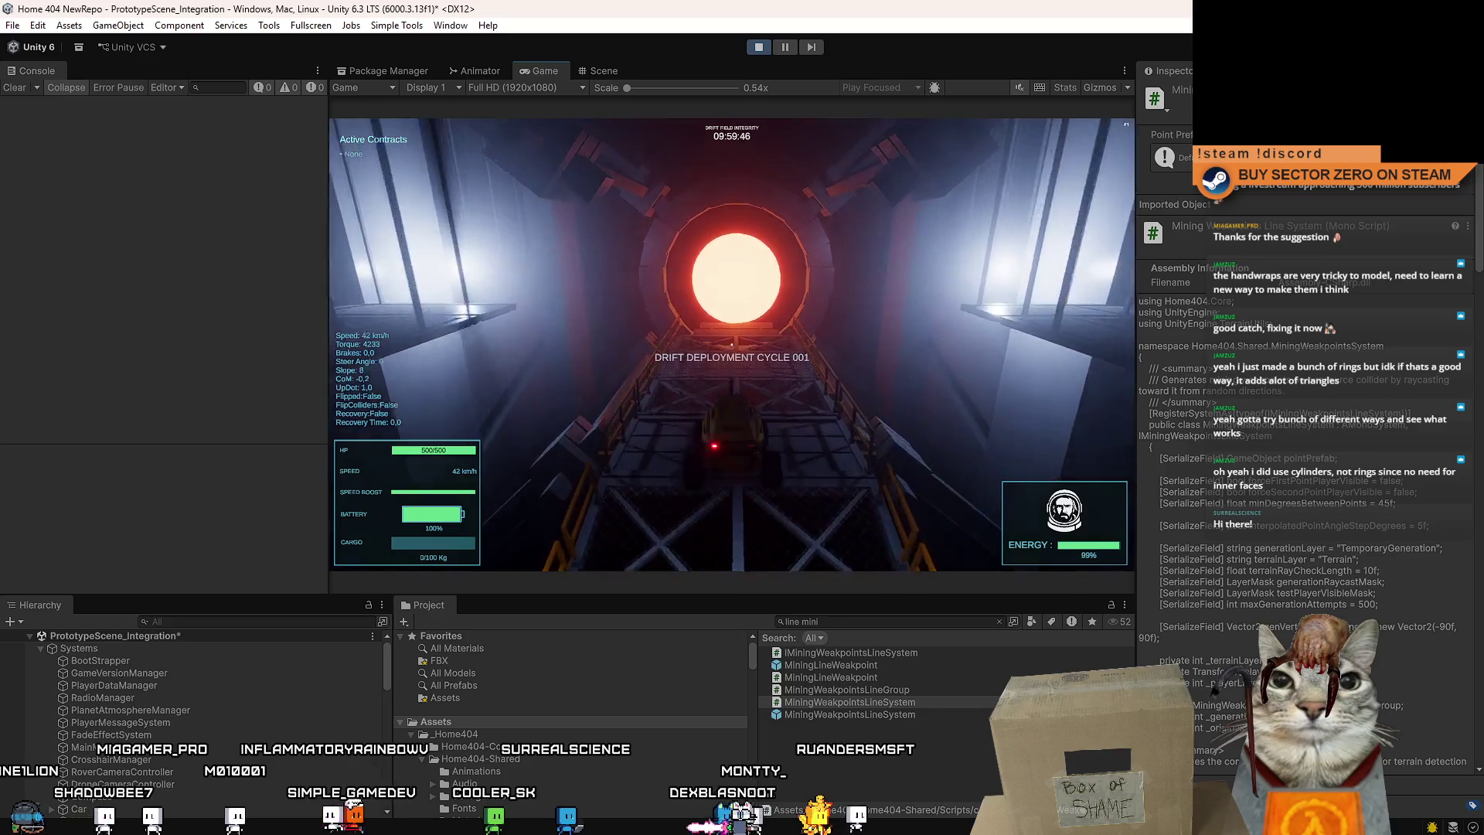
pyautogui.press('a')
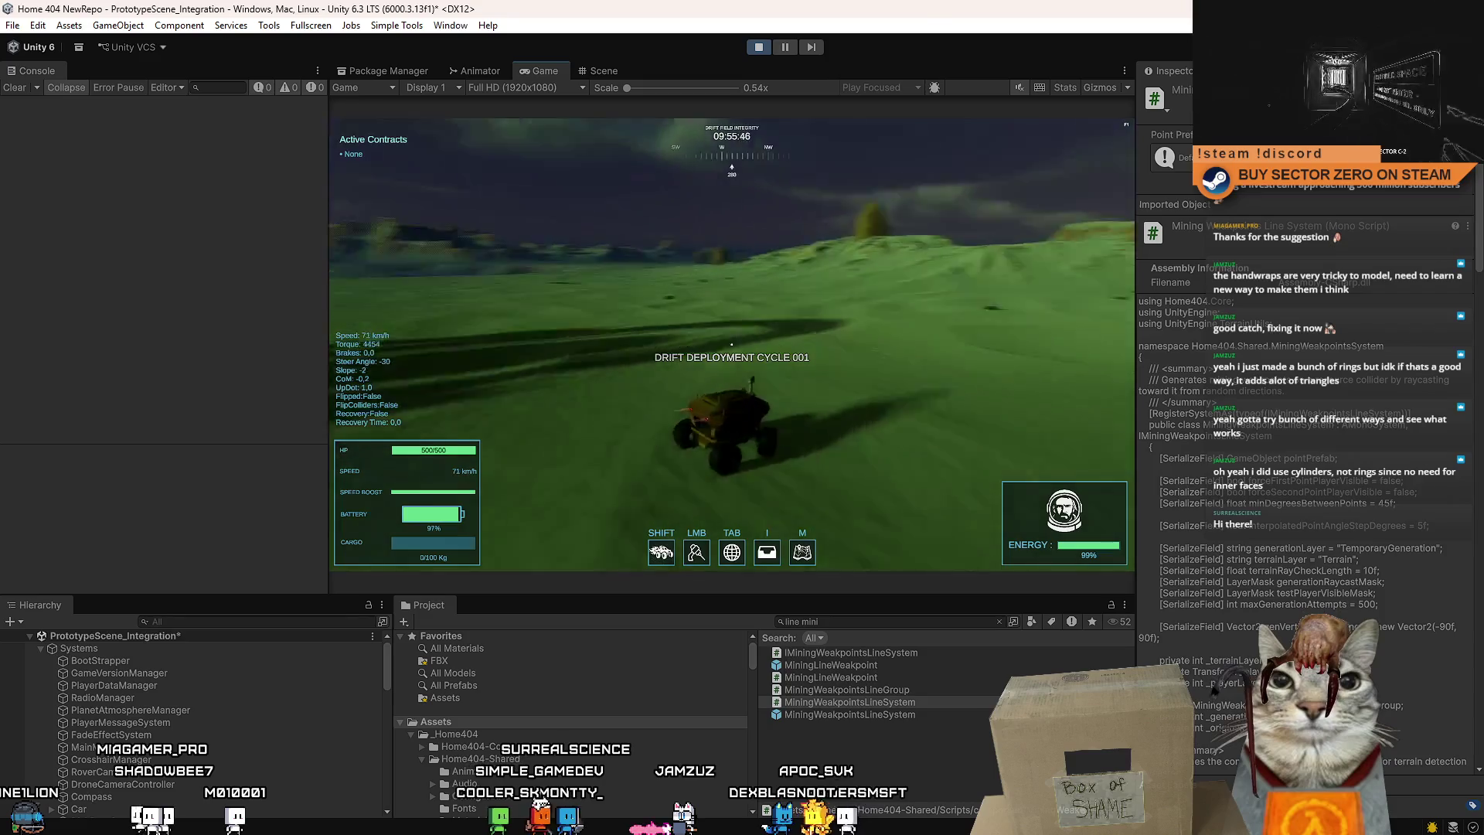
pyautogui.press('a')
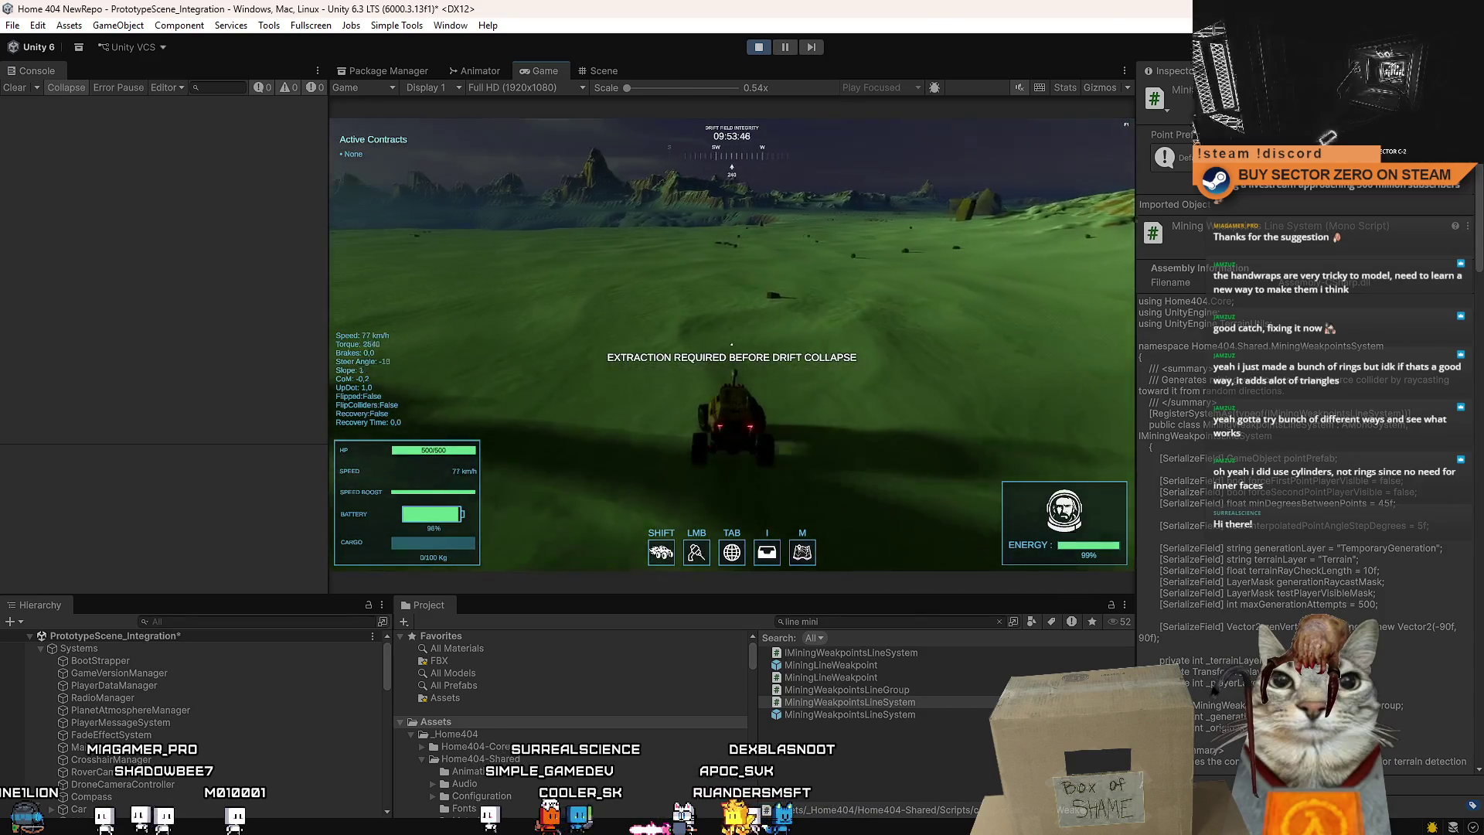
pyautogui.press('Escape')
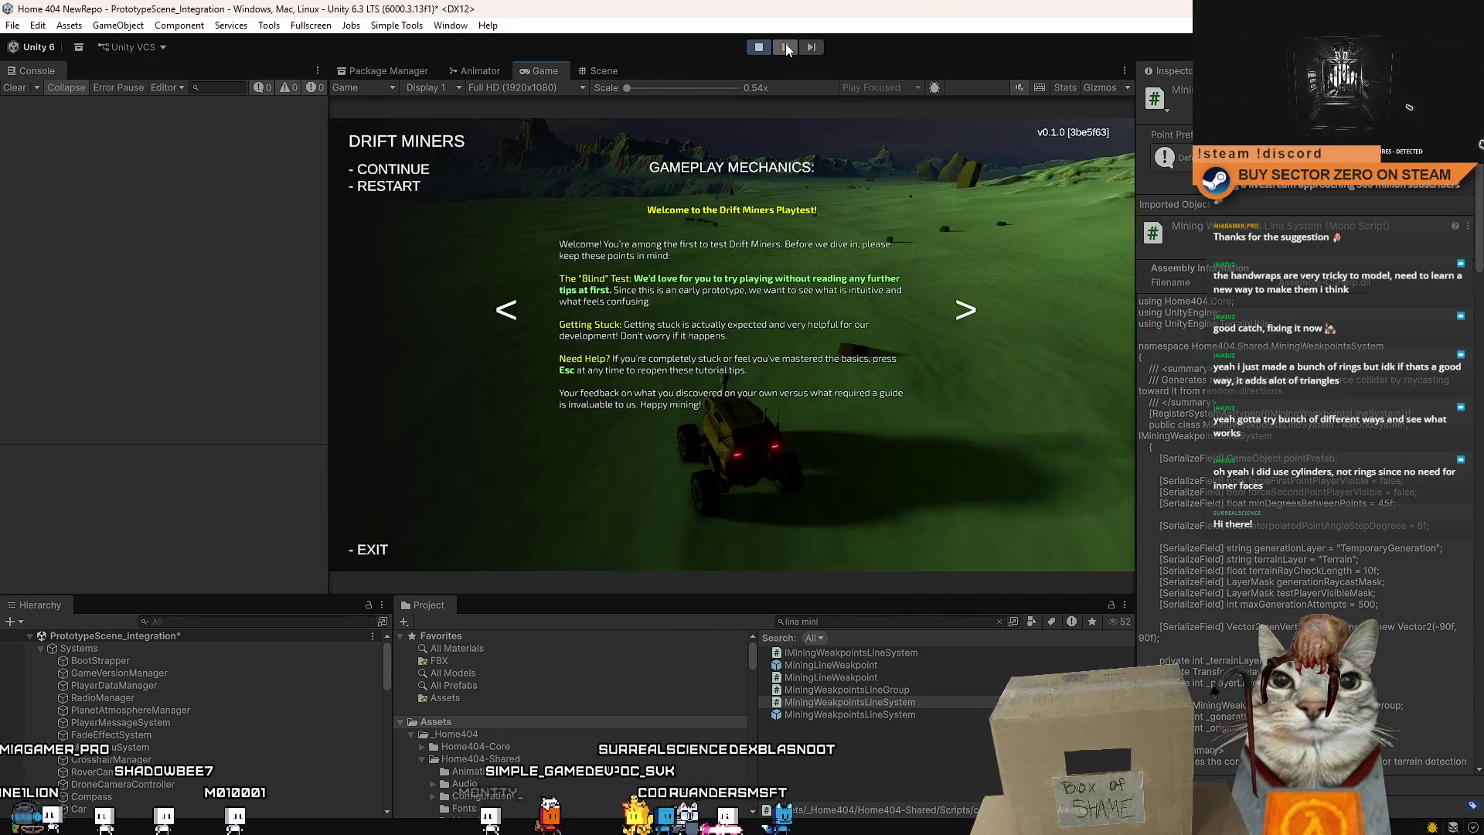
pyautogui.click(628, 73)
# Search the project assets for 'example_' and drag the weakpoint line resource cube into the scene.
pyautogui.moveTo(806, 235)
pyautogui.mouseDown()
pyautogui.moveTo(323, 211)
pyautogui.moveTo(333, 201)
pyautogui.mouseUp()
pyautogui.click(869, 624)
pyautogui.write('example_')
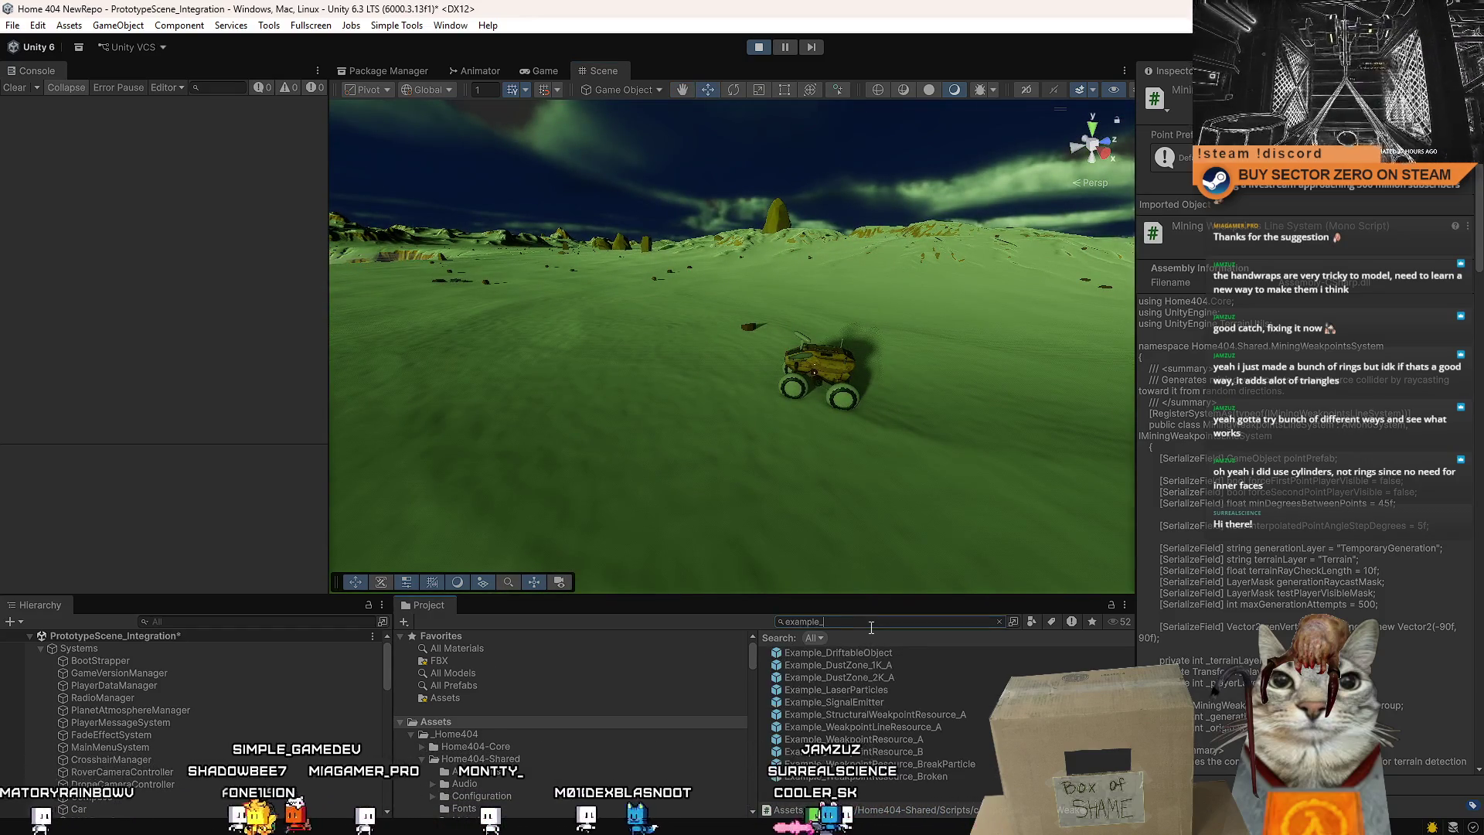
pyautogui.moveTo(911, 718)
pyautogui.mouseDown()
pyautogui.moveTo(592, 382)
pyautogui.moveTo(499, 346)
pyautogui.moveTo(920, 722)
pyautogui.moveTo(703, 289)
pyautogui.moveTo(642, 308)
pyautogui.mouseUp()
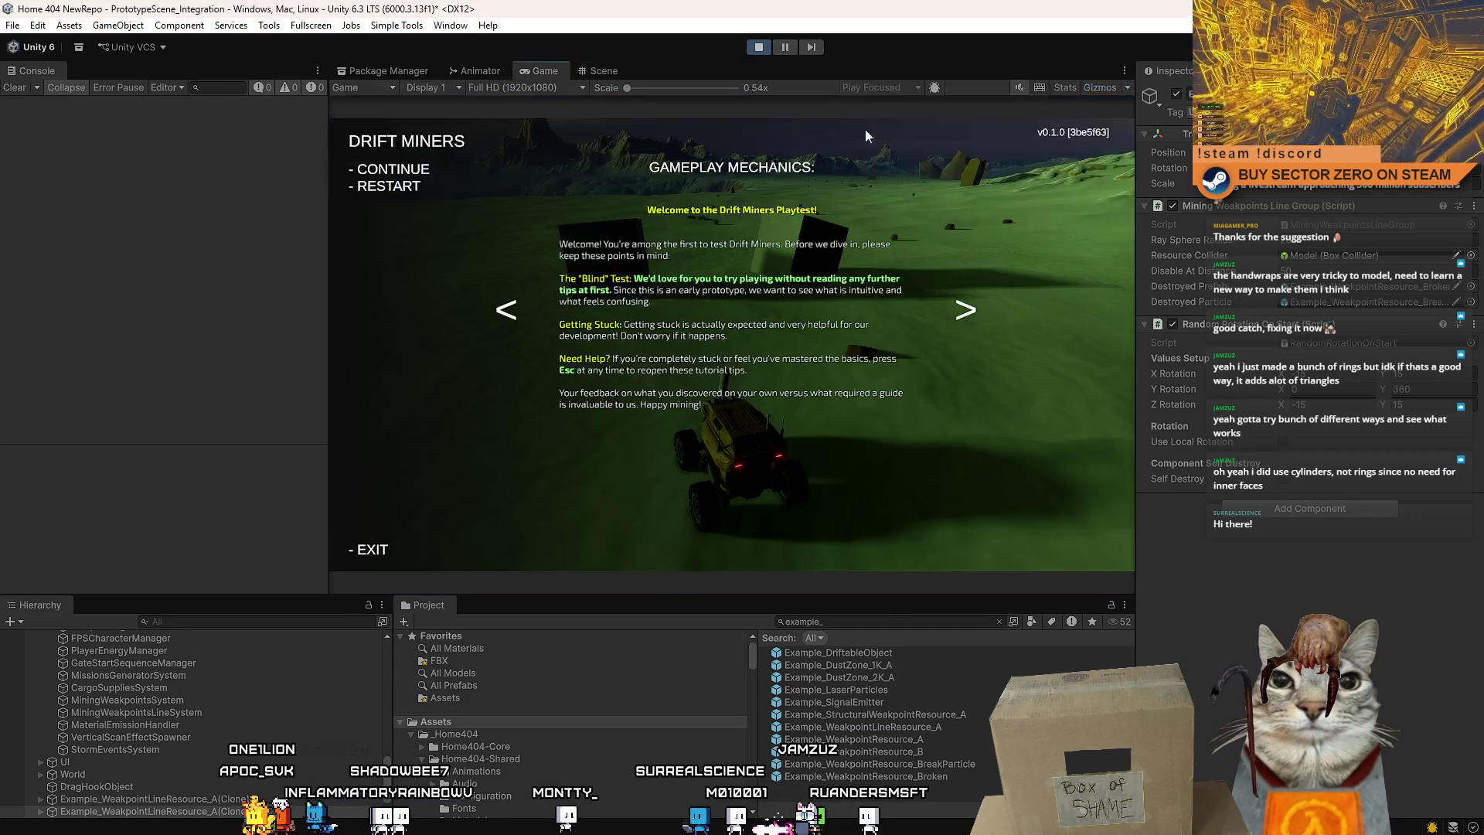
# Play-test by driving the rover to the ramp, then inspect the ramp object in the Scene view.
pyautogui.click(954, 192)
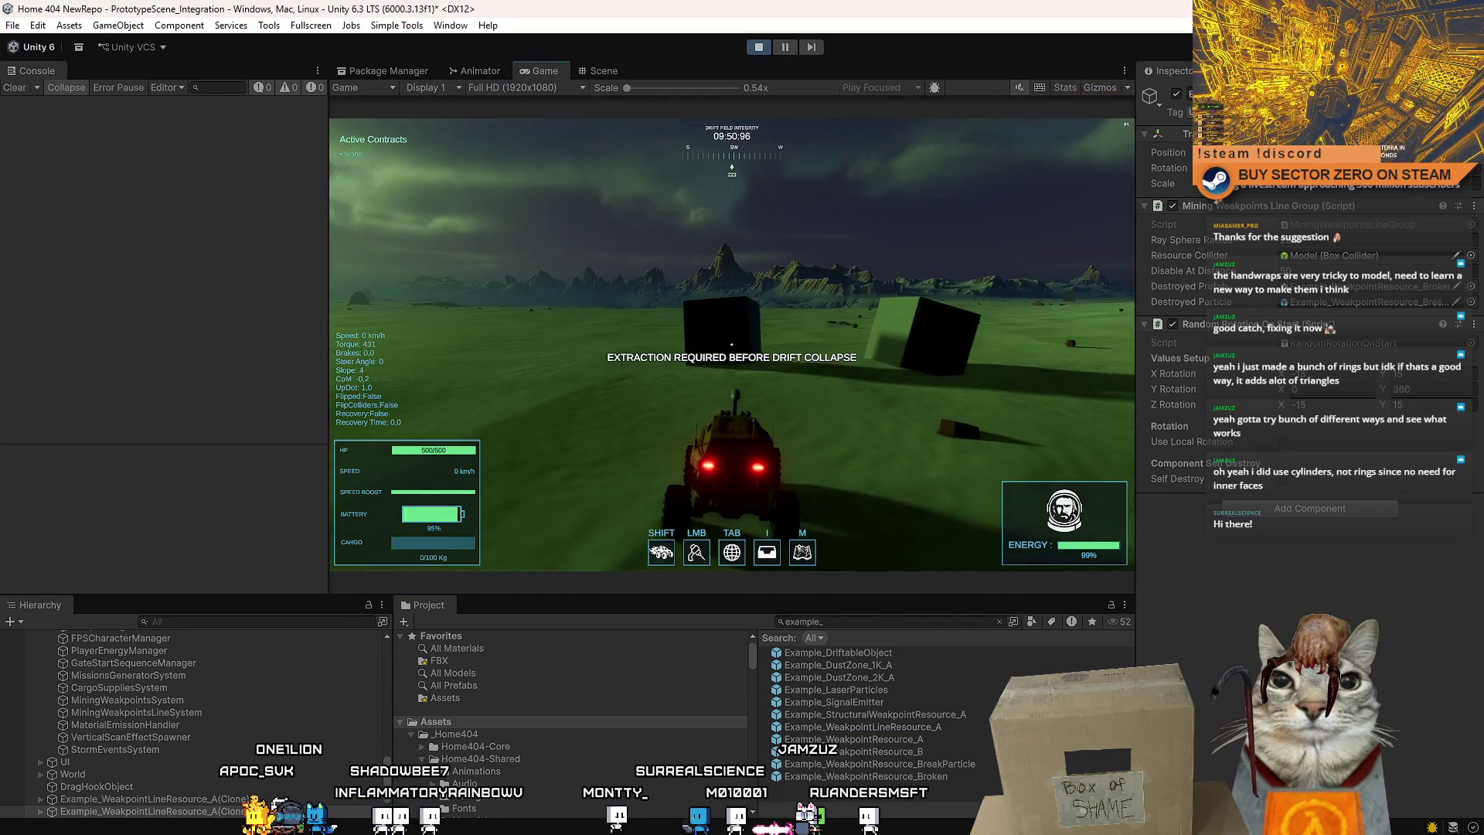
pyautogui.press('s')
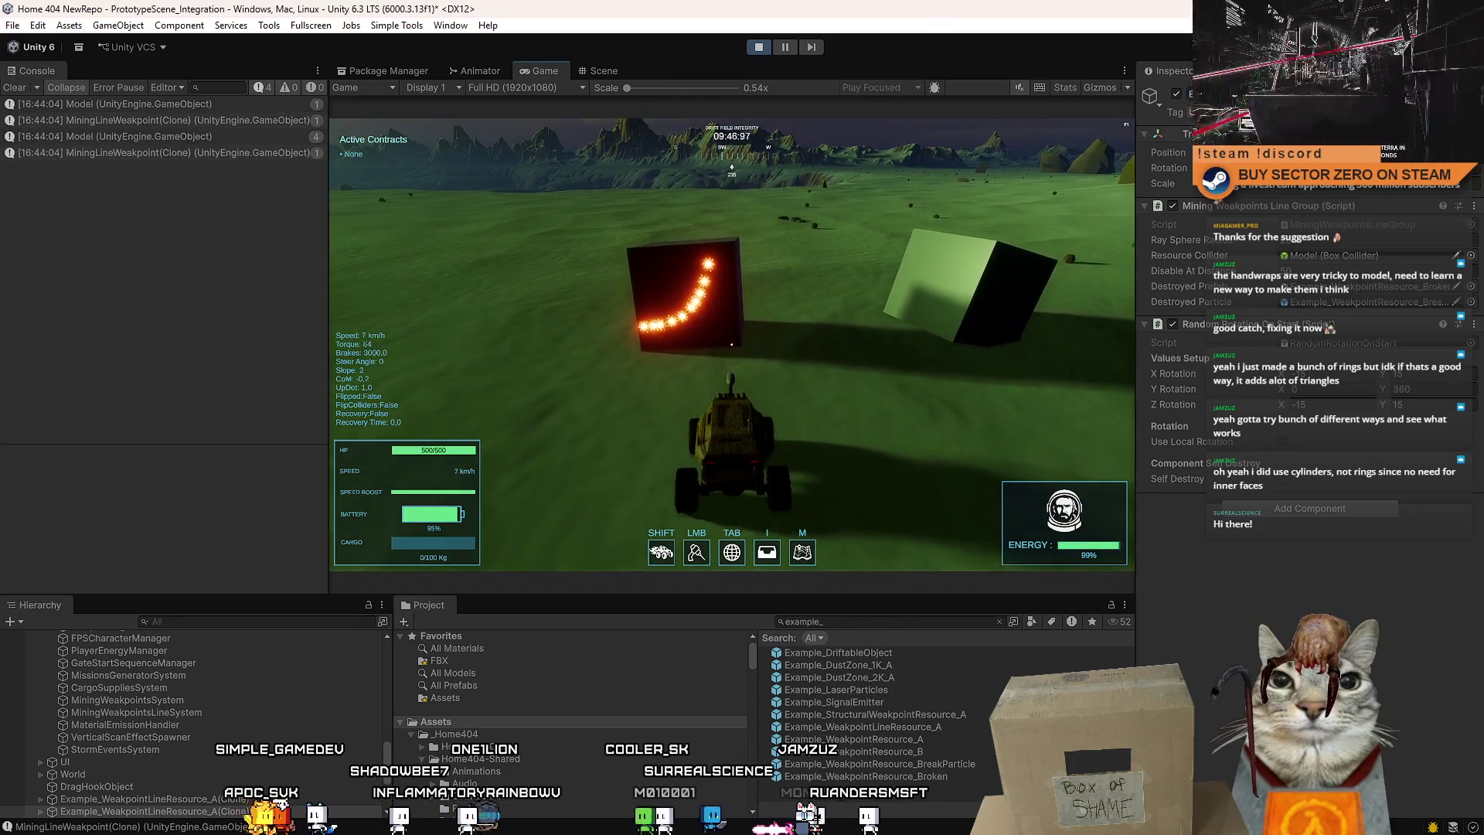
pyautogui.press('Escape')
pyautogui.press('Escape')
pyautogui.click(606, 71)
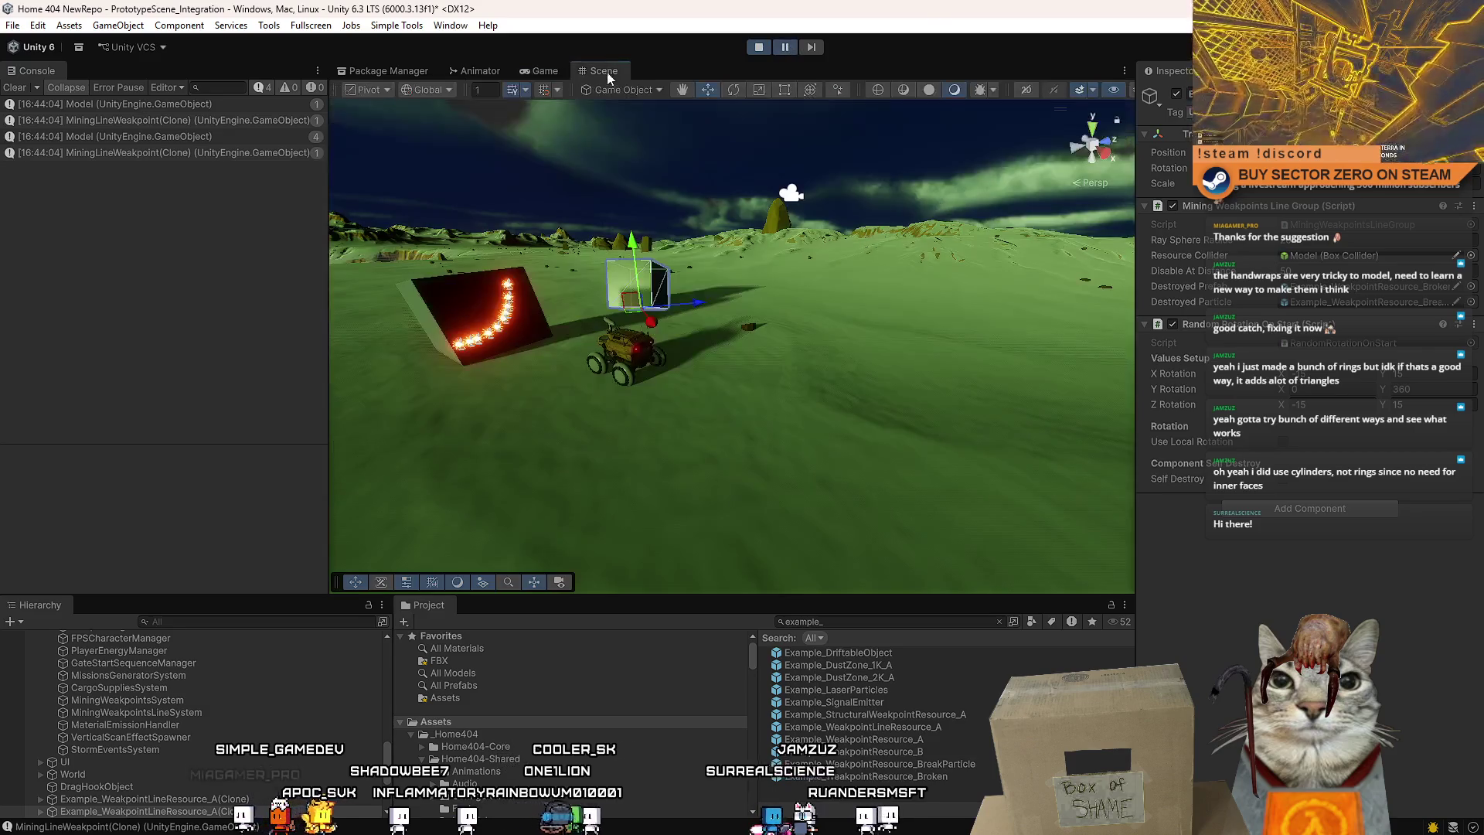
pyautogui.click(541, 326)
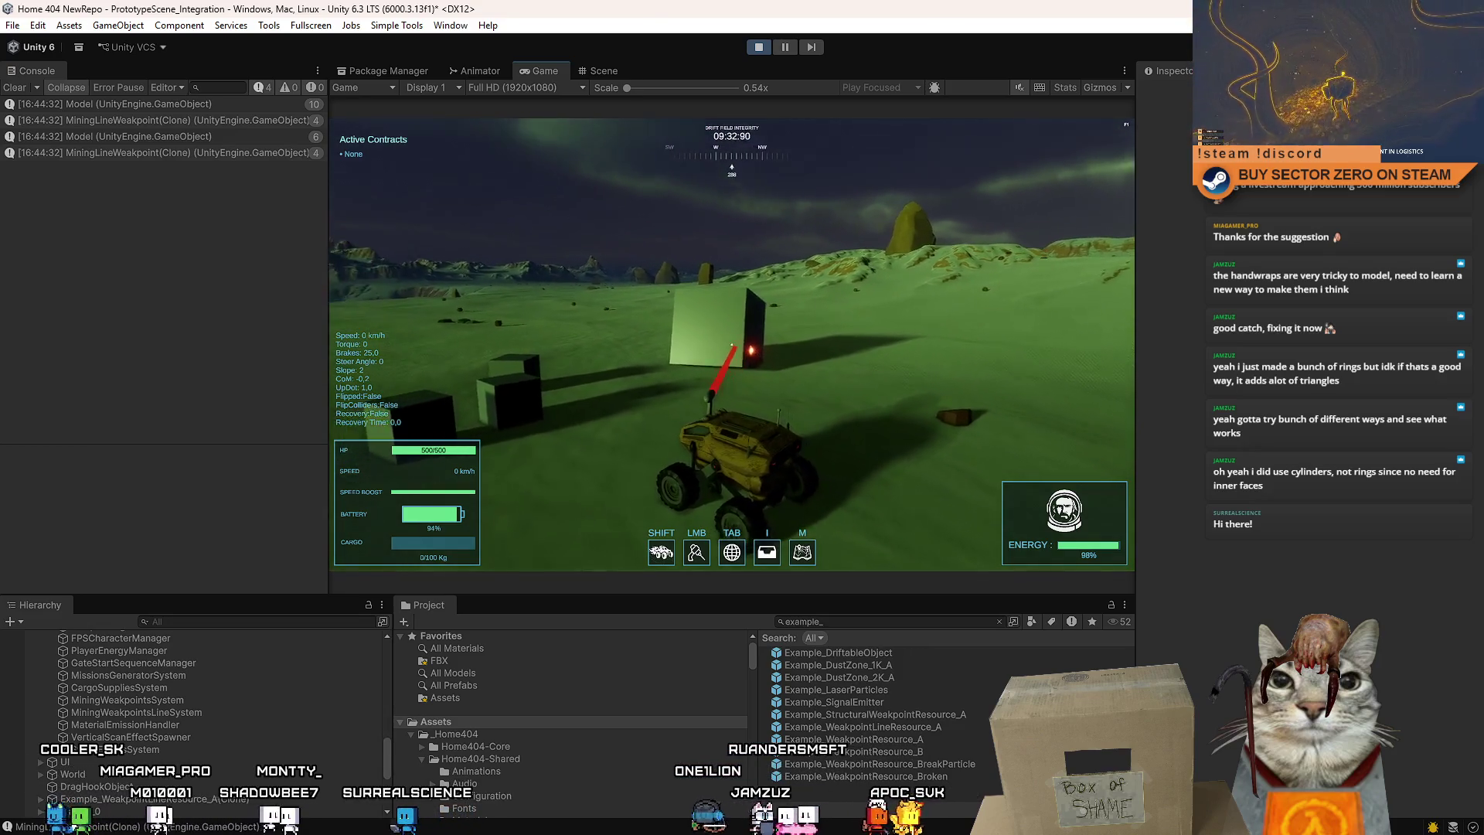
# Drive the rover with WASD around and past the weakpoint cubes.
pyautogui.press('w')
pyautogui.press('a')
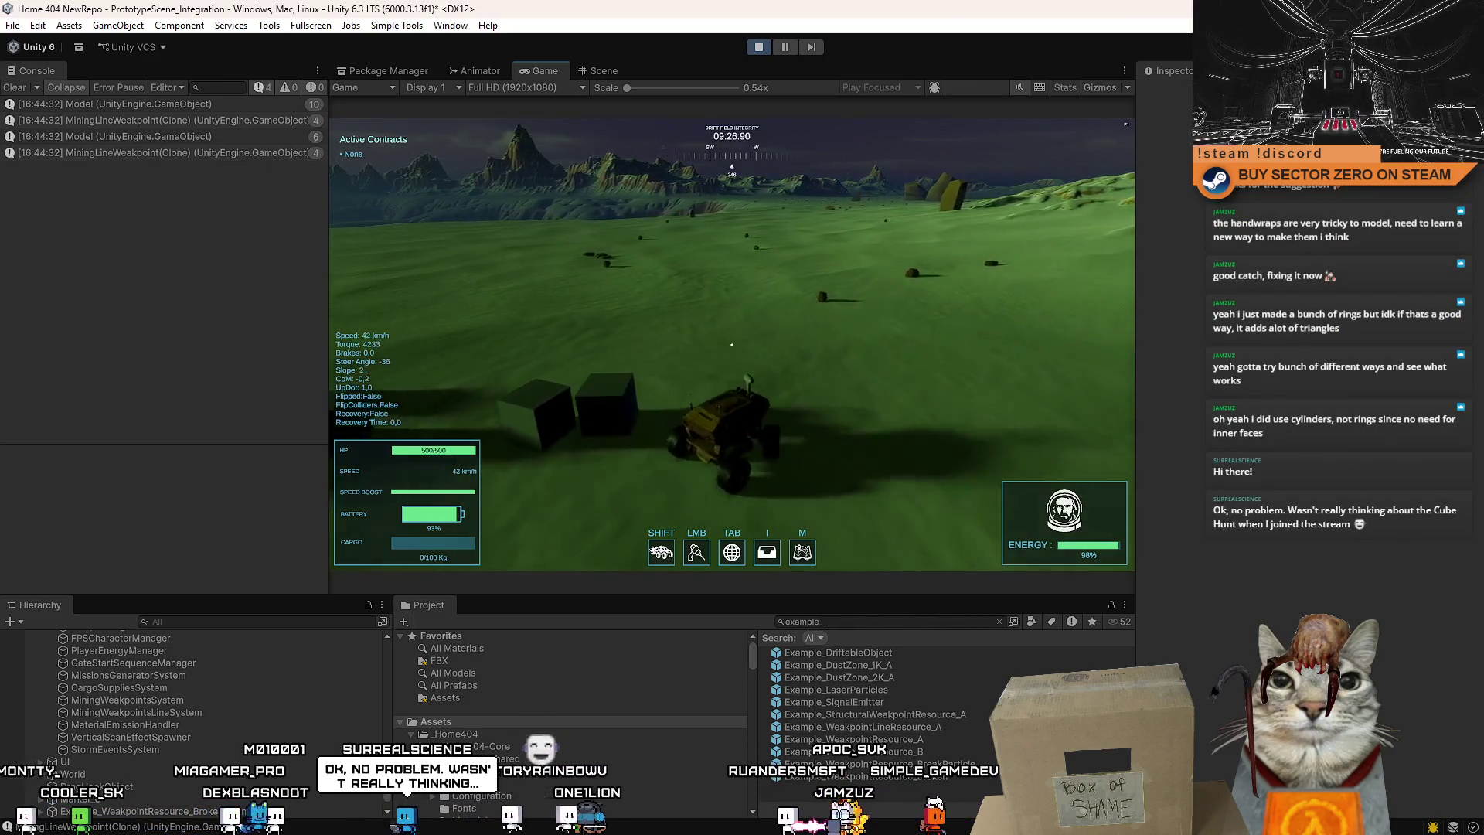
pyautogui.press('a')
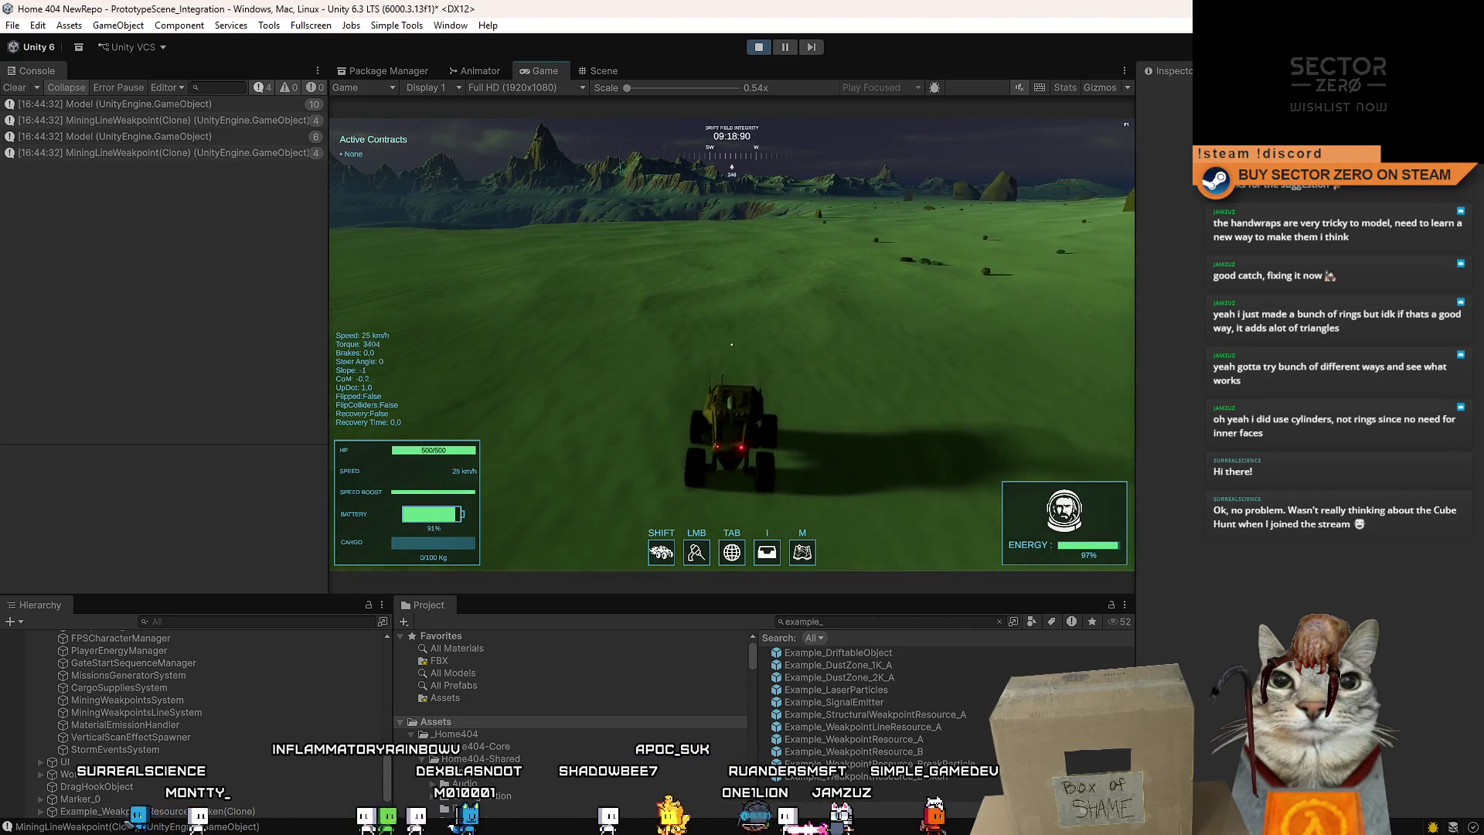
pyautogui.press('a')
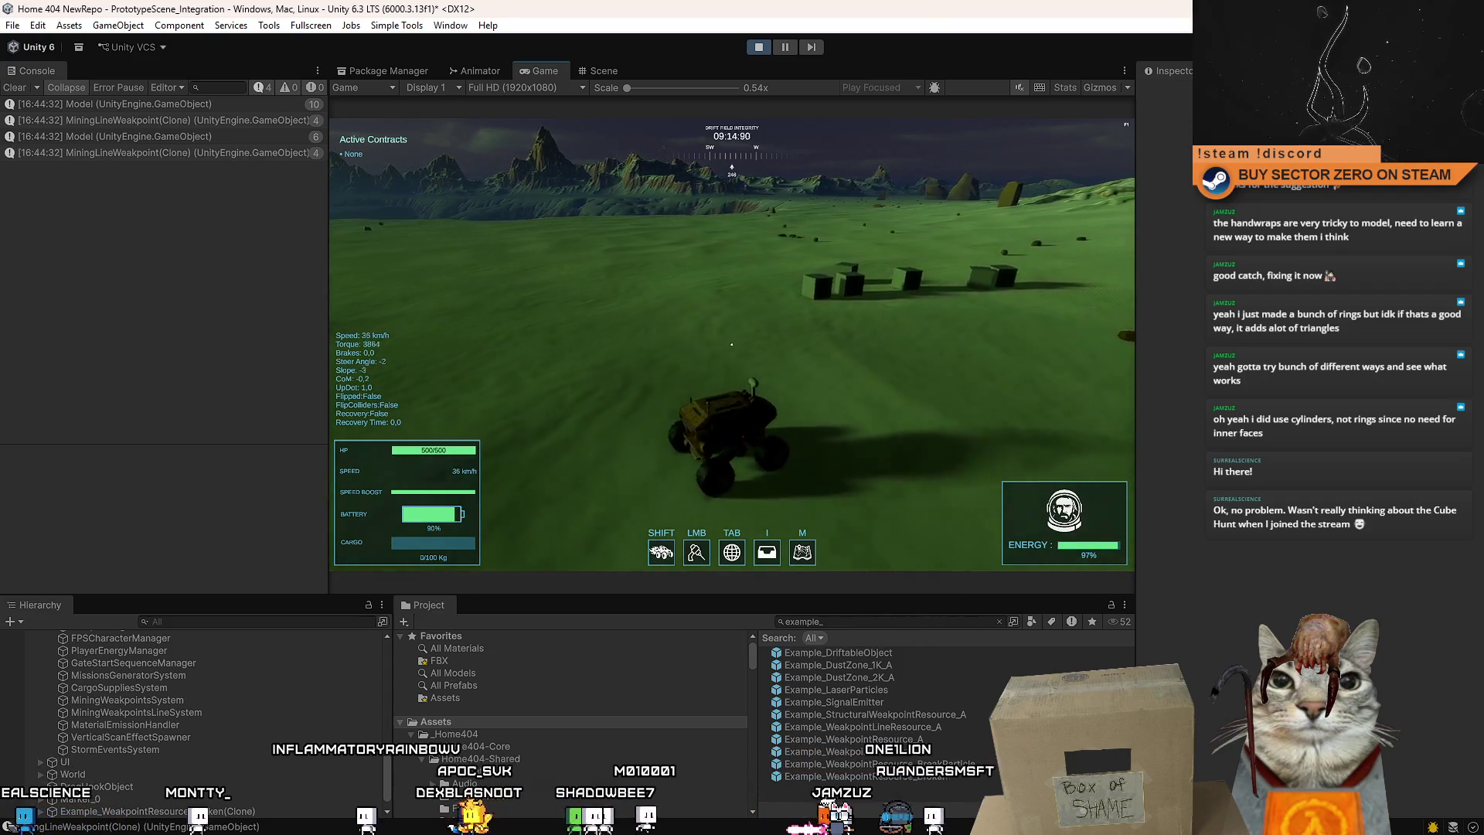
pyautogui.press('w')
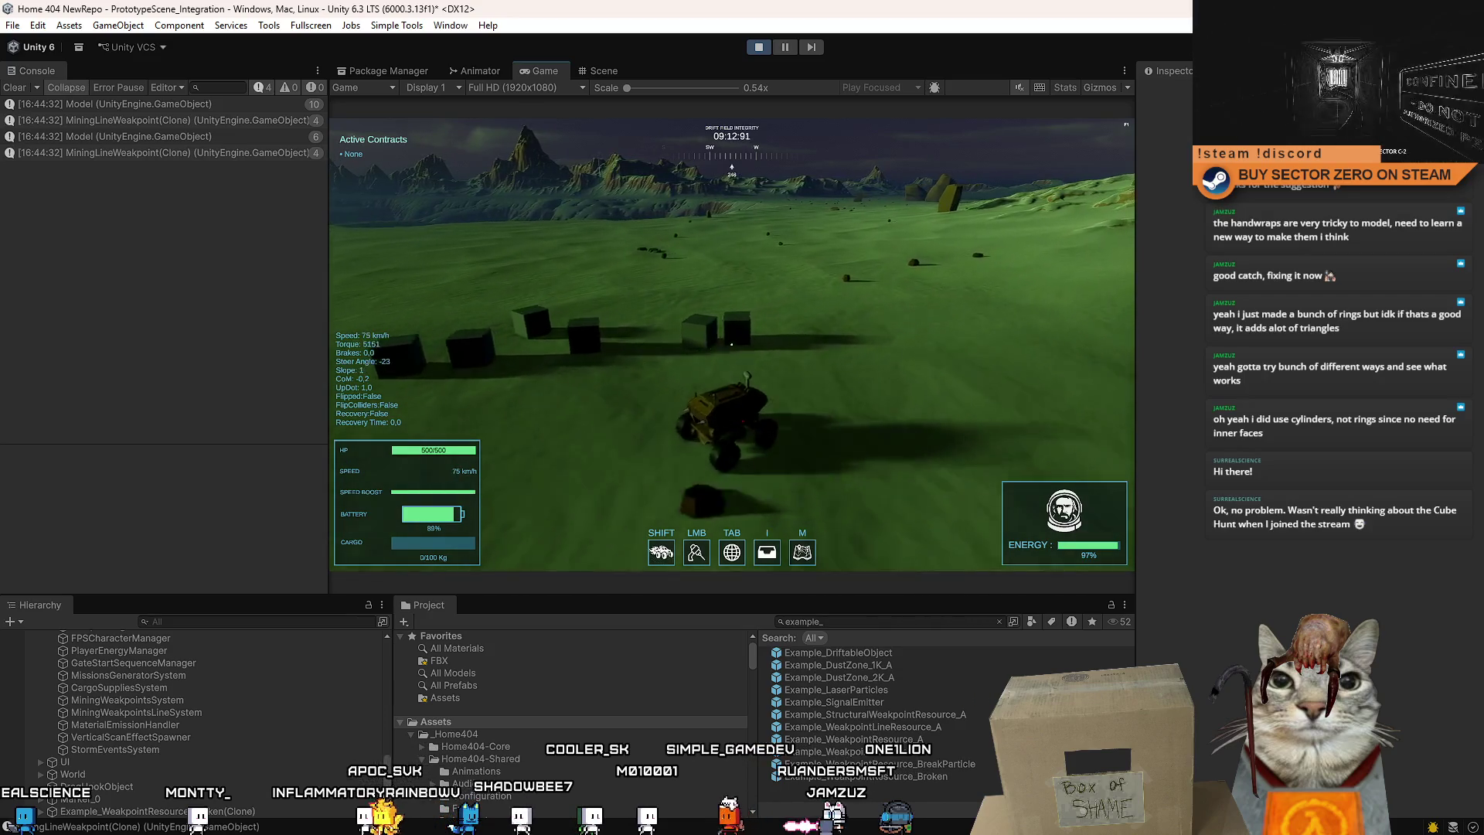
pyautogui.press('a')
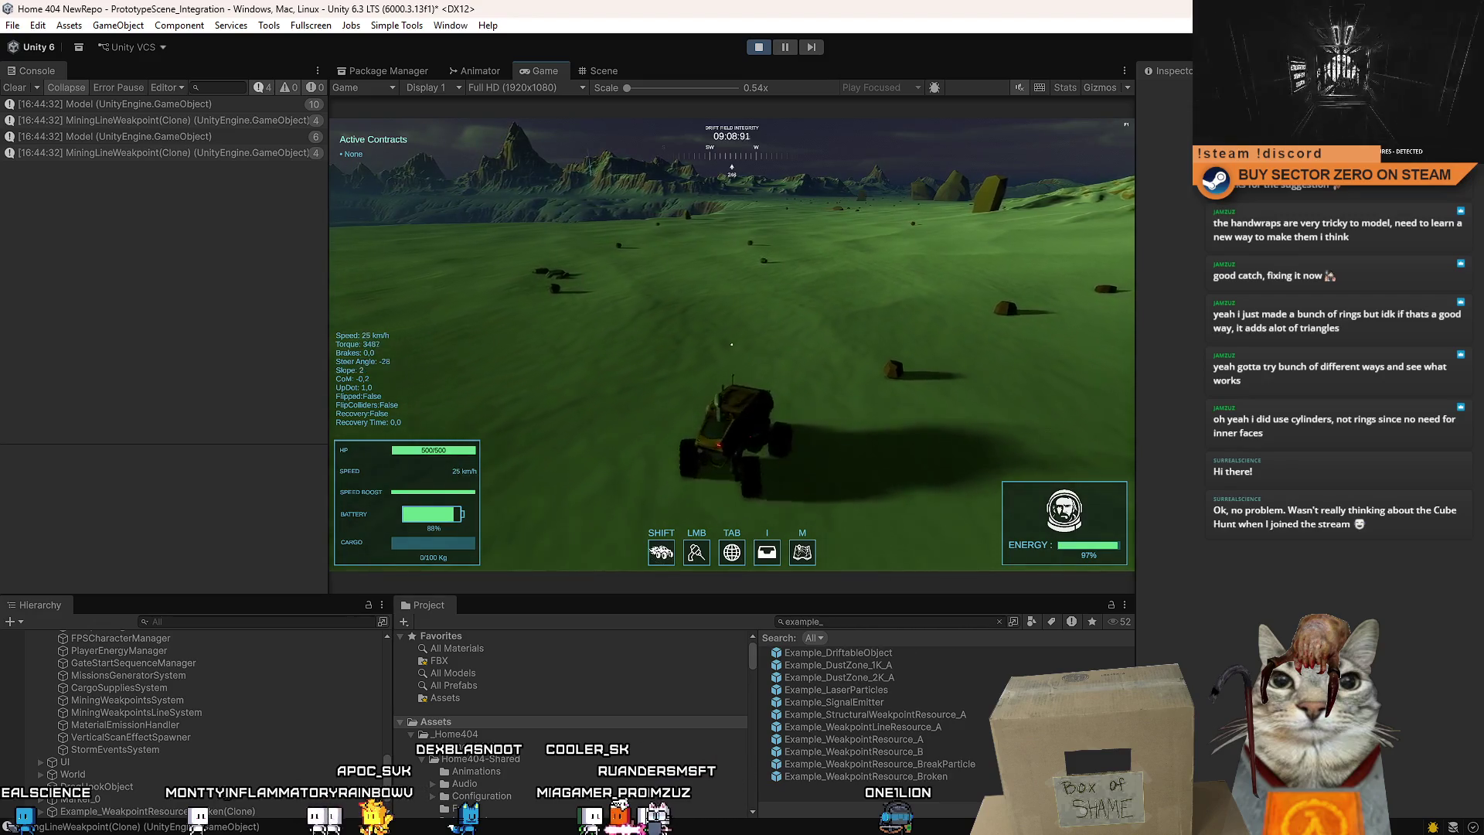
pyautogui.press('d')
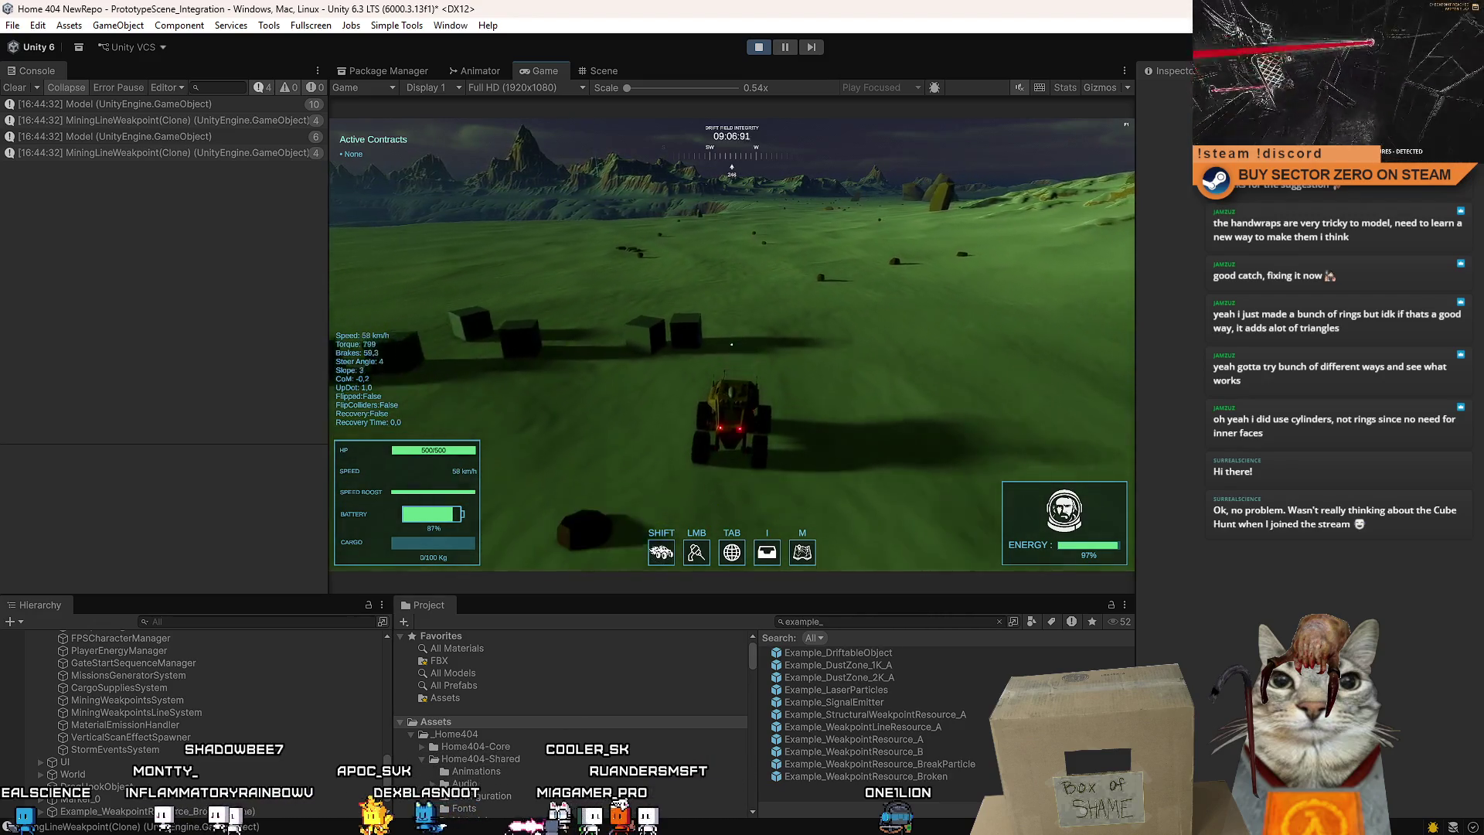
pyautogui.press('w')
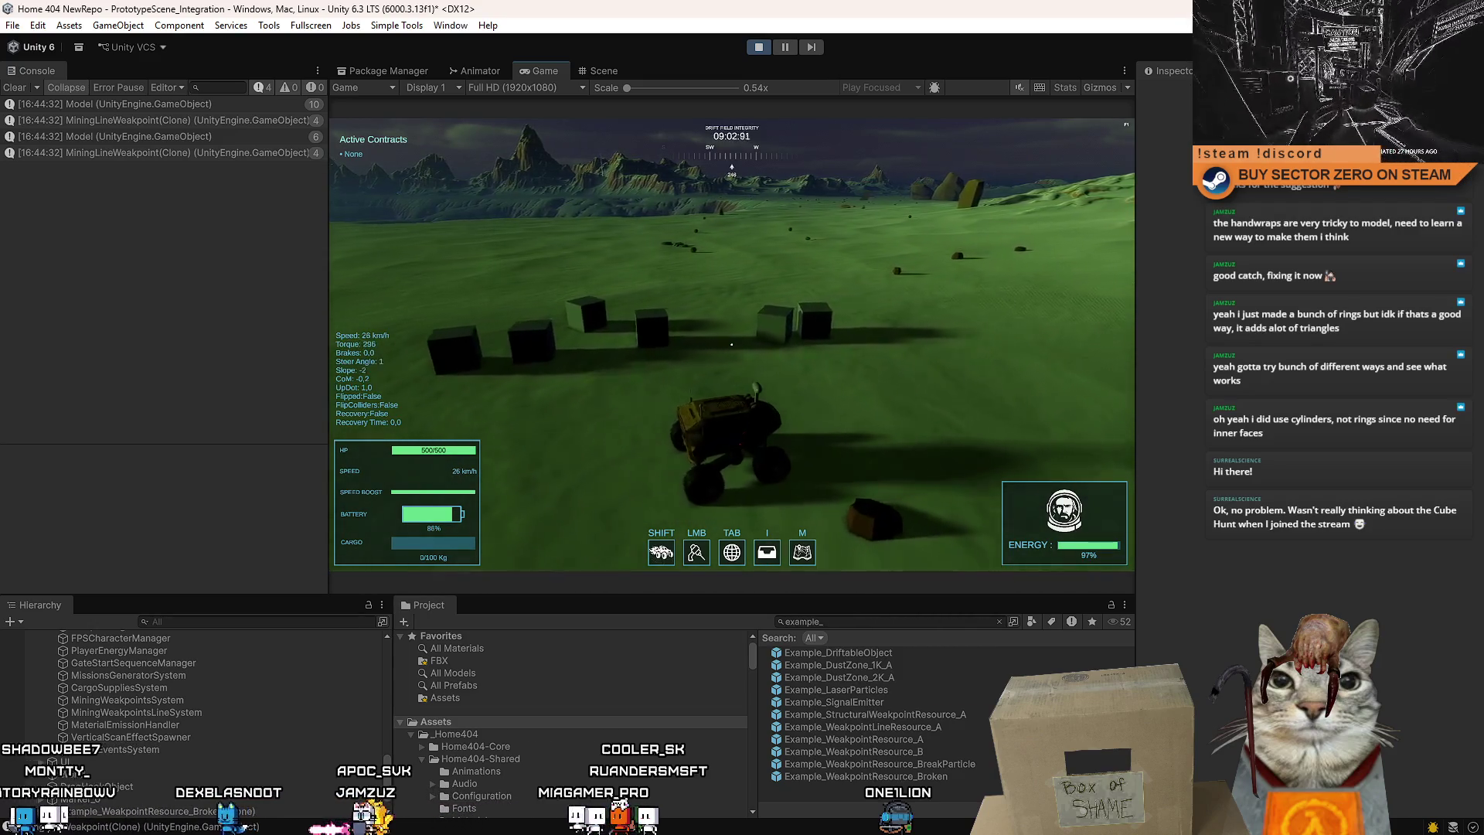
pyautogui.press('w')
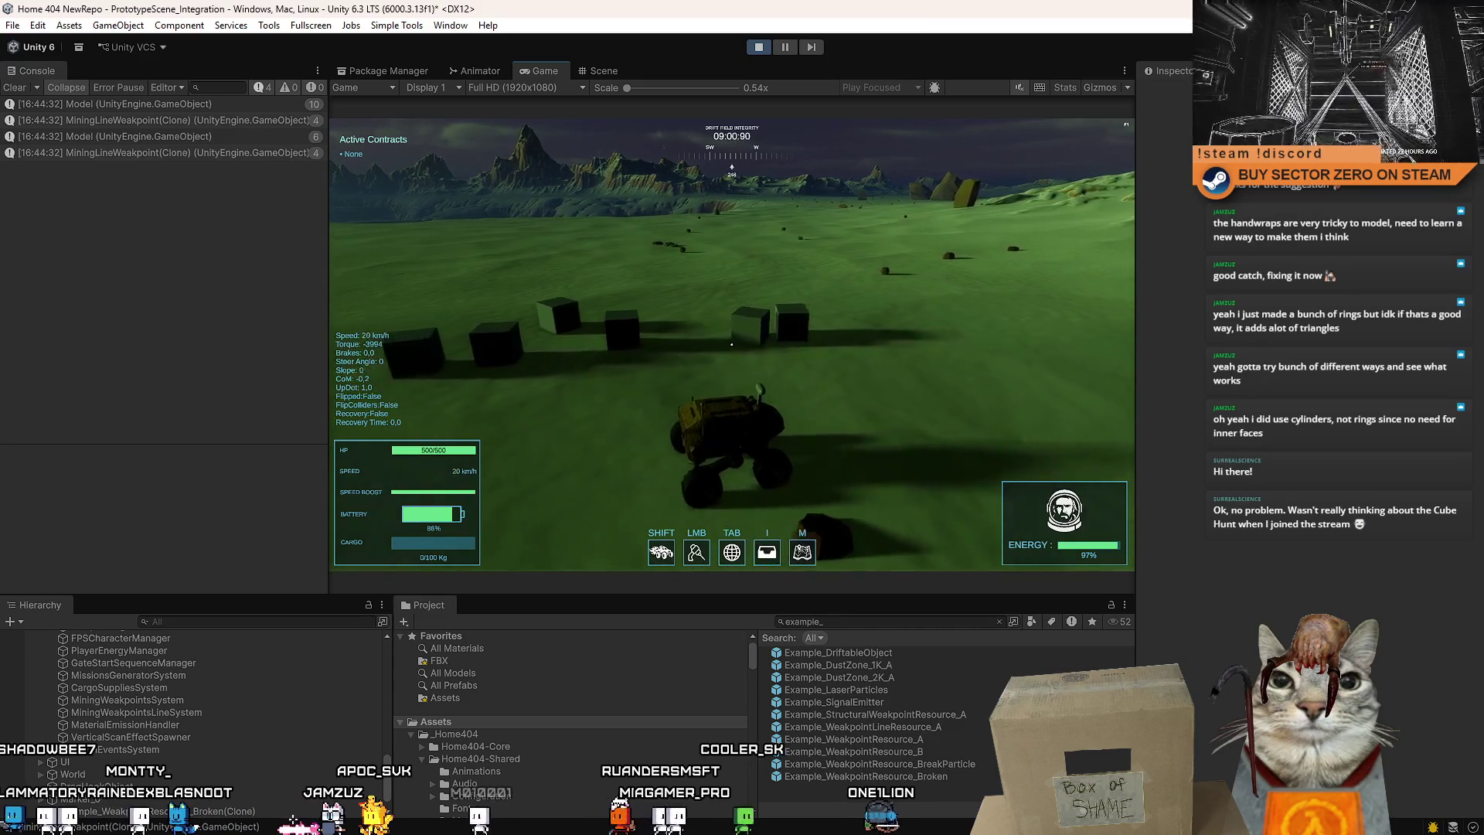
pyautogui.press('s')
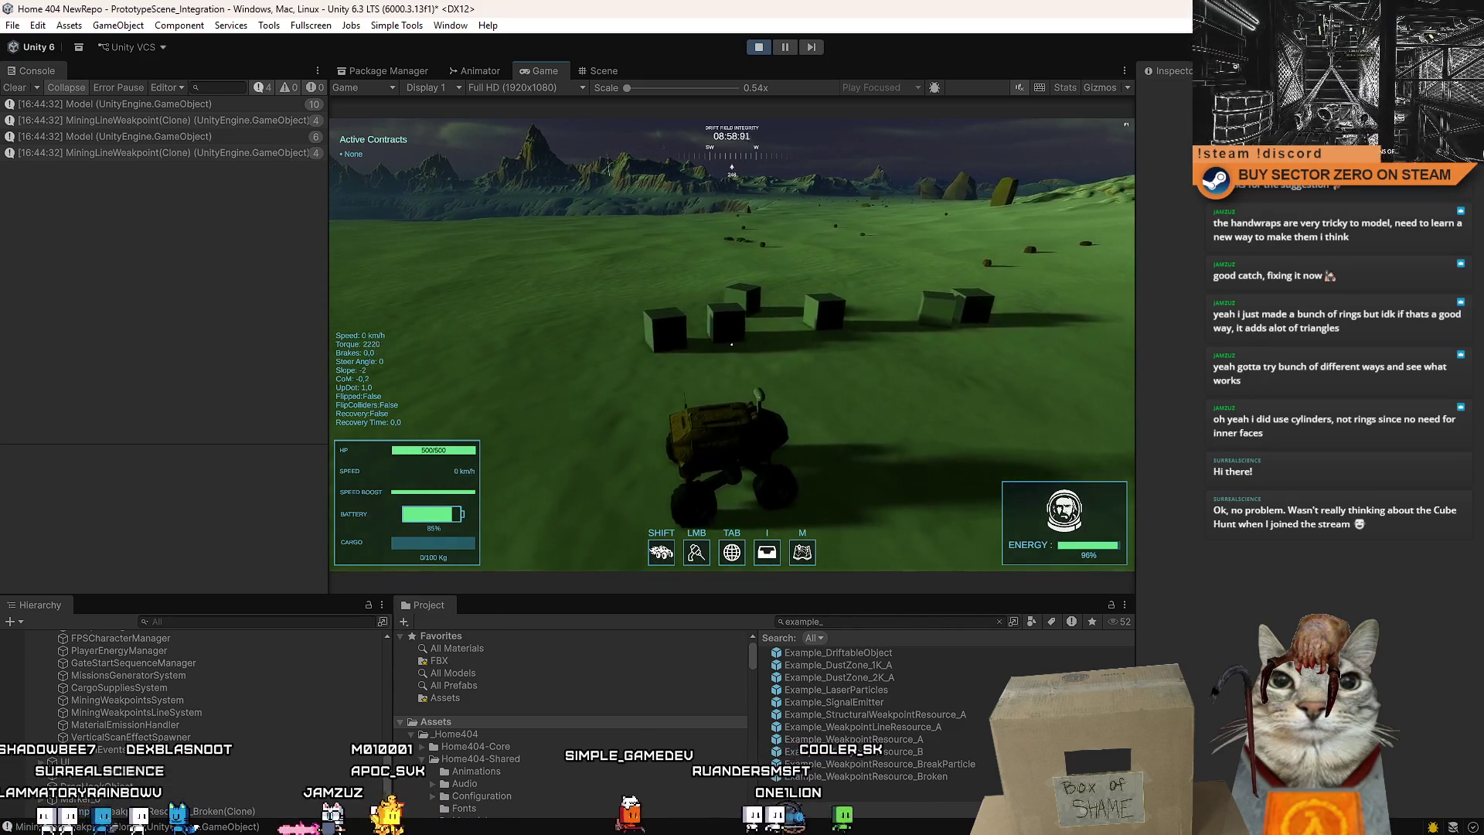
pyautogui.press('w')
pyautogui.press('d')
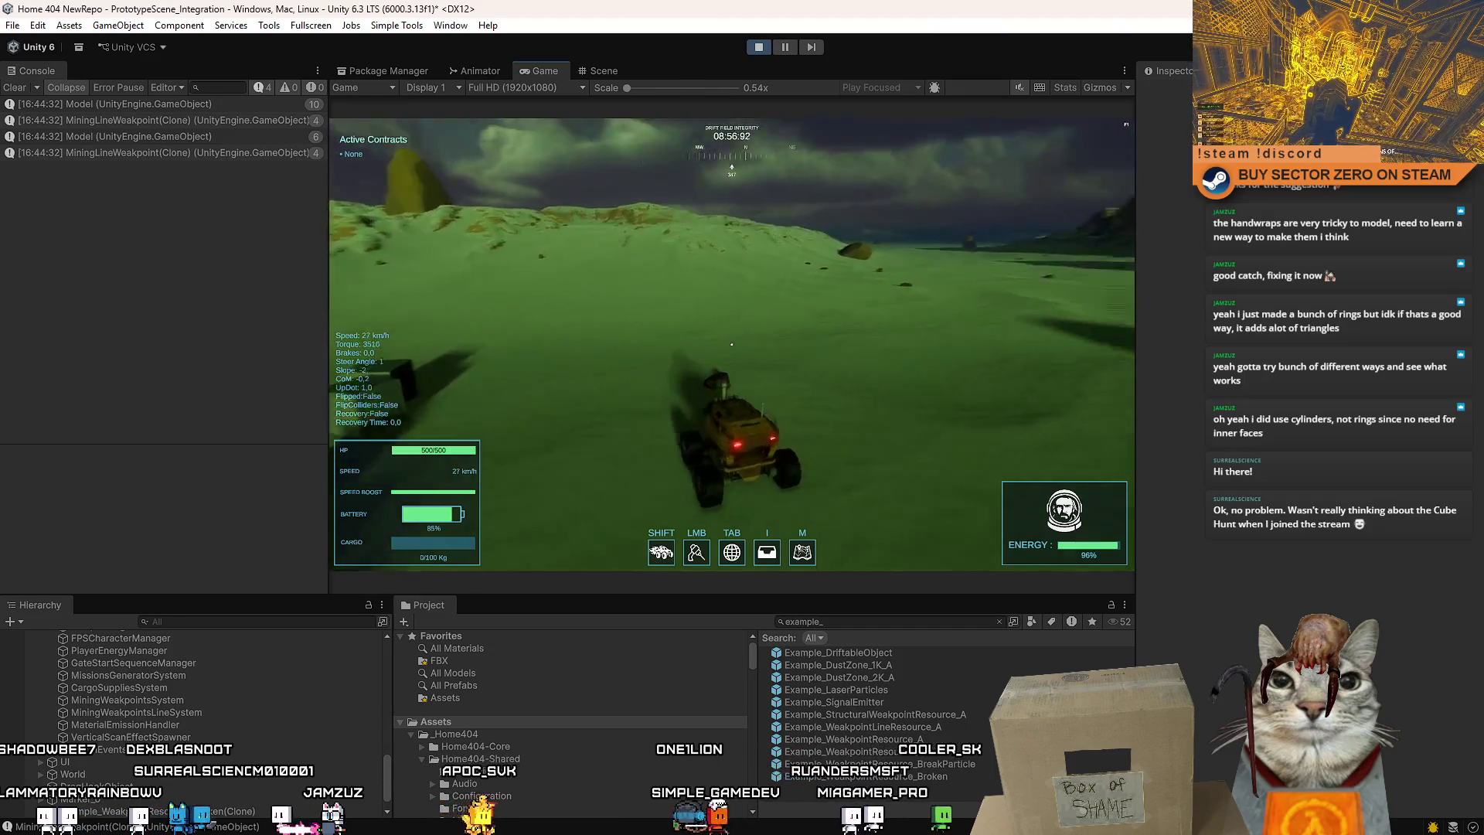
pyautogui.press('d')
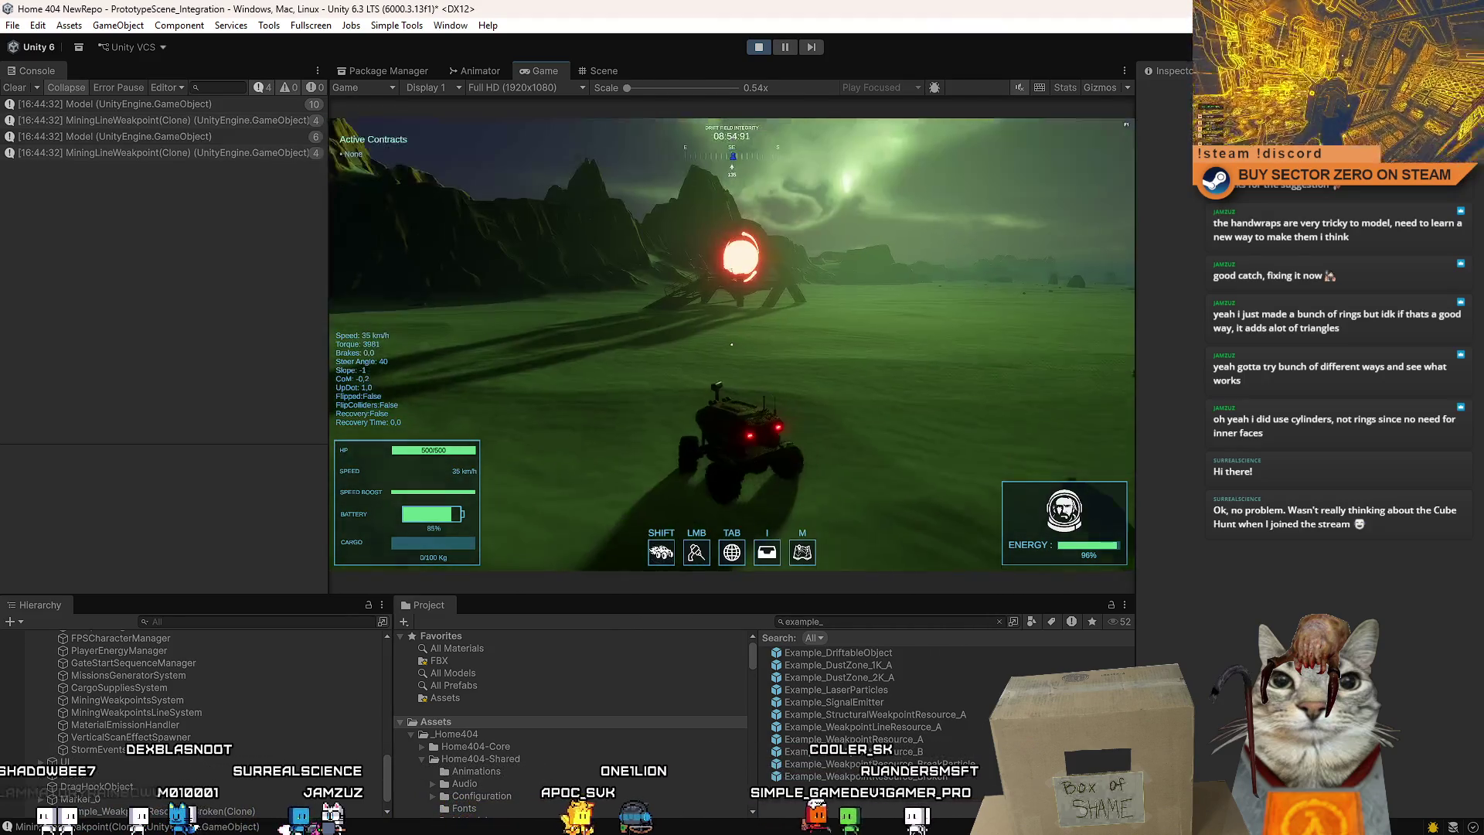
pyautogui.press('d')
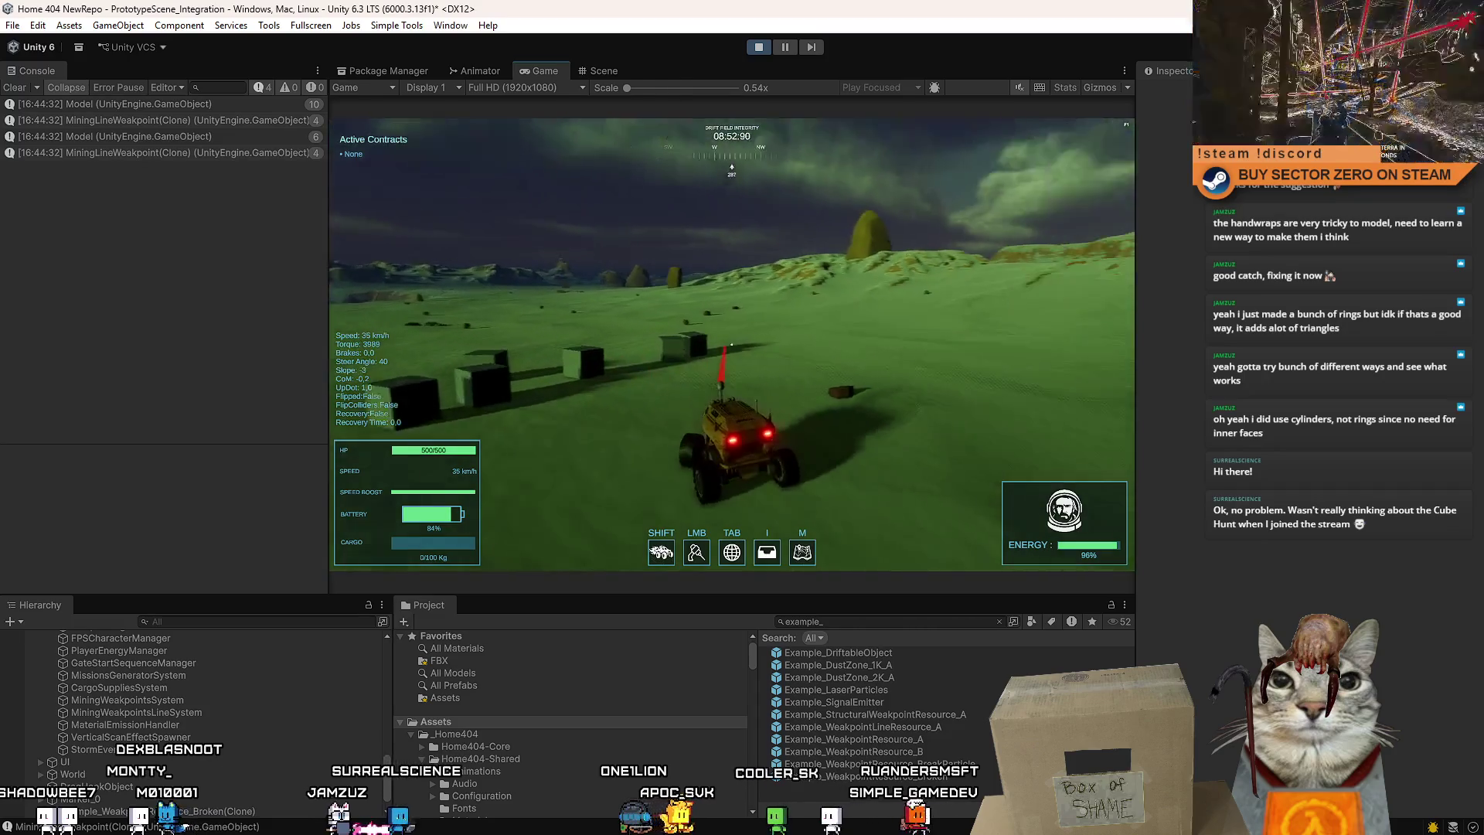
# Pause and stop the test run, then return to Visual Studio.
pyautogui.press('Escape')
pyautogui.press('Escape')
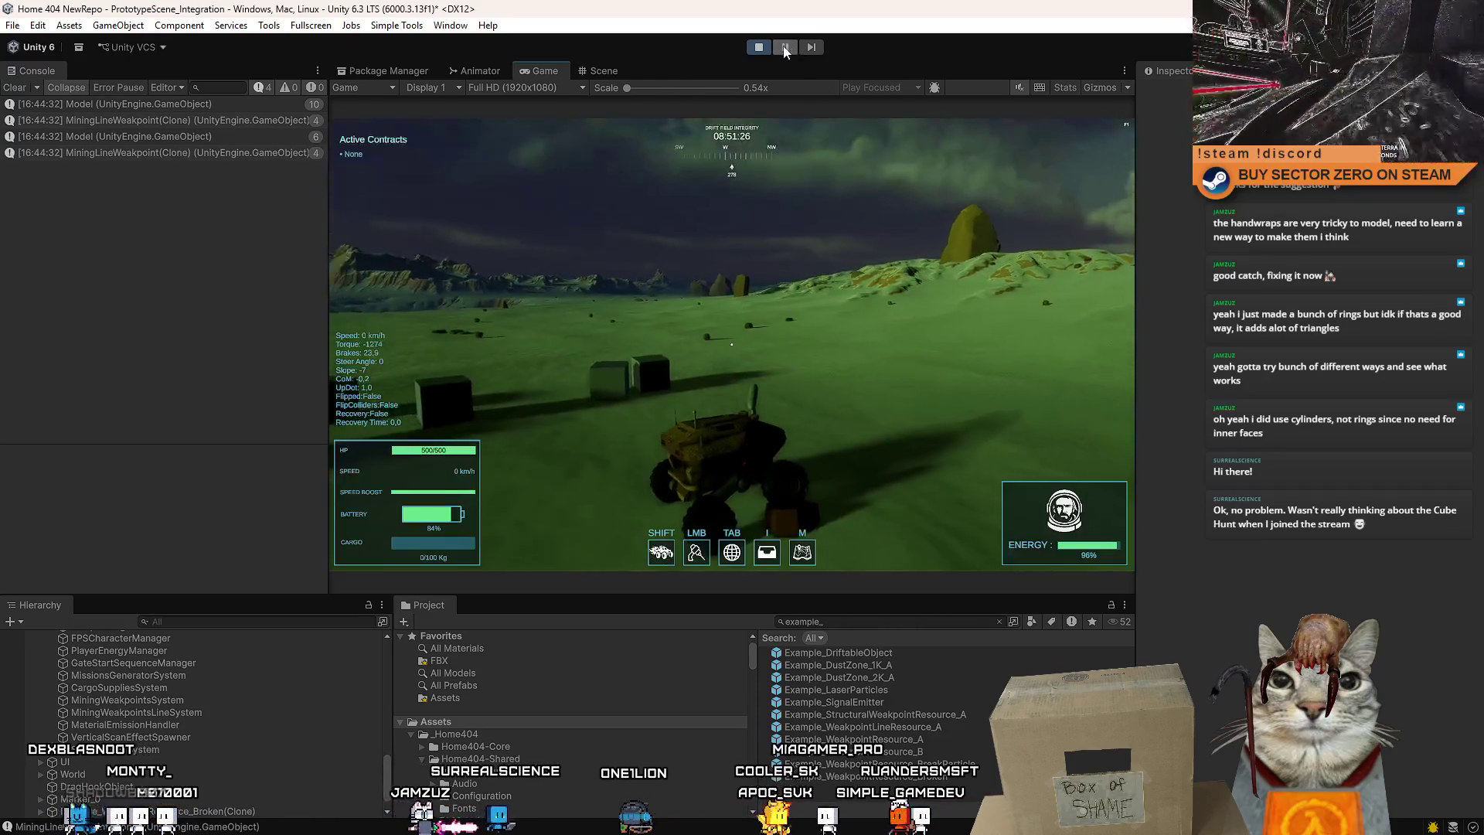
pyautogui.click(785, 47)
pyautogui.click(785, 47)
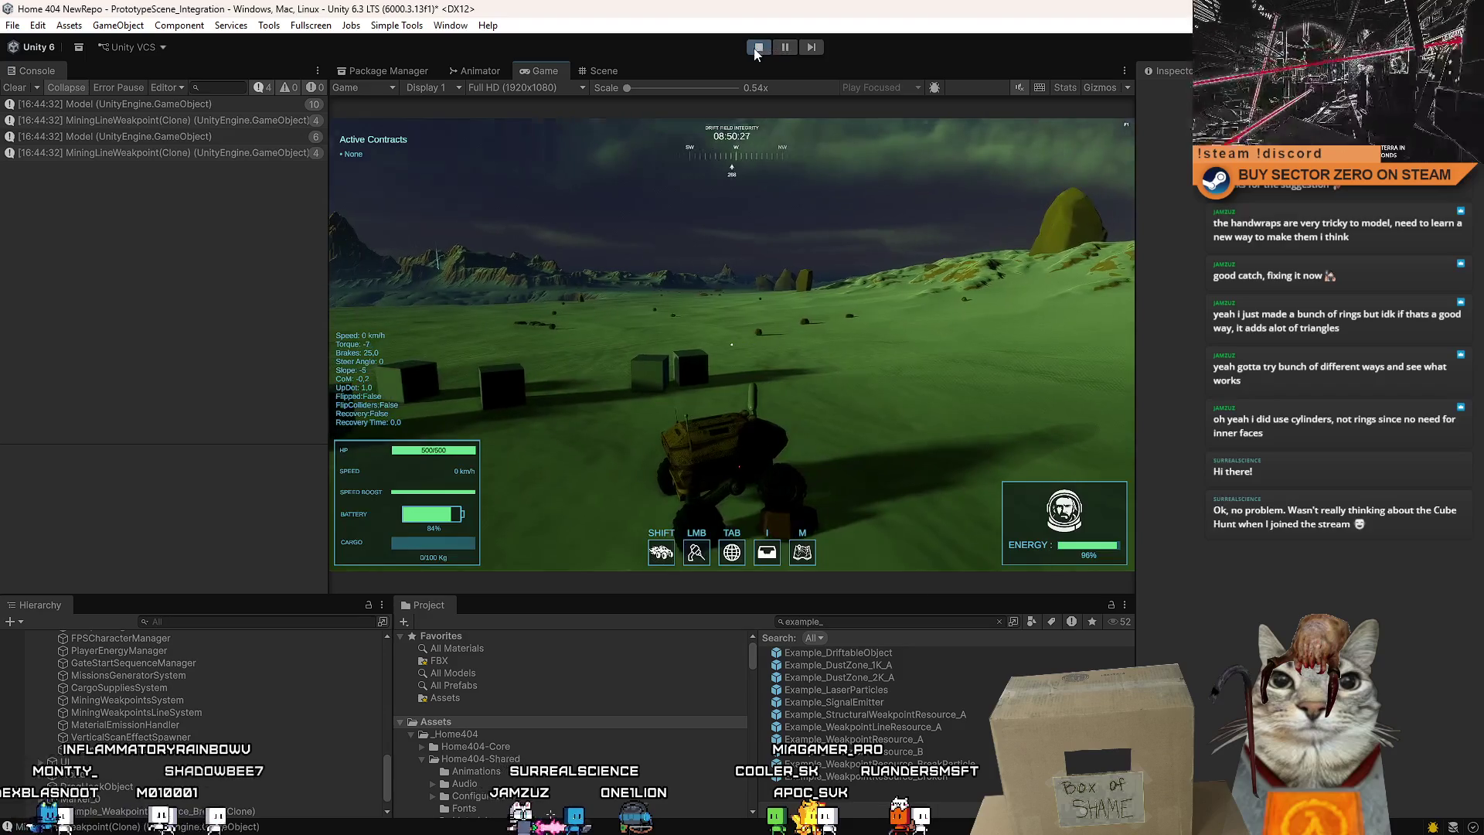
pyautogui.click(756, 50)
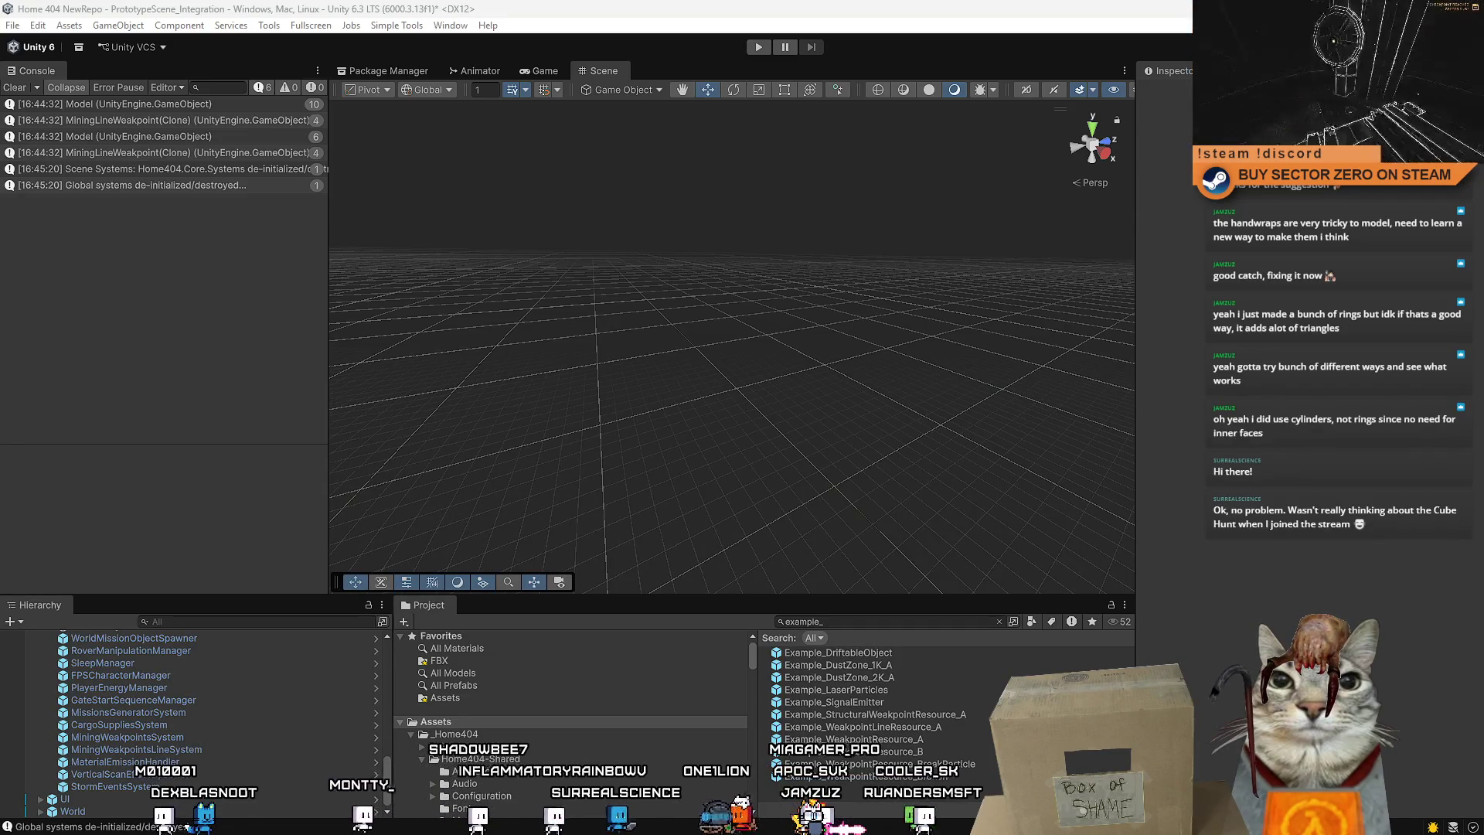
pyautogui.hotkey('alt', 'Tab')
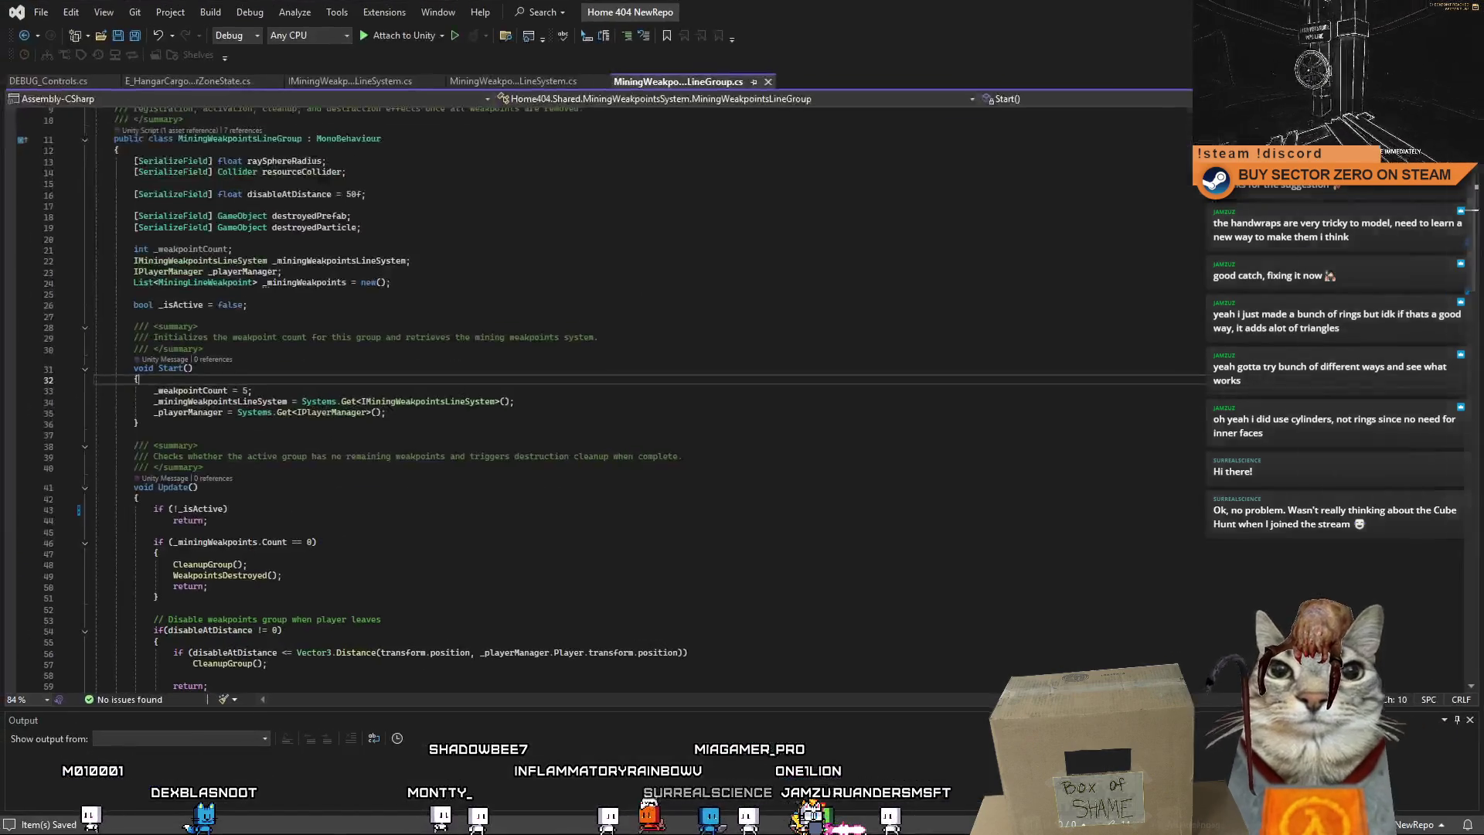
# In MiningWeakpointsLineSystem.cs, select line 58's collider layer assignment to _generationLayerIndex in GeneratePoints.
pyautogui.click(357, 81)
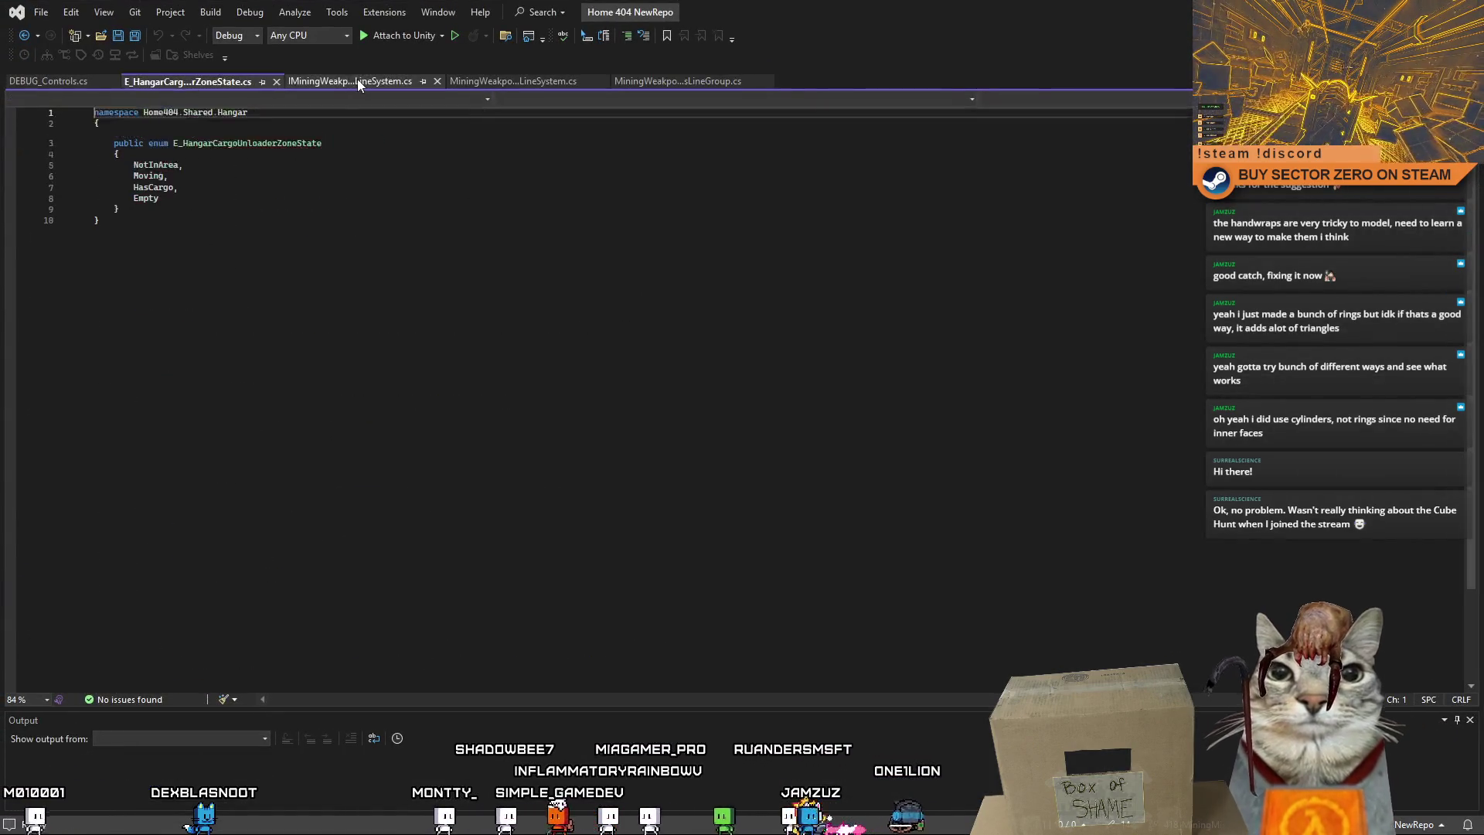
pyautogui.click(495, 82)
pyautogui.click(647, 310)
pyautogui.moveTo(1480, 347)
pyautogui.mouseDown()
pyautogui.moveTo(1459, 195)
pyautogui.moveTo(1458, 237)
pyautogui.mouseUp()
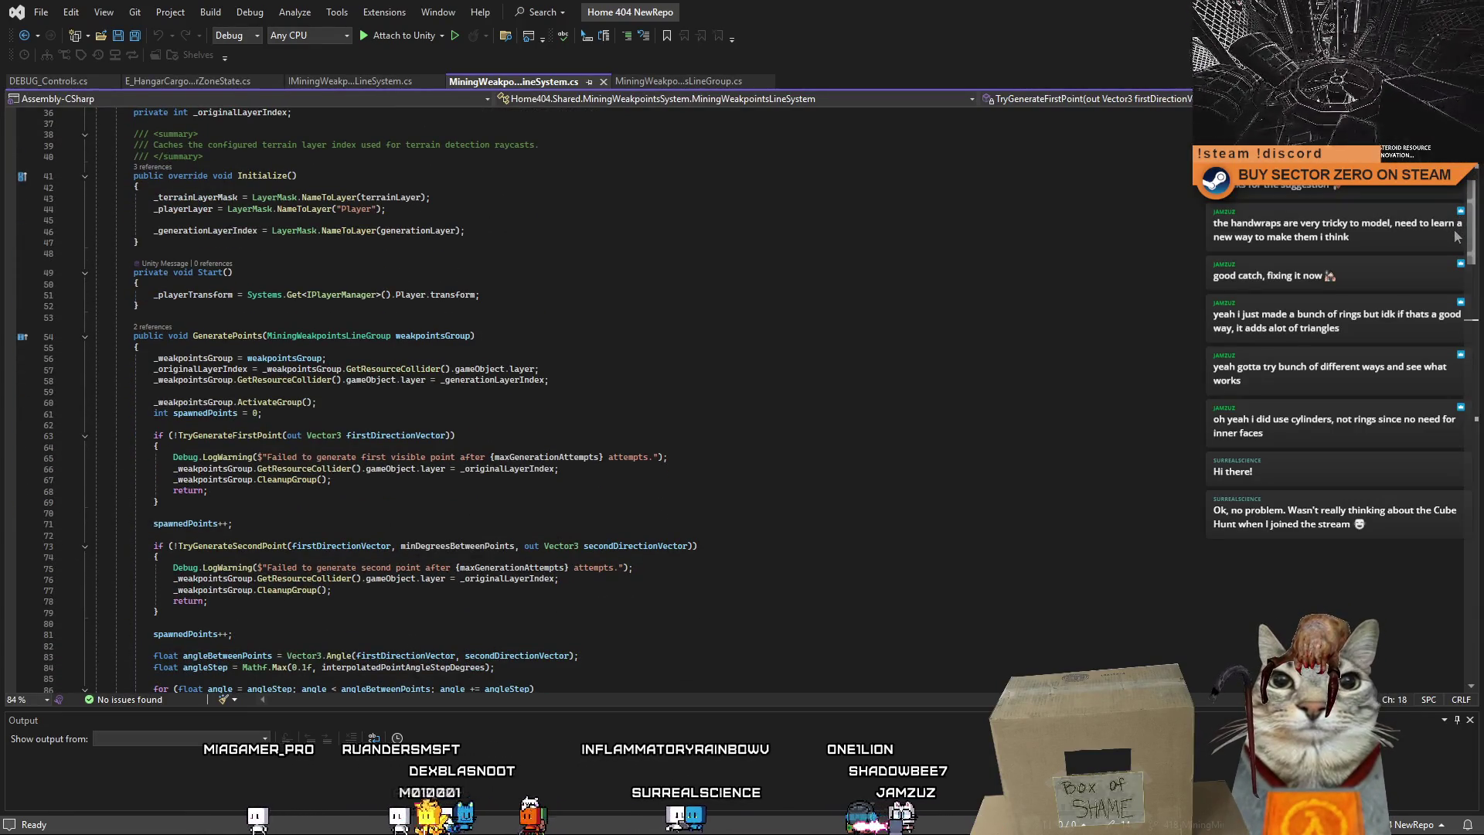
pyautogui.doubleClick(231, 229)
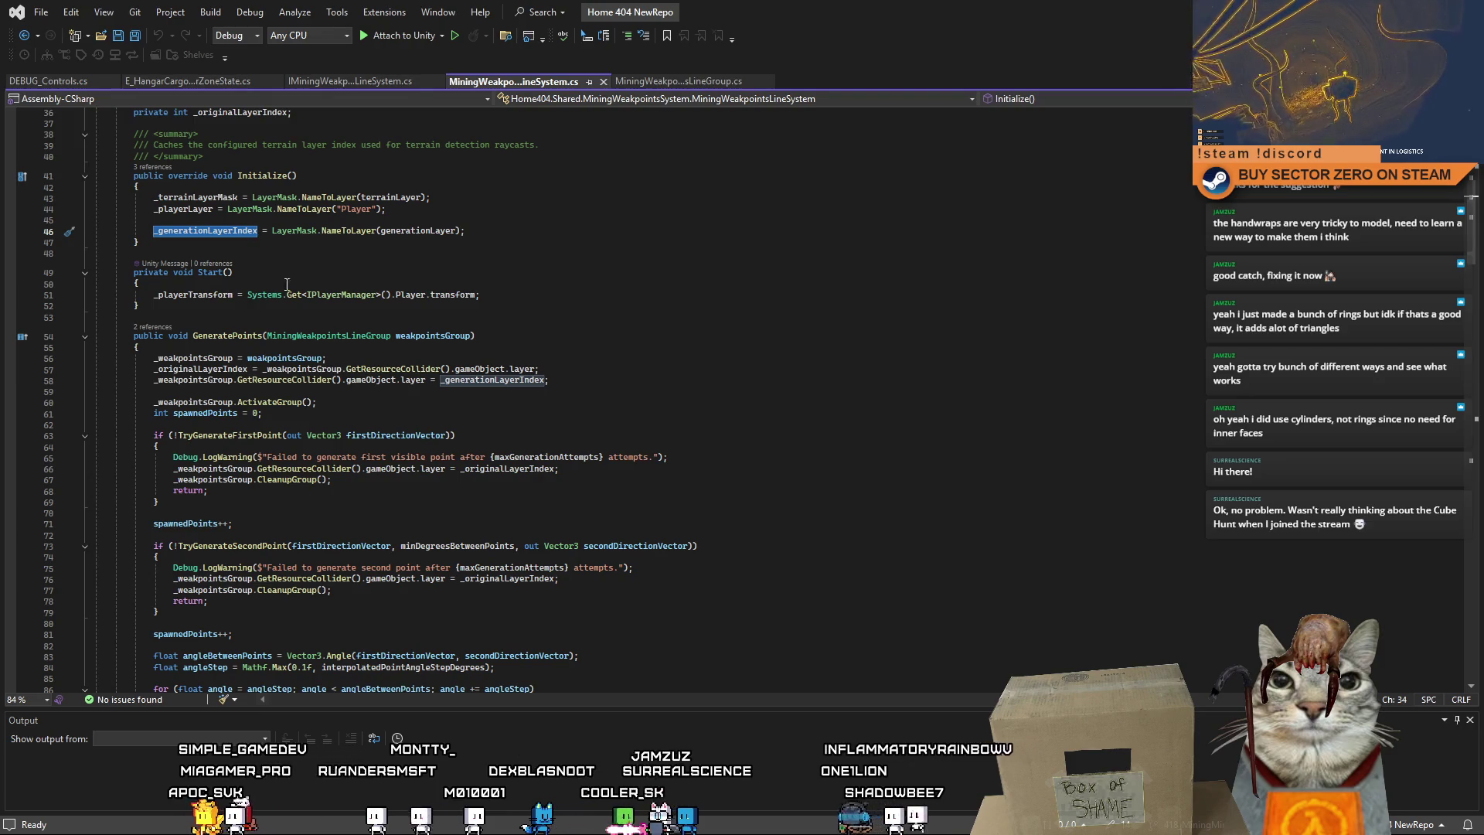
pyautogui.doubleClick(494, 379)
pyautogui.moveTo(152, 380); pyautogui.dragTo(708, 382)
pyautogui.hotkey('ctrl', 'c')
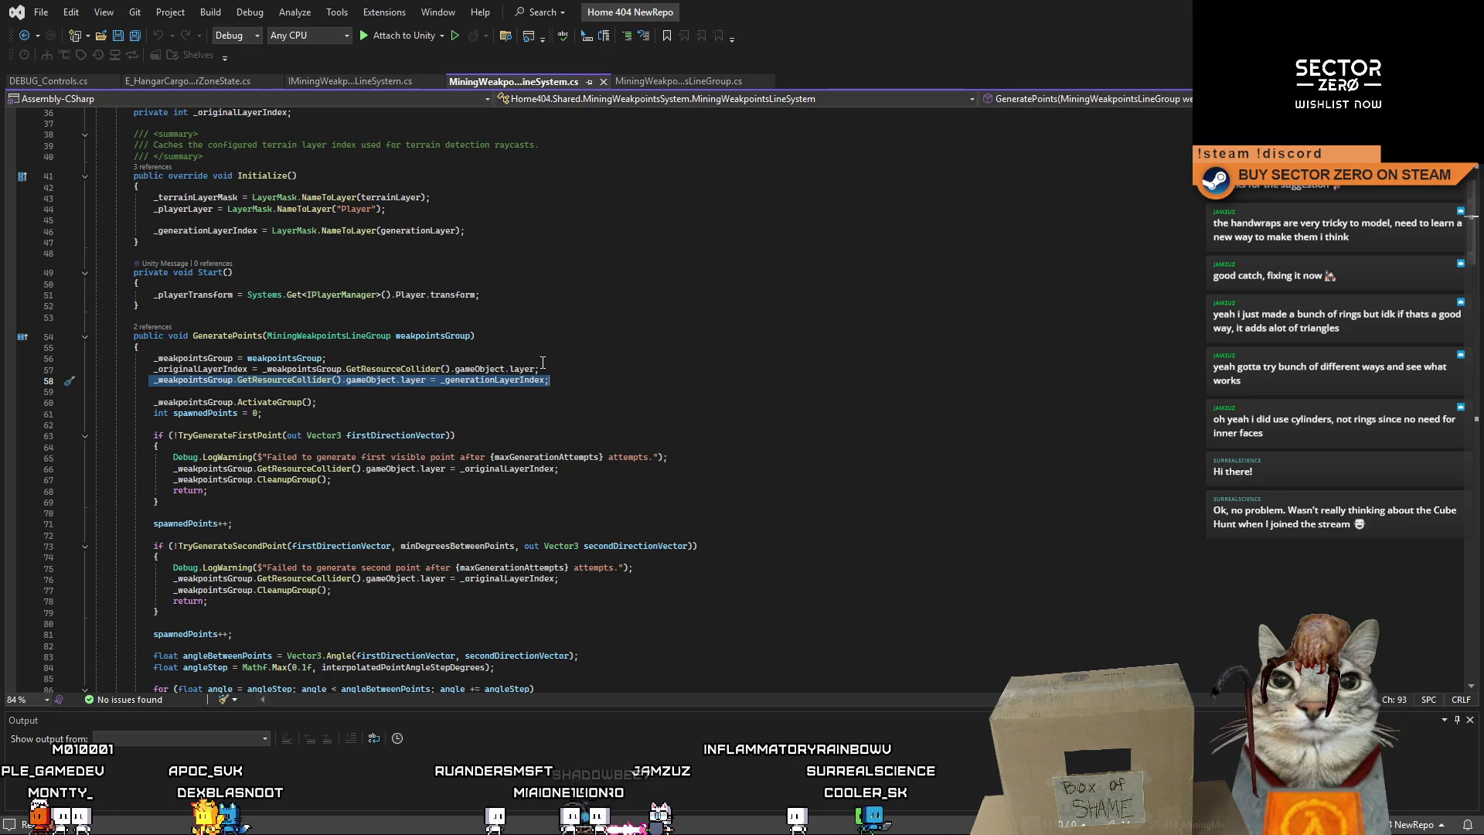
# Paste the _generationLayerIndex layer assignment as line 68, after the first CleanupGroup call.
pyautogui.scroll(-1, 413, 370)
pyautogui.scroll(-4, 413, 370)
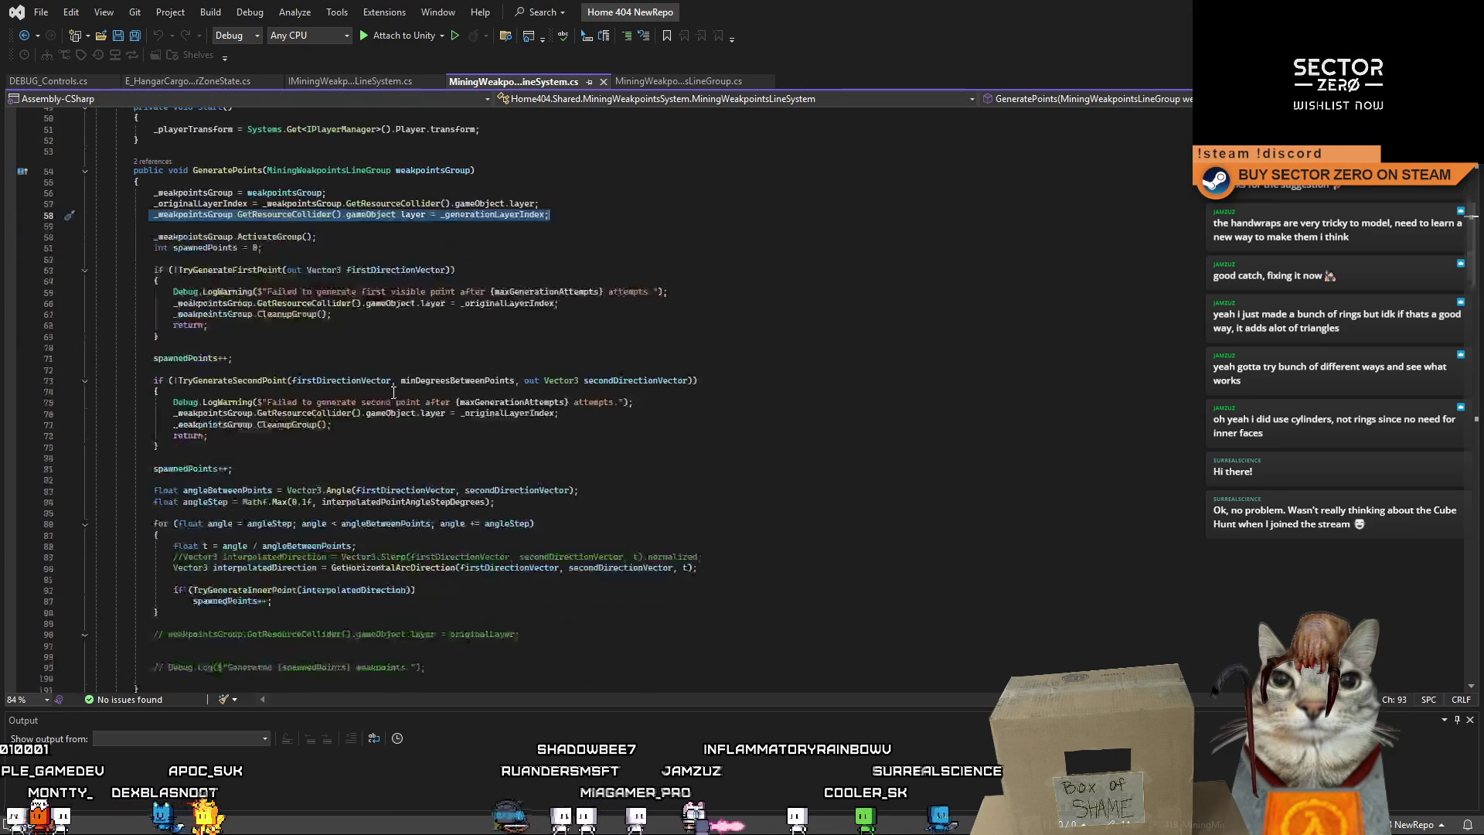
pyautogui.click(340, 314)
pyautogui.click(356, 426)
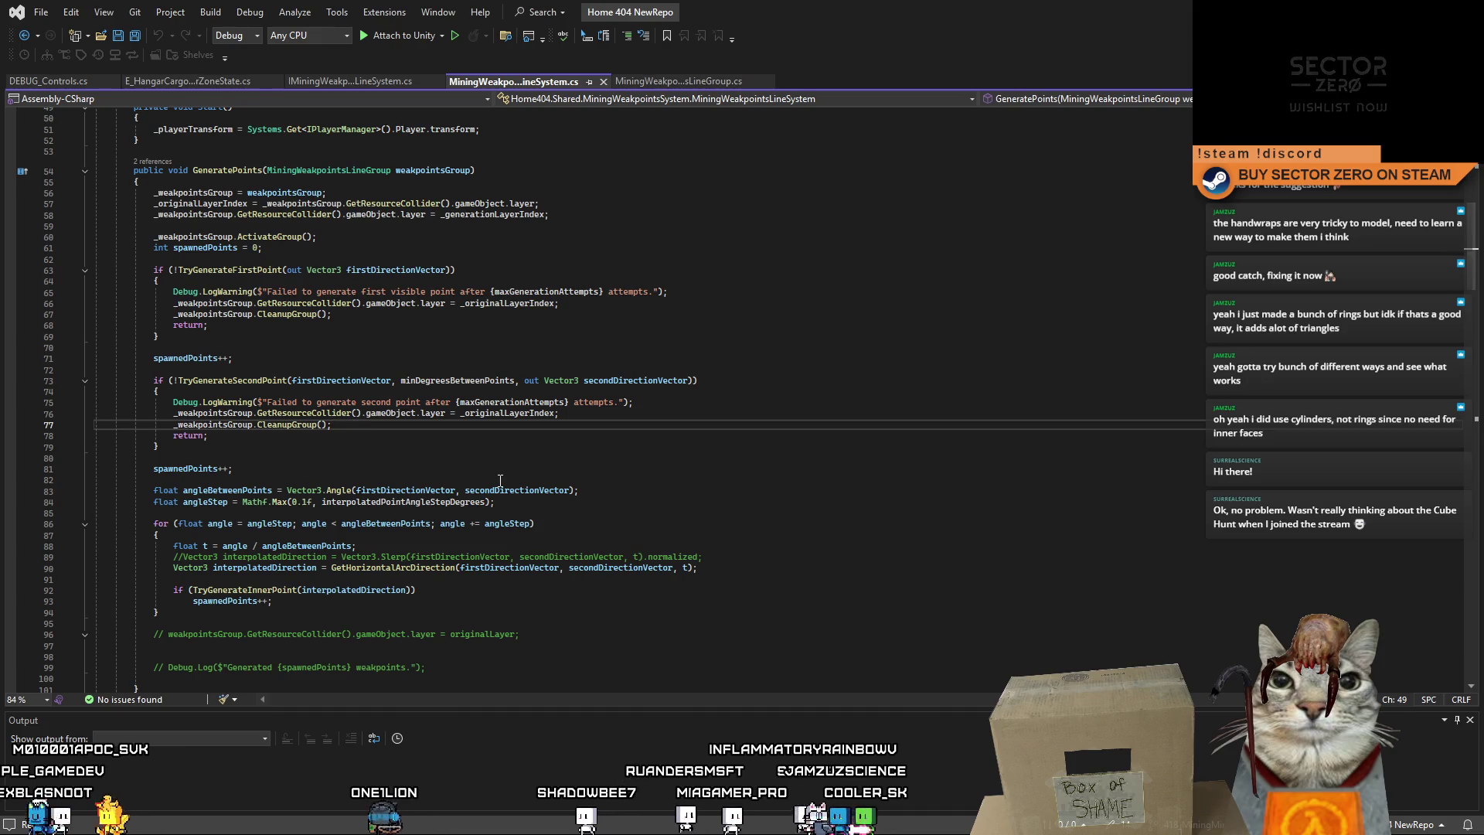
pyautogui.scroll(-2, 433, 464)
pyautogui.scroll(2, 484, 484)
pyautogui.click(480, 313)
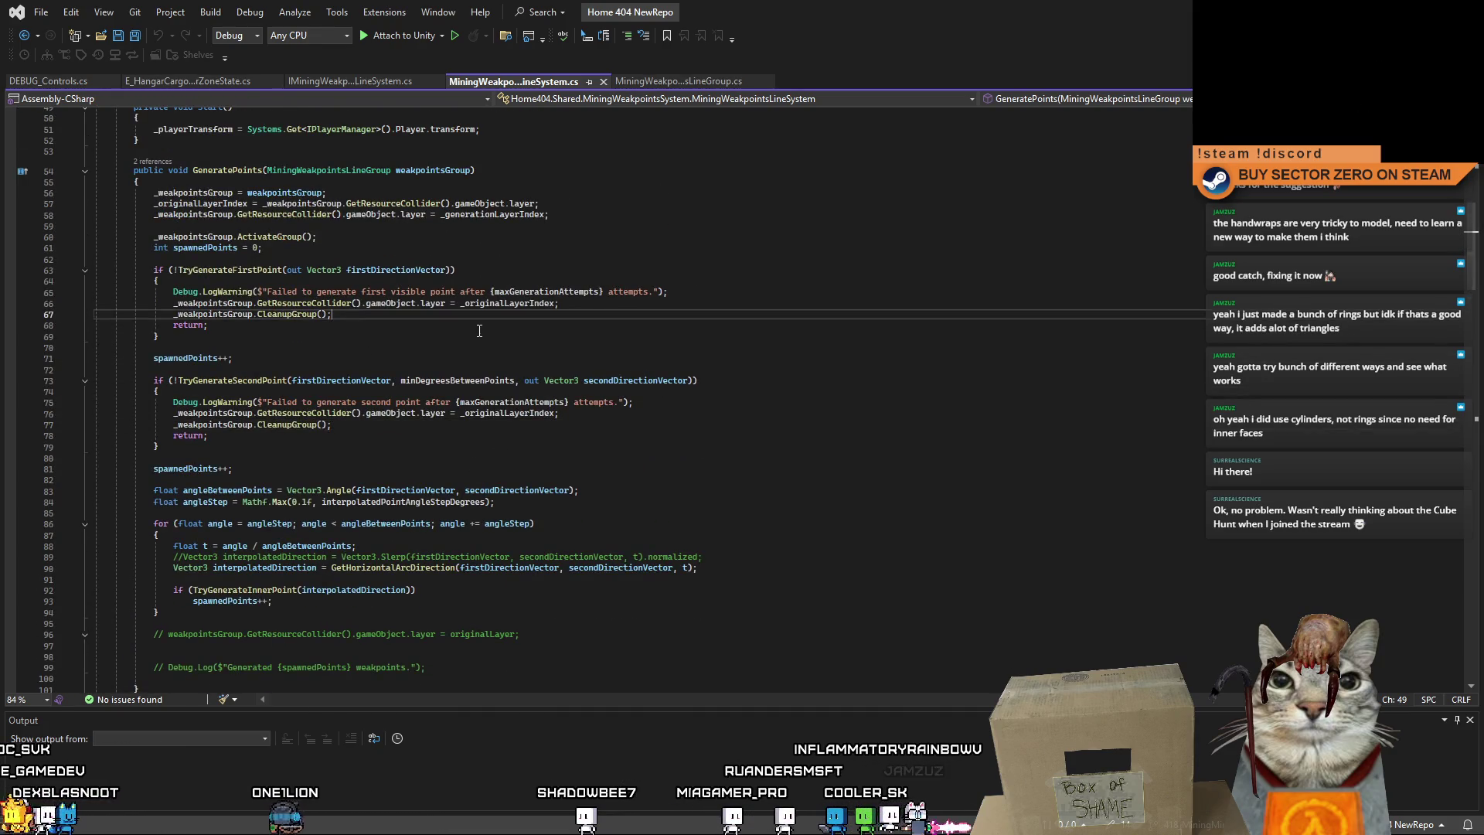
pyautogui.press('Return')
pyautogui.hotkey('ctrl', 'v')
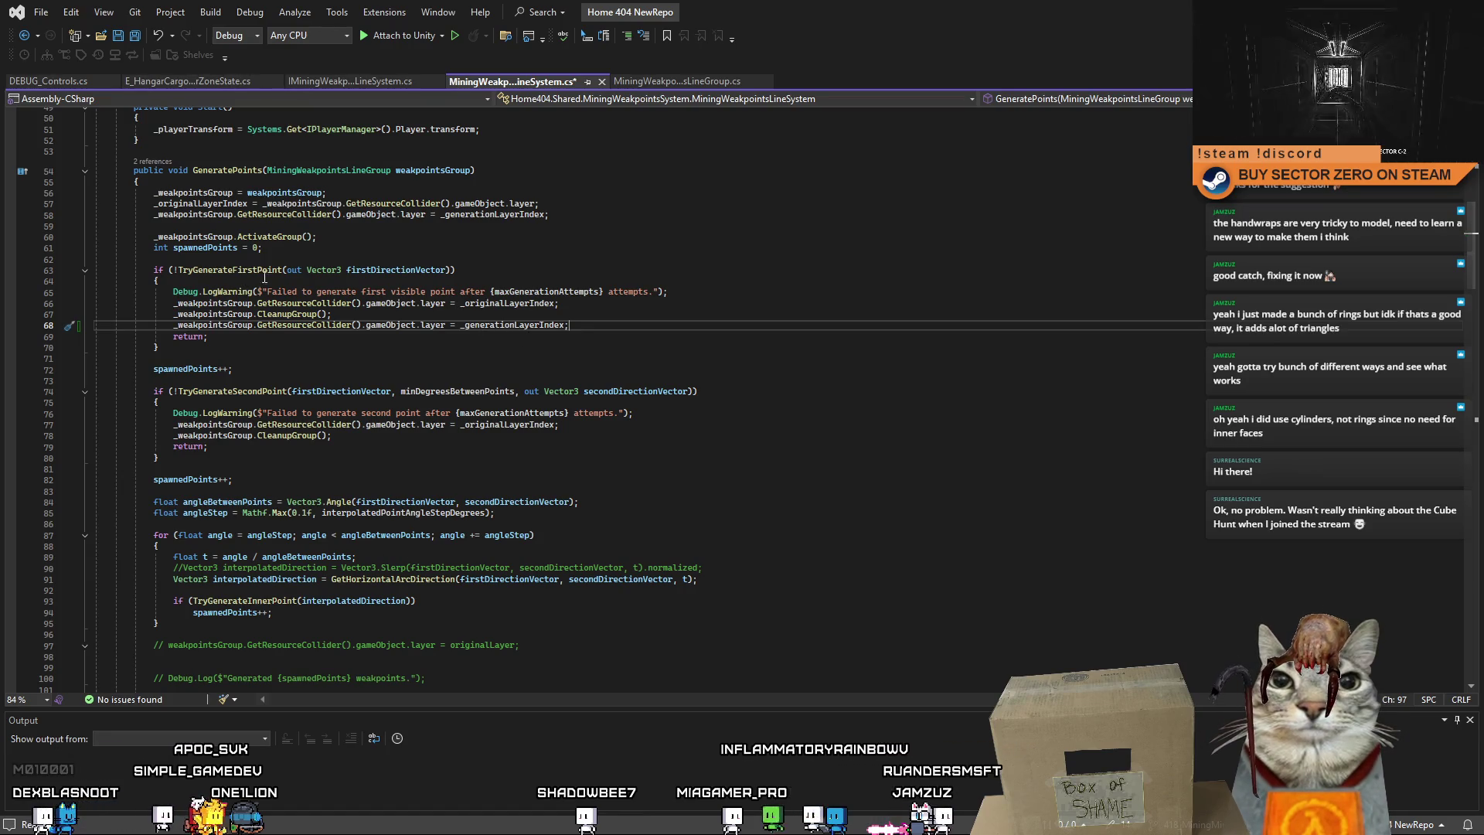
pyautogui.moveTo(248, 319)
pyautogui.mouseDown()
pyautogui.moveTo(232, 336)
pyautogui.moveTo(100, 338)
pyautogui.mouseUp()
pyautogui.click(592, 329)
# Review _originalLayerIndex usages and delete the redundant generation-layer reset line.
pyautogui.scroll(7, 596, 333)
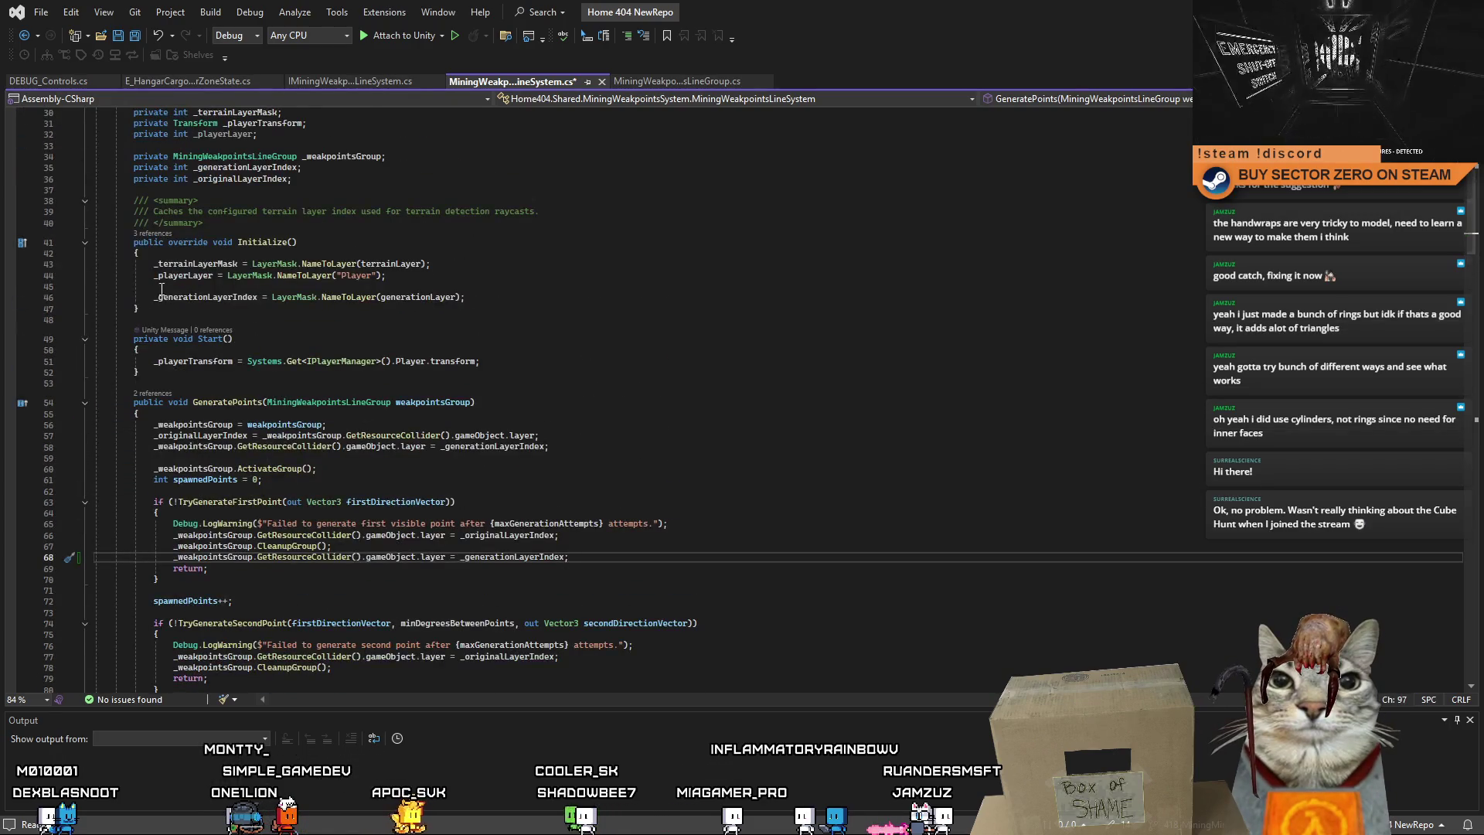
pyautogui.scroll(2, 322, 209)
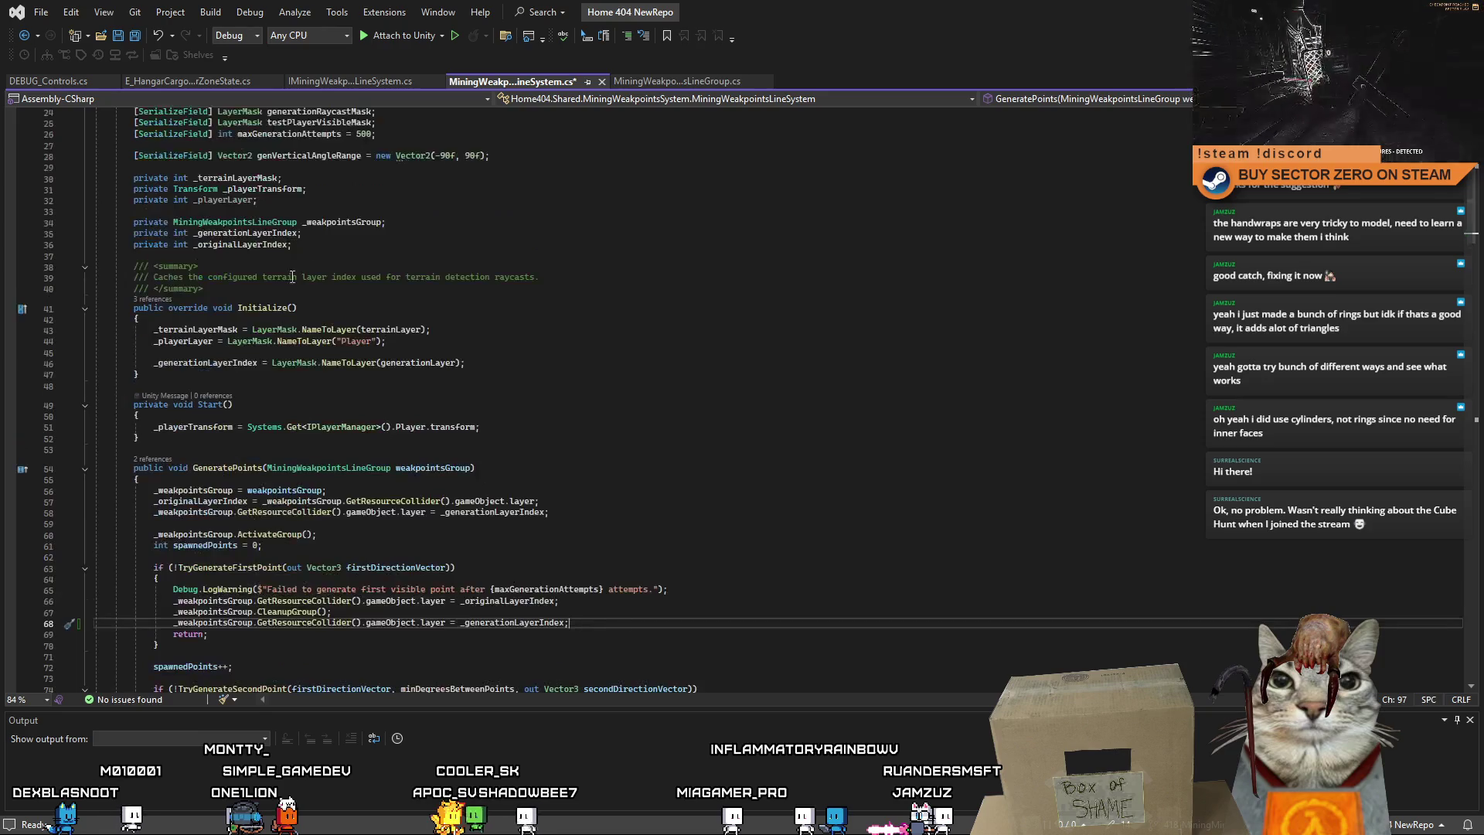
pyautogui.scroll(5, 329, 220)
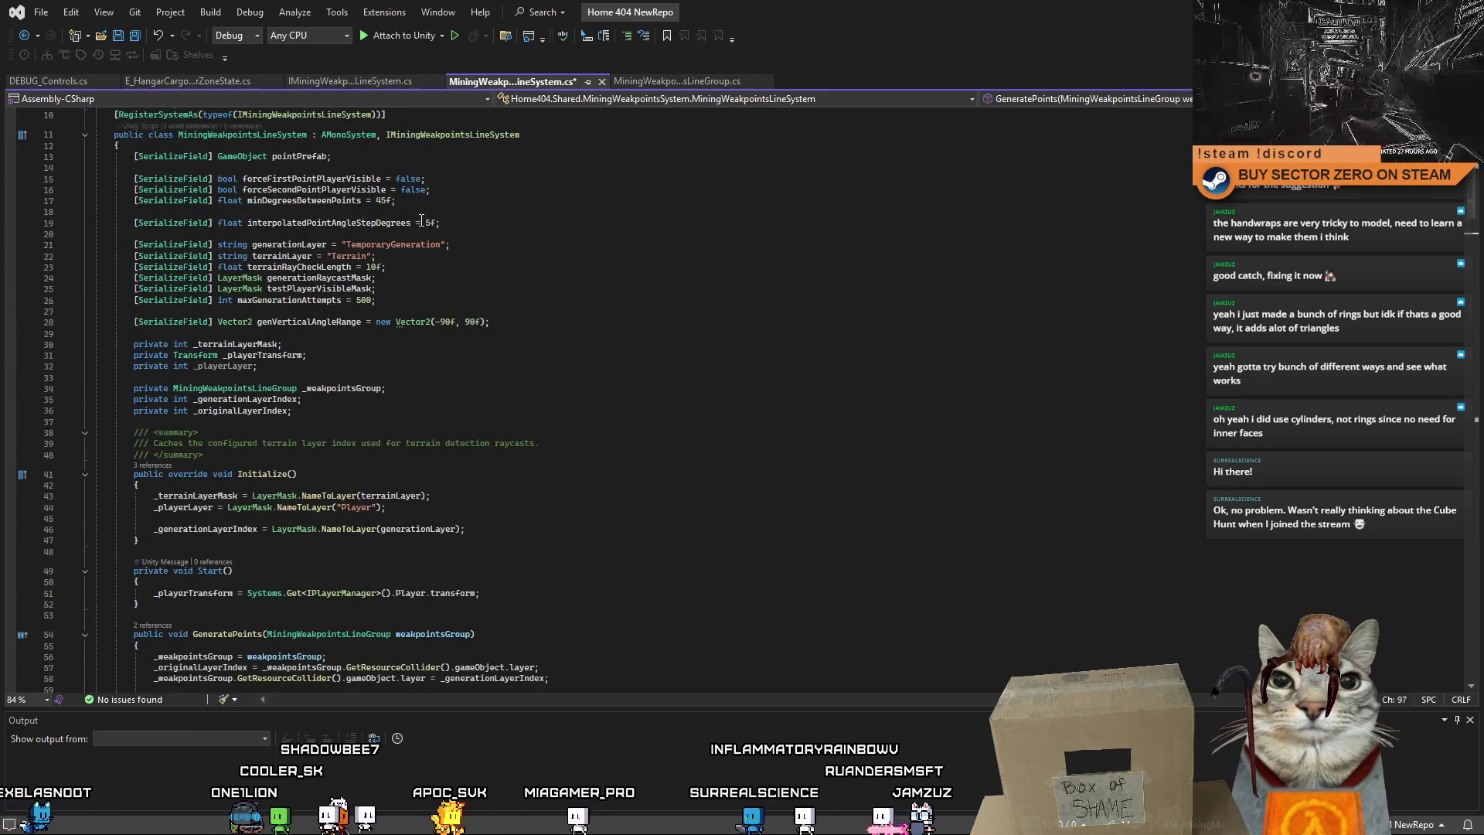
pyautogui.scroll(-5, 386, 212)
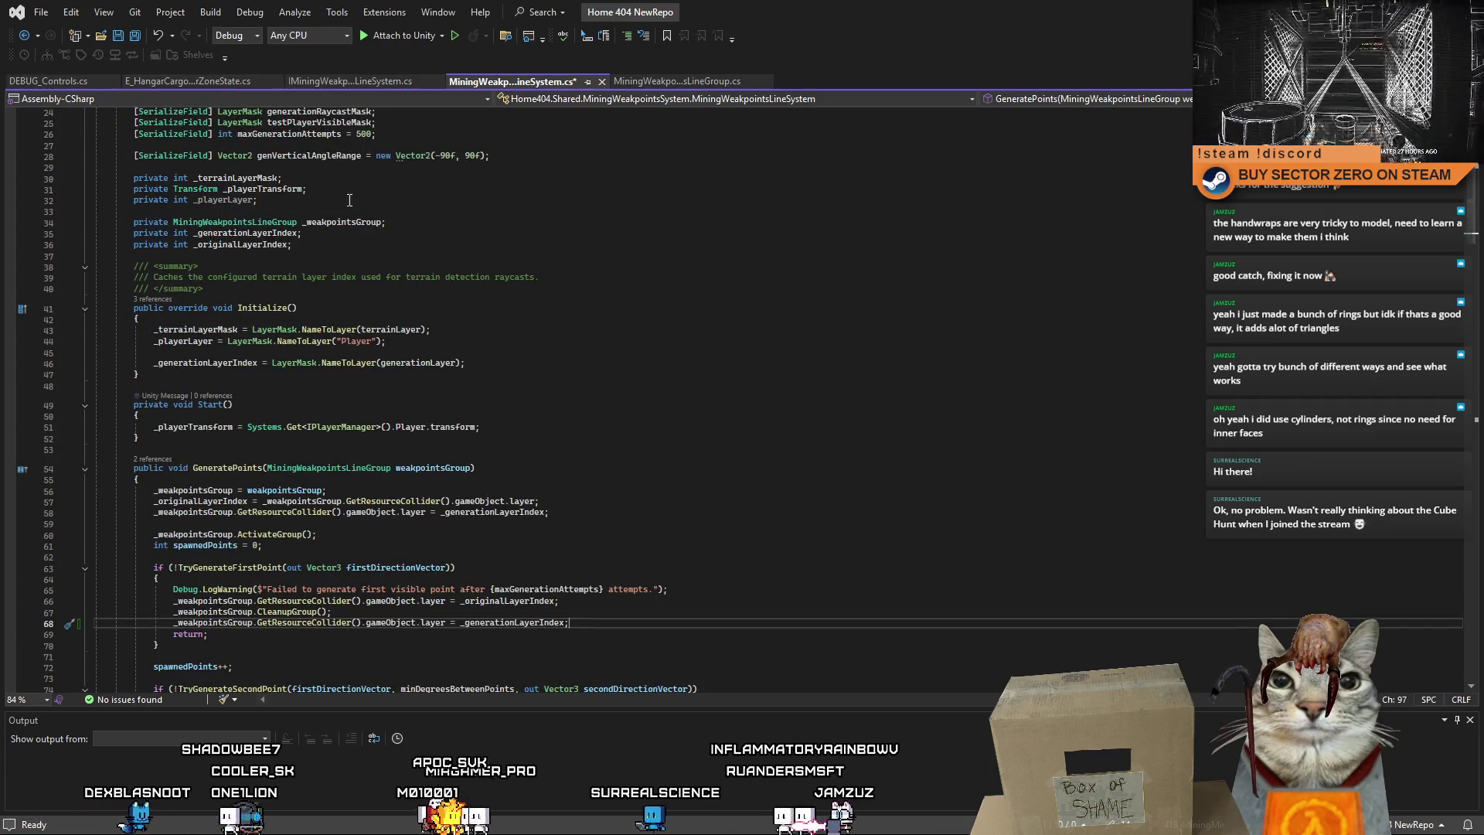
pyautogui.click(248, 246)
pyautogui.scroll(-7, 610, 431)
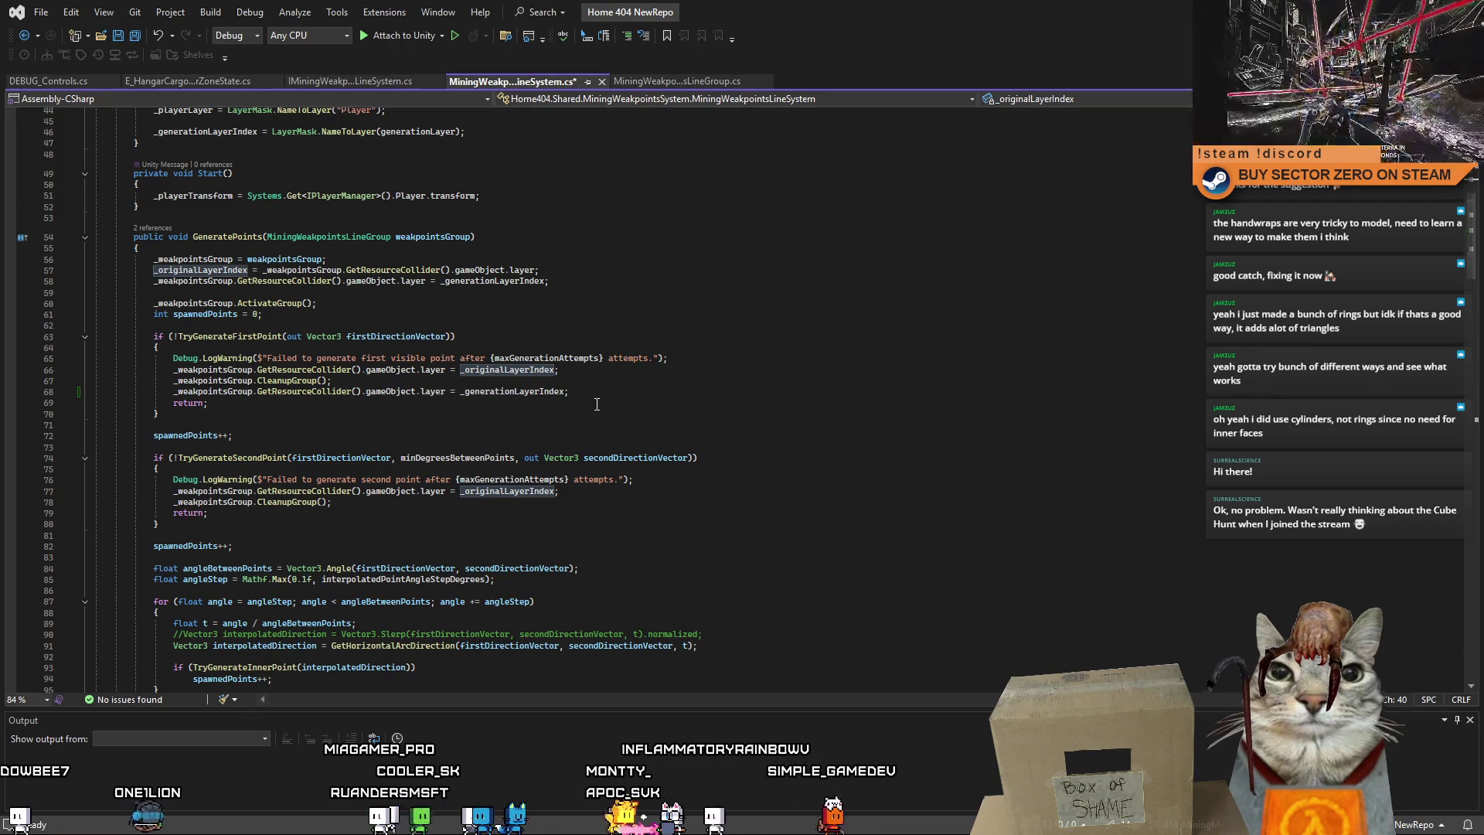
pyautogui.click(60, 393)
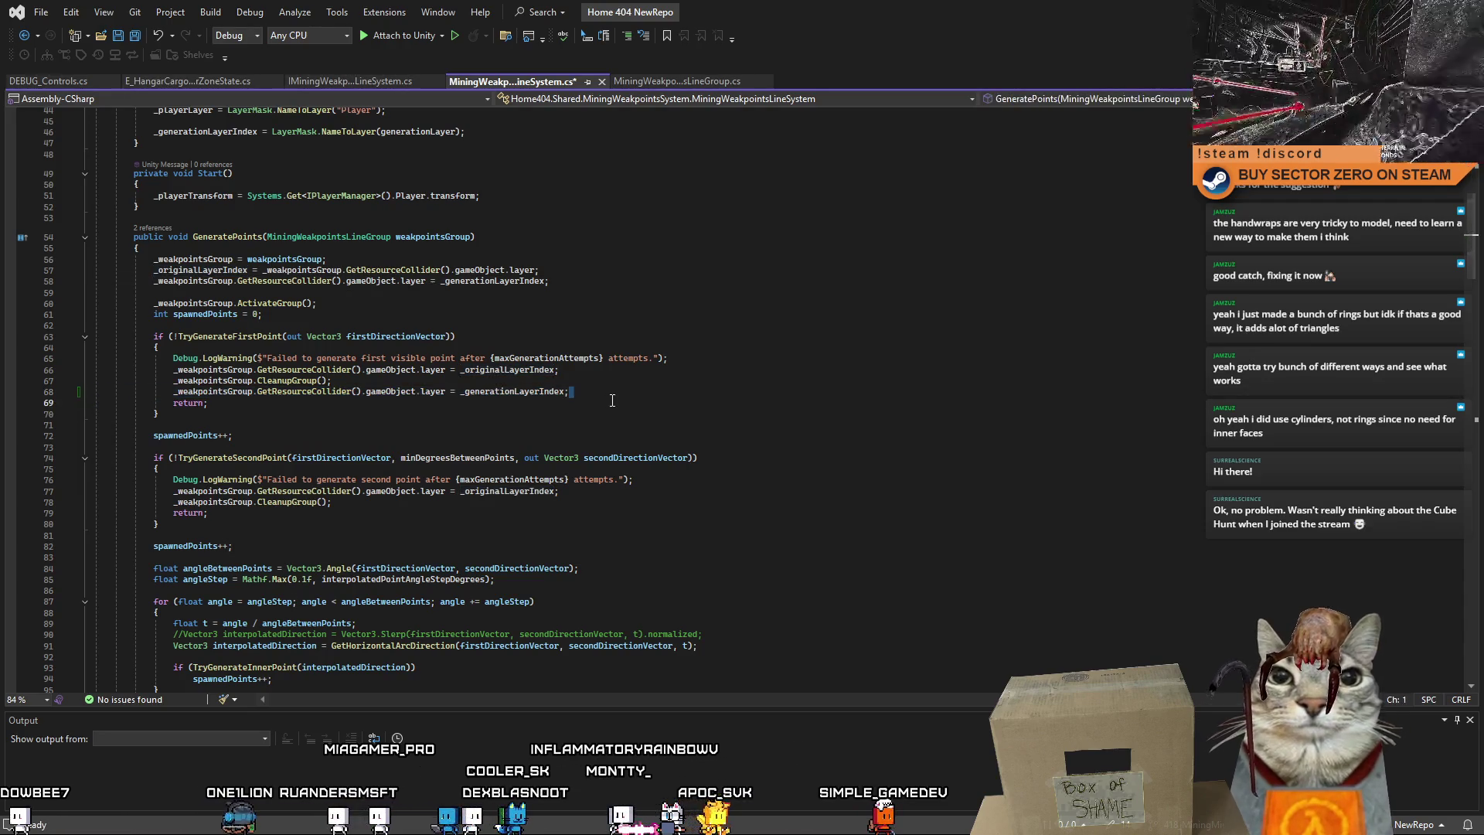
pyautogui.press('Delete')
pyautogui.press('Delete')
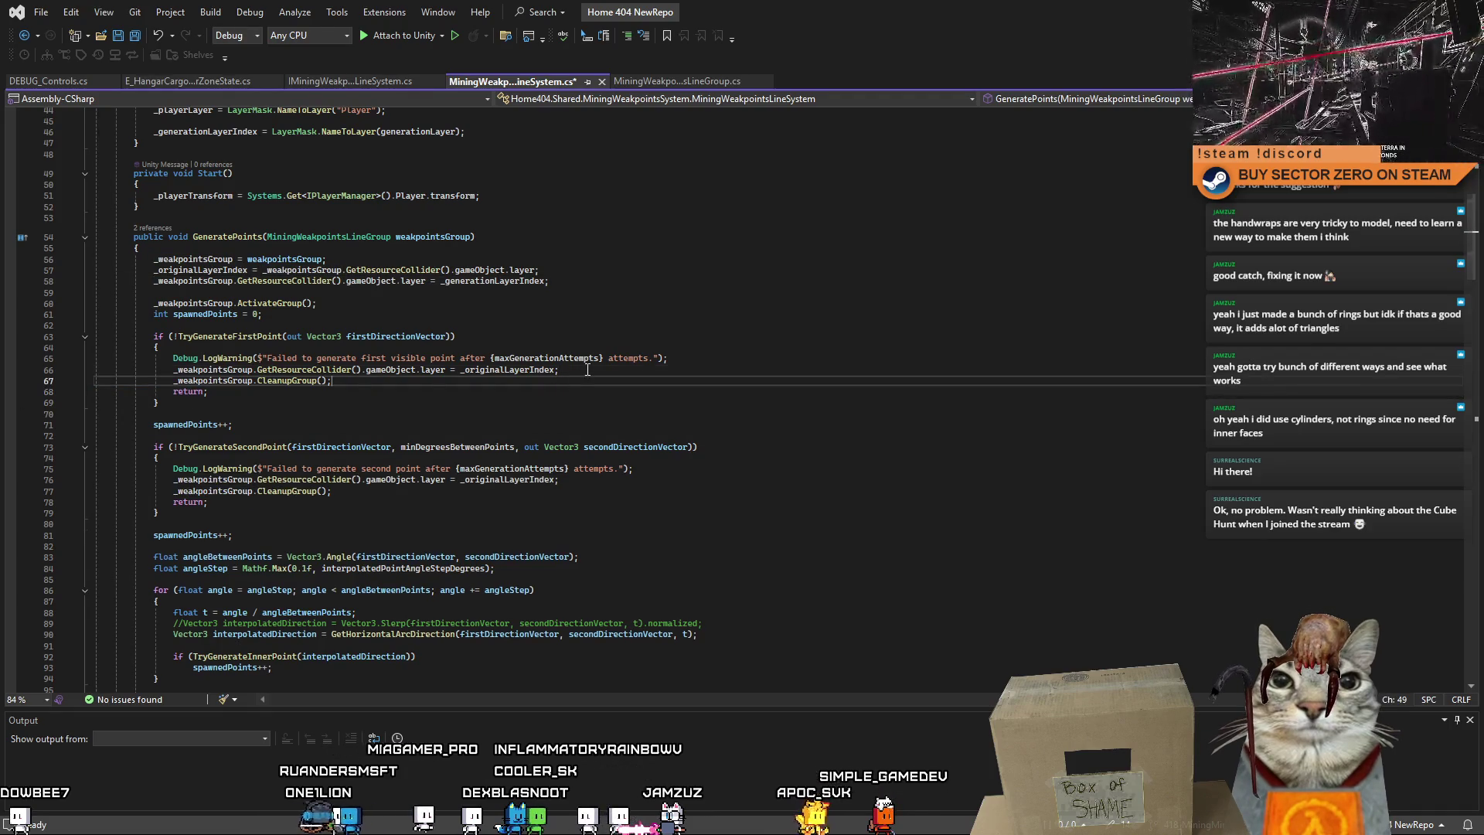
# Add a line after the interpolation loop that restores the collider to _originalLayerIndex.
pyautogui.click(60, 371)
pyautogui.click(360, 391)
pyautogui.scroll(-5, 361, 373)
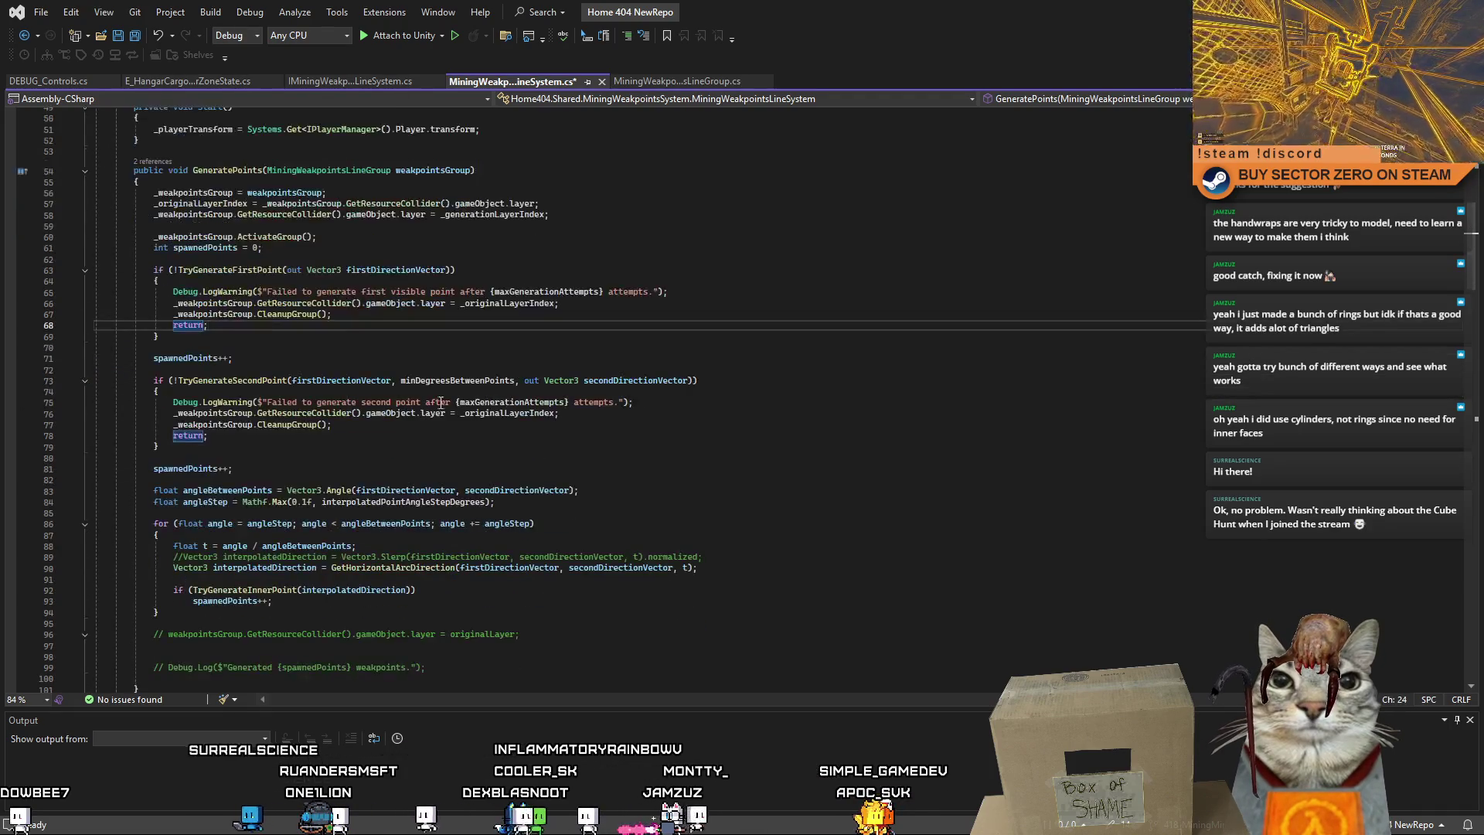
pyautogui.click(360, 373)
pyautogui.doubleClick(185, 369)
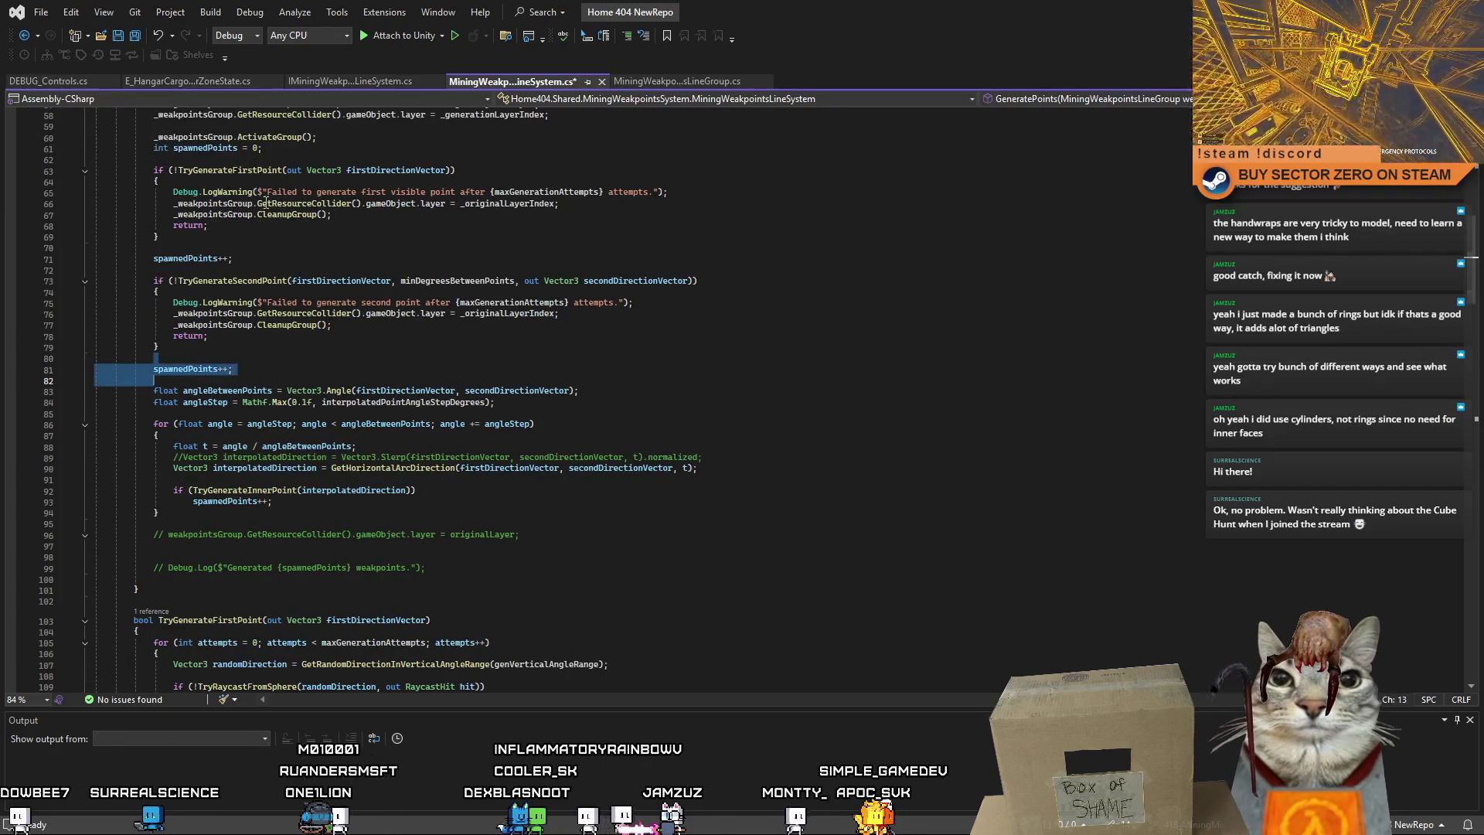
pyautogui.click(159, 347)
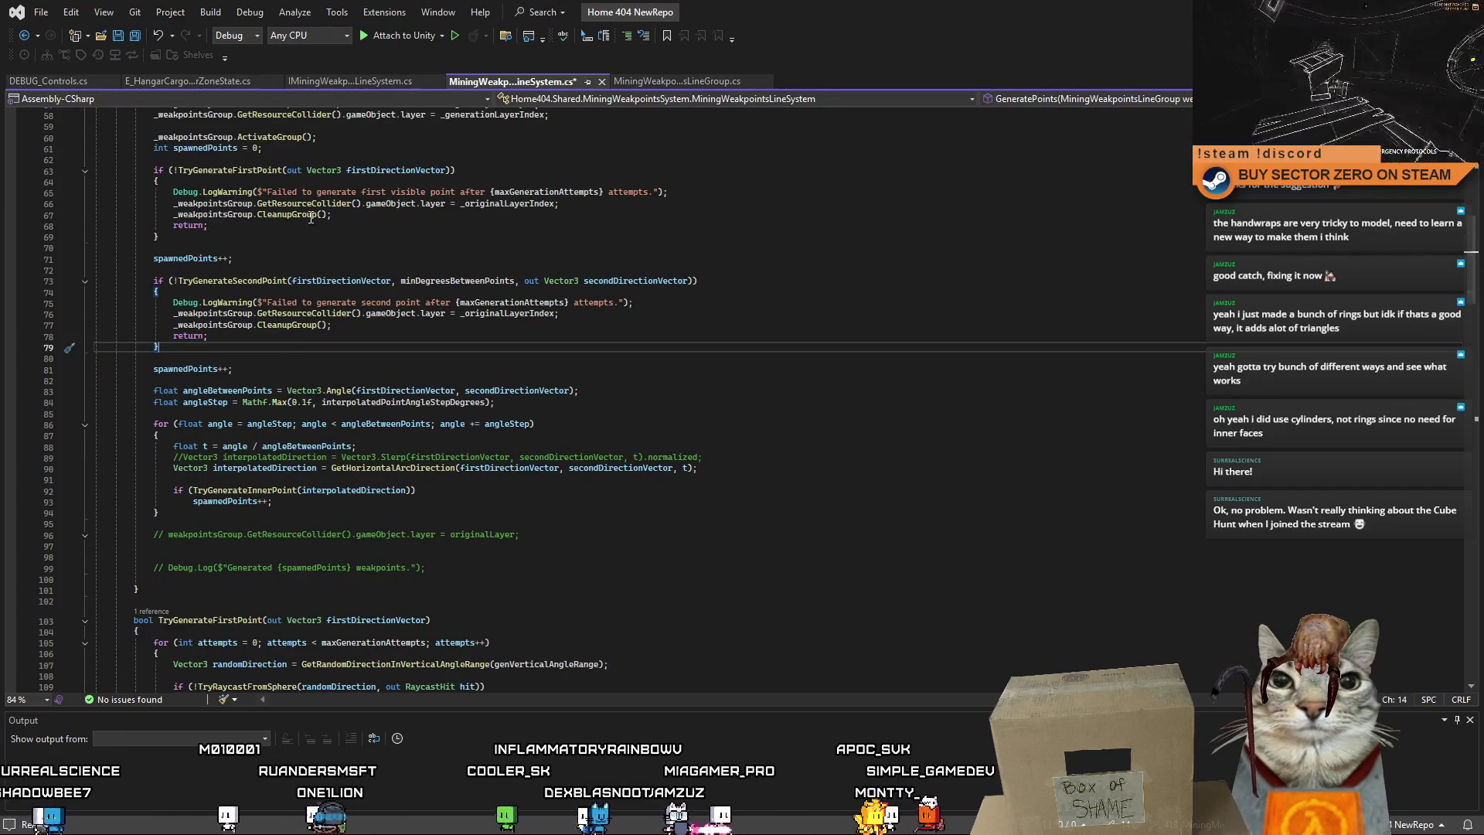
pyautogui.click(337, 369)
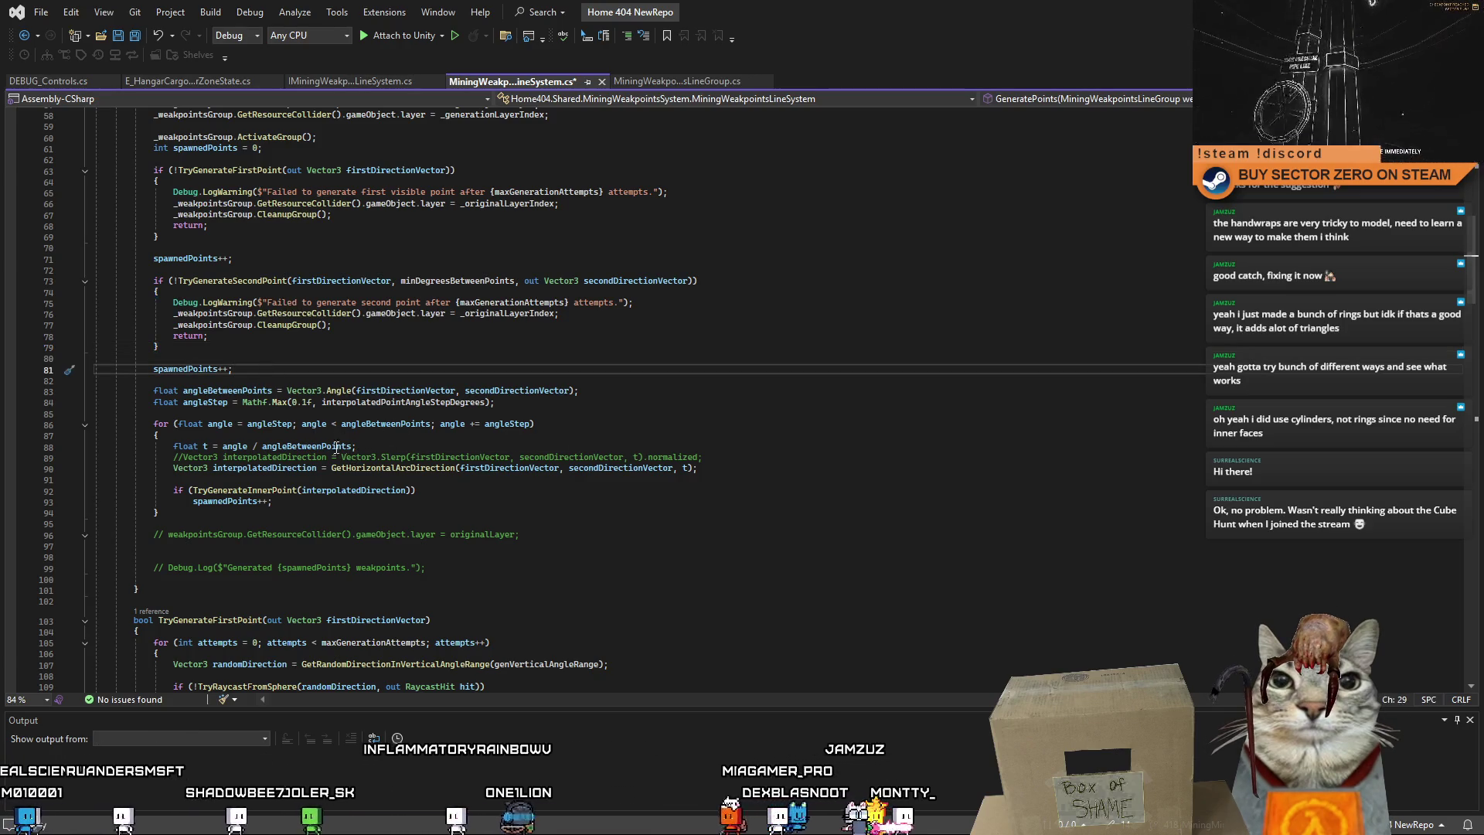
pyautogui.click(215, 521)
pyautogui.click(294, 515)
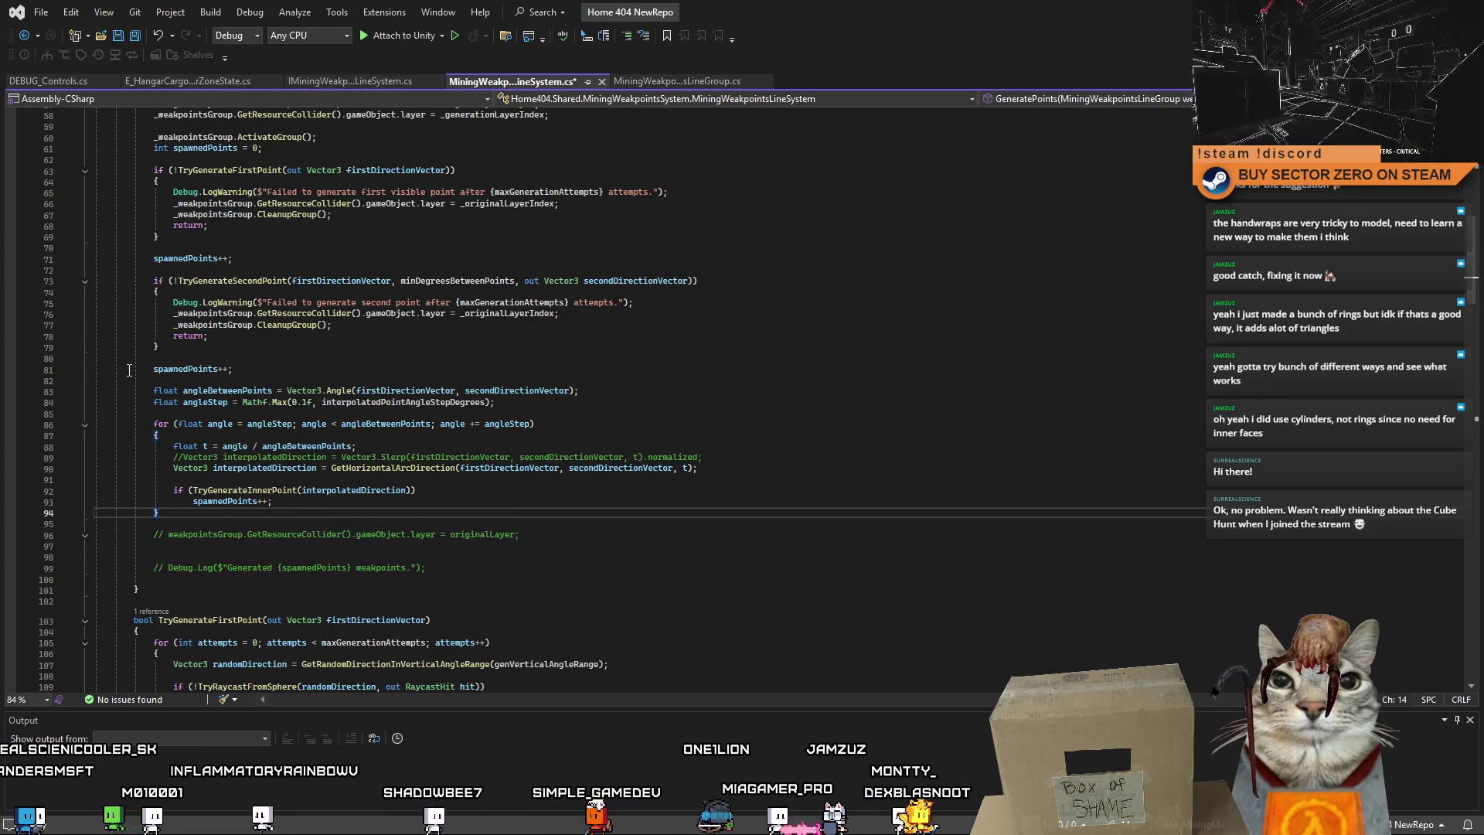
pyautogui.press('Return')
pyautogui.press('Return')
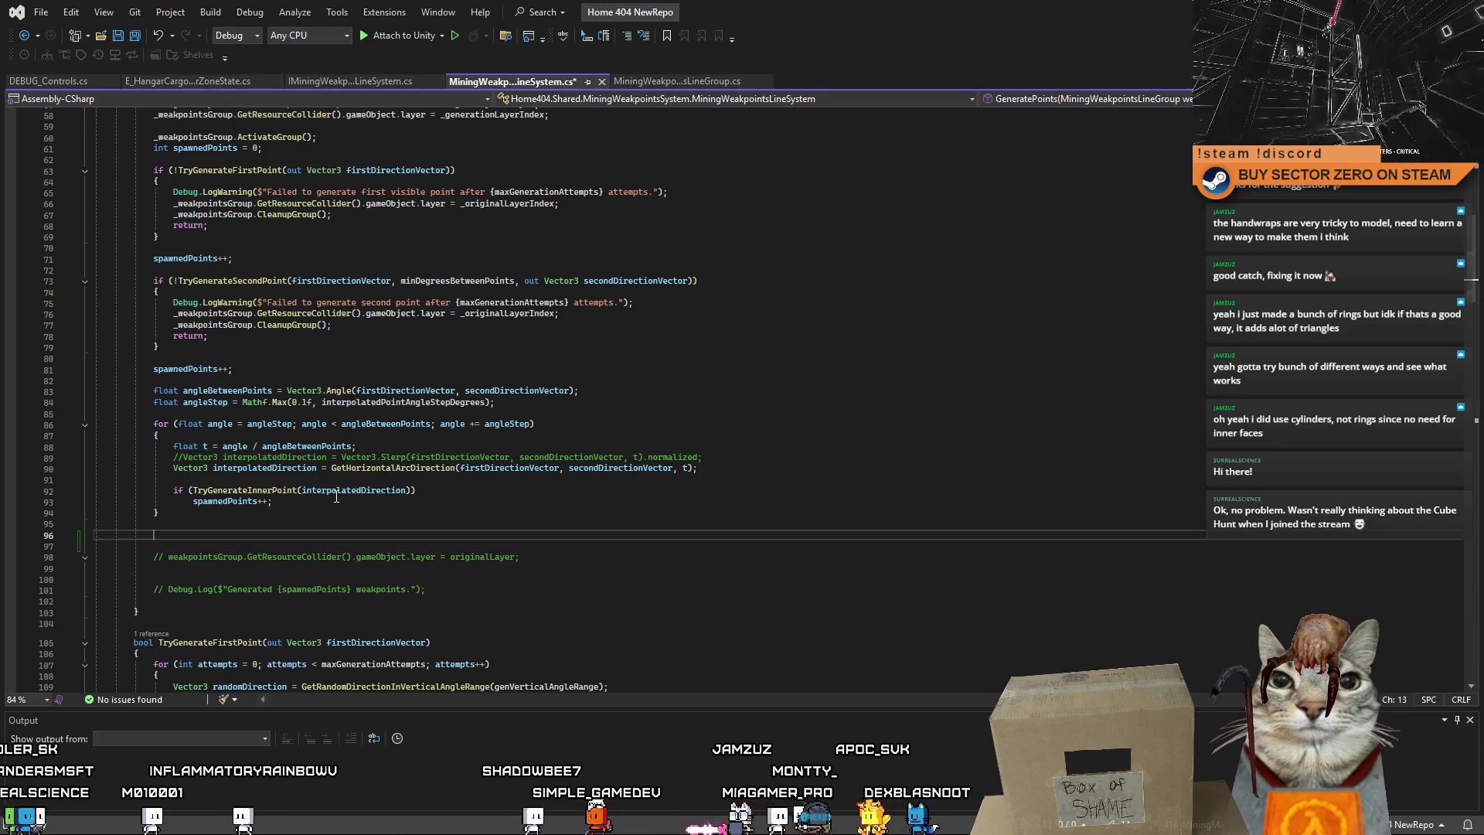
pyautogui.scroll(-3, 487, 513)
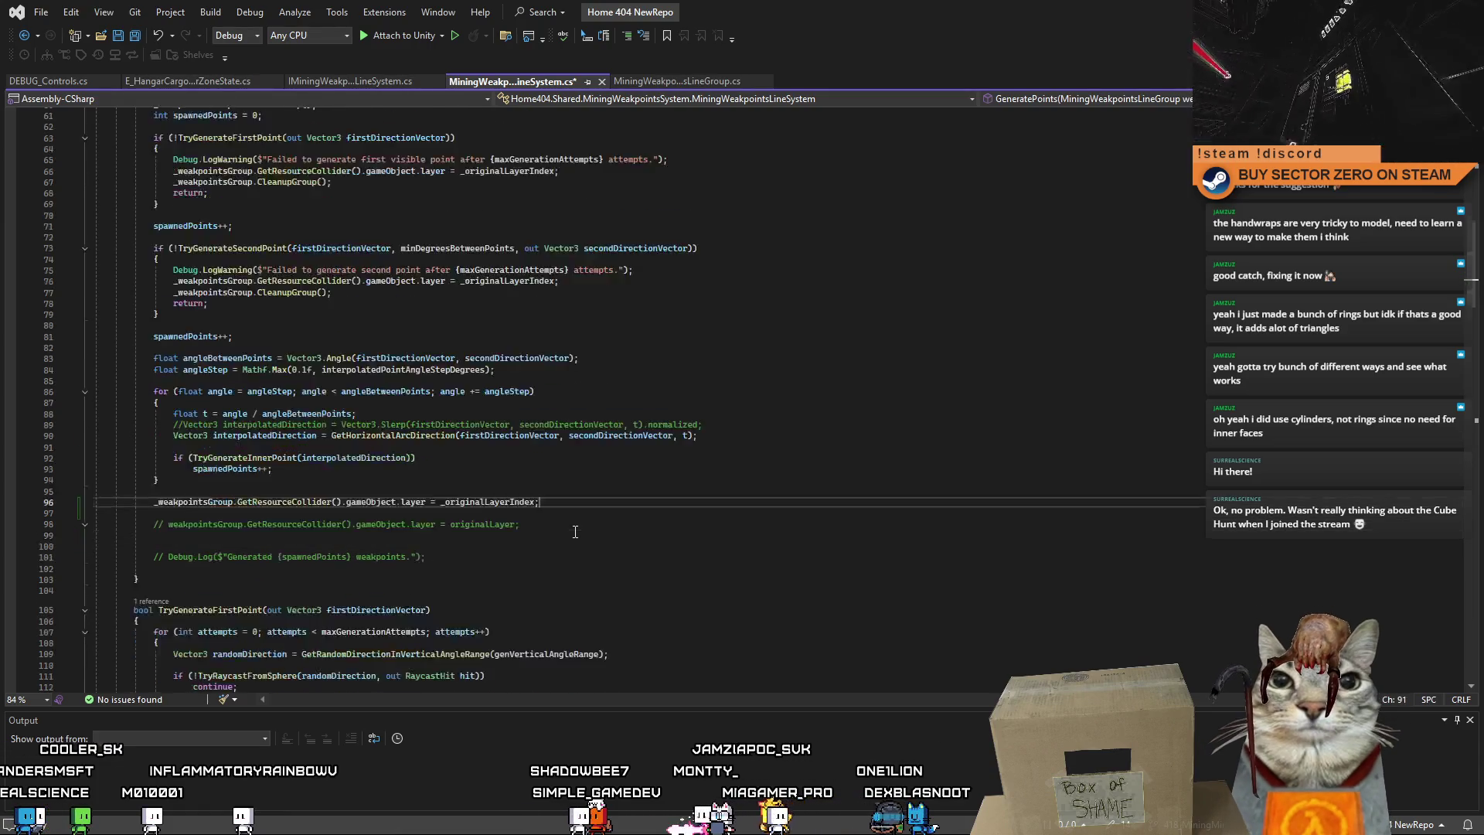
# Delete the leftover commented-out layer reset and Debug.Log lines at the end of GeneratePoints.
pyautogui.moveTo(535, 453); pyautogui.dragTo(280, 453)
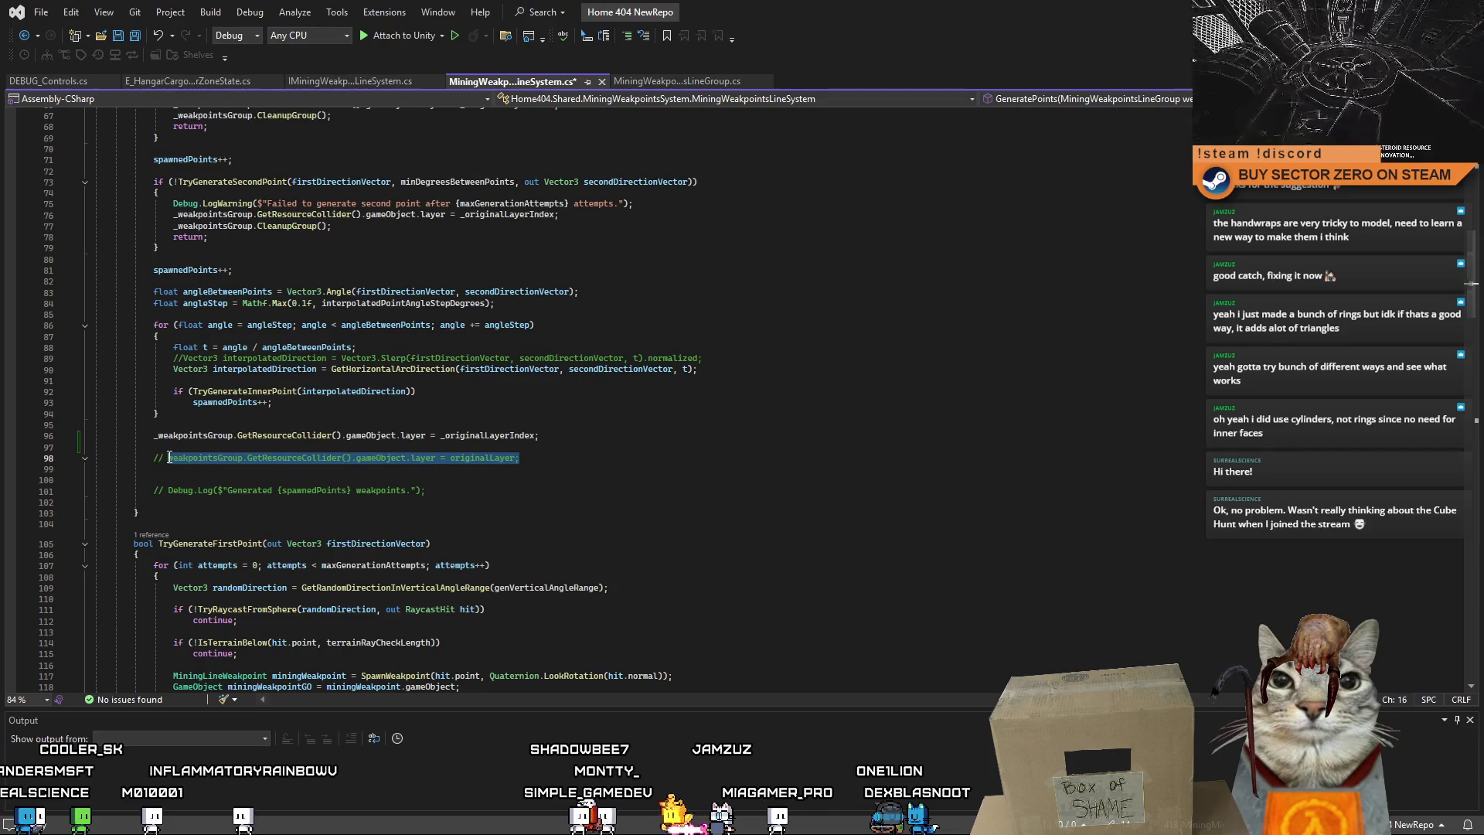
pyautogui.click(222, 514)
pyautogui.click(492, 495)
pyautogui.moveTo(492, 502); pyautogui.dragTo(153, 449)
pyautogui.press('Delete')
pyautogui.press('Delete')
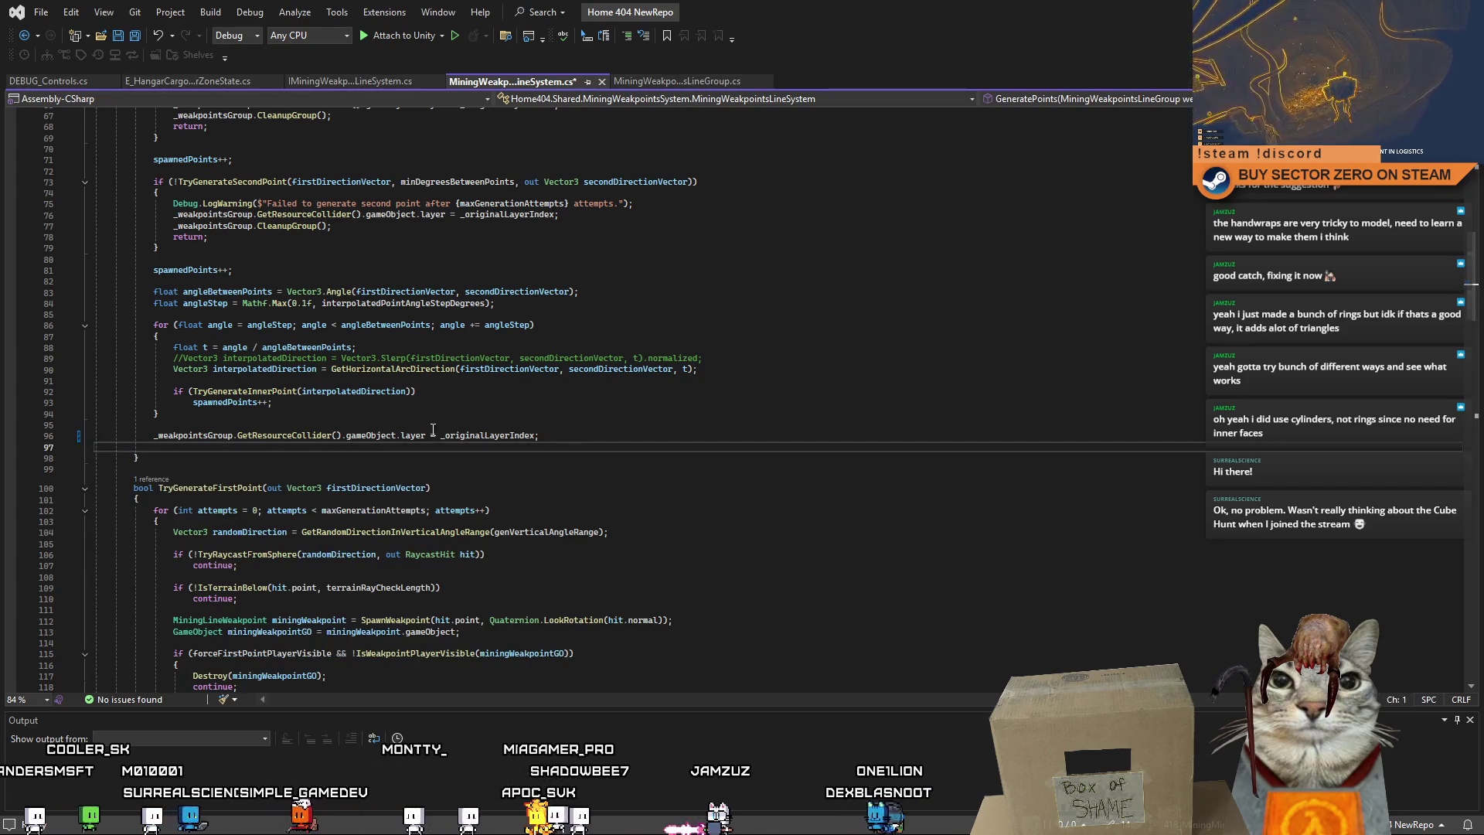
pyautogui.click(793, 357)
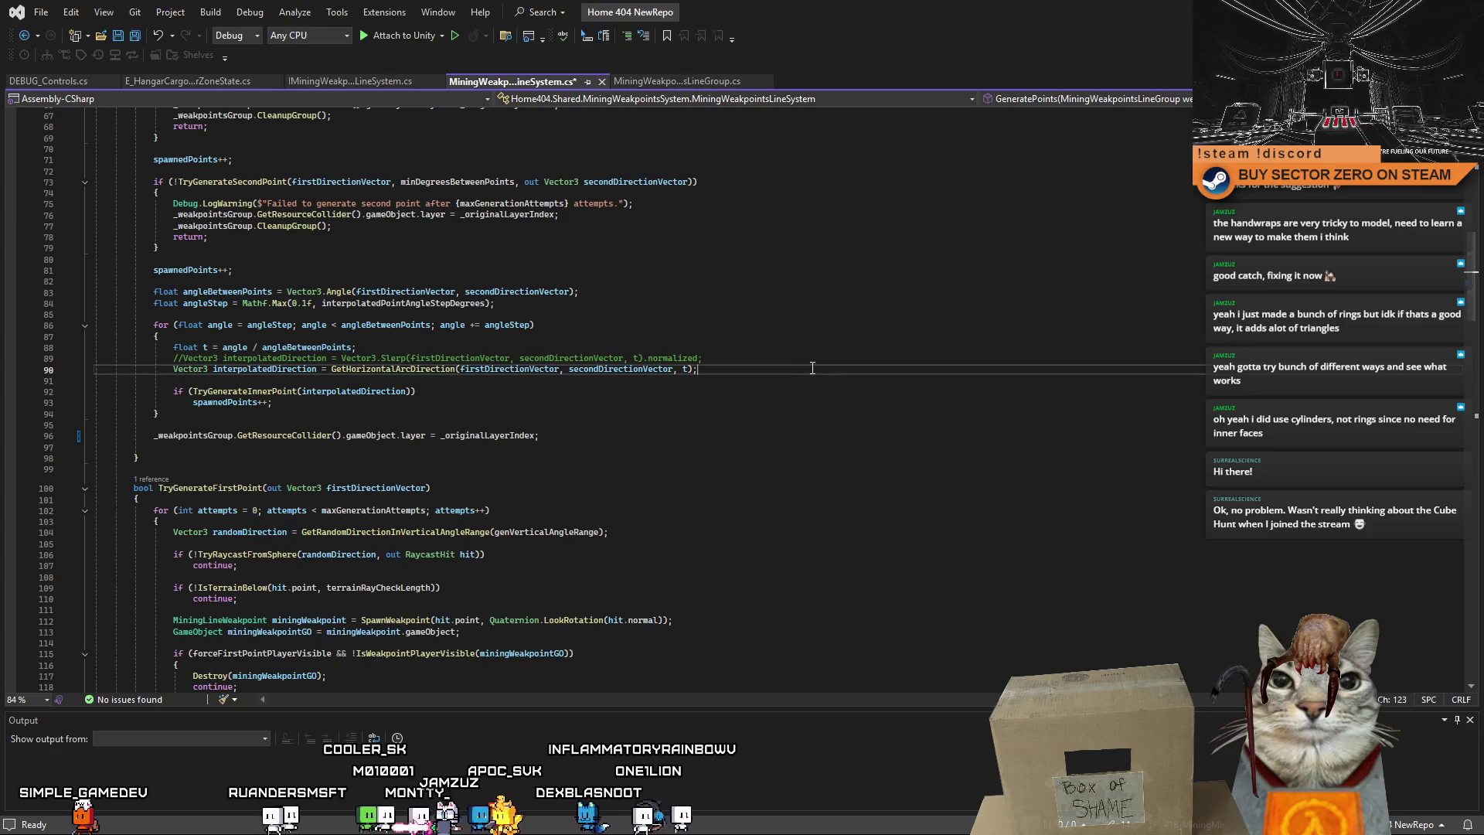
# Add comment lines above the old Slerp line and '// Slerp which does not pass over the top of object' above GetHorizontalArcDirection.
pyautogui.press('Home')
pyautogui.hotkey('ctrl', 'Return')
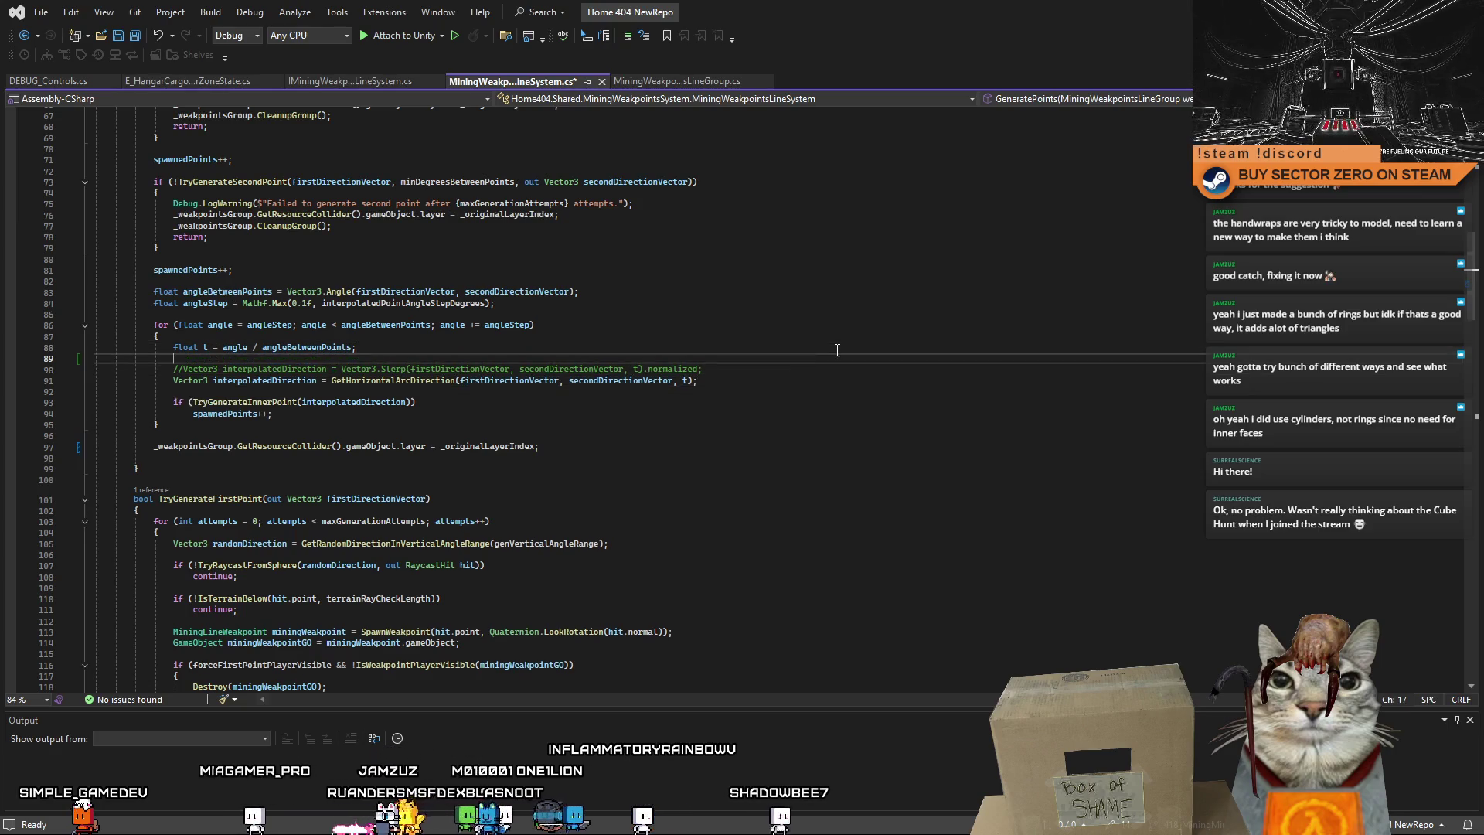
pyautogui.press('Return')
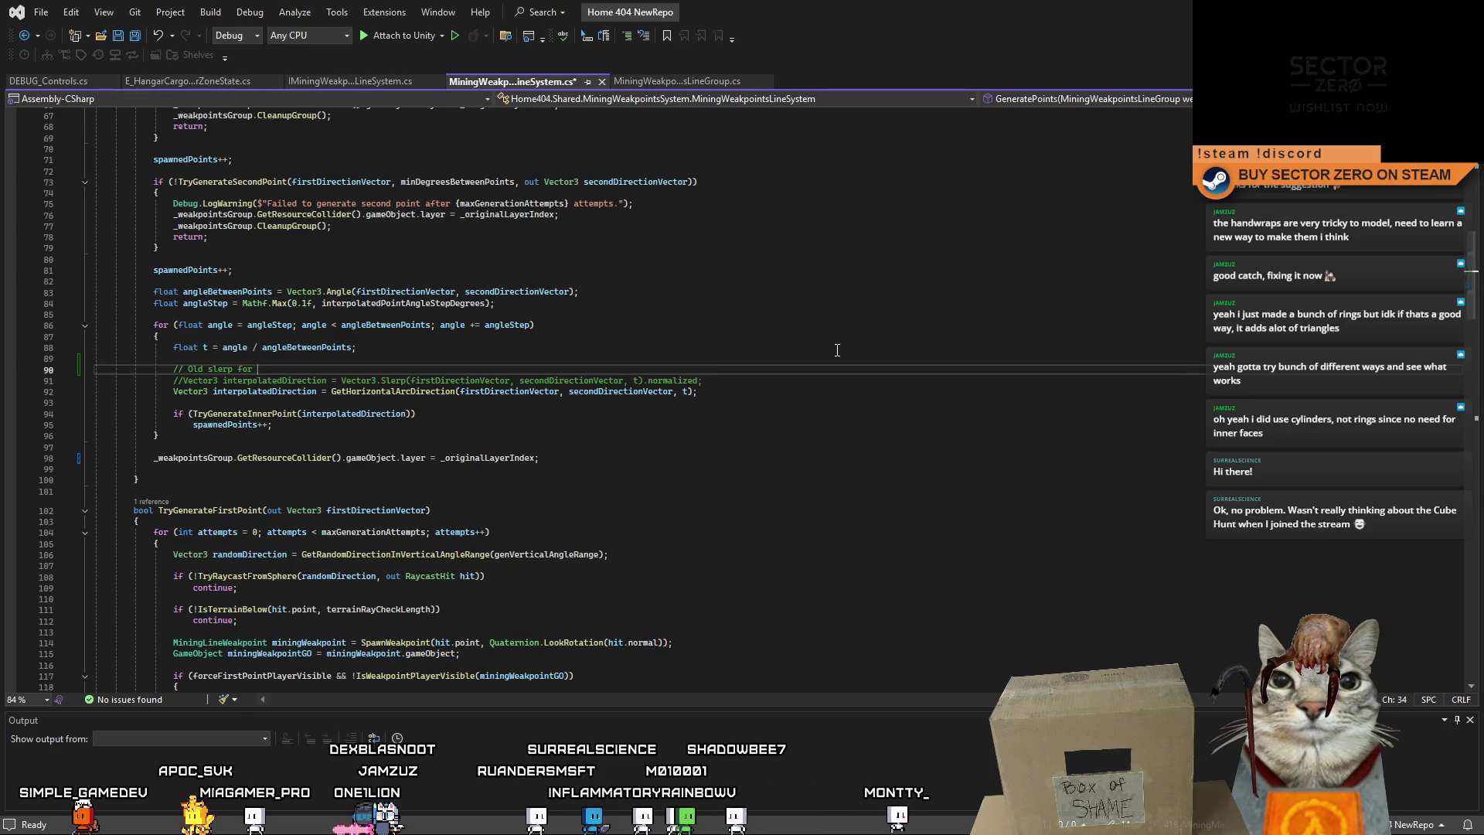
pyautogui.click(787, 385)
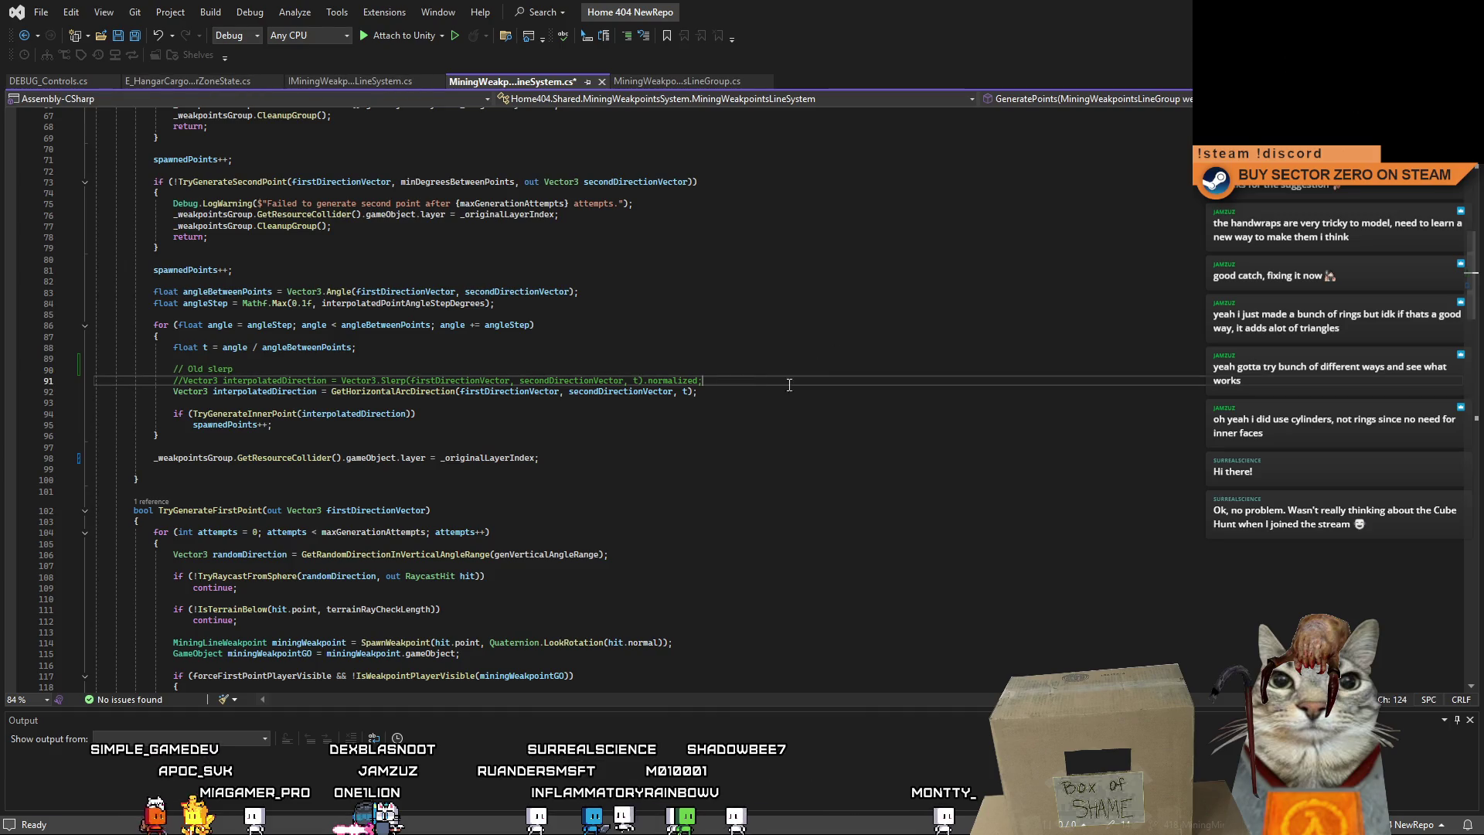
pyautogui.press('Return')
pyautogui.press('Return')
pyautogui.write('// ')
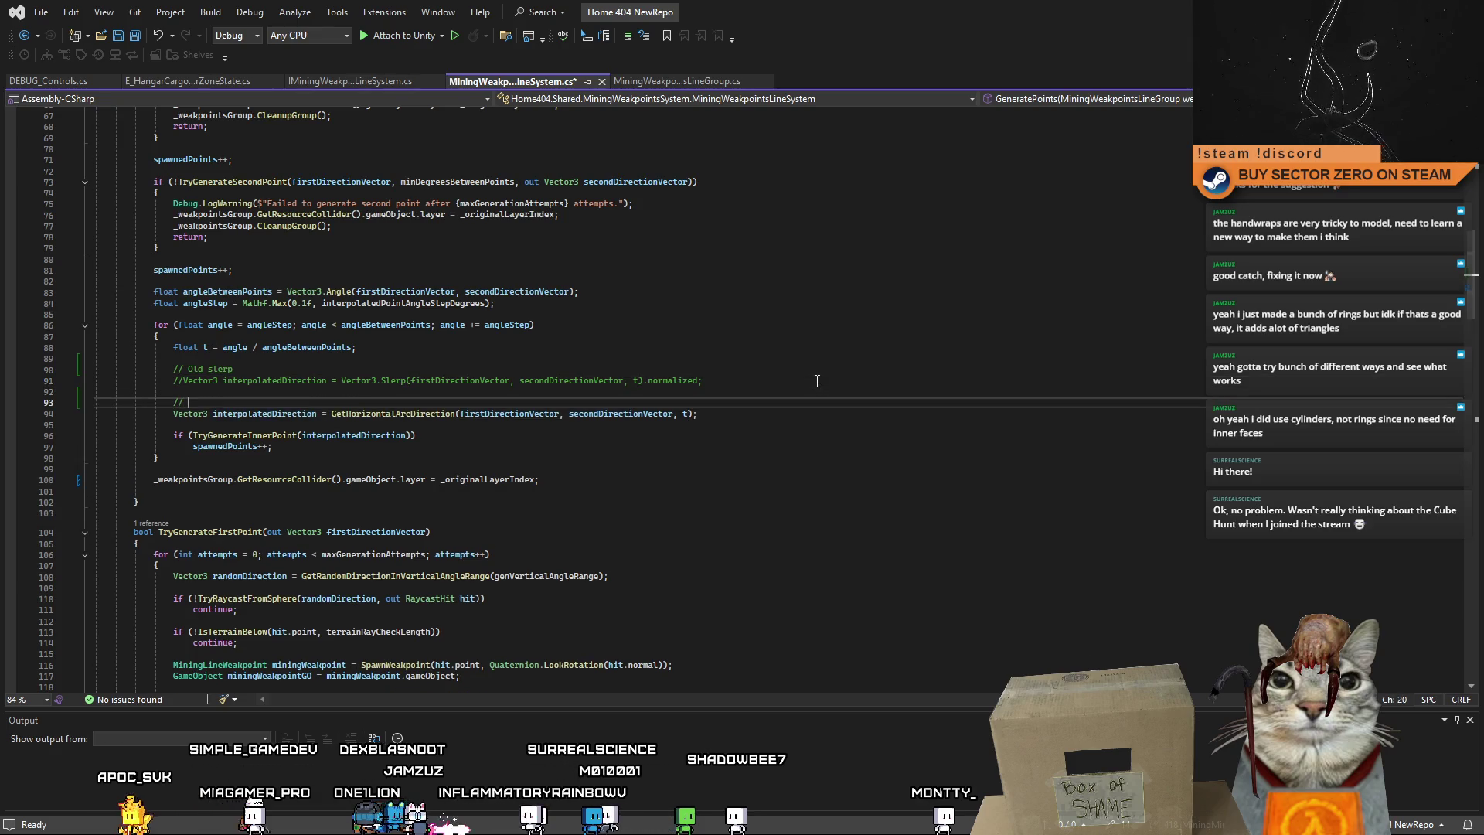
pyautogui.write('Slerp which ')
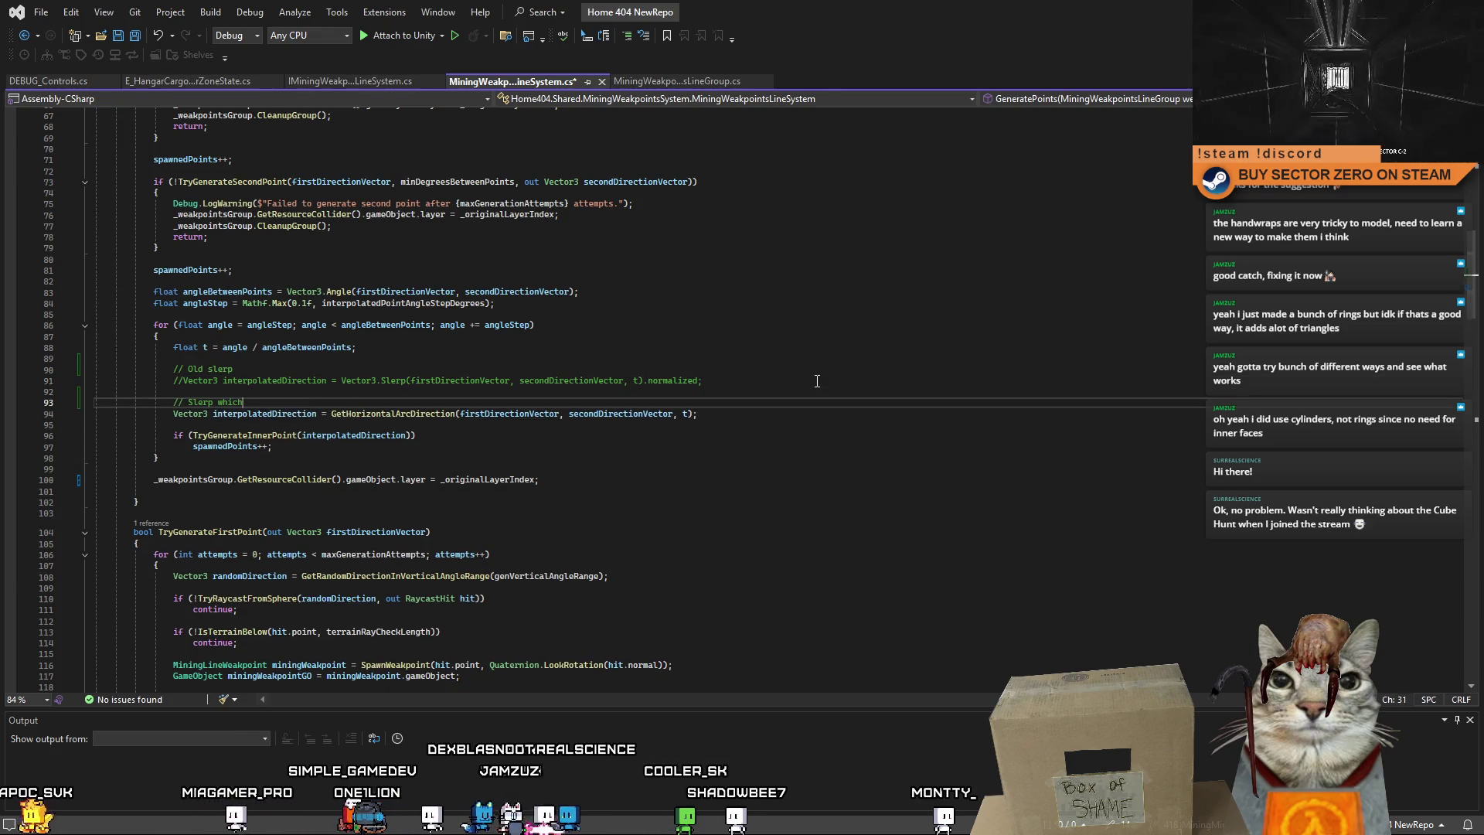
pyautogui.write('does not ')
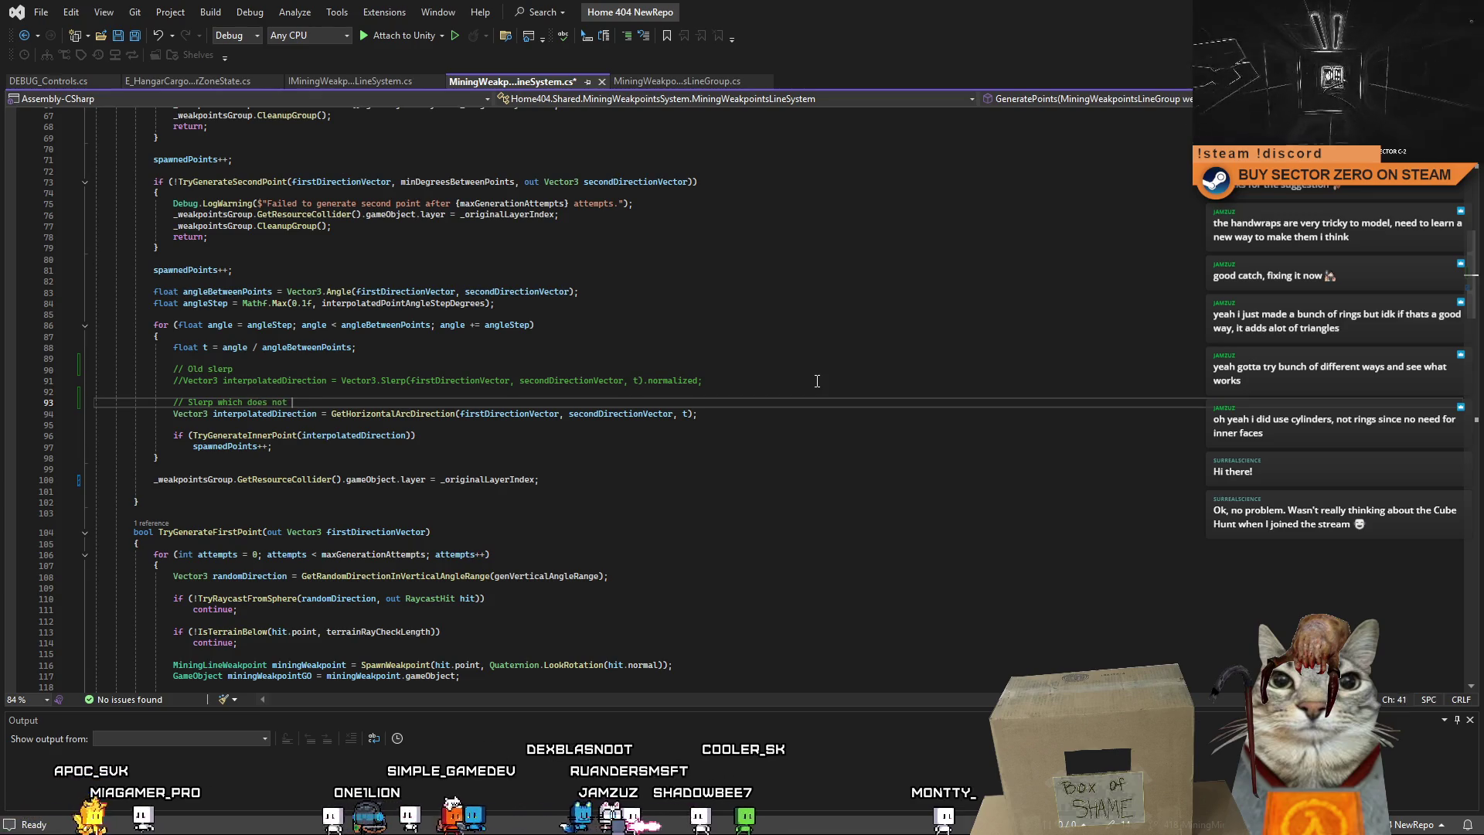
pyautogui.write('pass over the ')
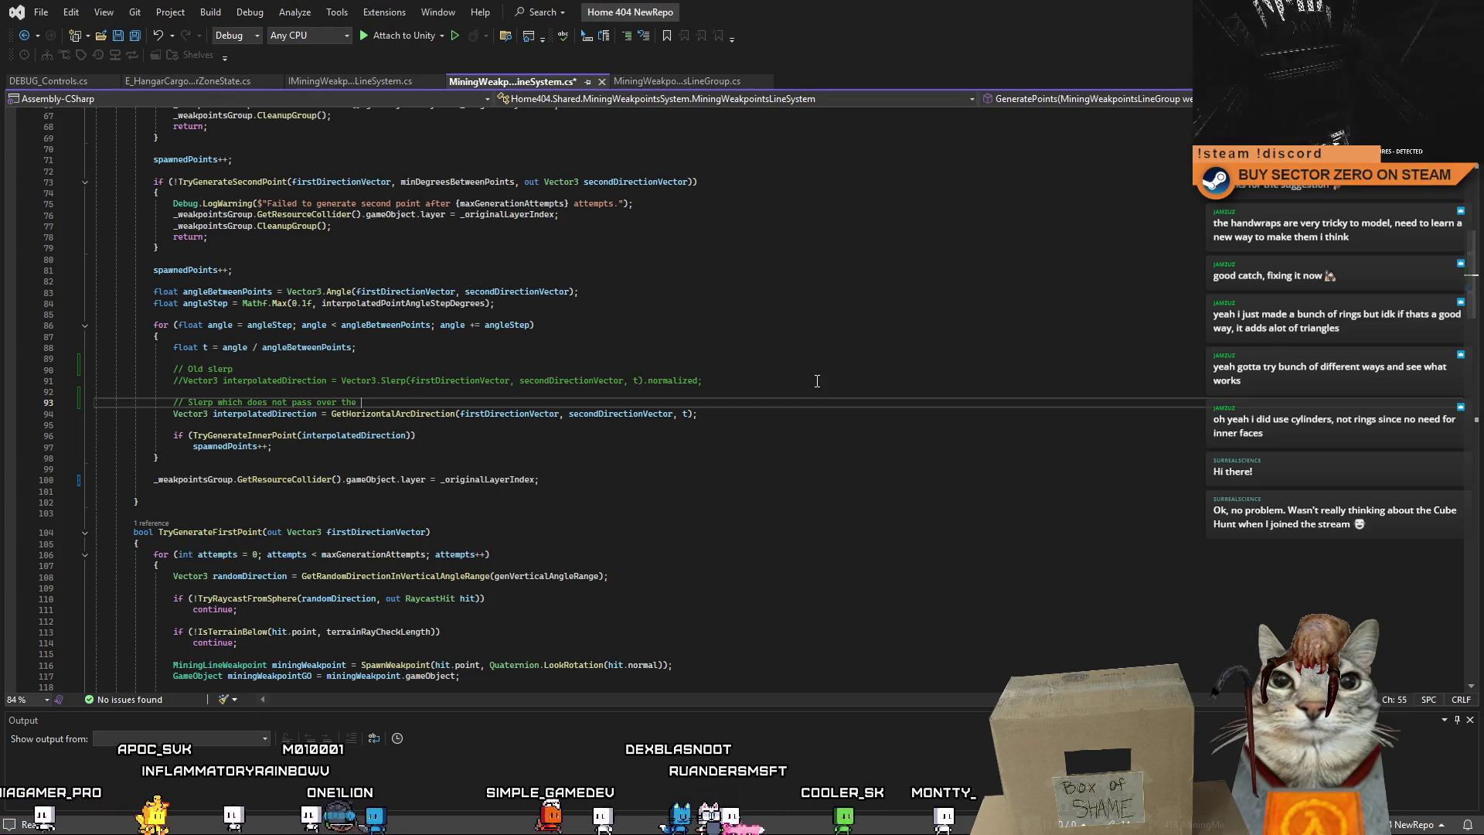
pyautogui.write('top of object')
pyautogui.click(649, 447)
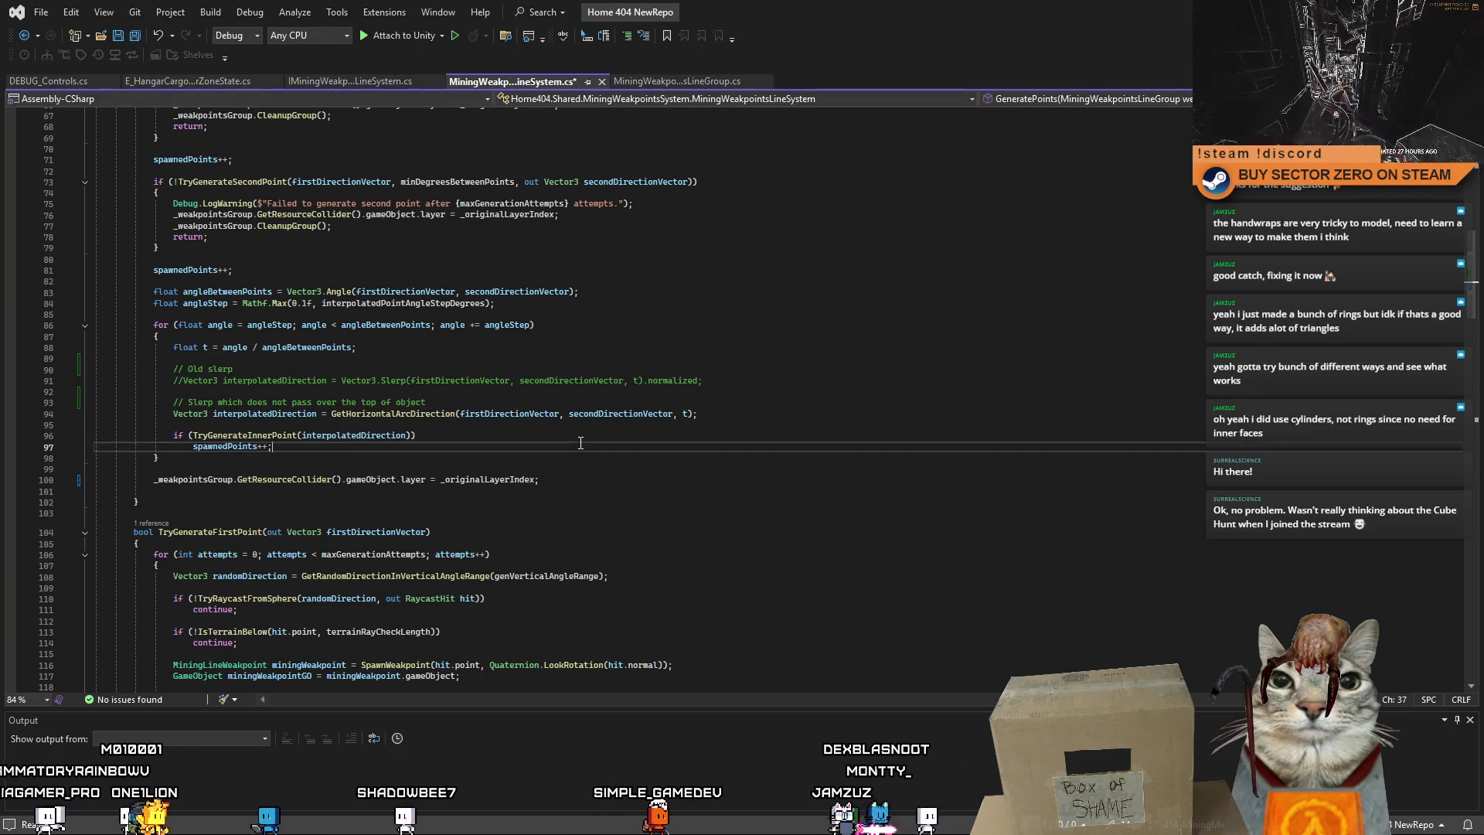
pyautogui.click(545, 439)
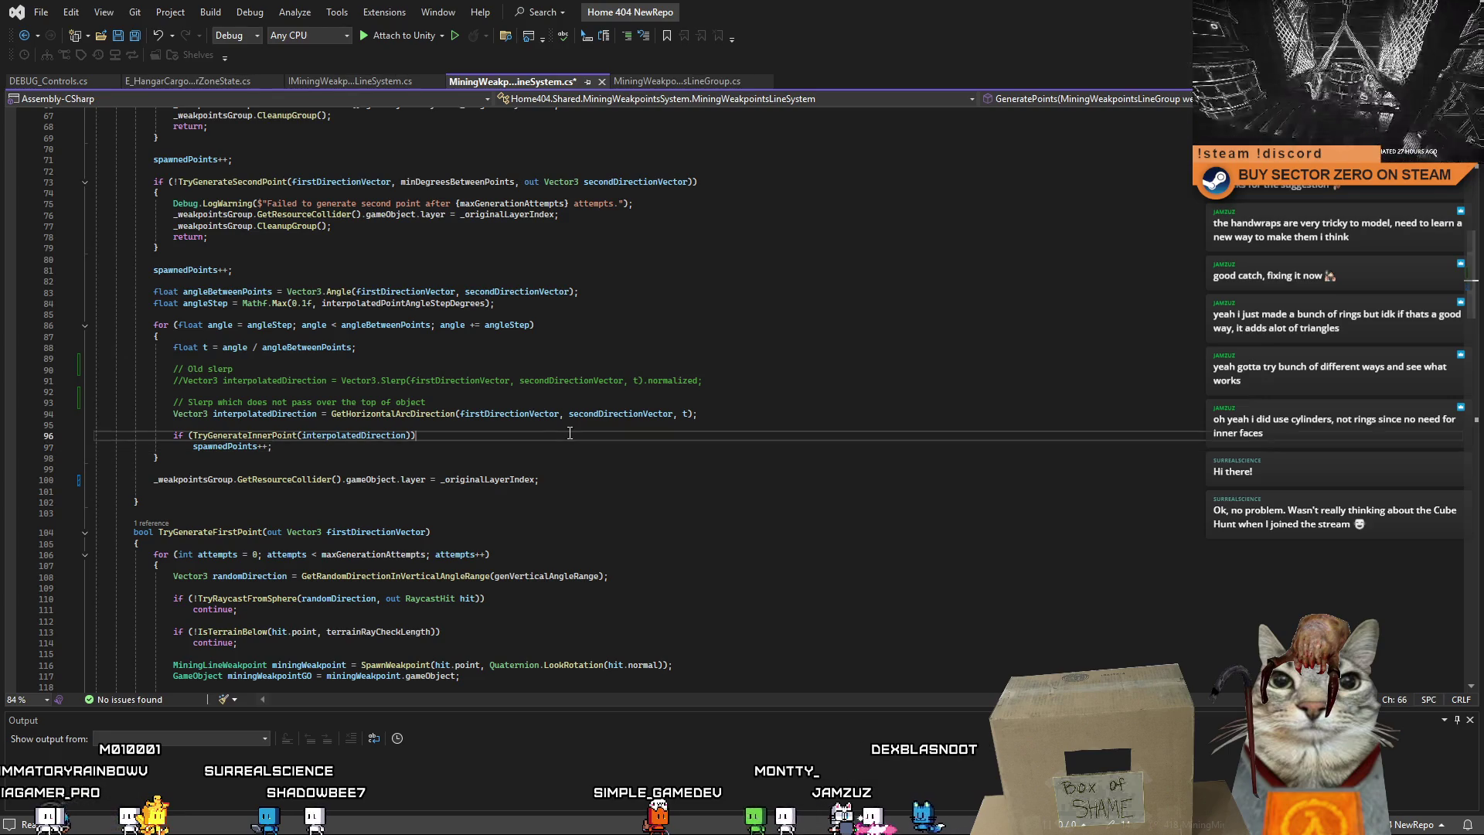
pyautogui.click(646, 457)
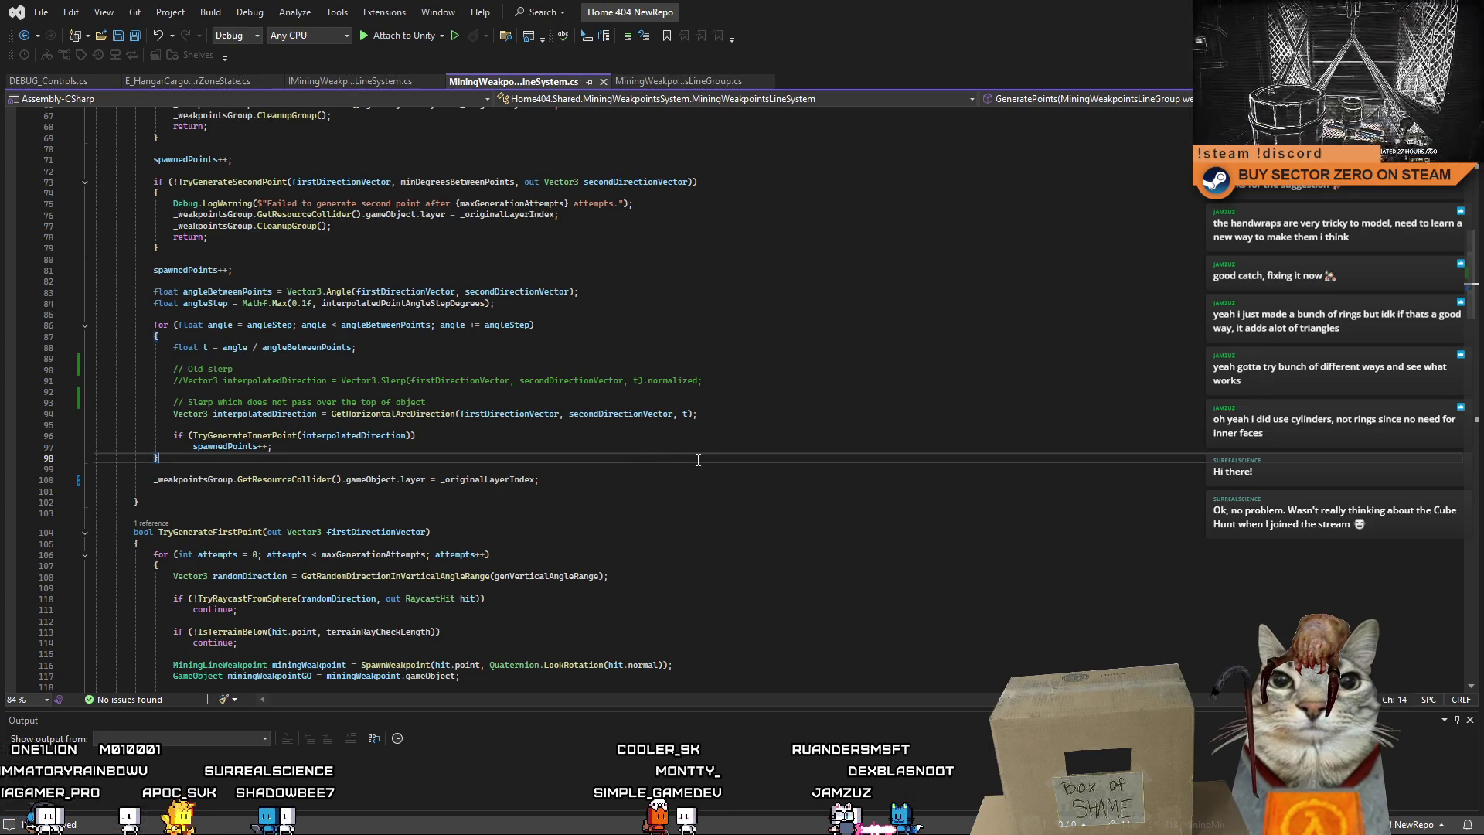
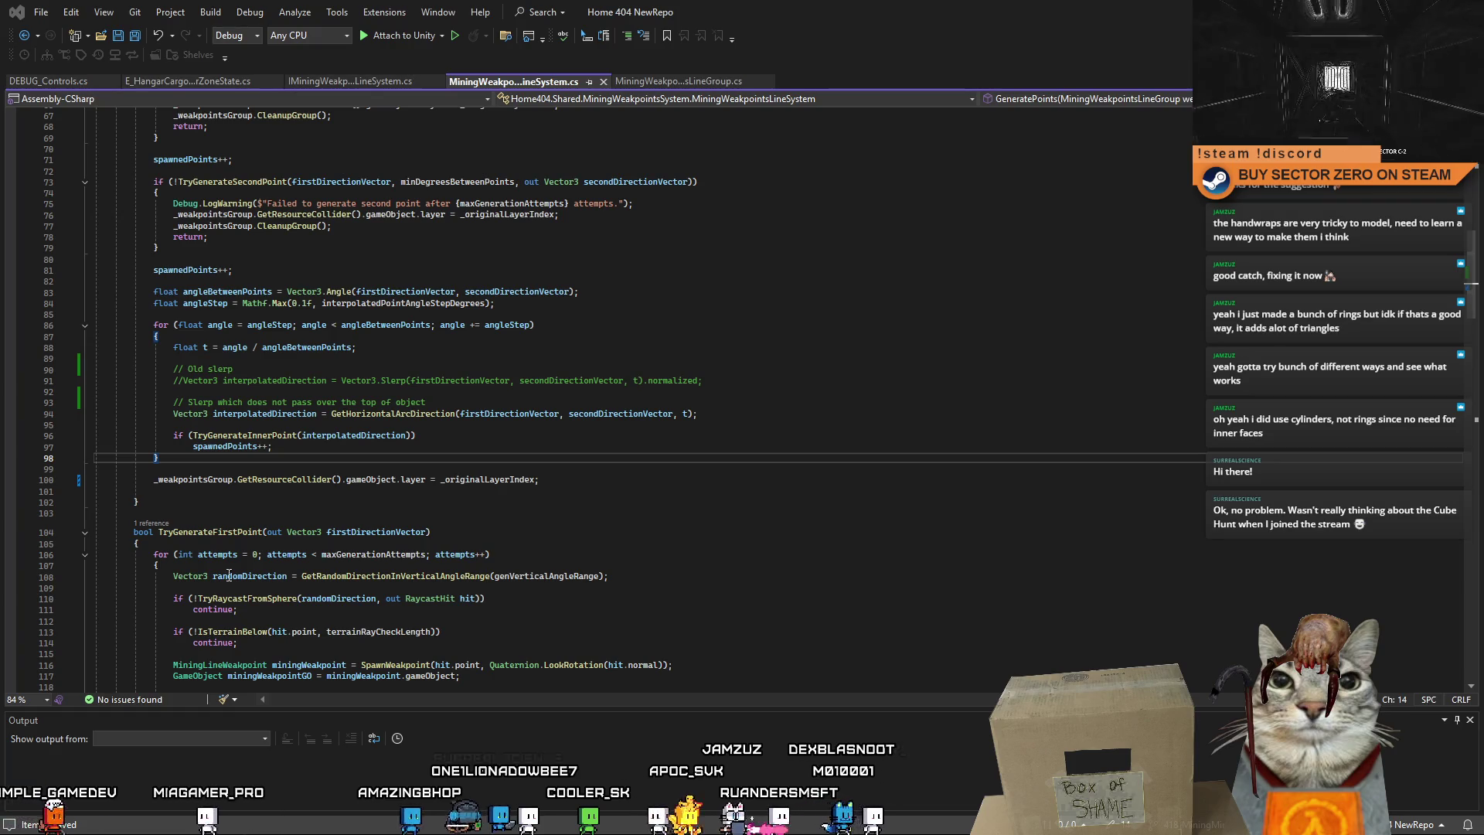
# Inspect the angle interpolation loop and the TryGenerateFirstPoint method.
pyautogui.click(742, 325)
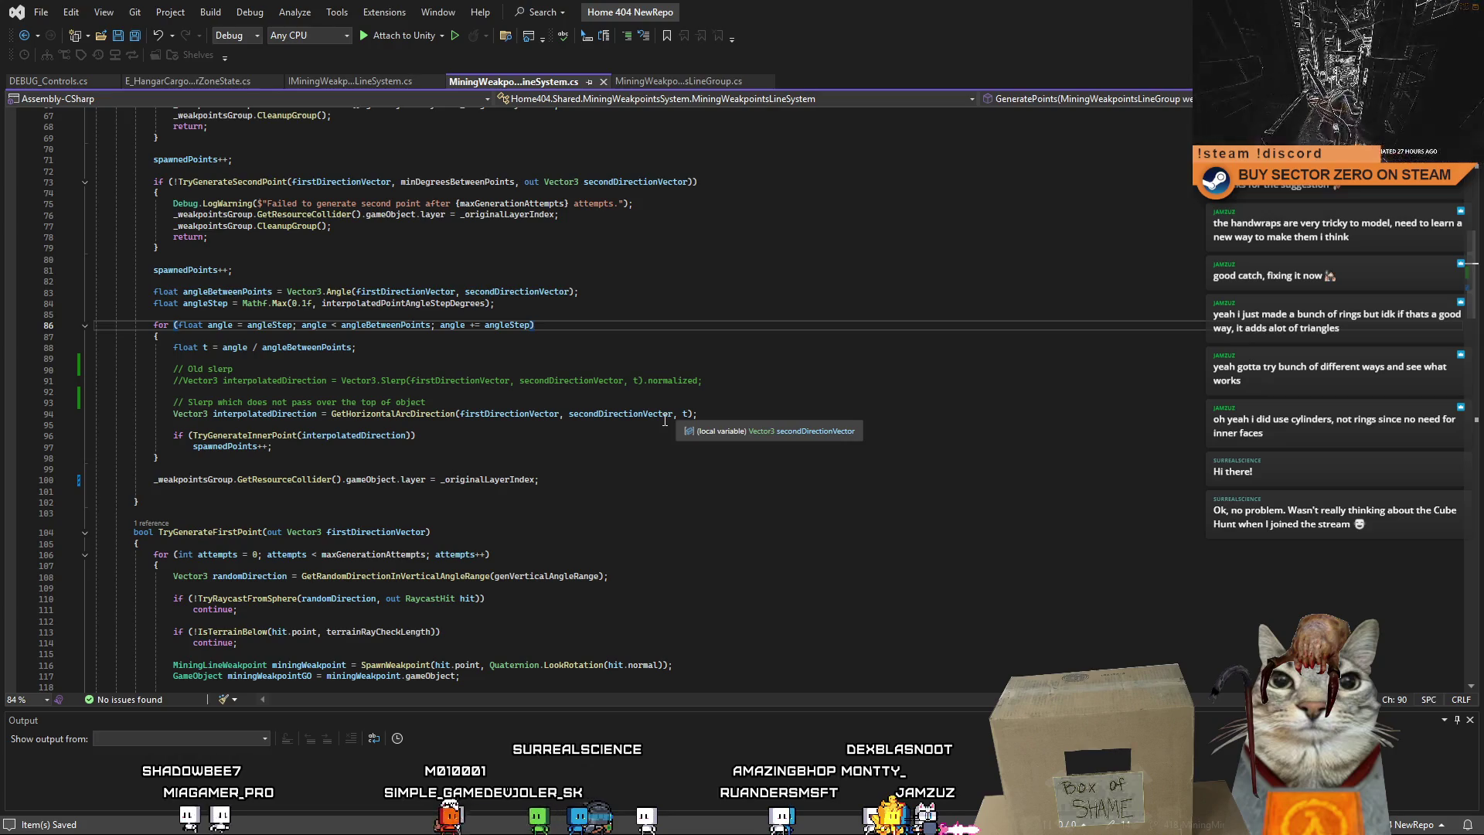
pyautogui.click(433, 435)
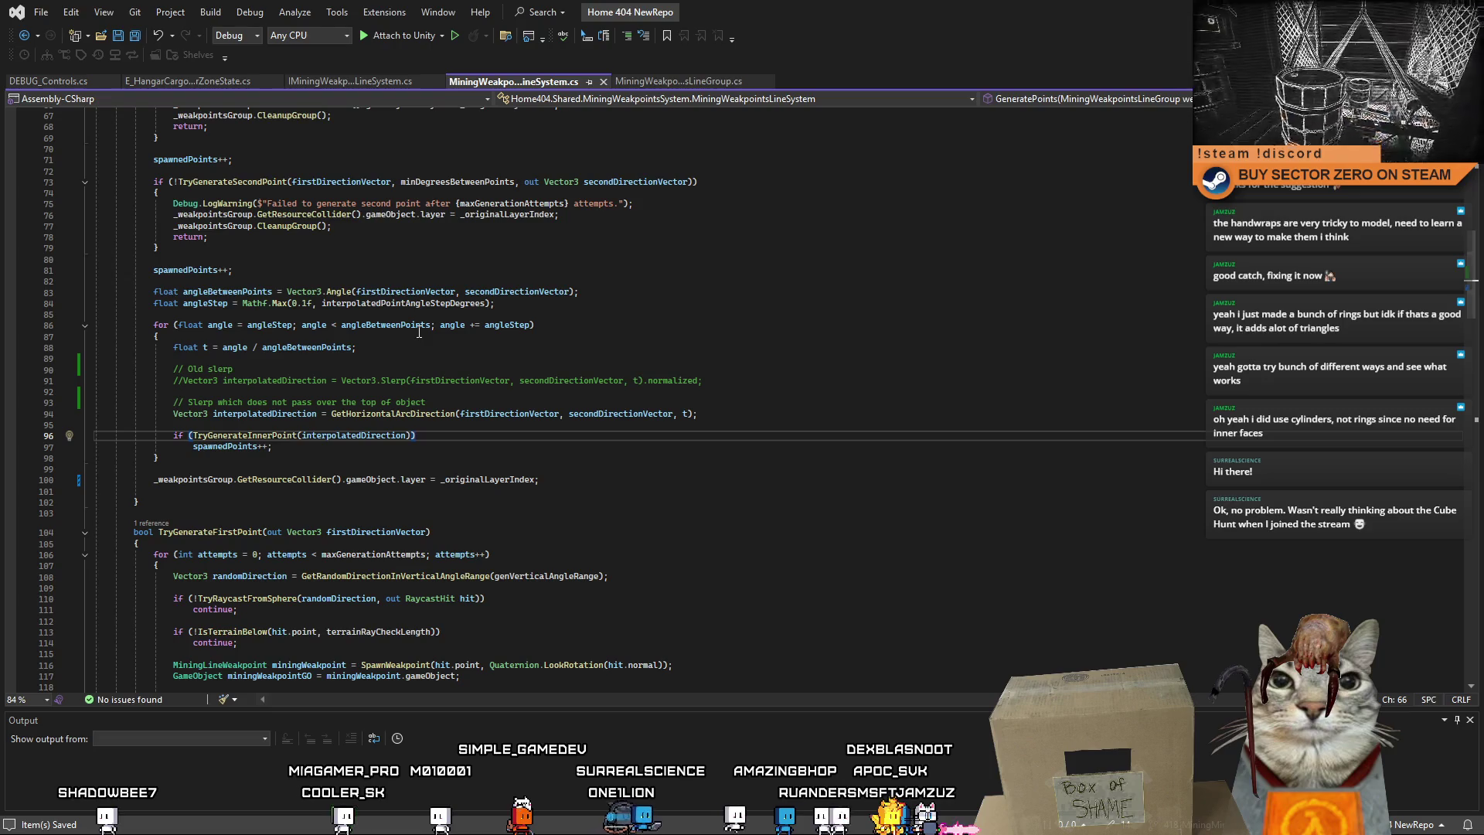
pyautogui.press('Down')
pyautogui.press('Down')
pyautogui.scroll(1, 556, 454)
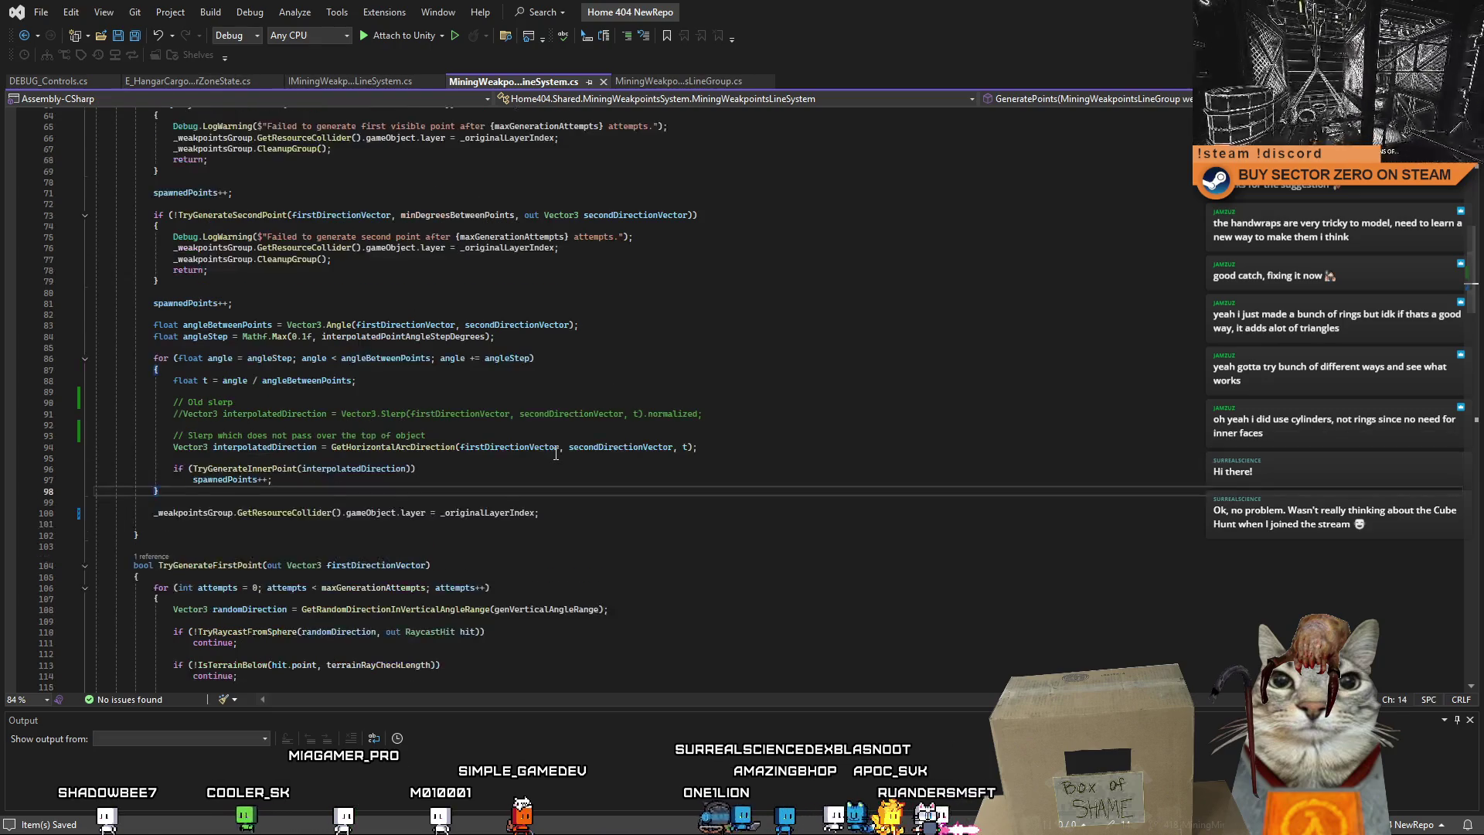
pyautogui.moveTo(1471, 267)
pyautogui.mouseDown()
pyautogui.moveTo(1453, 185)
pyautogui.moveTo(1472, 324)
pyautogui.mouseUp()
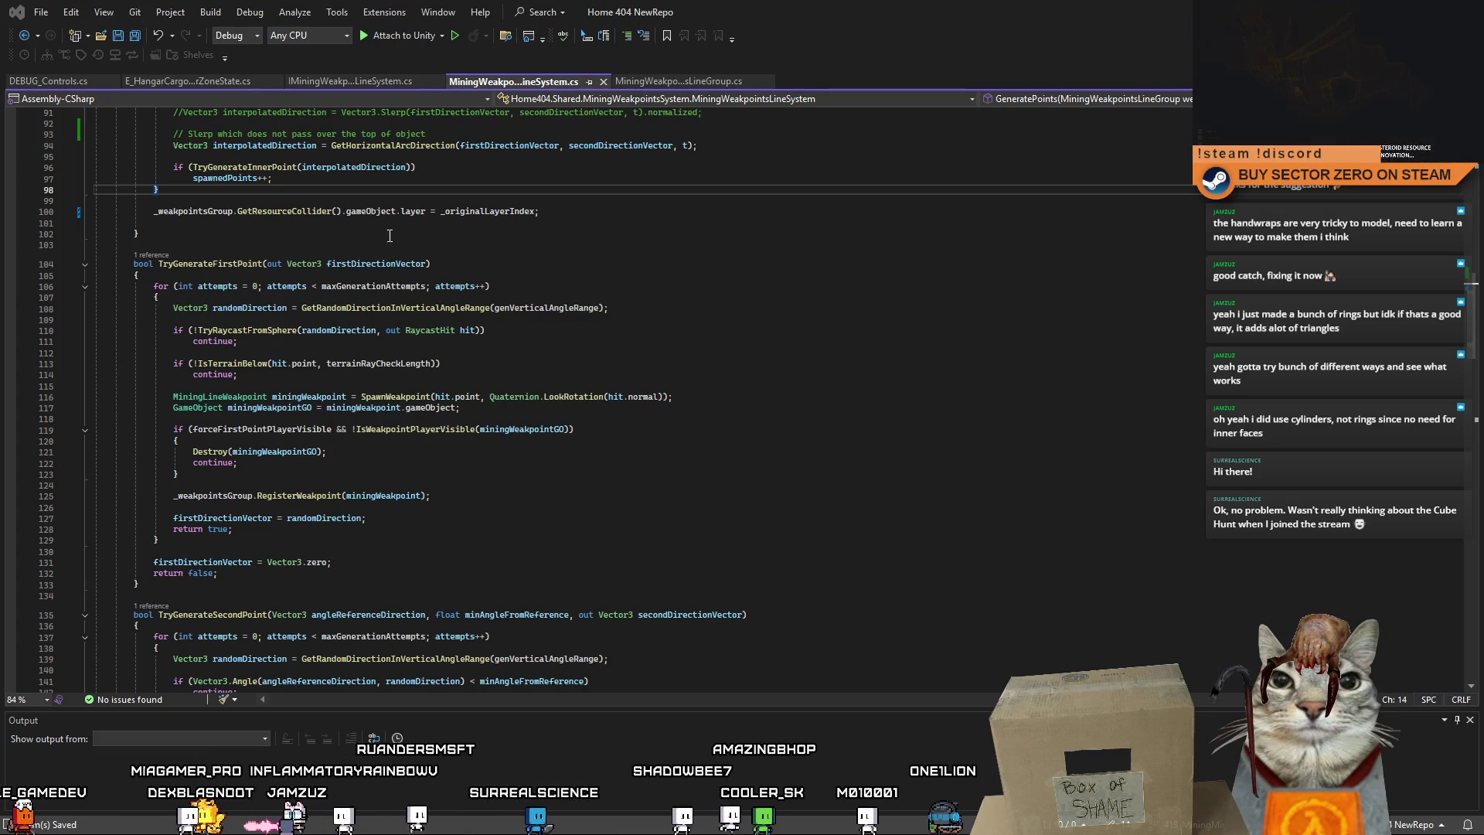
pyautogui.scroll(-4, 258, 291)
pyautogui.click(433, 286)
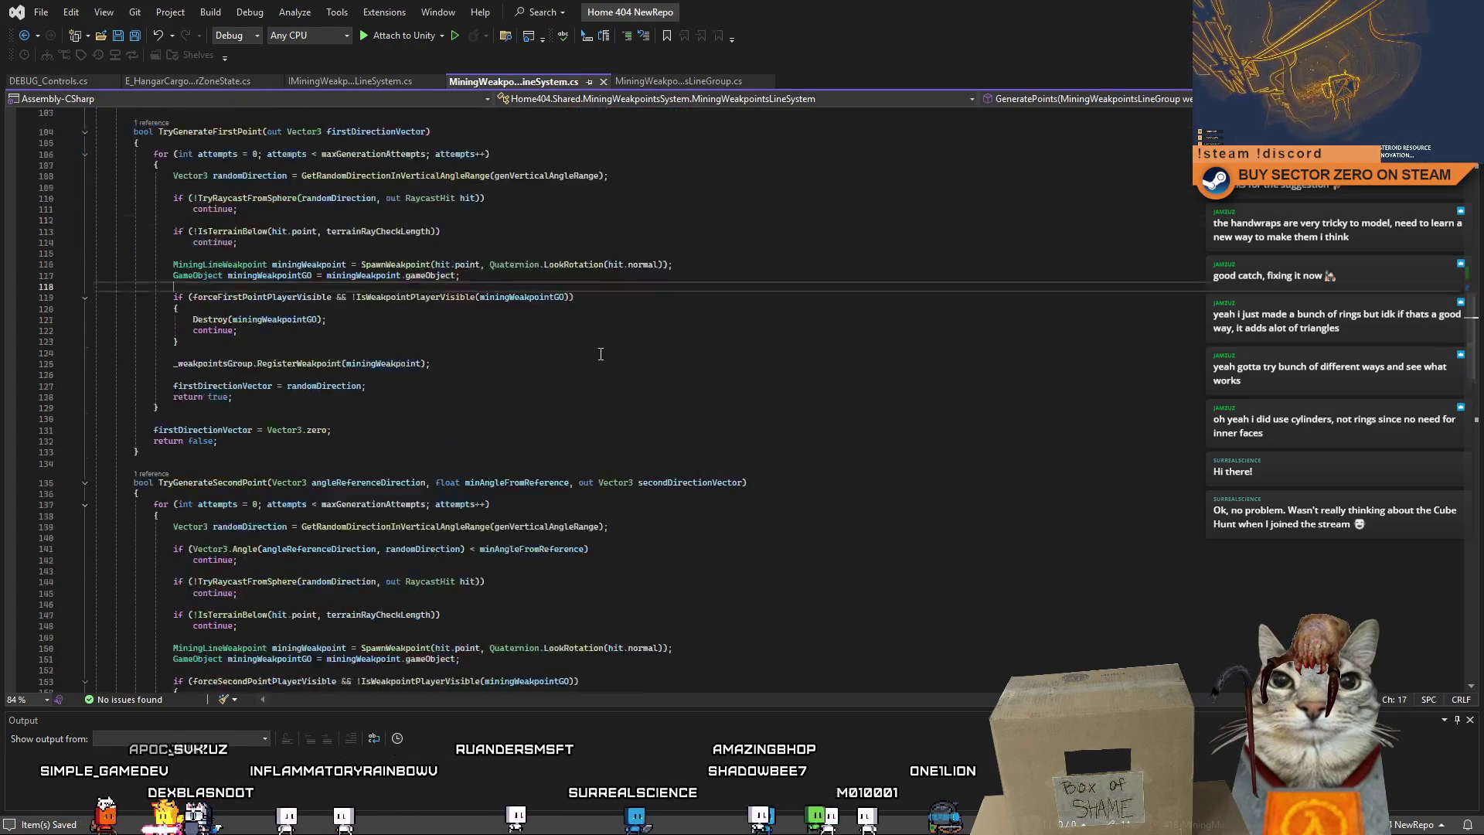
pyautogui.scroll(-17, 601, 354)
# Highlight TryGenerateInnerPoint and TryRaycastFromSphere to review where they are used.
pyautogui.doubleClick(242, 303)
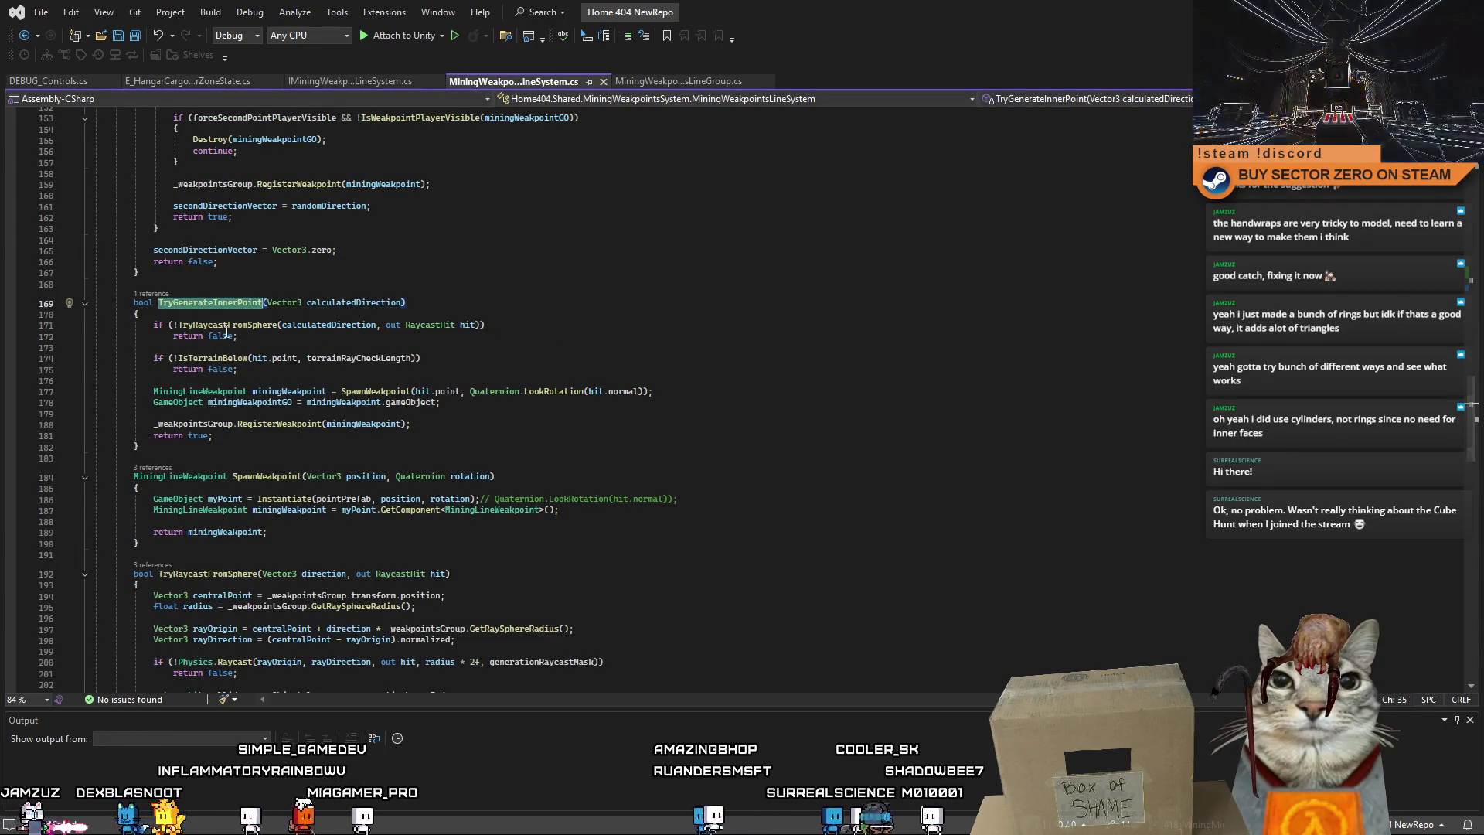
pyautogui.doubleClick(226, 325)
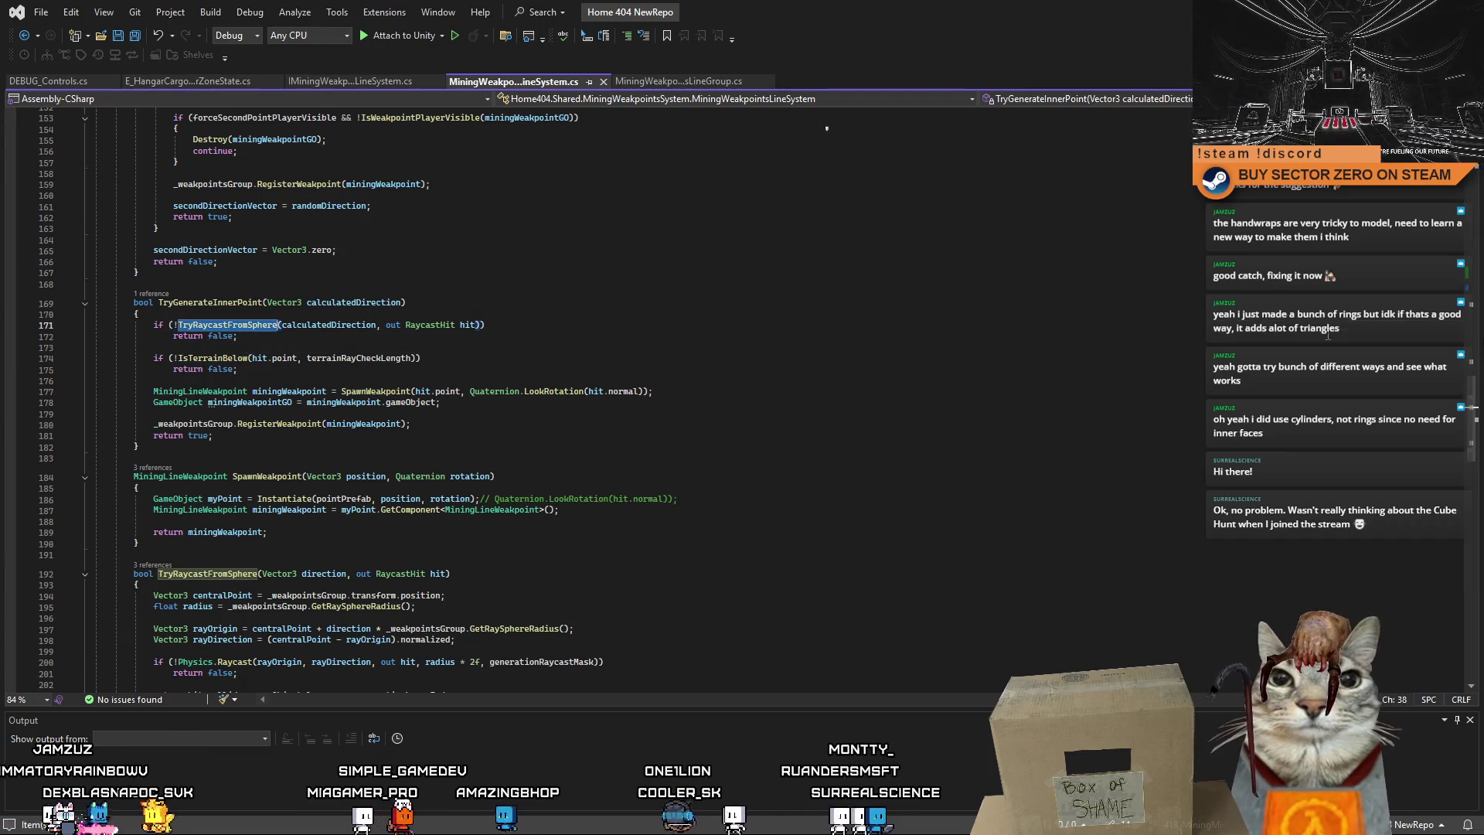
pyautogui.scroll(1, 1471, 396)
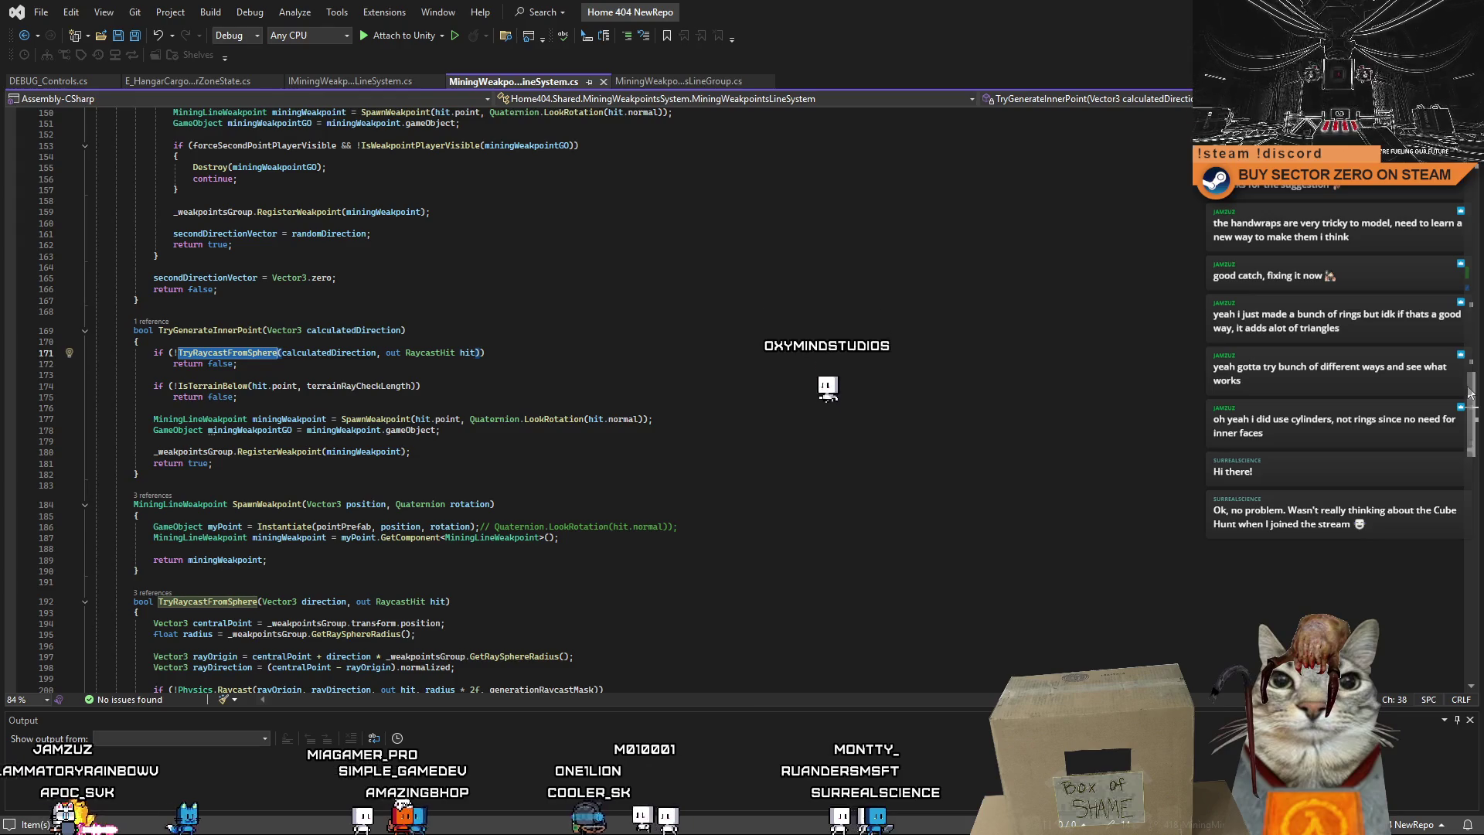
pyautogui.scroll(-3, 1471, 396)
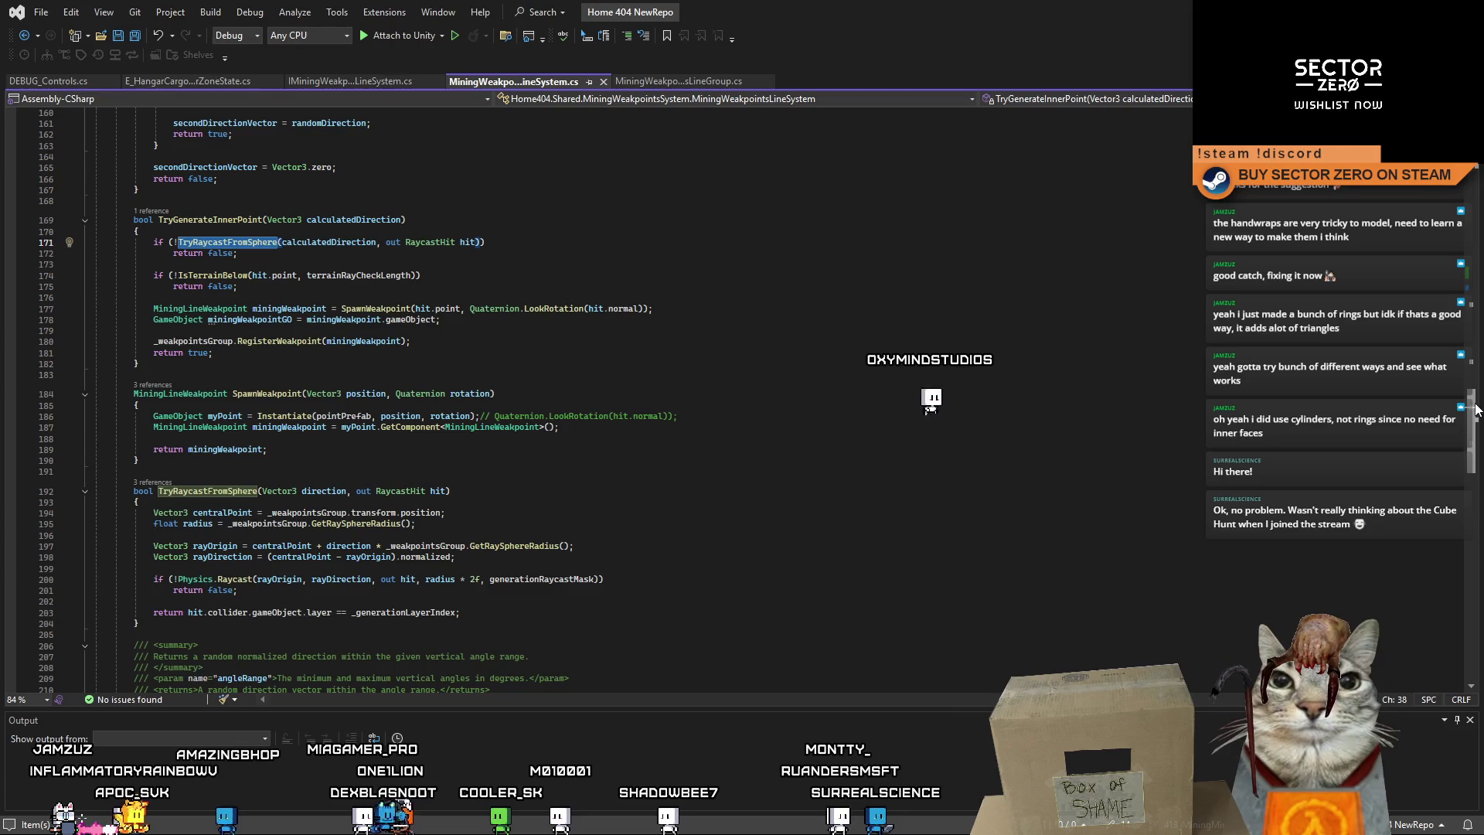
pyautogui.moveTo(1476, 410)
pyautogui.mouseDown()
pyautogui.moveTo(1479, 210)
pyautogui.moveTo(1480, 239)
pyautogui.moveTo(1479, 225)
pyautogui.mouseUp()
pyautogui.scroll(-3, 588, 386)
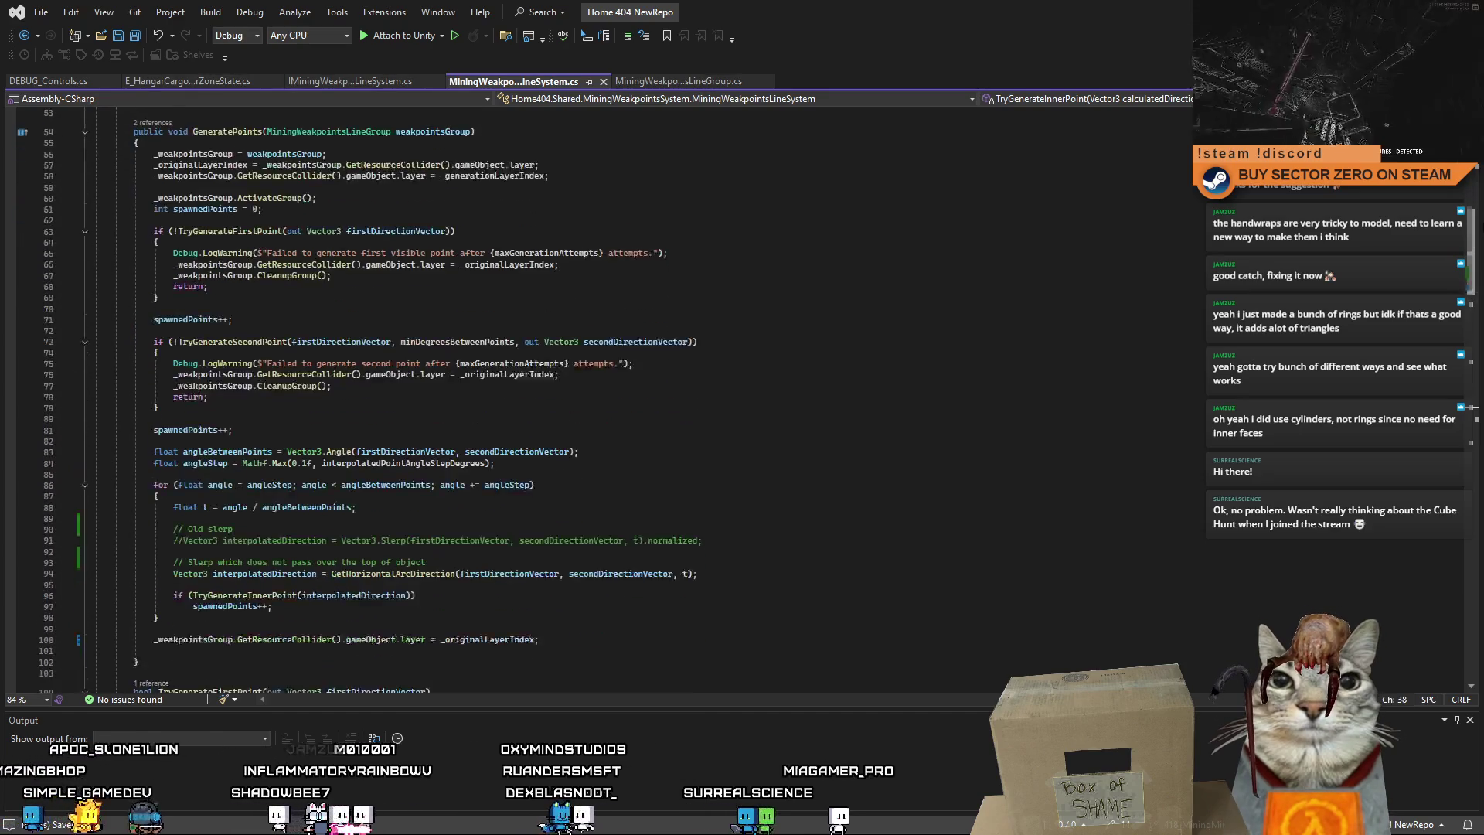
pyautogui.moveTo(1482, 238); pyautogui.dragTo(1482, 207)
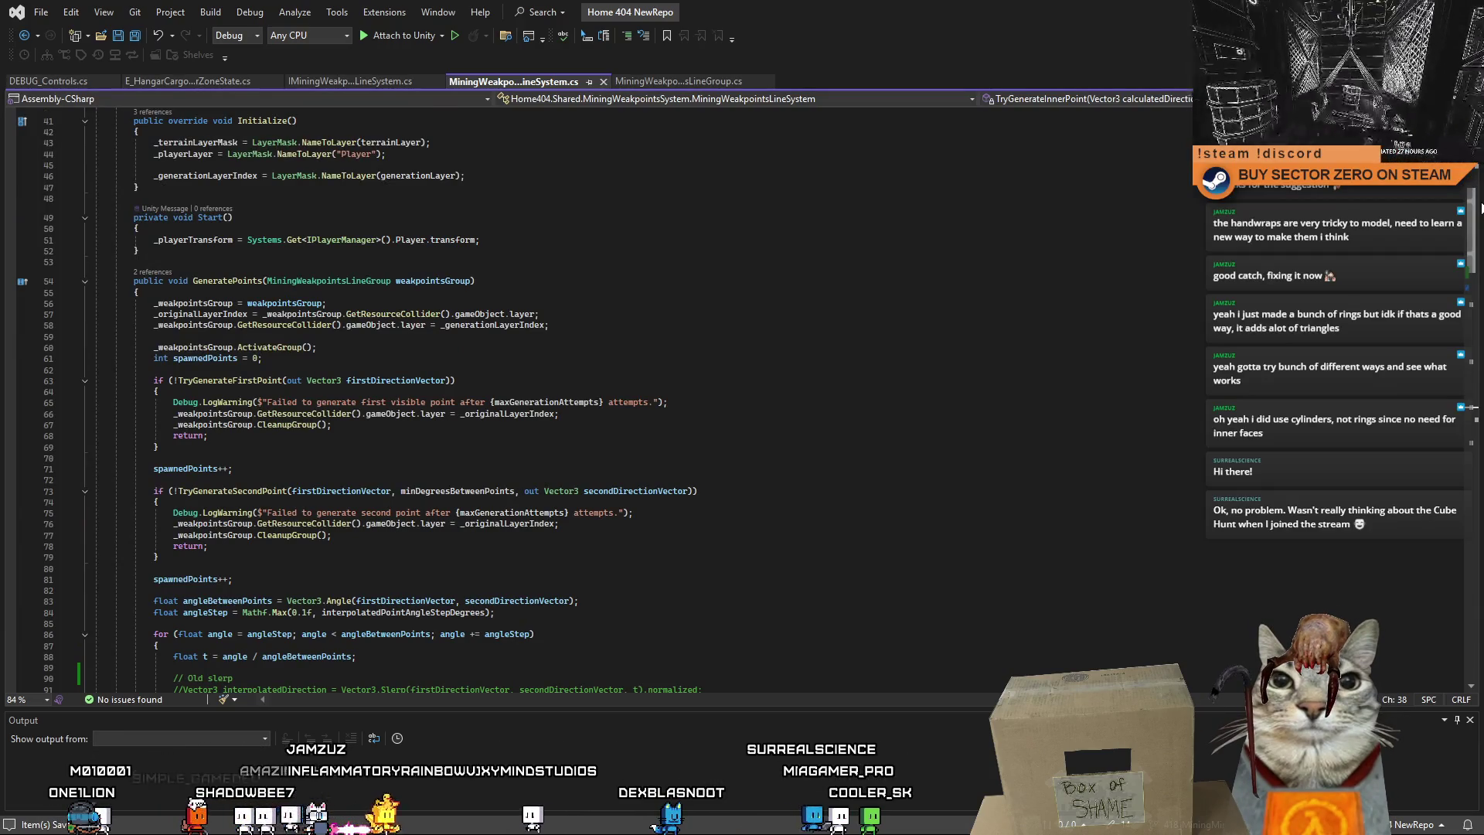
pyautogui.moveTo(1482, 207); pyautogui.dragTo(1482, 286)
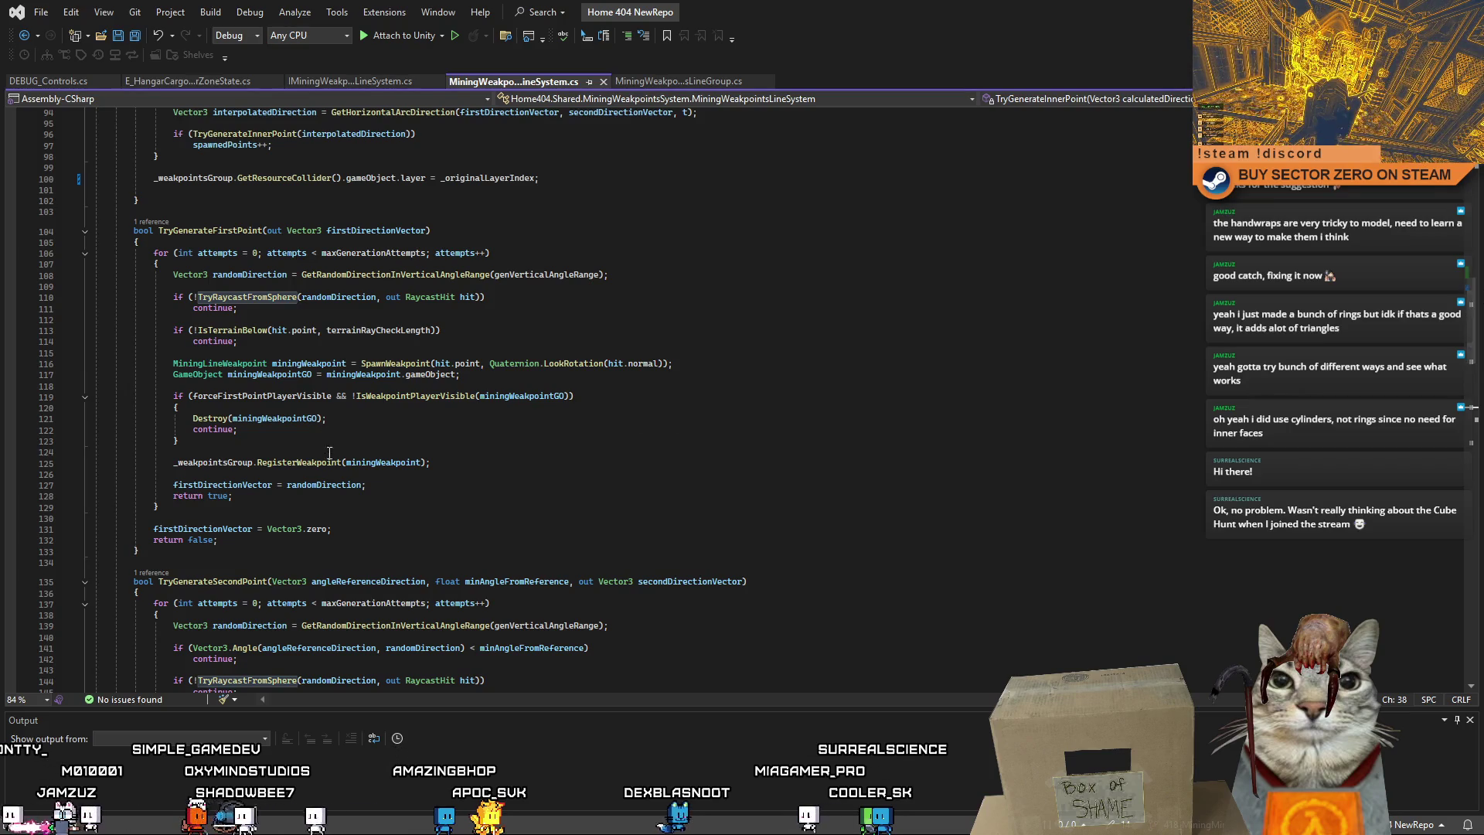
# Add miningWeakpoint.gameObject.SetActive(false); after the registration in TryGenerateFirstPoint and copy it.
pyautogui.click(433, 463)
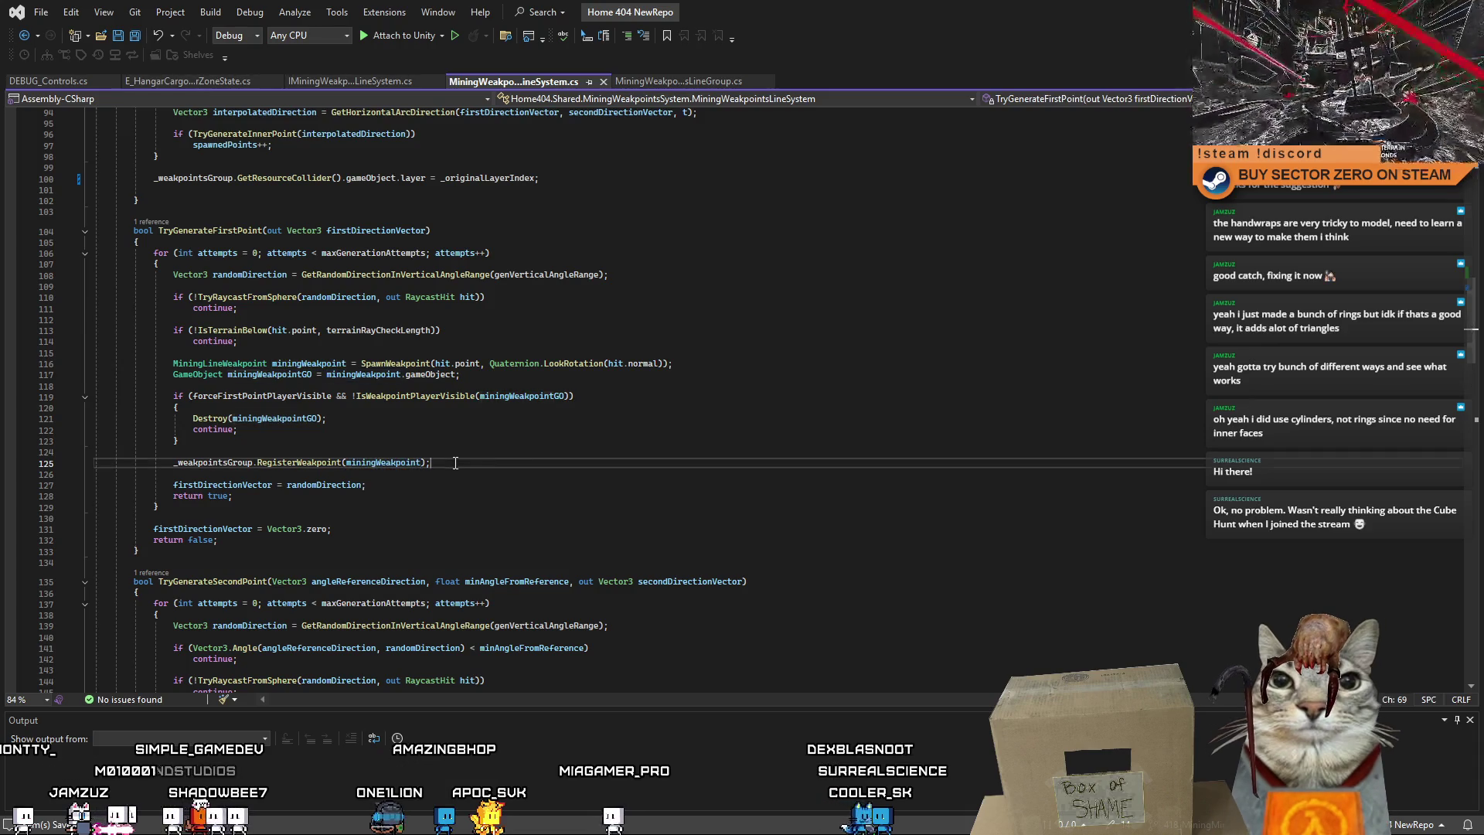
pyautogui.press('Return')
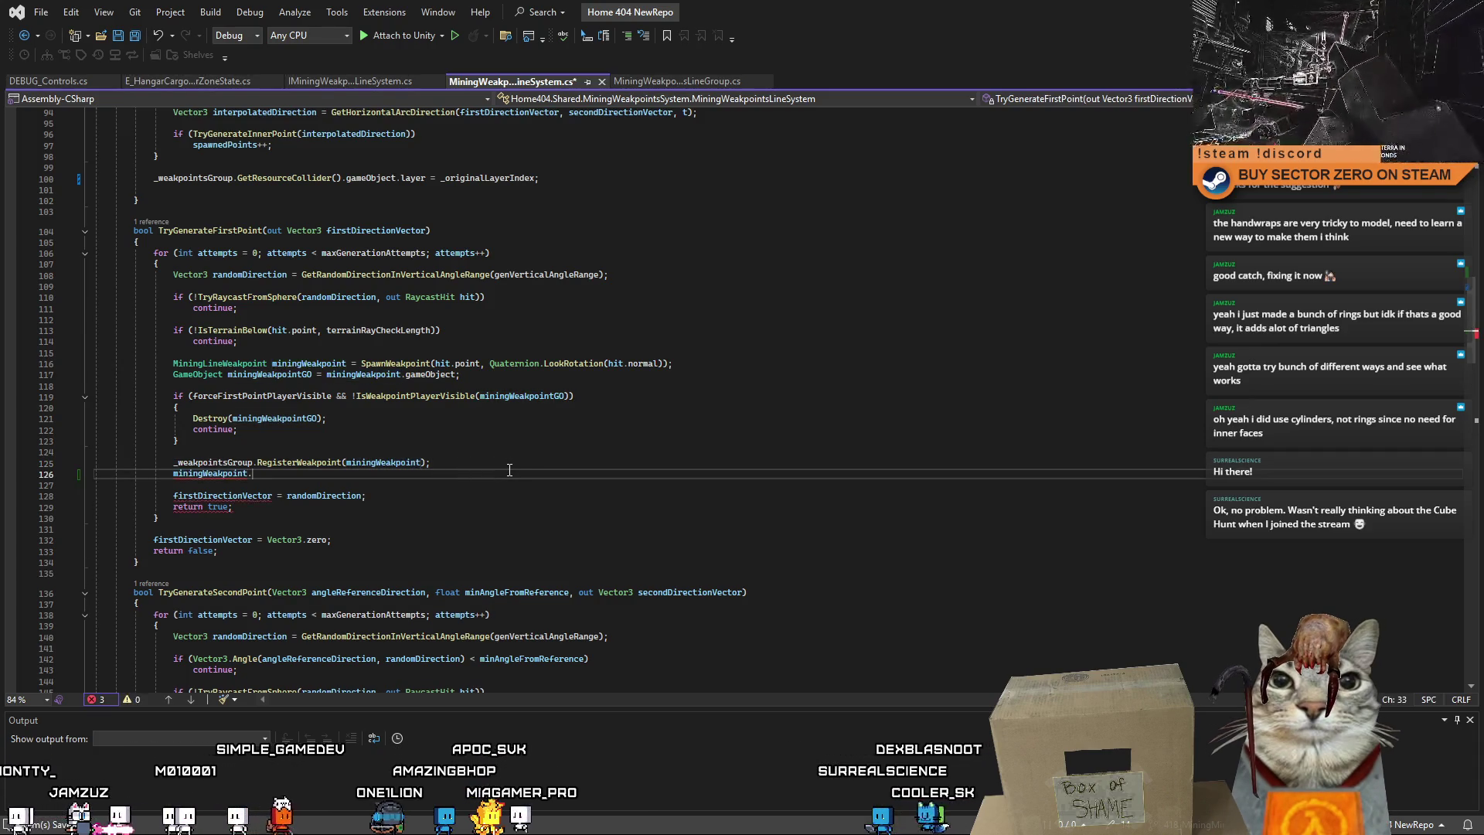
pyautogui.write('.gameObject.SetActive')
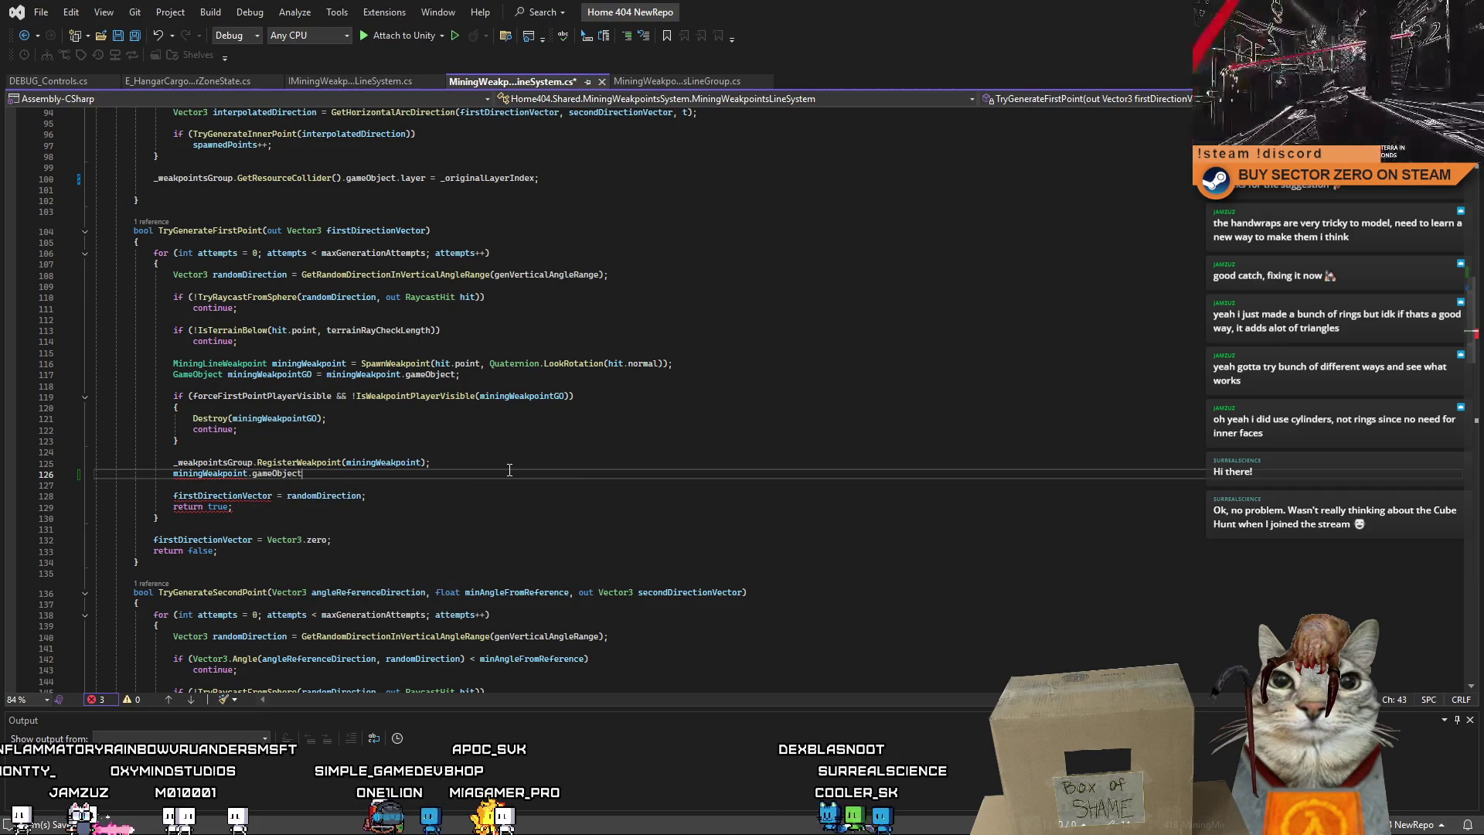
pyautogui.write('(false);')
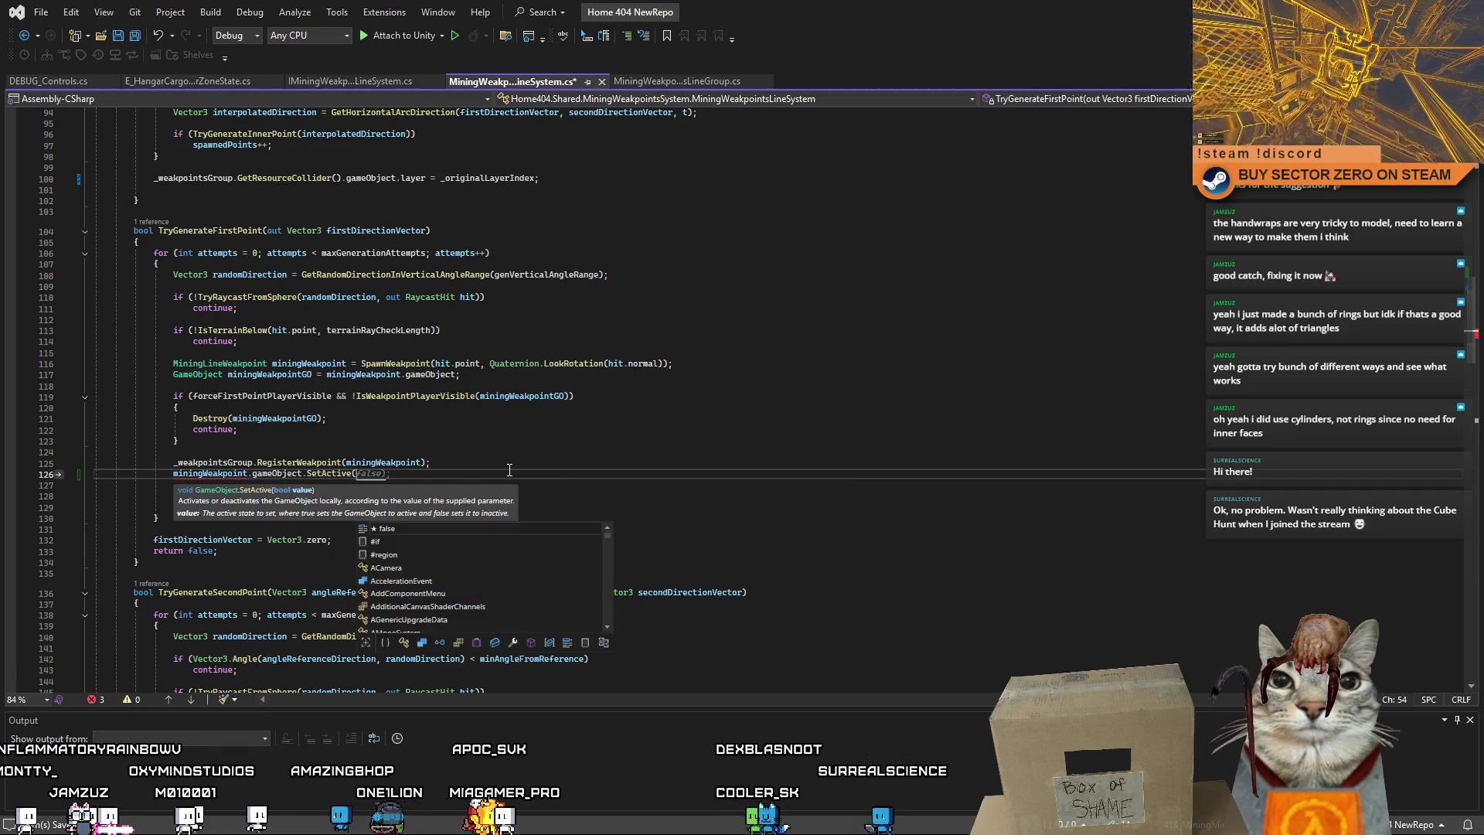
pyautogui.moveTo(510, 470); pyautogui.dragTo(16, 470)
pyautogui.hotkey('ctrl', 'c')
# Paste the SetActive(false) line after the registration in TryGenerateSecondPoint.
pyautogui.scroll(-4, 579, 535)
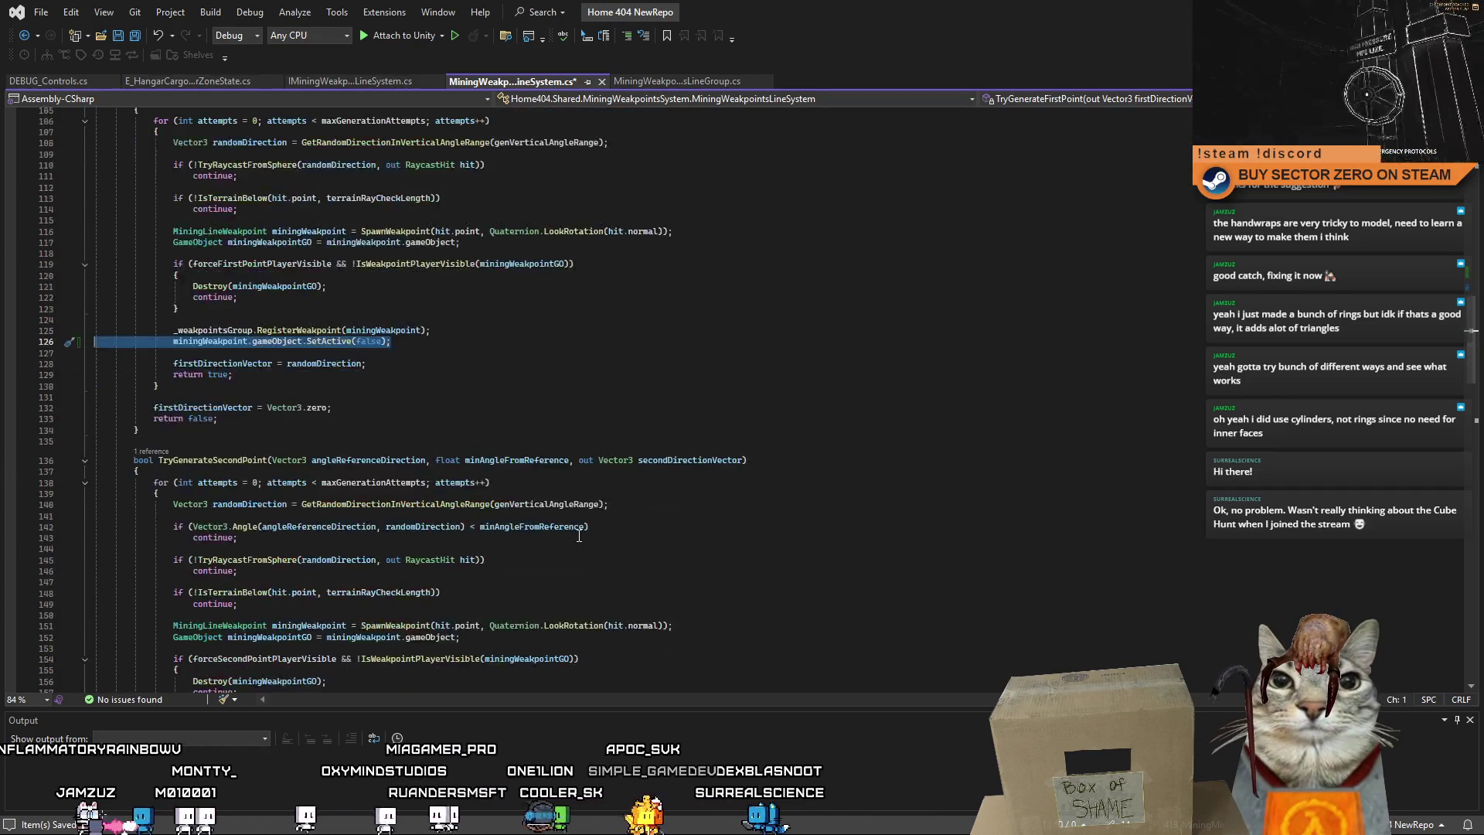
pyautogui.scroll(-5, 425, 510)
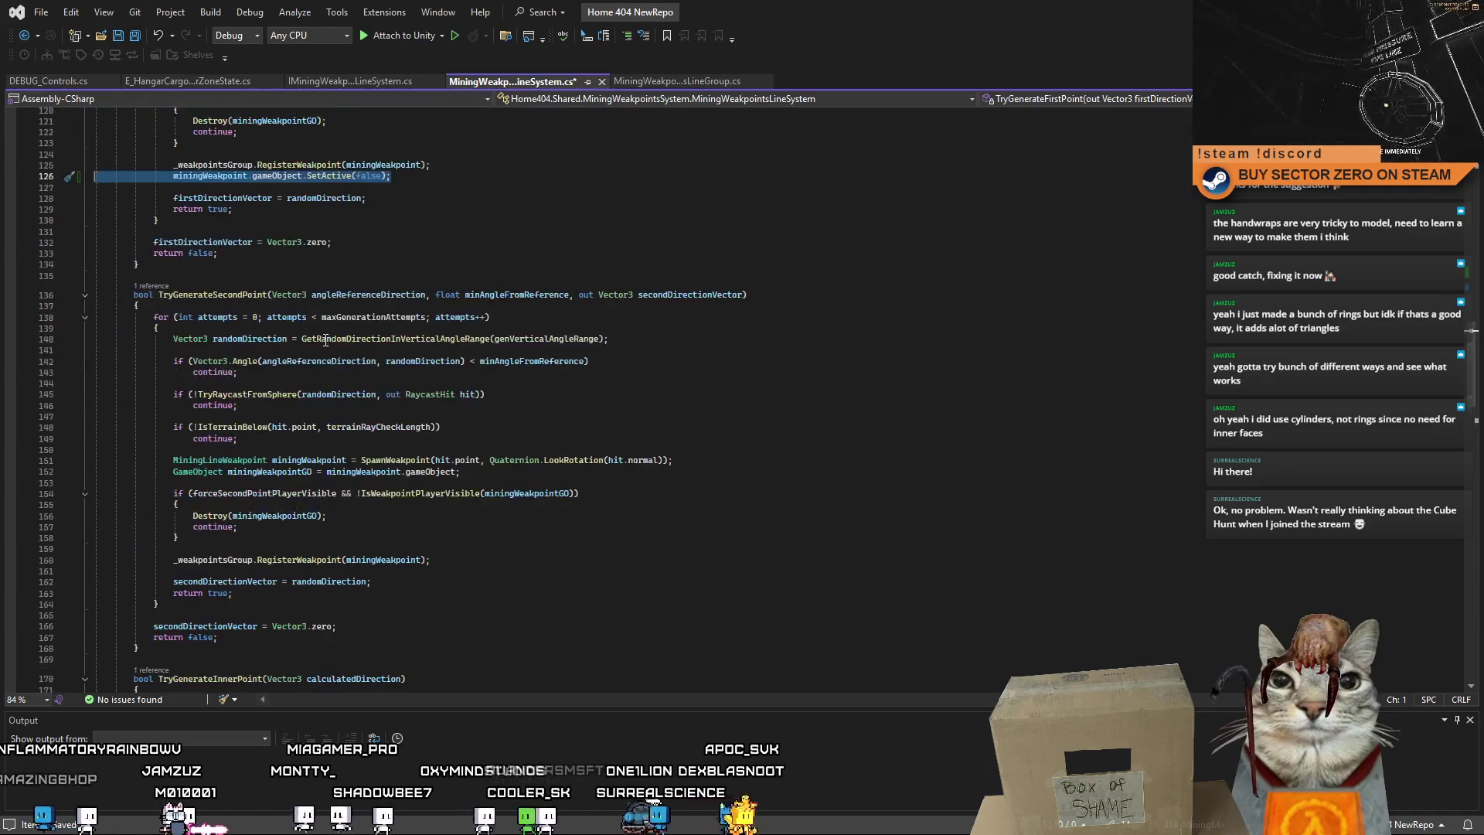
pyautogui.click(460, 561)
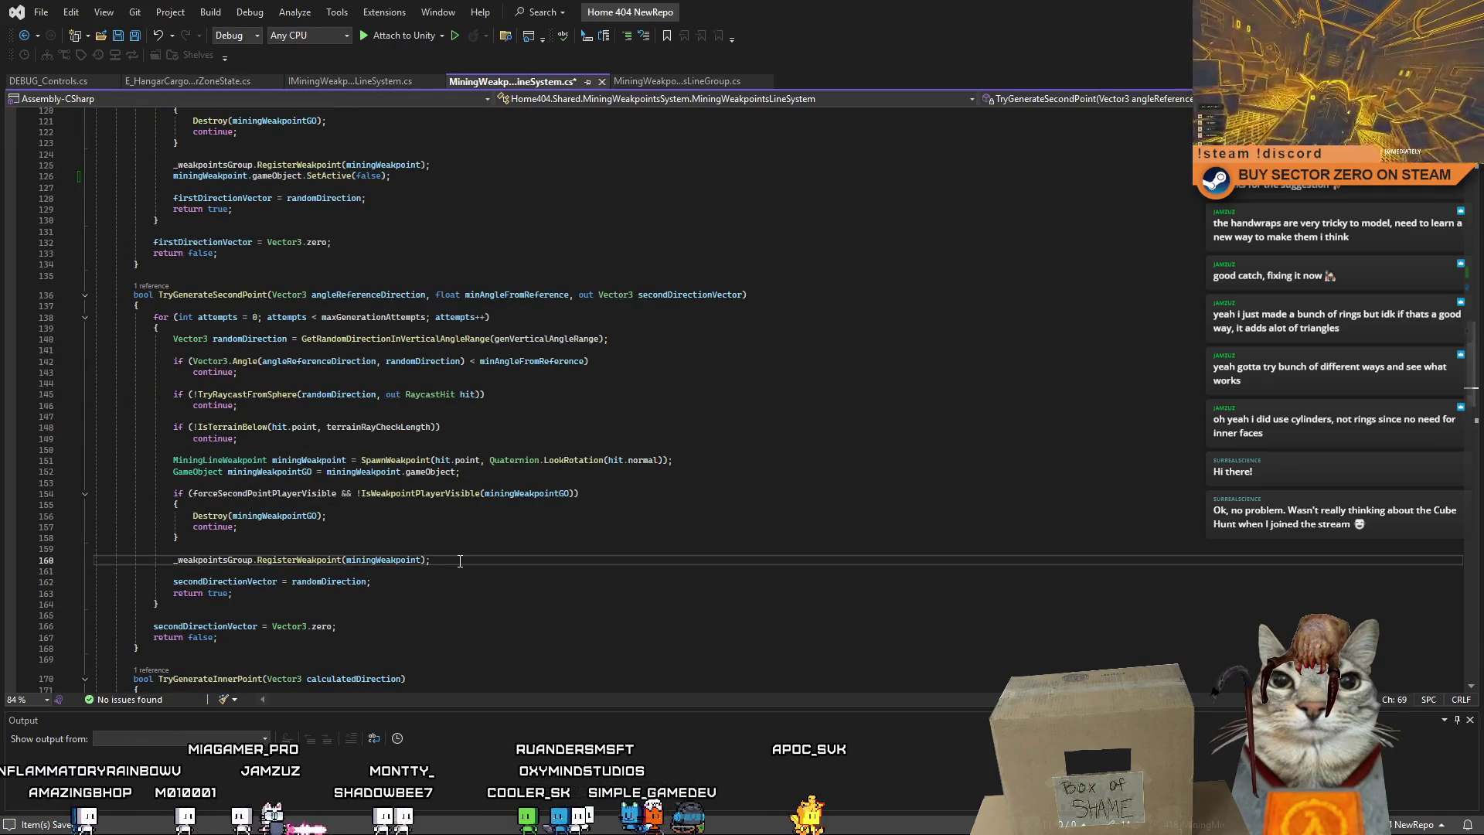
pyautogui.hotkey('ctrl', 'v')
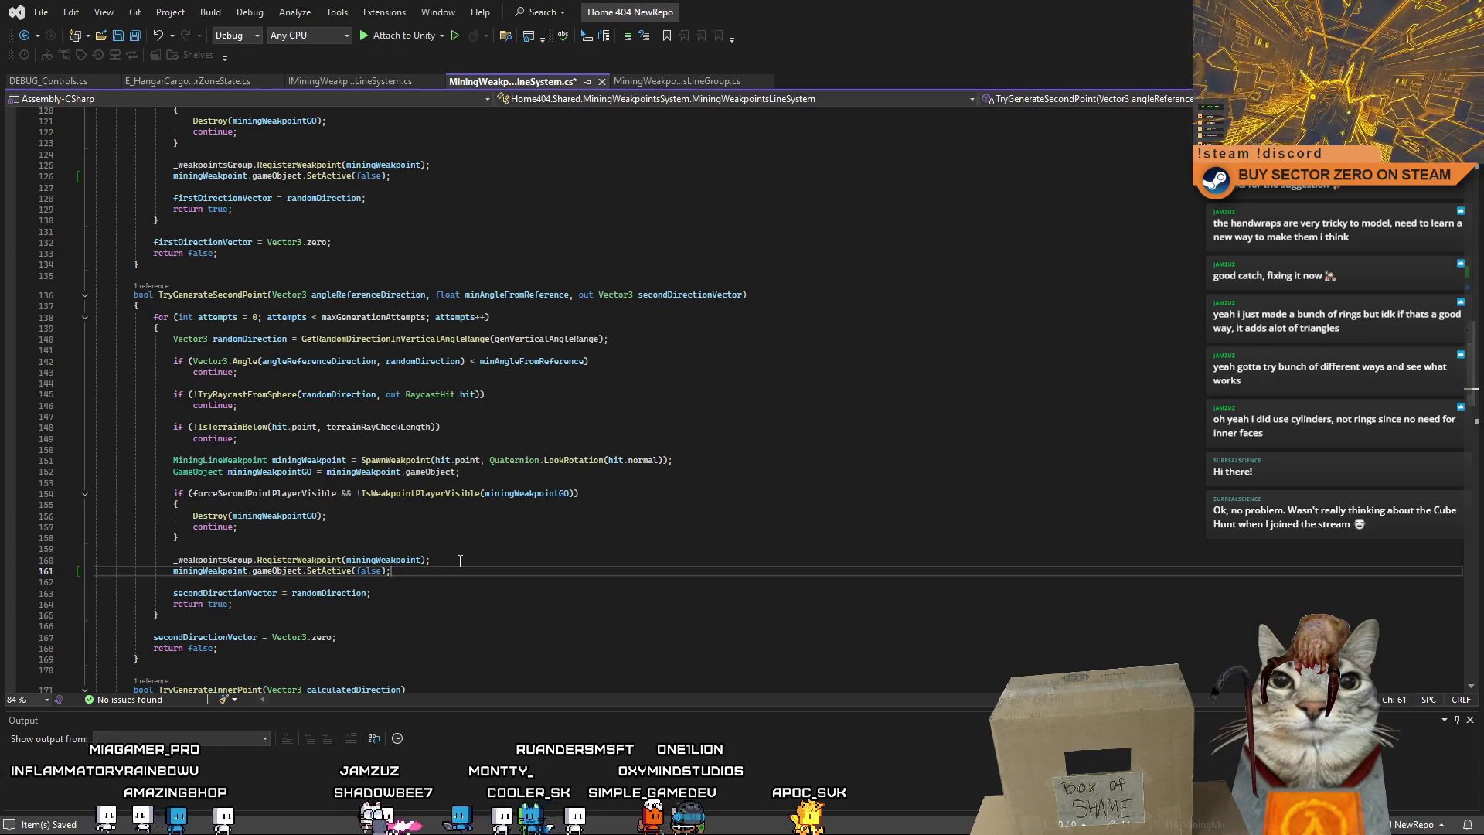
# Add the SetActive(false) line after the registration in TryGenerateInnerPoint.
pyautogui.scroll(8, 460, 561)
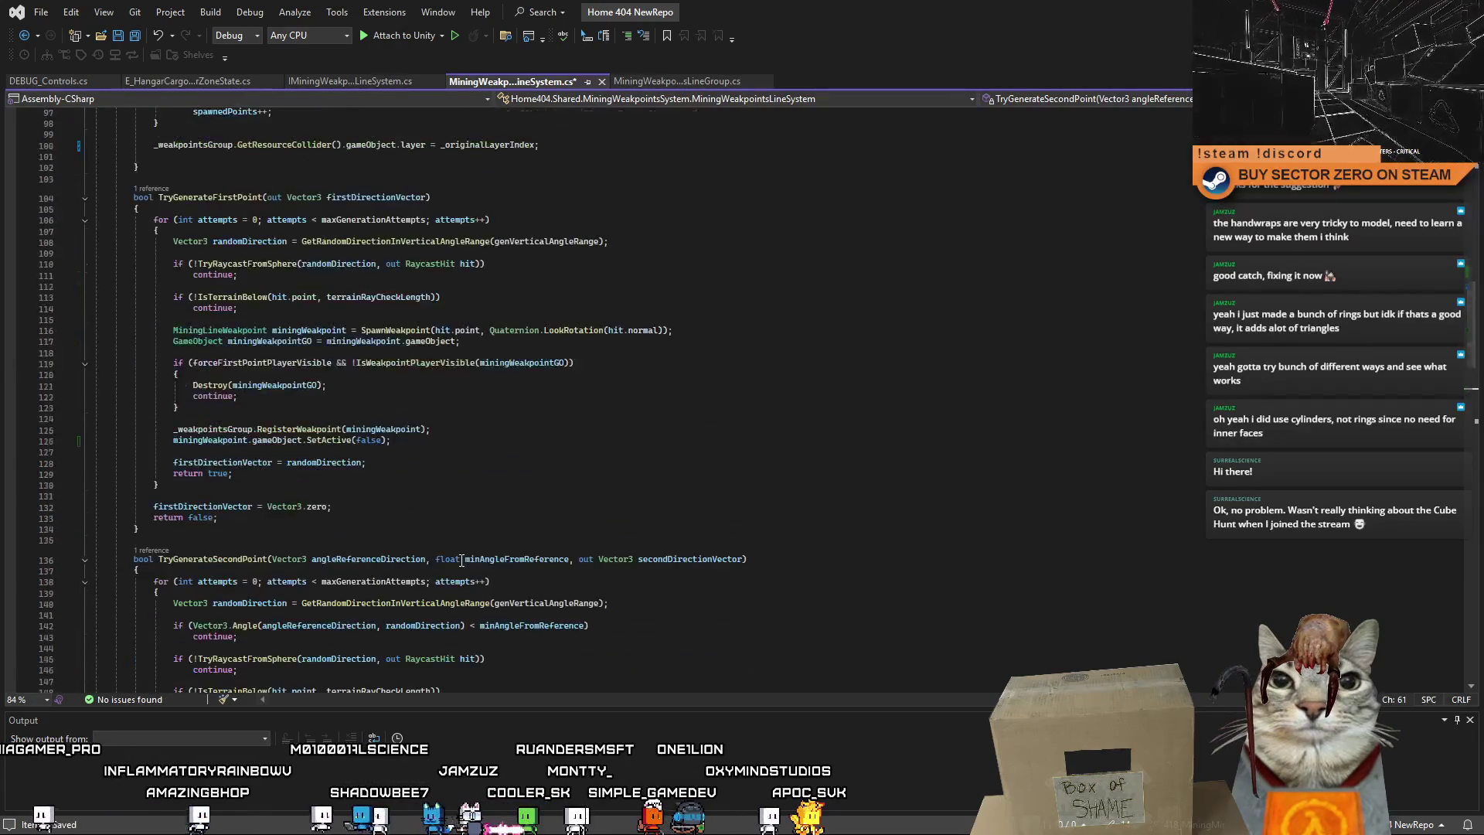
pyautogui.scroll(-12, 461, 560)
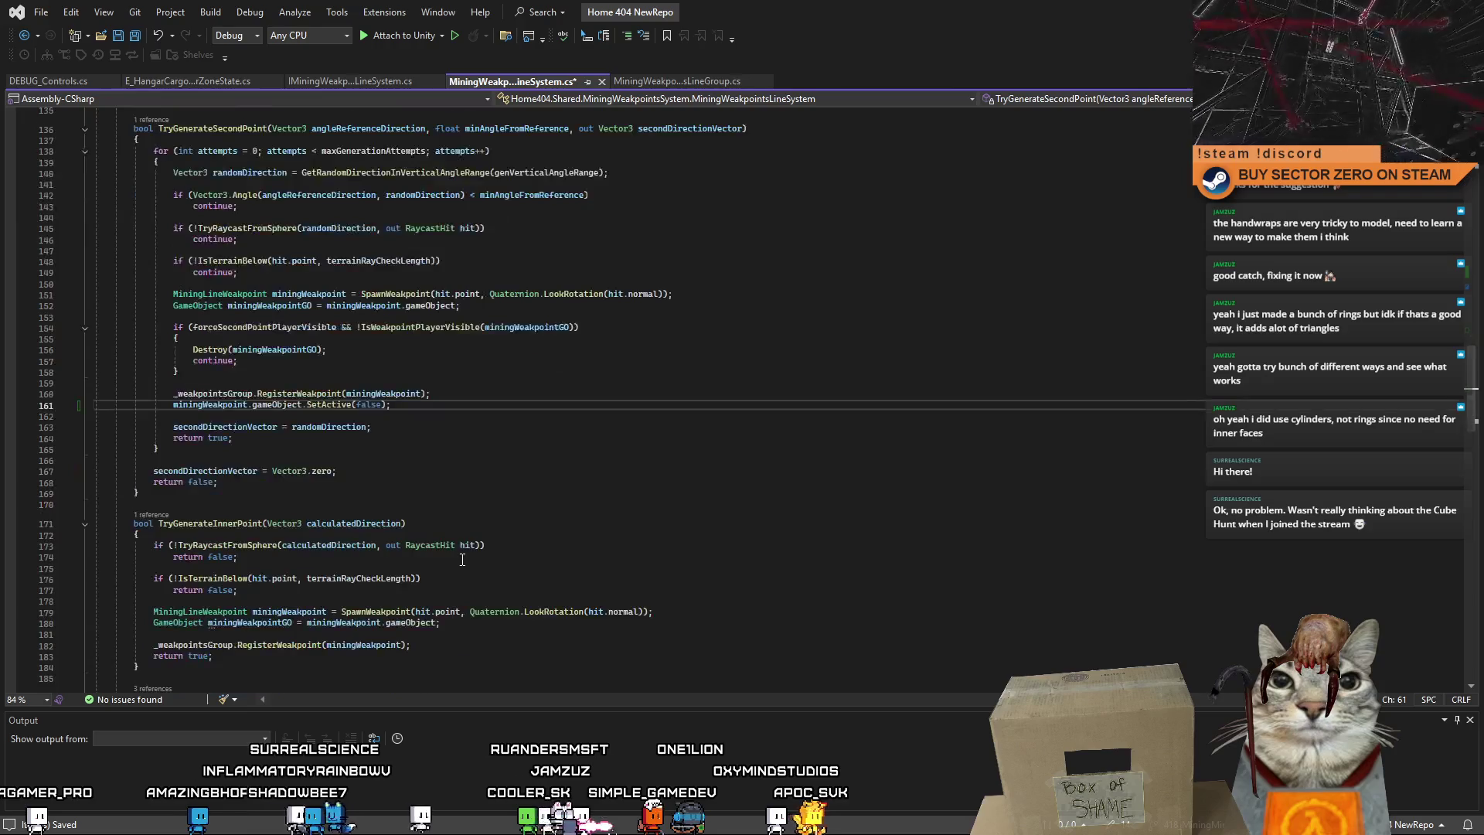
pyautogui.scroll(-8, 462, 560)
pyautogui.click(429, 379)
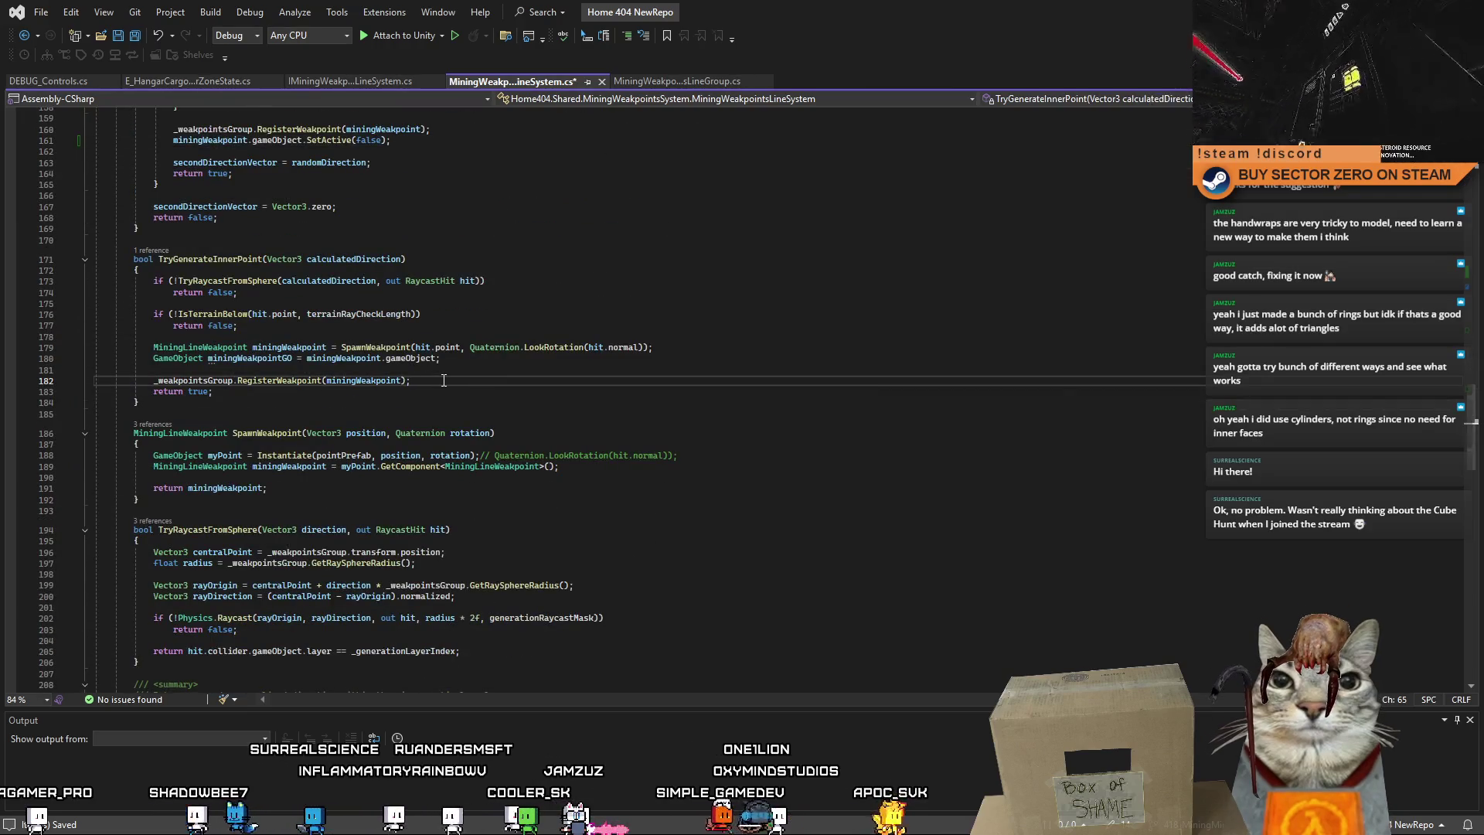
pyautogui.press('Return')
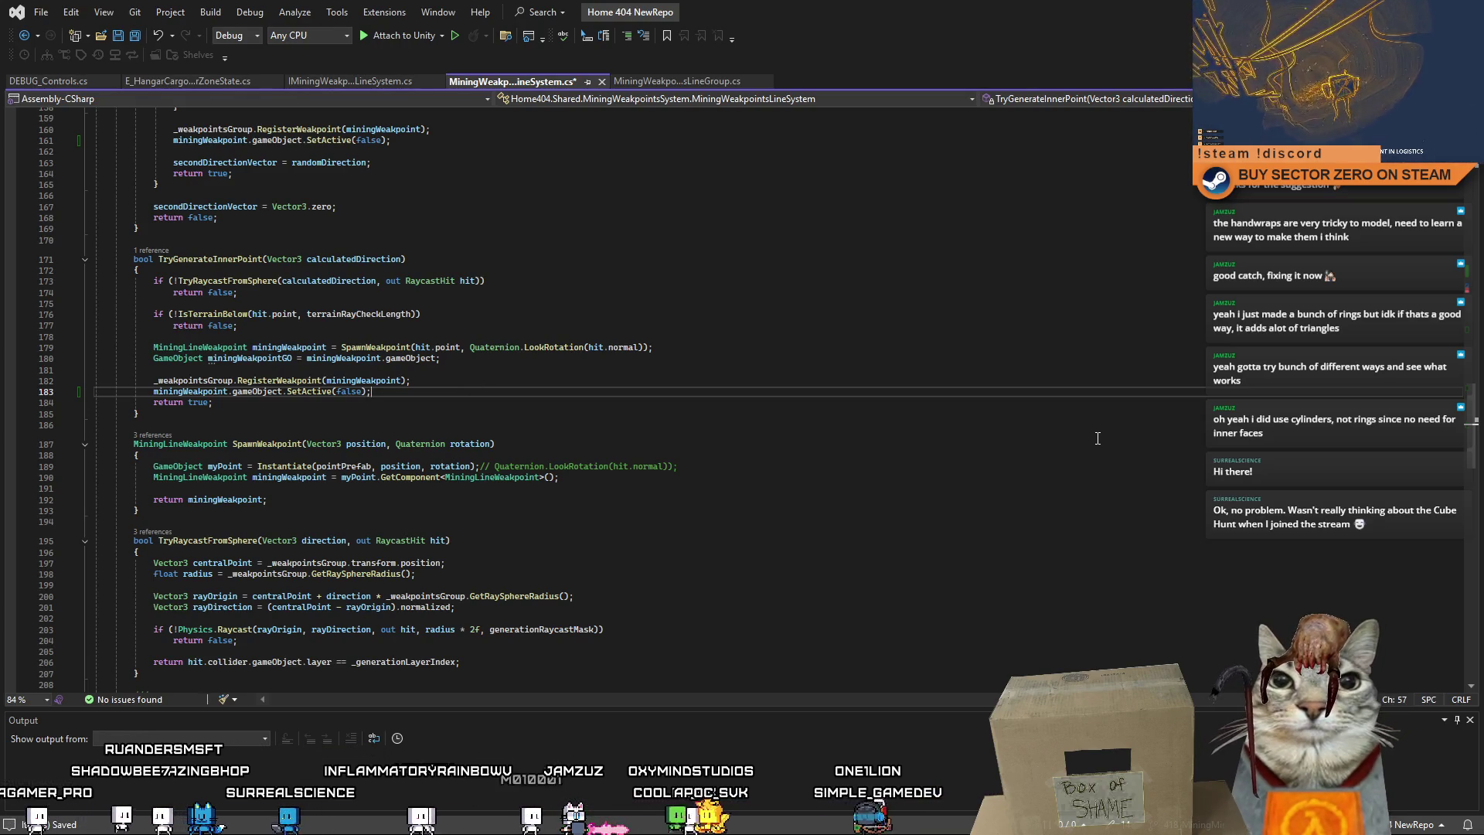
pyautogui.moveTo(1473, 436)
pyautogui.mouseDown()
pyautogui.moveTo(1432, 248)
pyautogui.moveTo(1428, 274)
pyautogui.mouseUp()
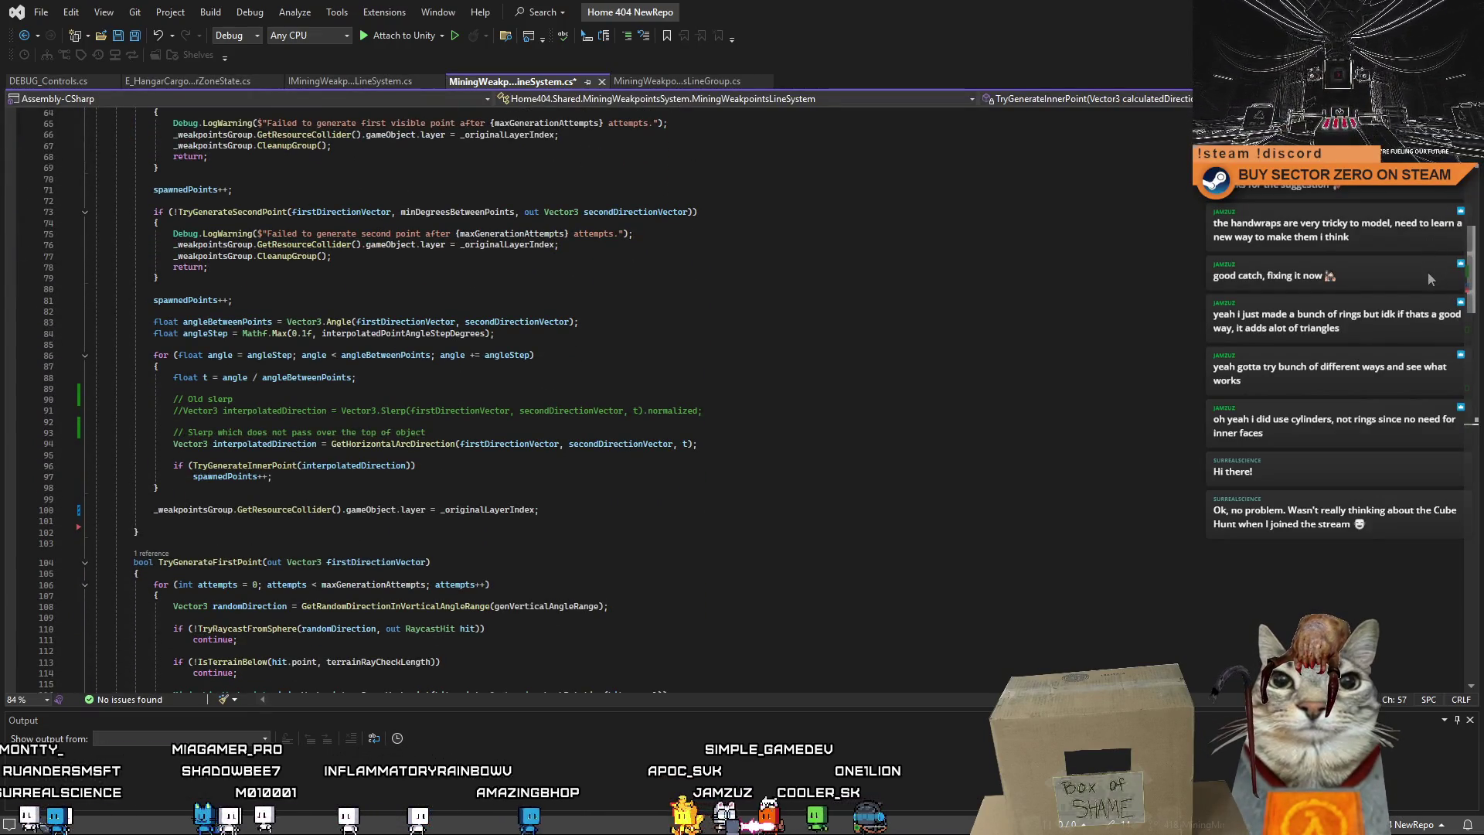
# Insert a foreach loop over spawnedPoints after the layer reset in GeneratePoints.
pyautogui.click(628, 509)
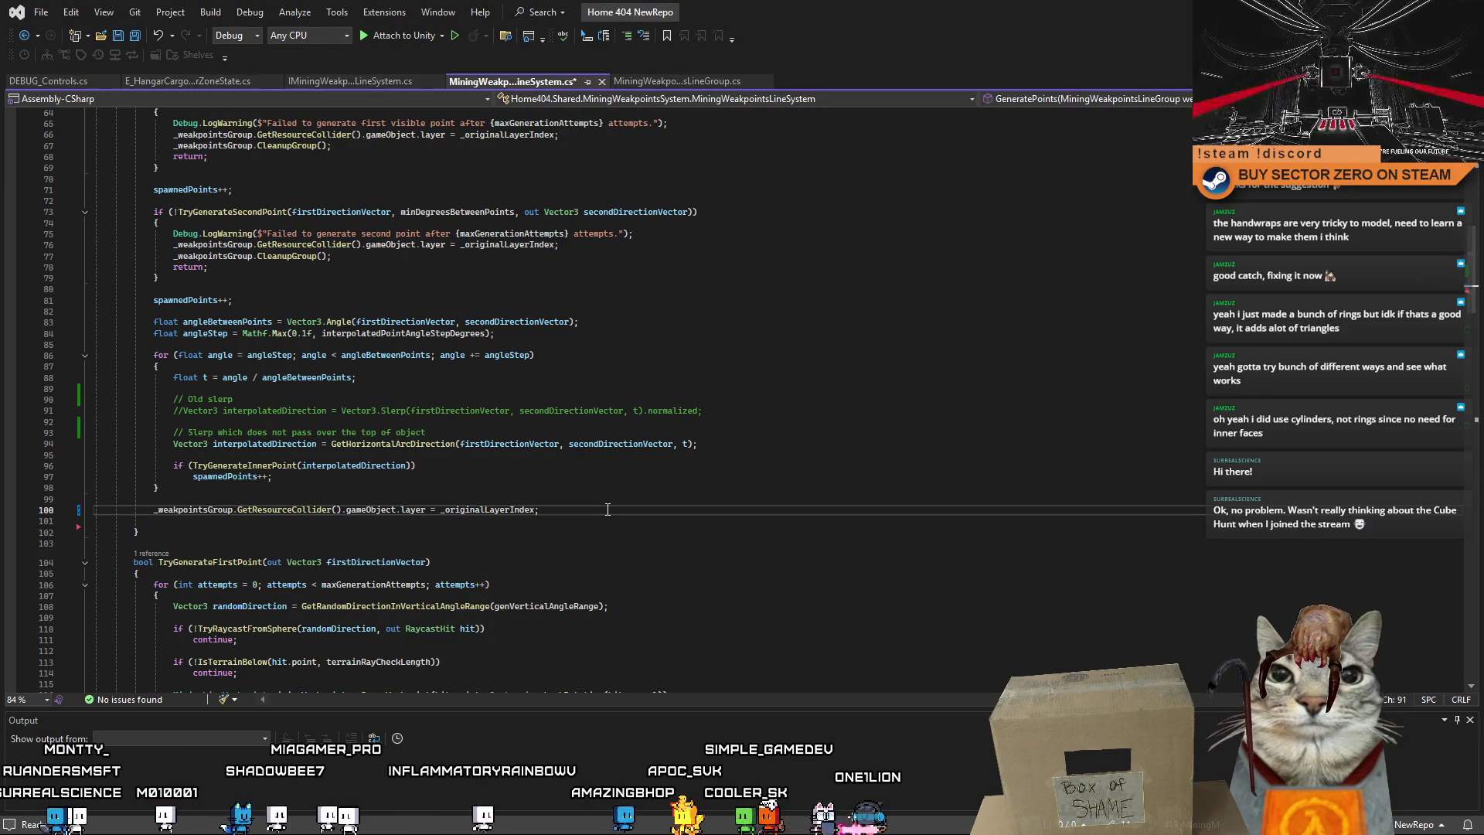
pyautogui.press('Return')
pyautogui.press('Return')
pyautogui.press('Return')
pyautogui.press('Up')
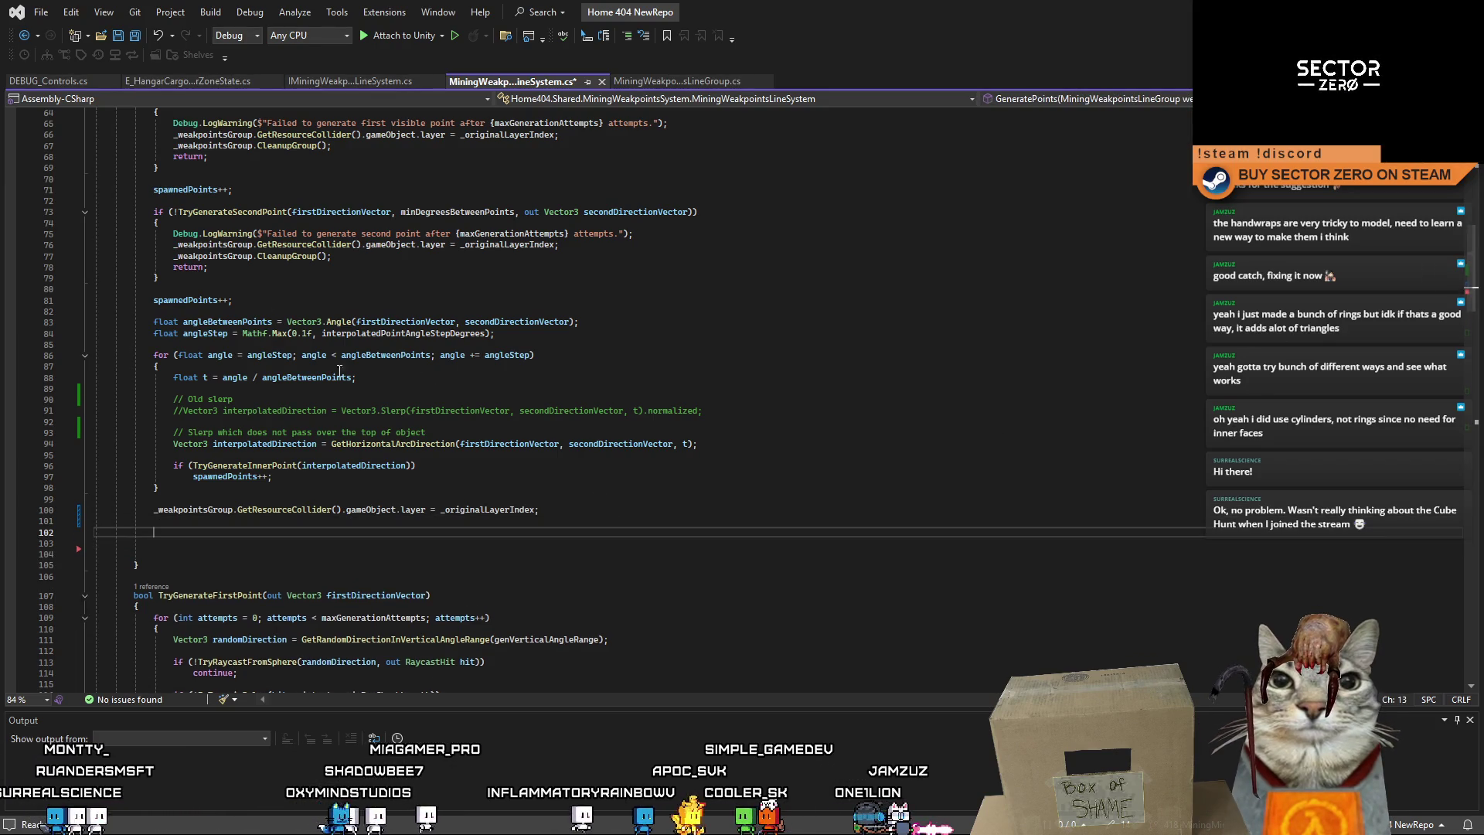
pyautogui.scroll(5, 321, 351)
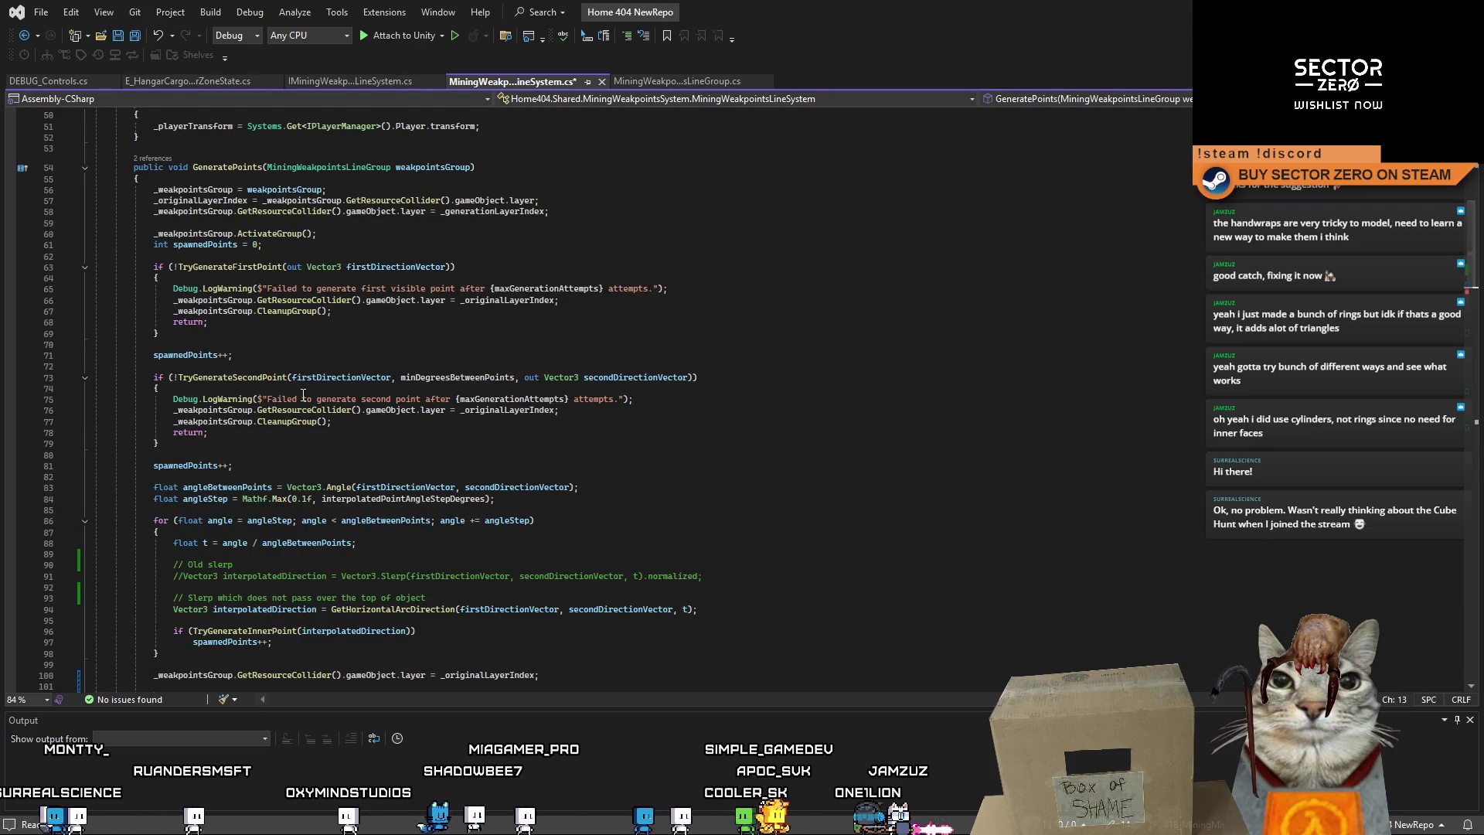
pyautogui.scroll(-7, 234, 510)
pyautogui.write('miningWeakpoint.gameObject.SetActive(false);')
pyautogui.moveTo(371, 464); pyautogui.dragTo(350, 465)
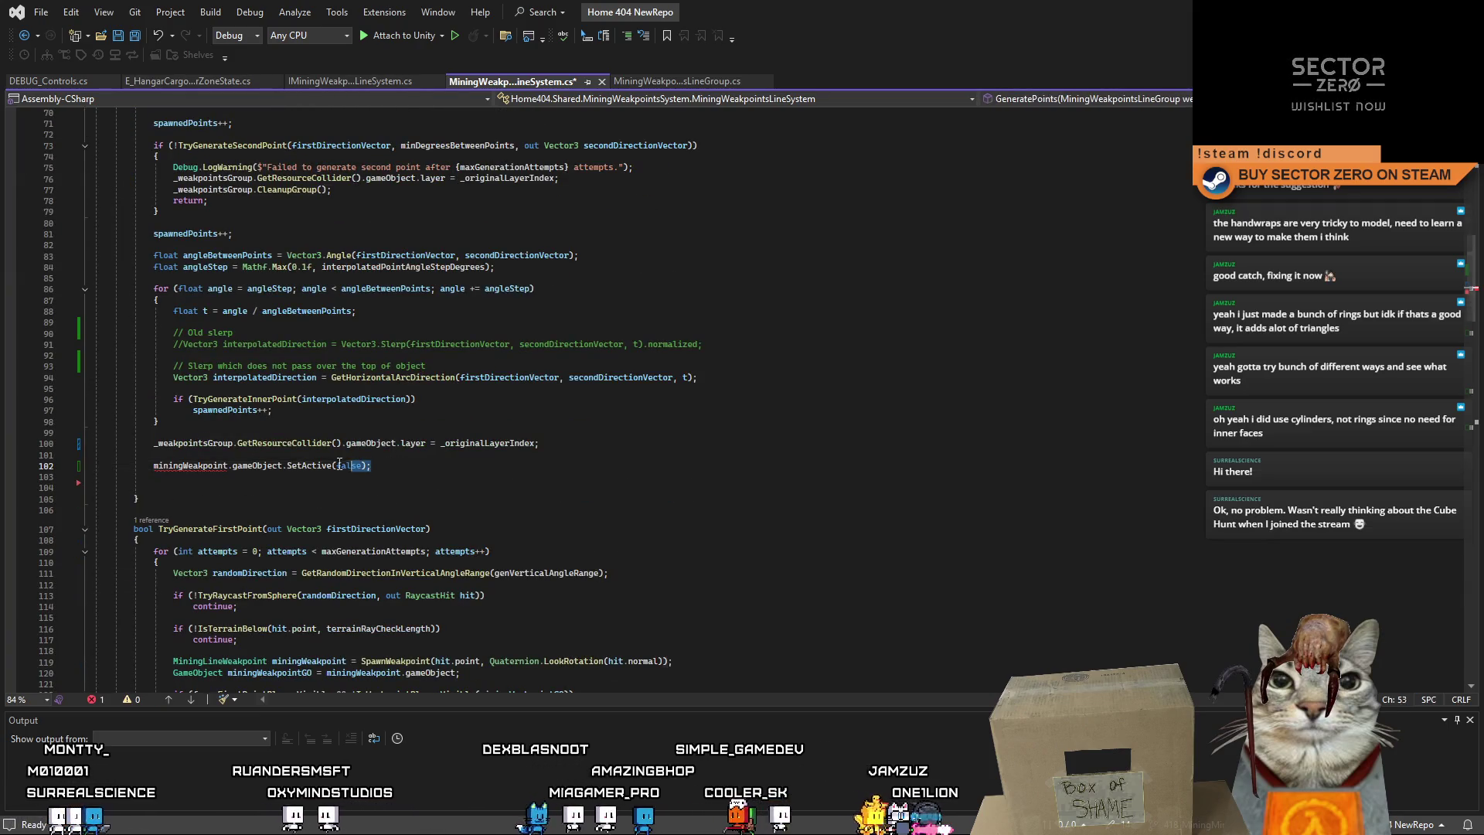
pyautogui.write('foreach(var point in spawnedPoints) {')
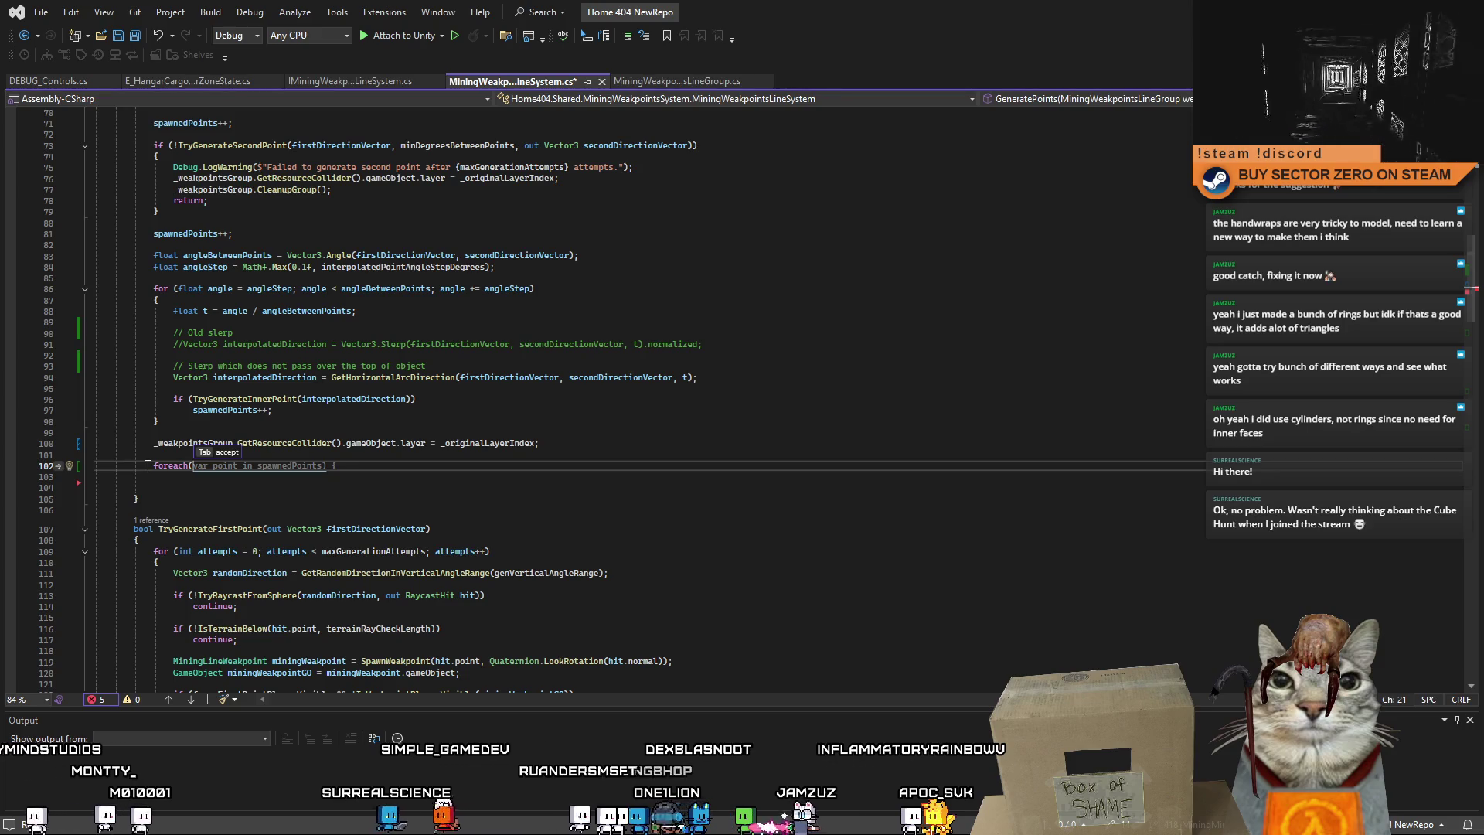
pyautogui.press('Tab')
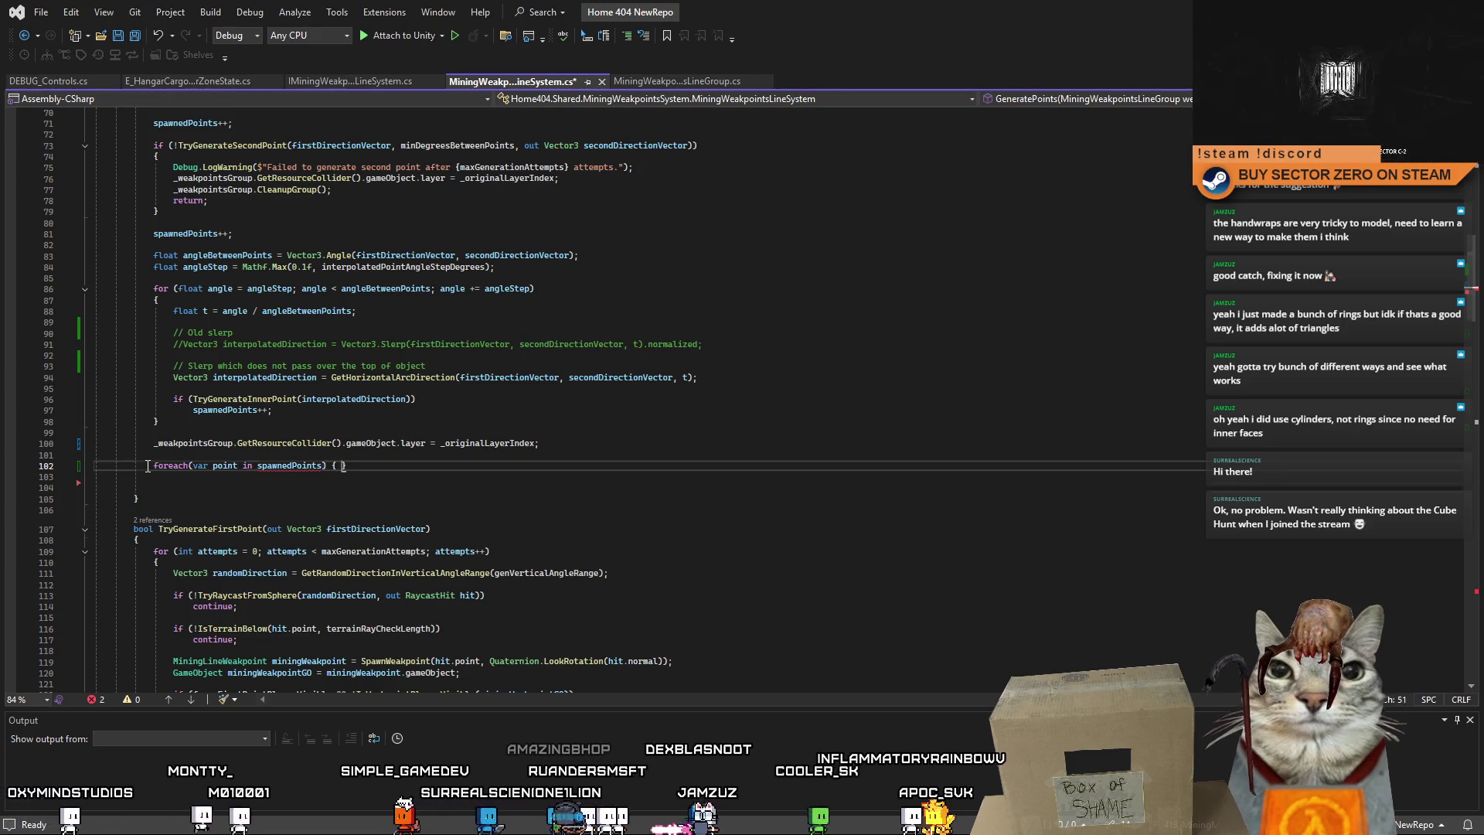
pyautogui.press('Return')
# Highlight spawnedPoints and _weakpointsGroup to compare their references.
pyautogui.doubleClick(231, 411)
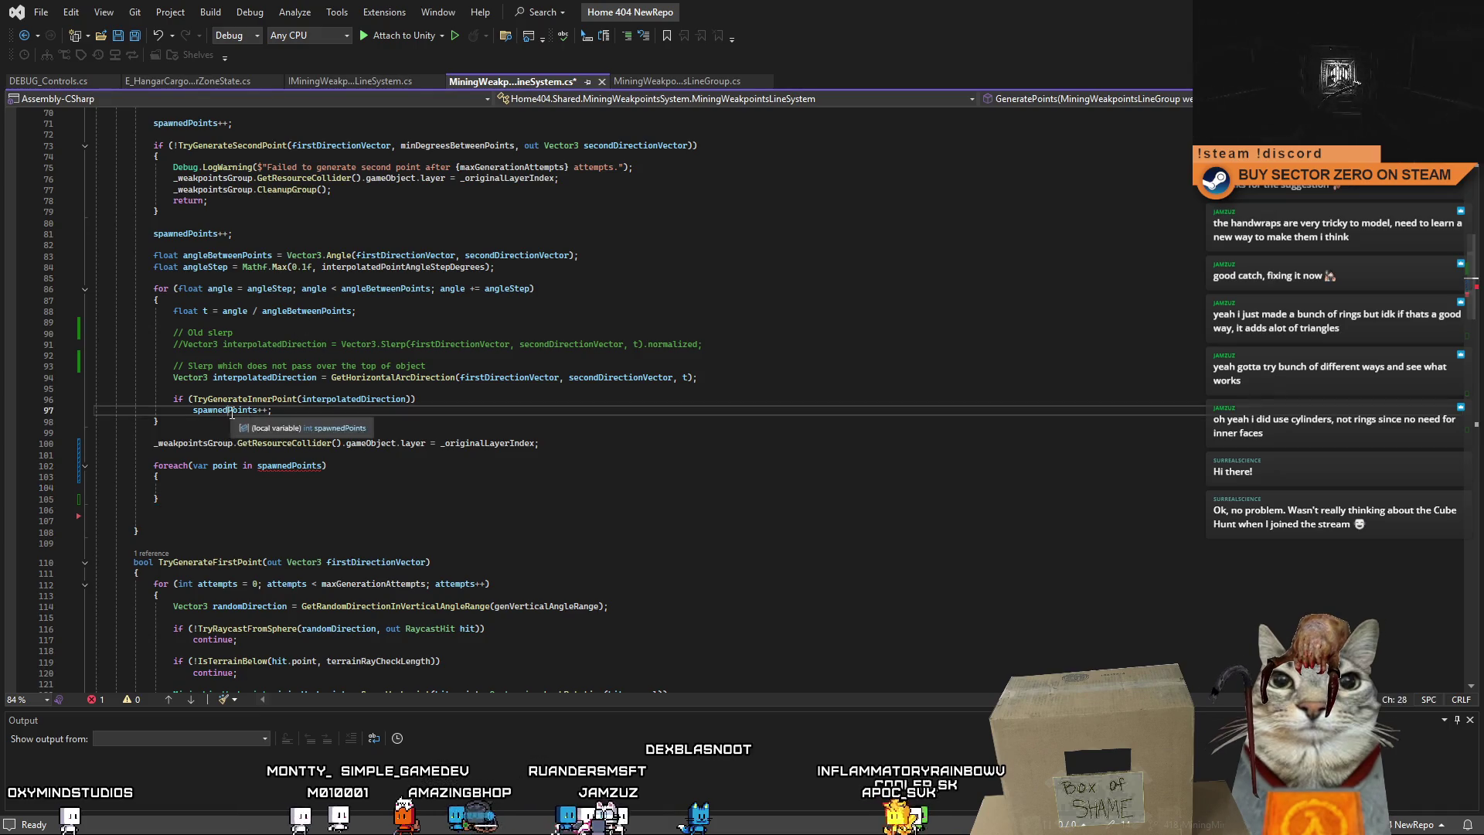
pyautogui.moveTo(1478, 305); pyautogui.dragTo(1473, 257)
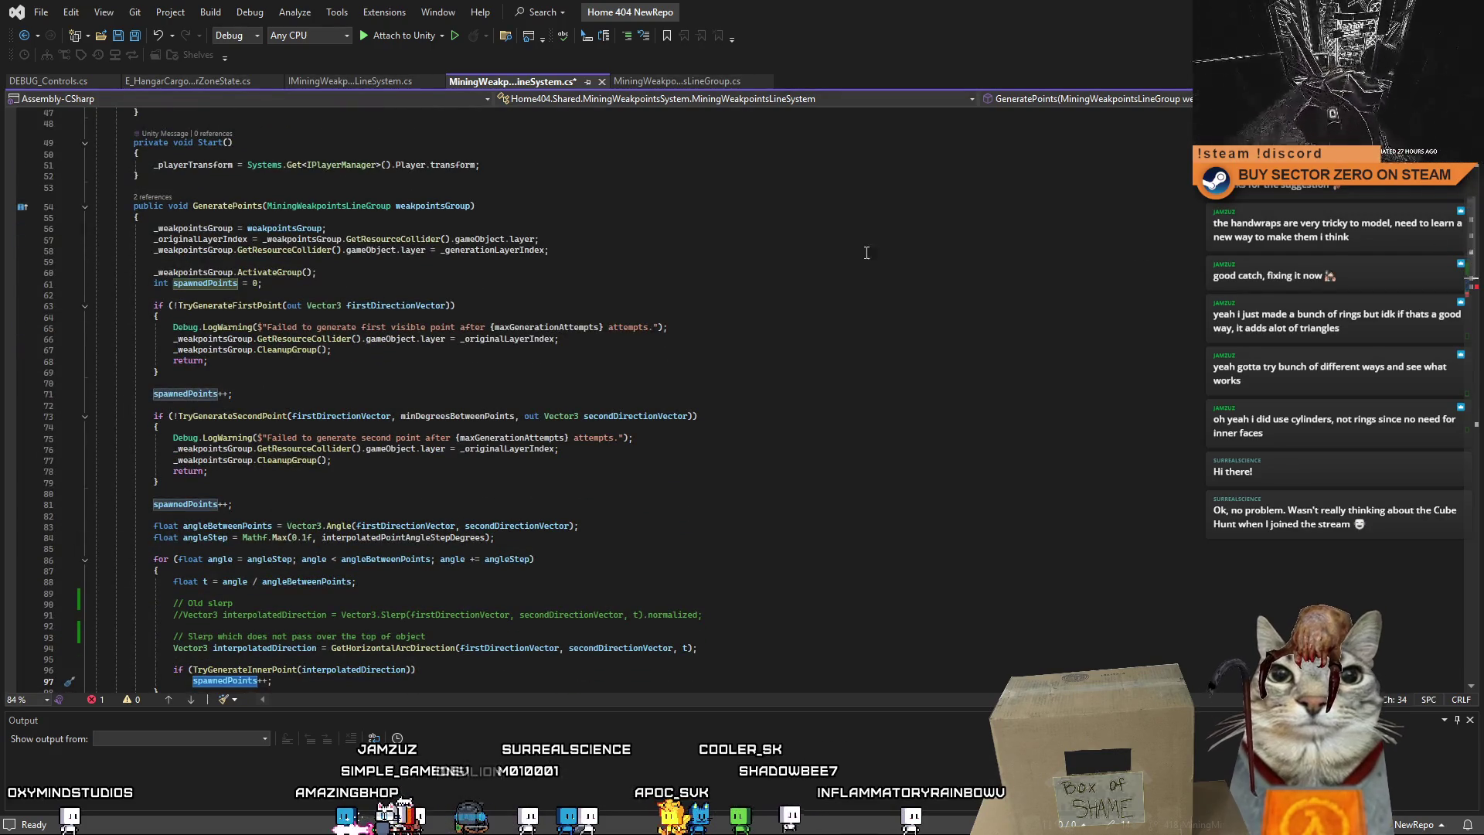
pyautogui.doubleClick(193, 250)
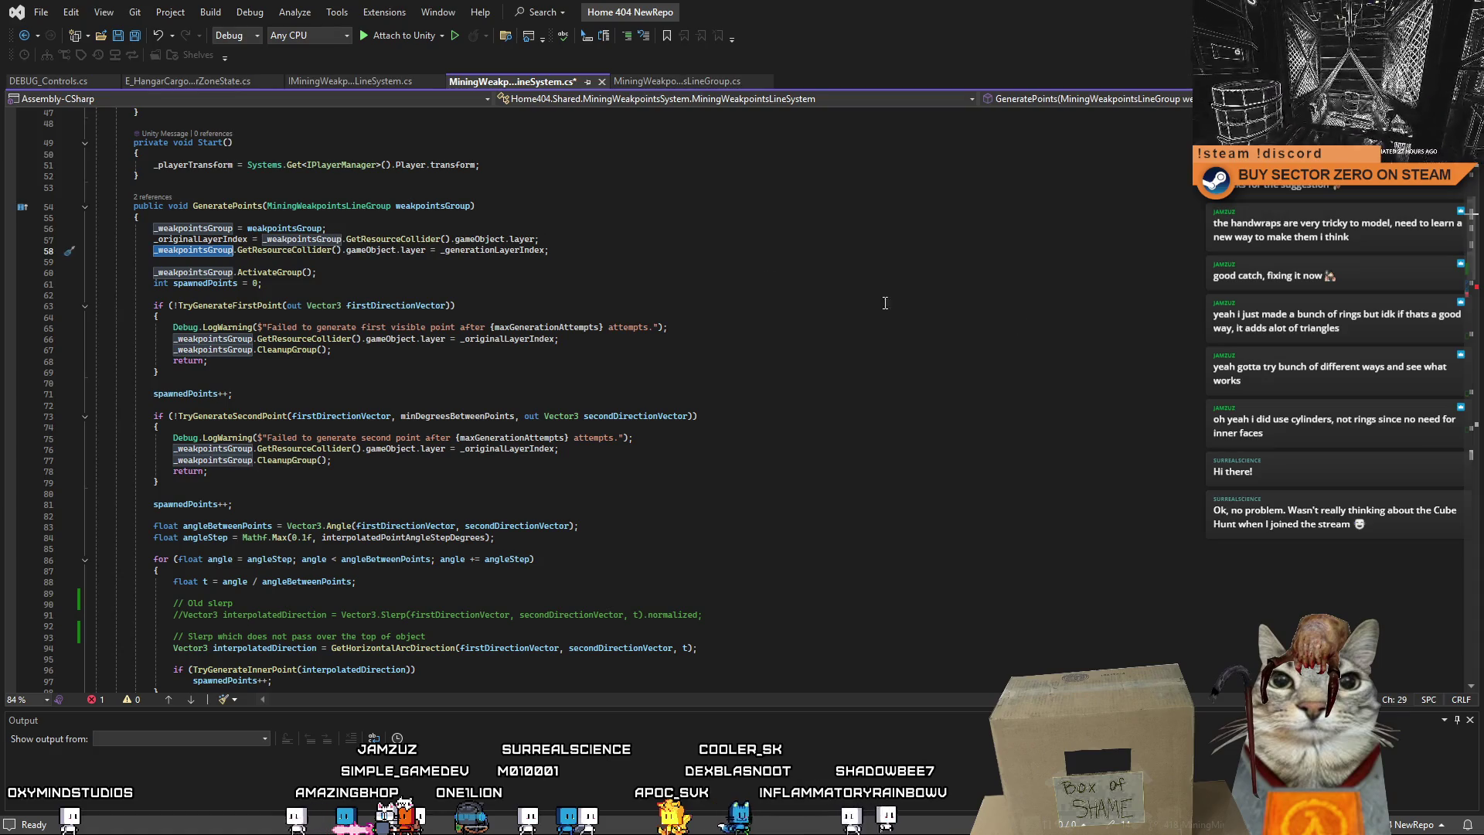
pyautogui.moveTo(1472, 209); pyautogui.dragTo(1469, 306)
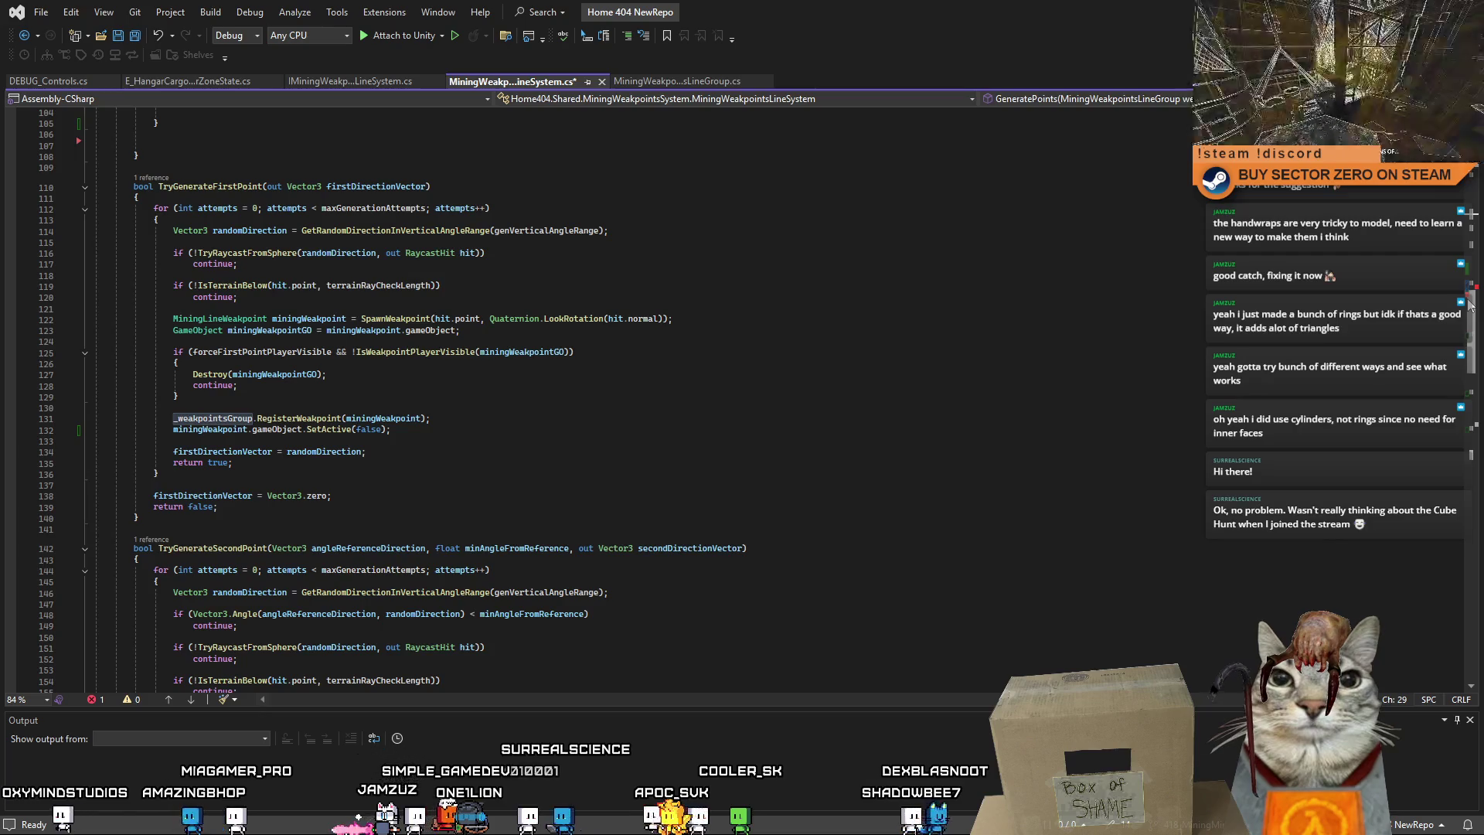
pyautogui.moveTo(1469, 306); pyautogui.dragTo(1457, 254)
# Replace spawnedPoints in the loop header with _weakpointsGroup, leaving the body empty.
pyautogui.doubleClick(193, 399)
pyautogui.hotkey('ctrl', 'c')
pyautogui.doubleClick(290, 422)
pyautogui.hotkey('ctrl', 'v')
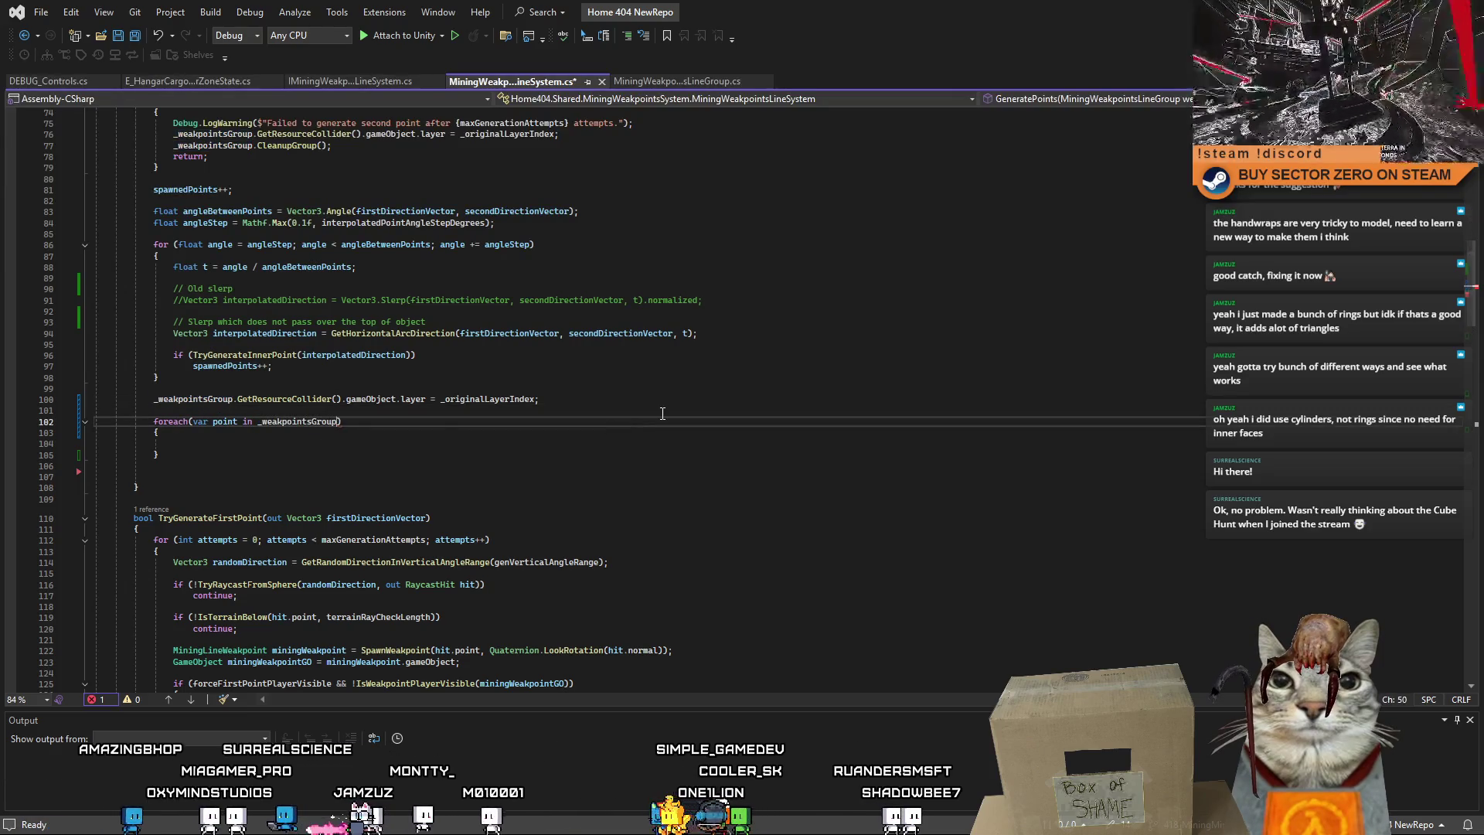
pyautogui.write('.')
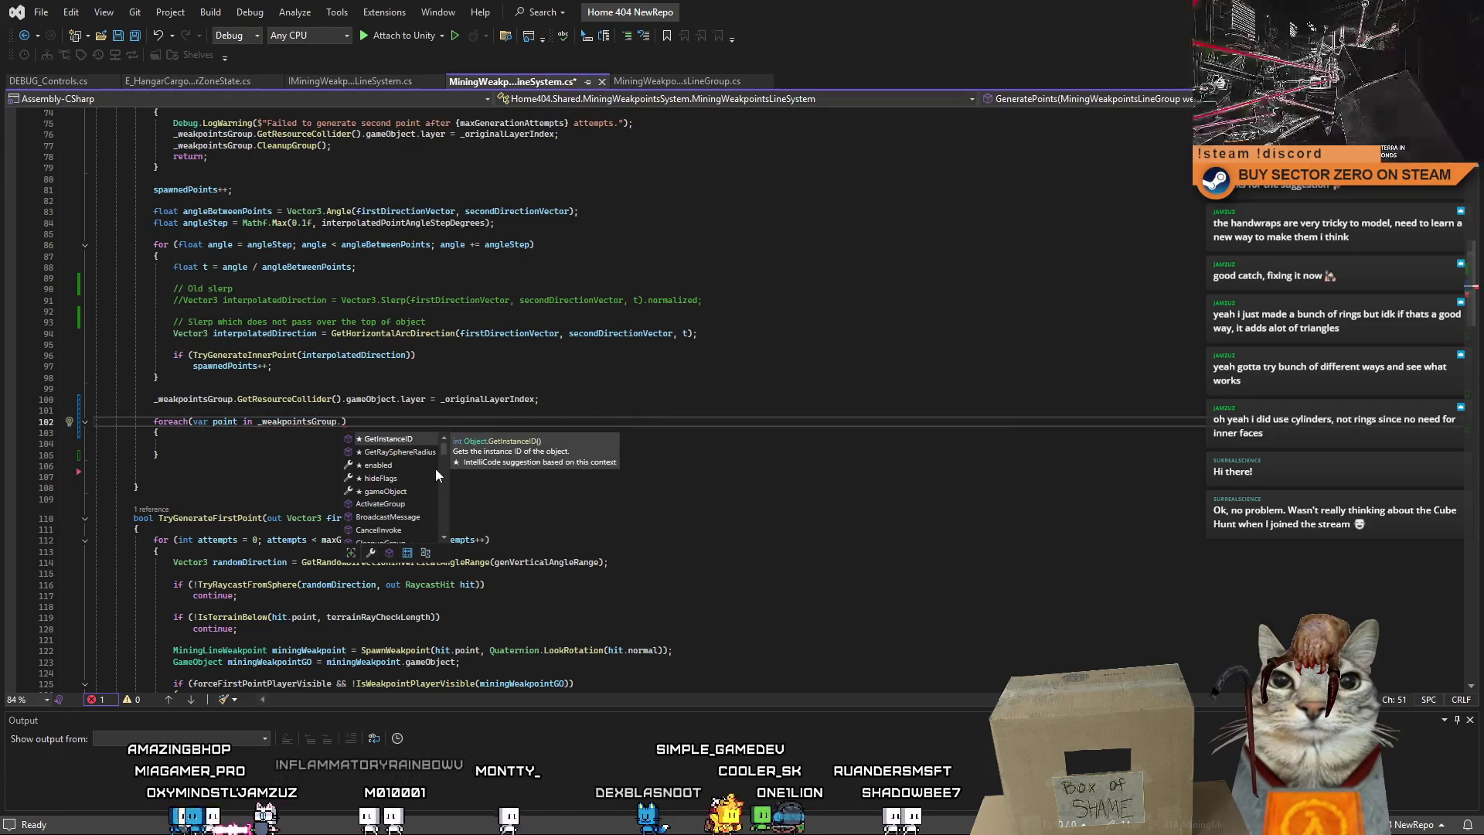
pyautogui.scroll(-3, 441, 451)
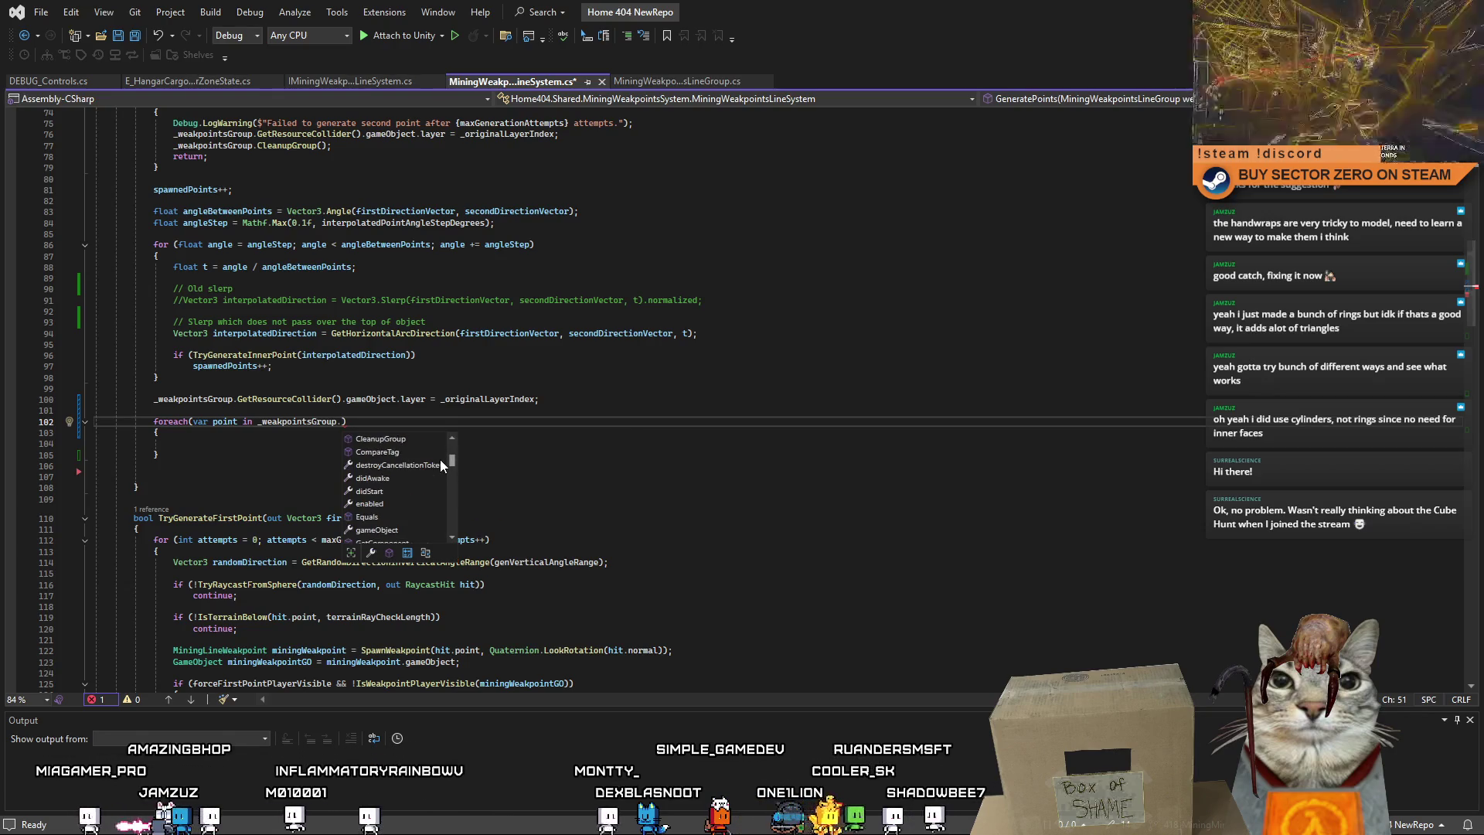
pyautogui.scroll(-5, 438, 463)
pyautogui.scroll(-8, 439, 495)
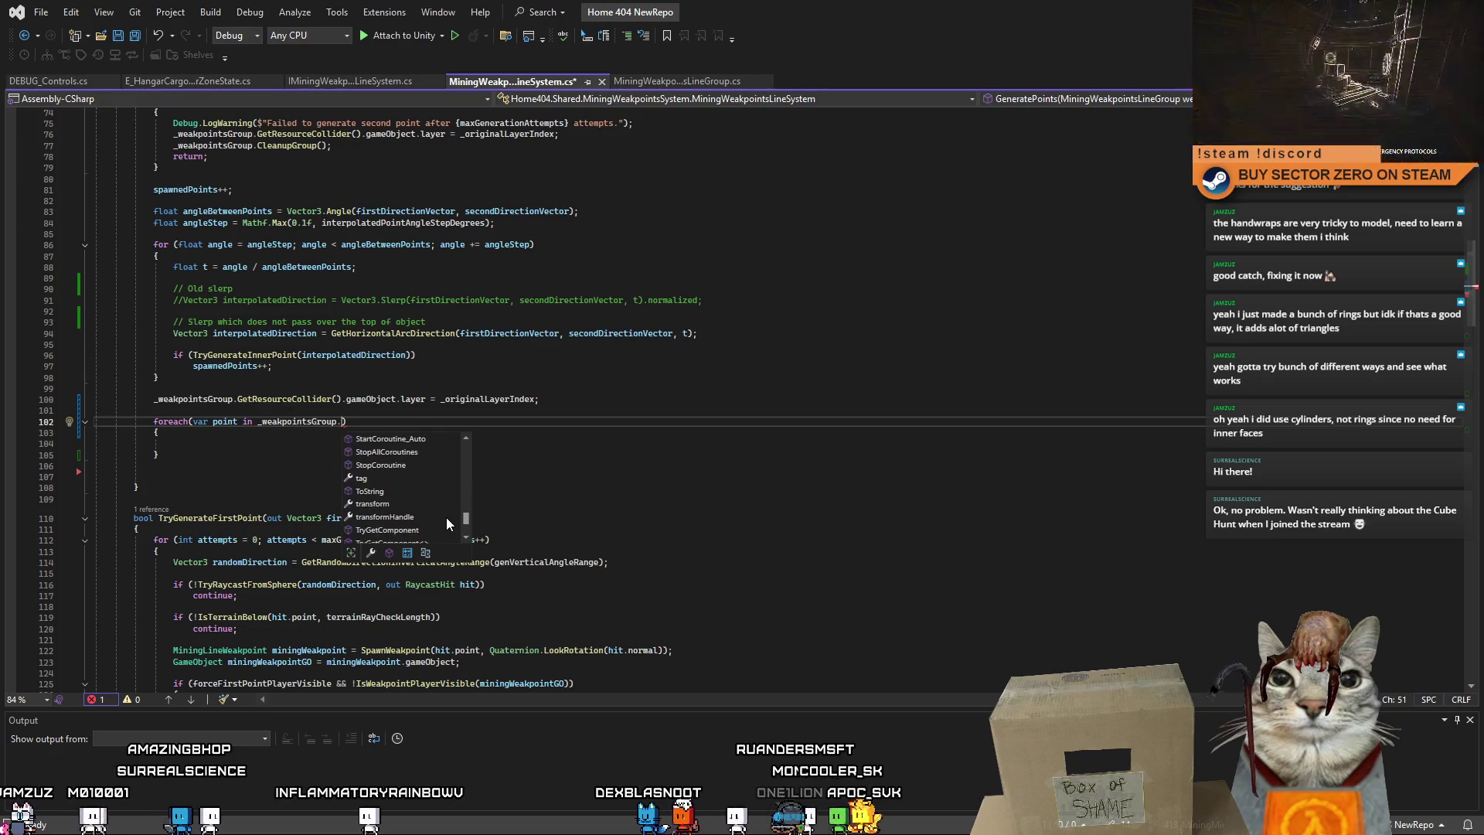
pyautogui.press('Escape')
pyautogui.press('Down')
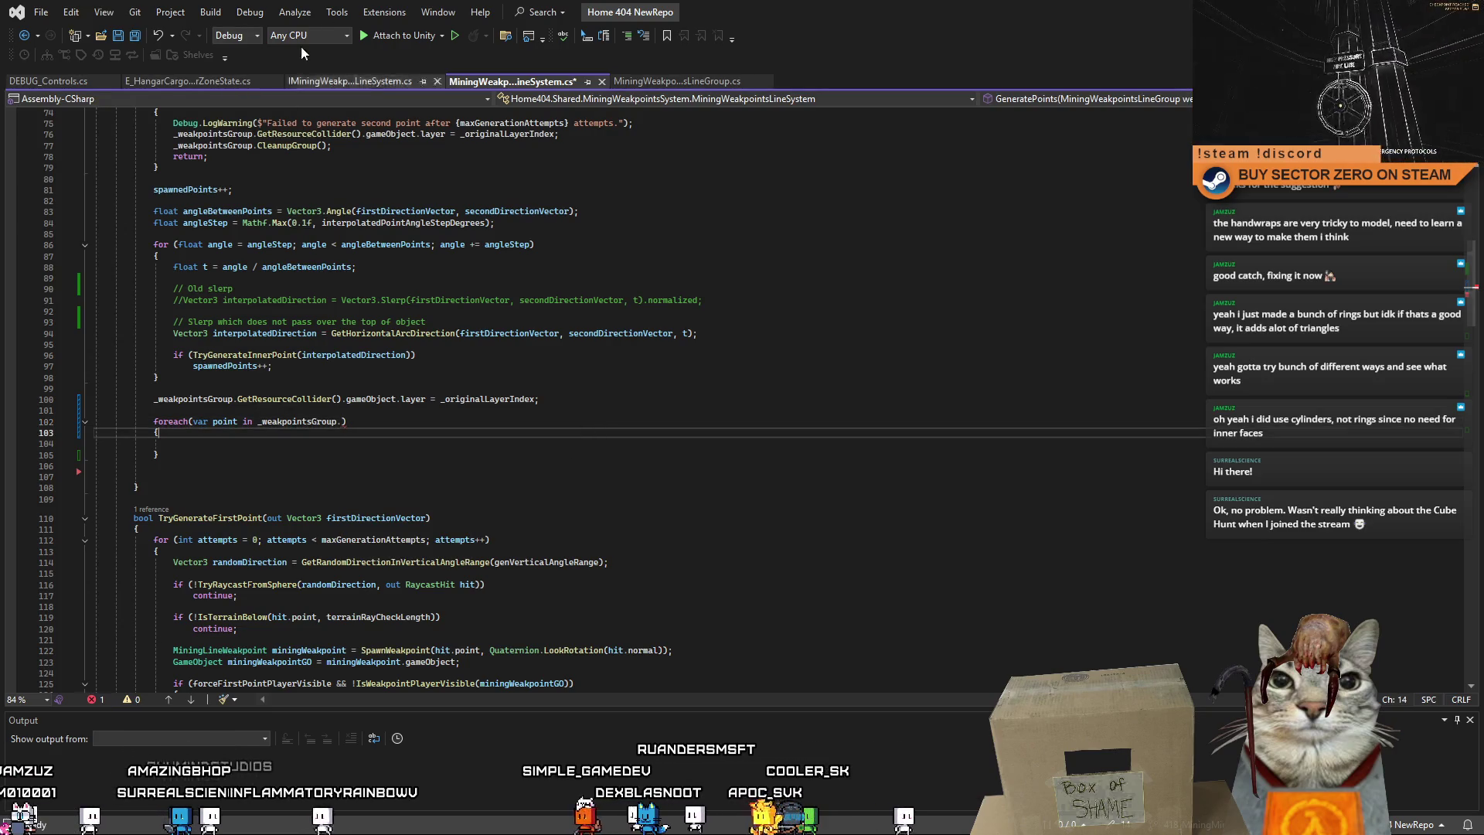
# Open MiningWeakpointsLineGroup.cs and highlight the _miningWeakpoints list.
pyautogui.click(669, 82)
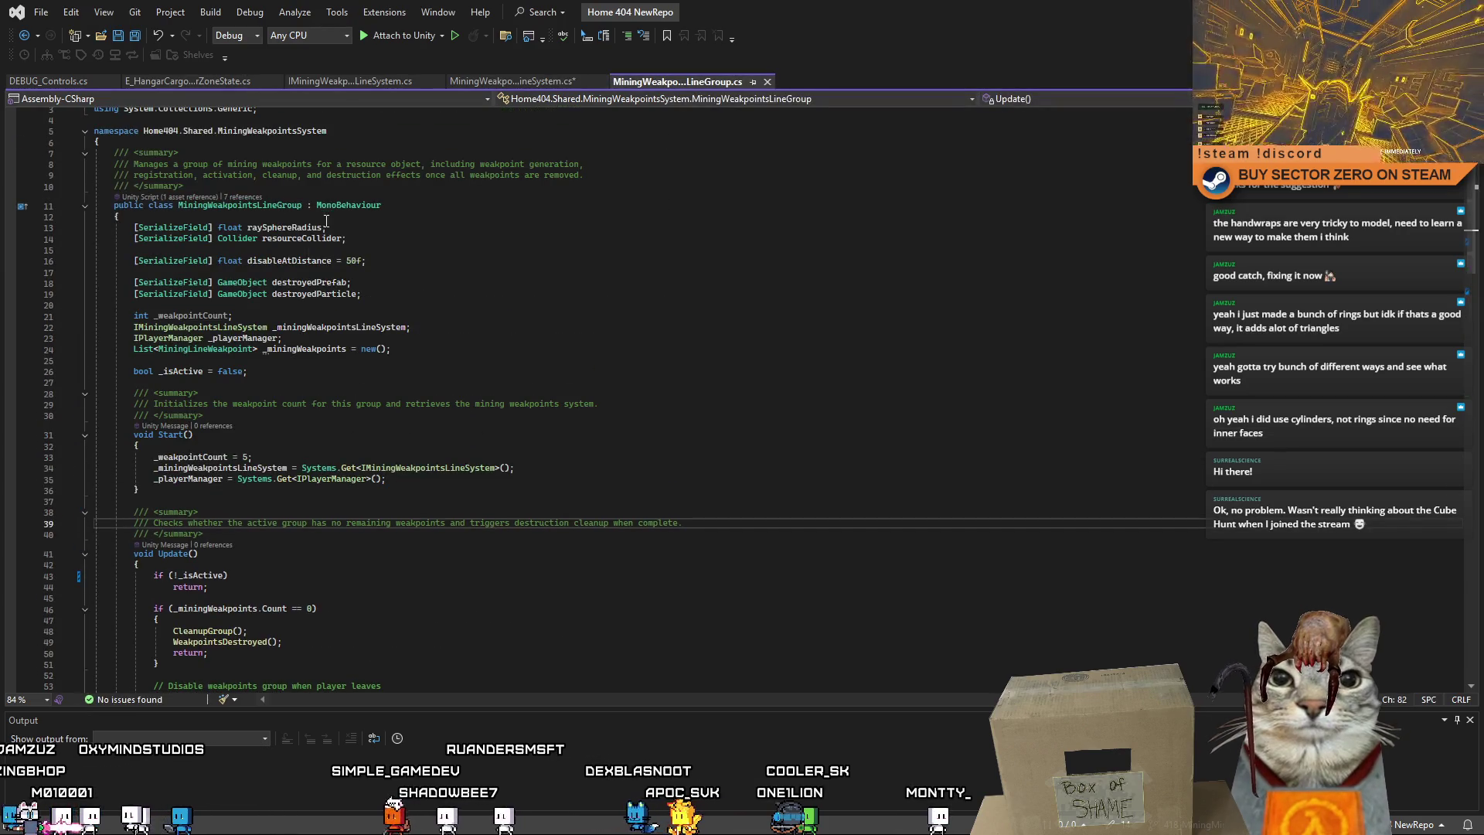
pyautogui.doubleClick(305, 348)
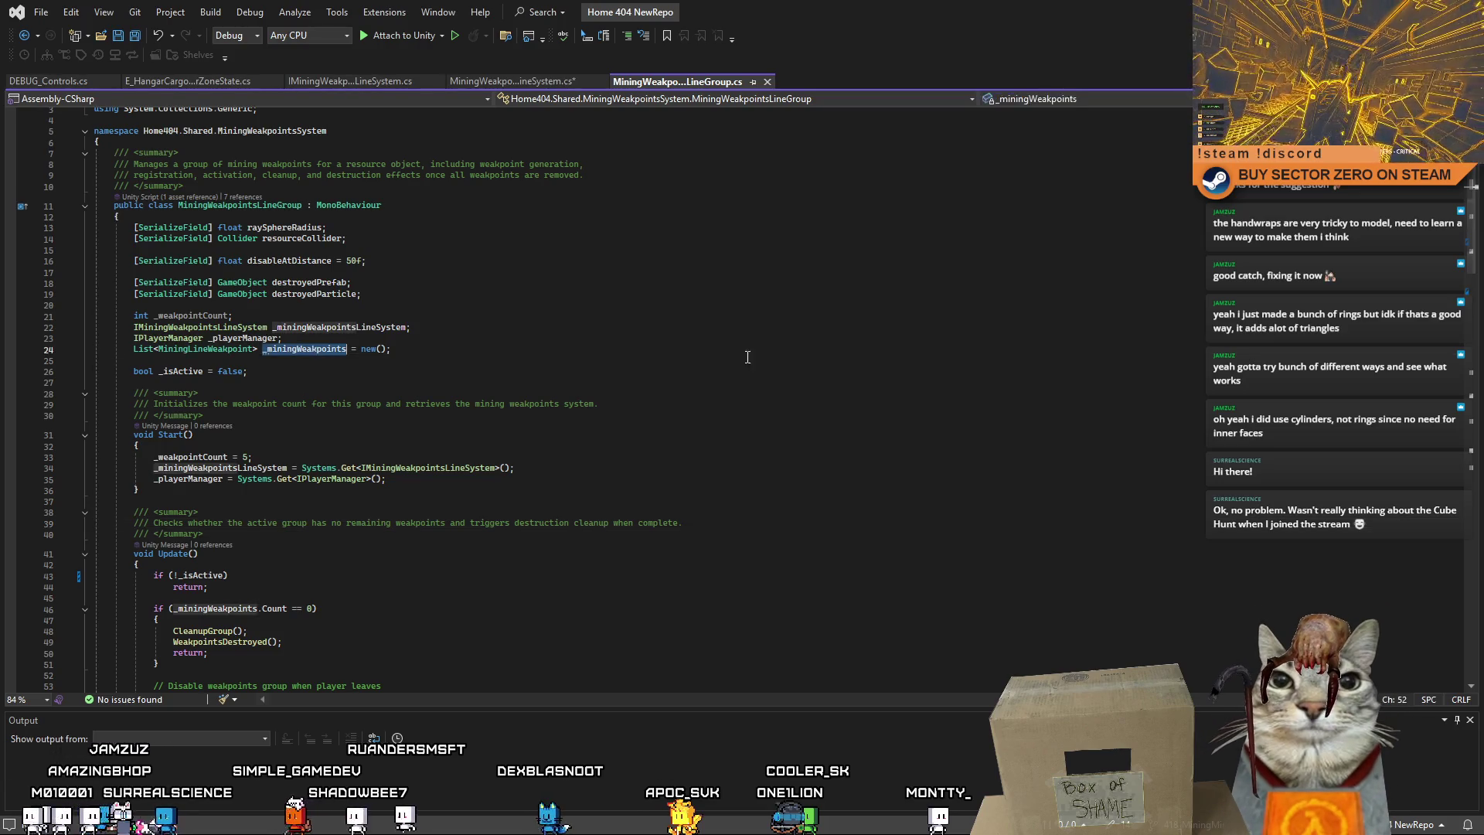
pyautogui.scroll(-5, 757, 372)
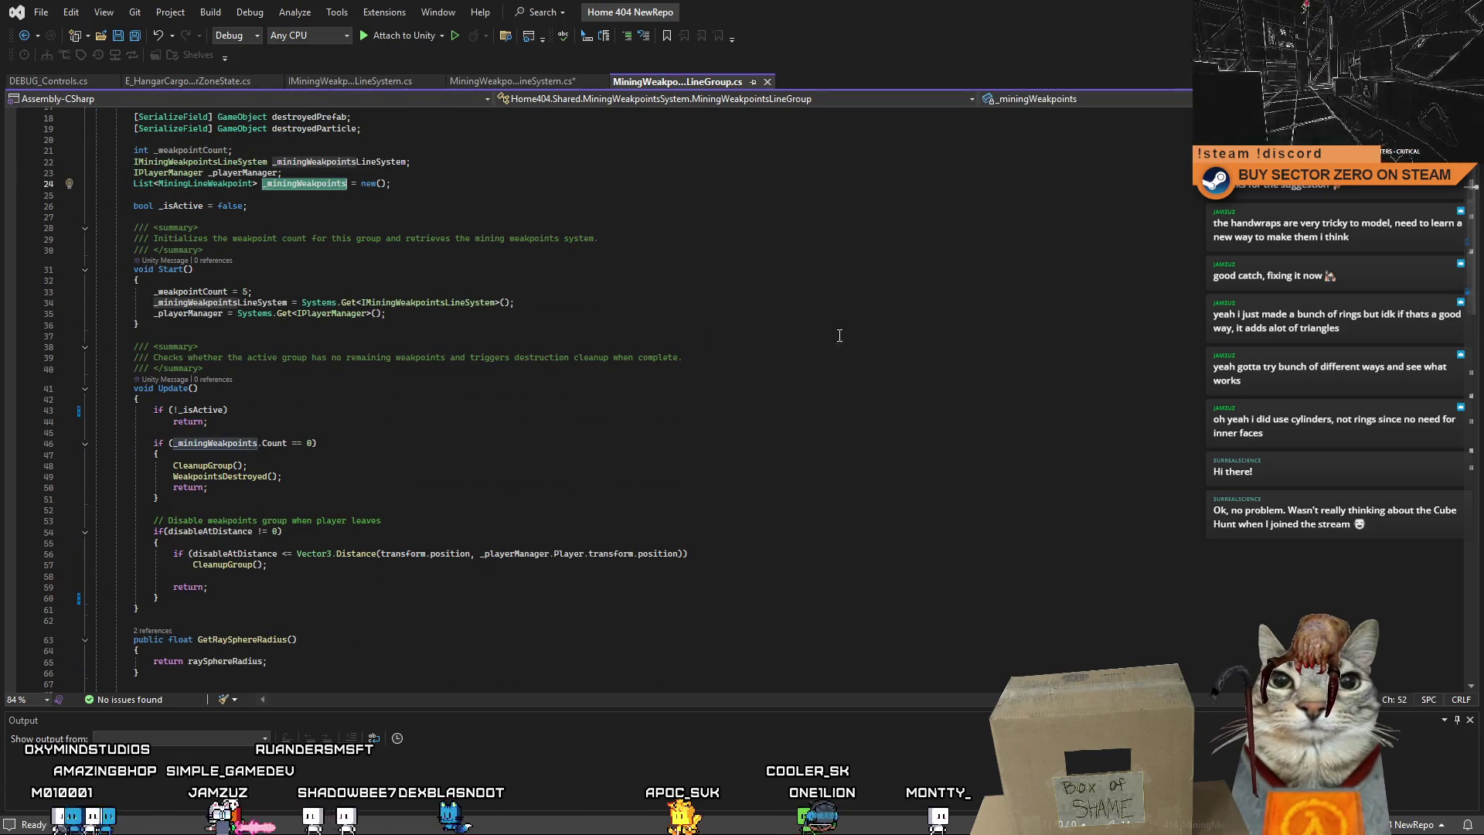
pyautogui.moveTo(1473, 297); pyautogui.dragTo(1461, 251)
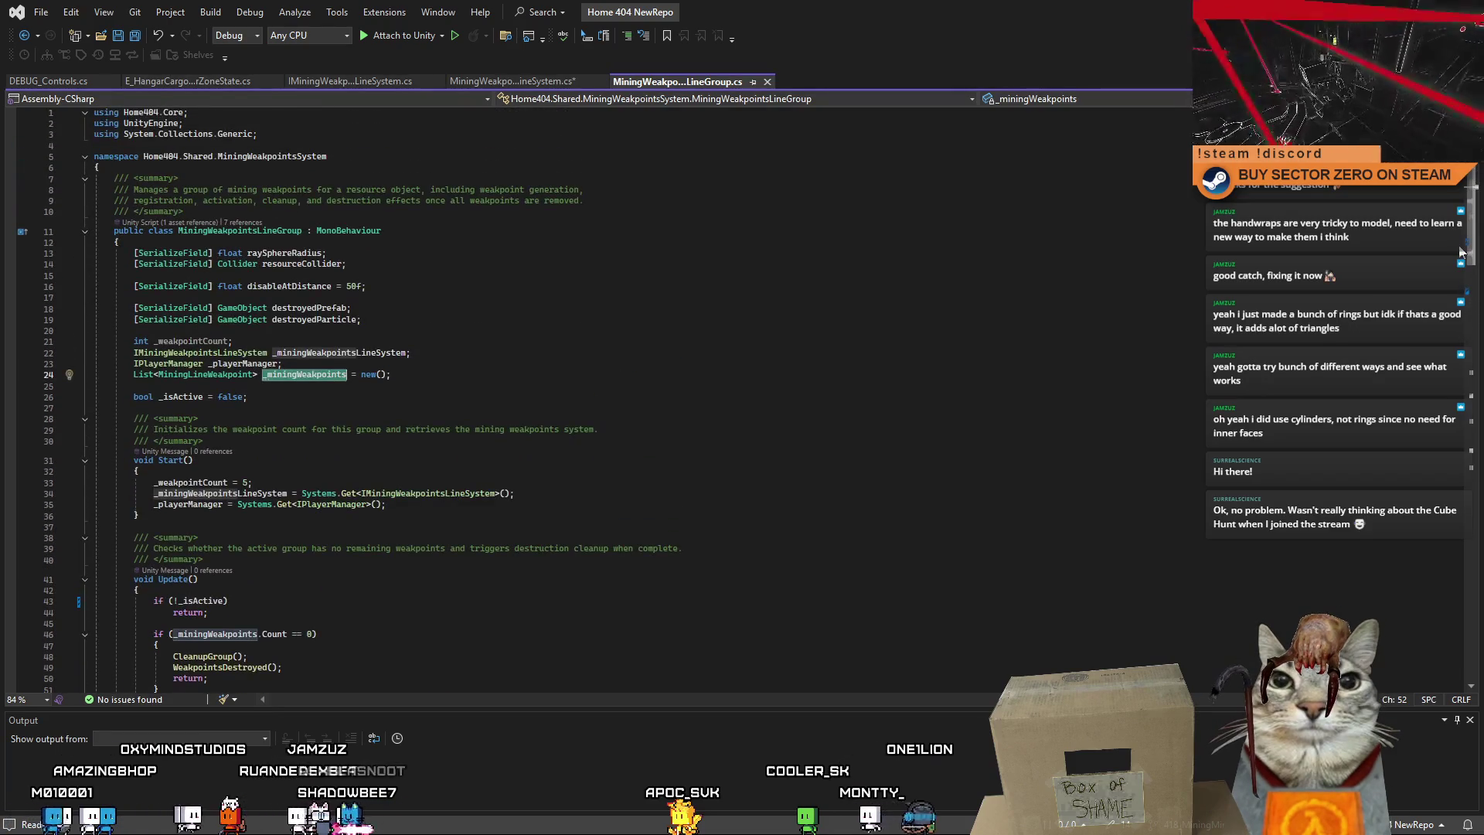
# Read through the registration, CleanupGroup and ActivateGroup methods, checking _miningWeakpoints in CleanupGroup.
pyautogui.scroll(-6, 1461, 251)
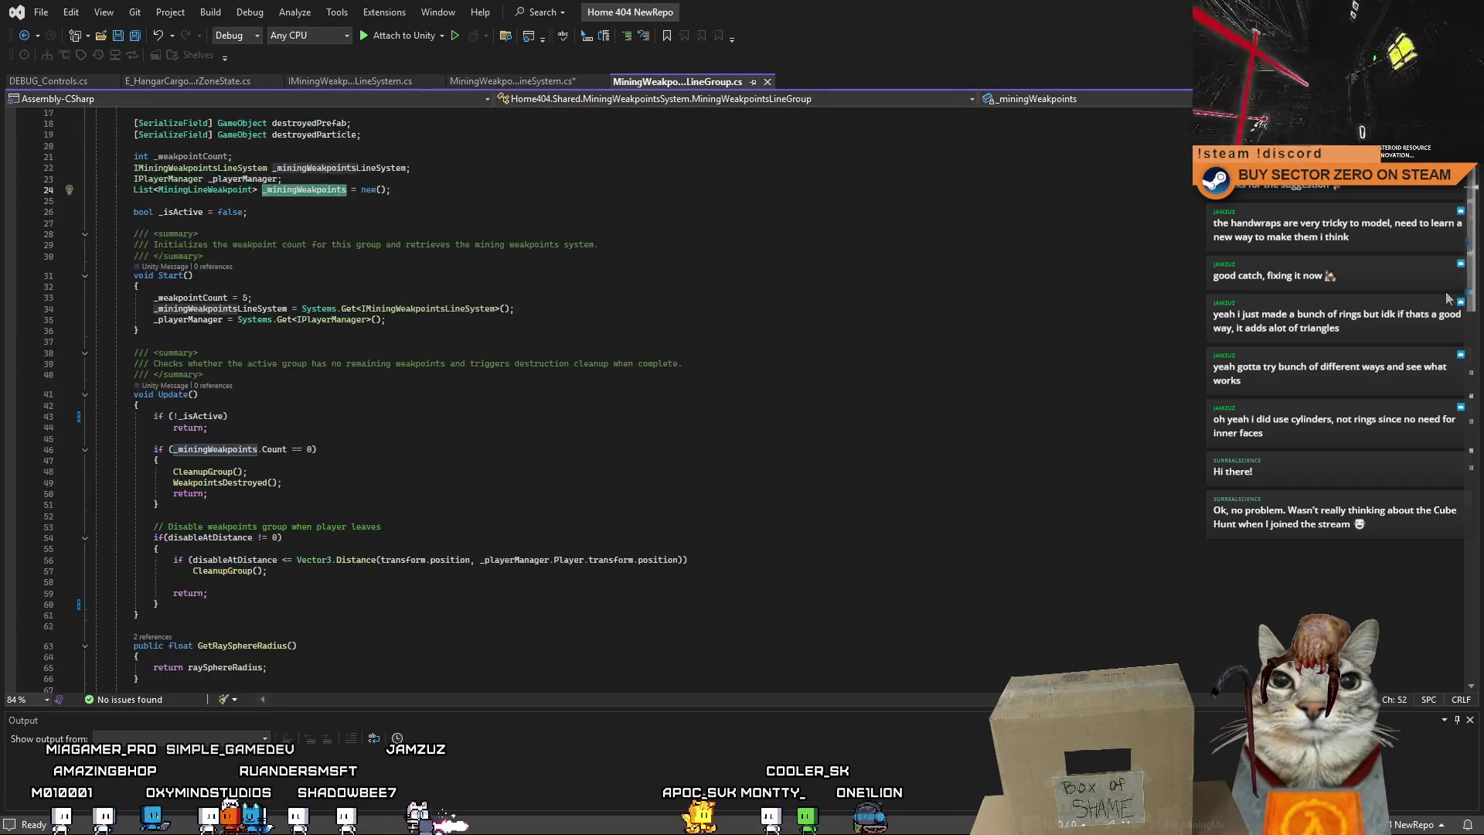
pyautogui.scroll(-1, 1445, 306)
pyautogui.scroll(-8, 1445, 307)
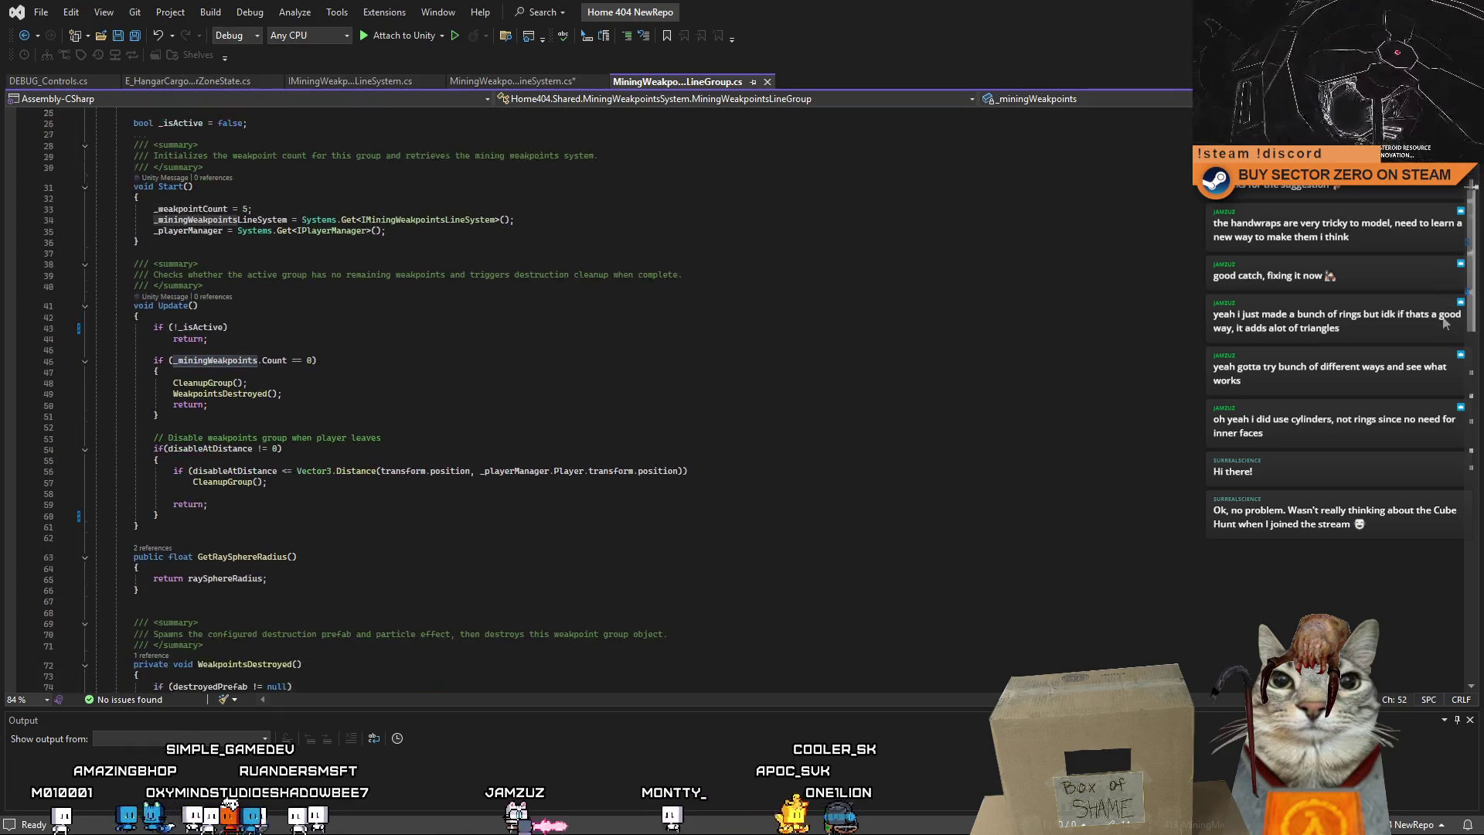
pyautogui.scroll(-6, 1438, 371)
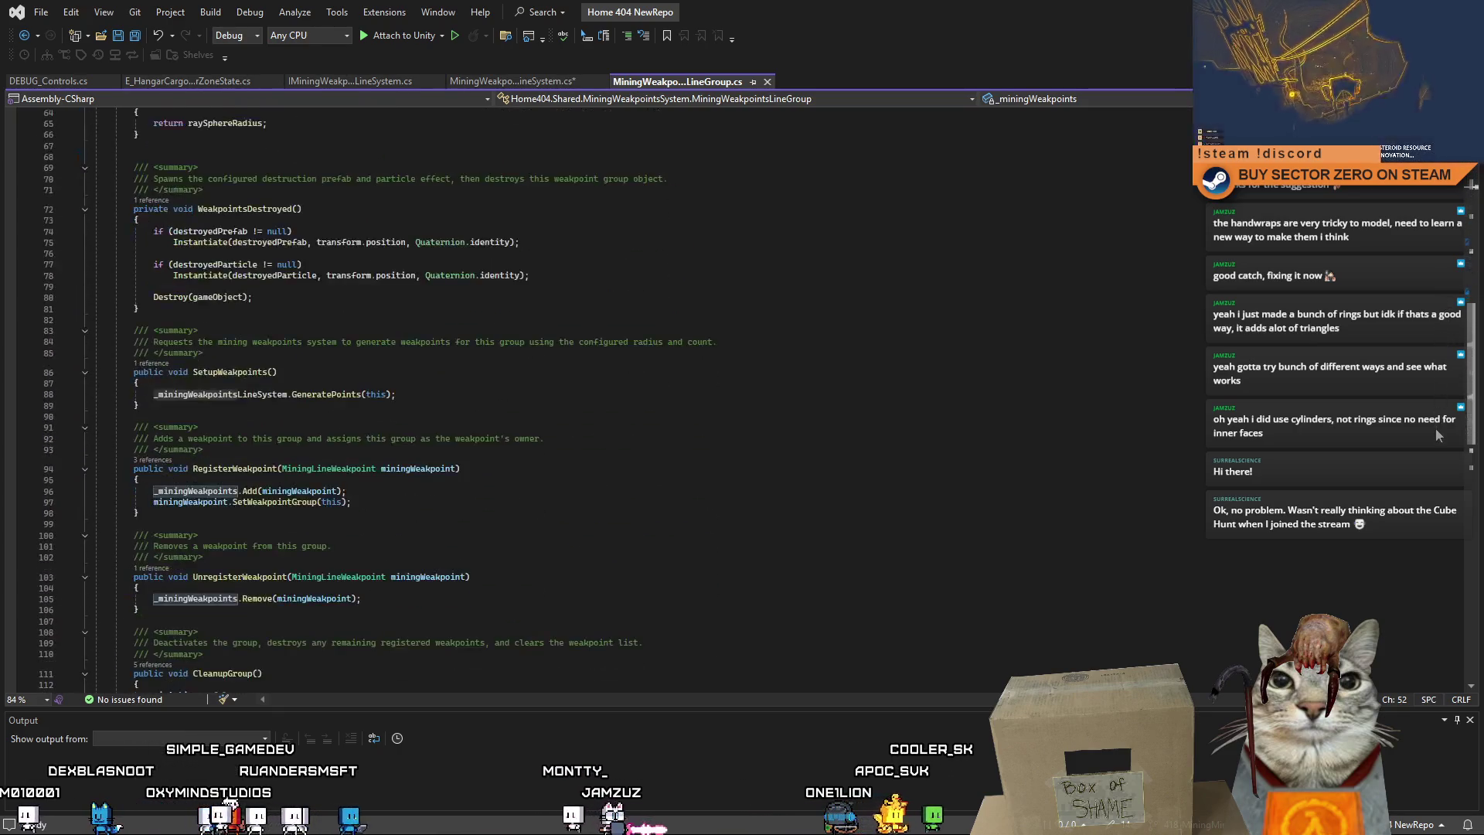
pyautogui.scroll(-7, 1434, 479)
pyautogui.scroll(-4, 1435, 484)
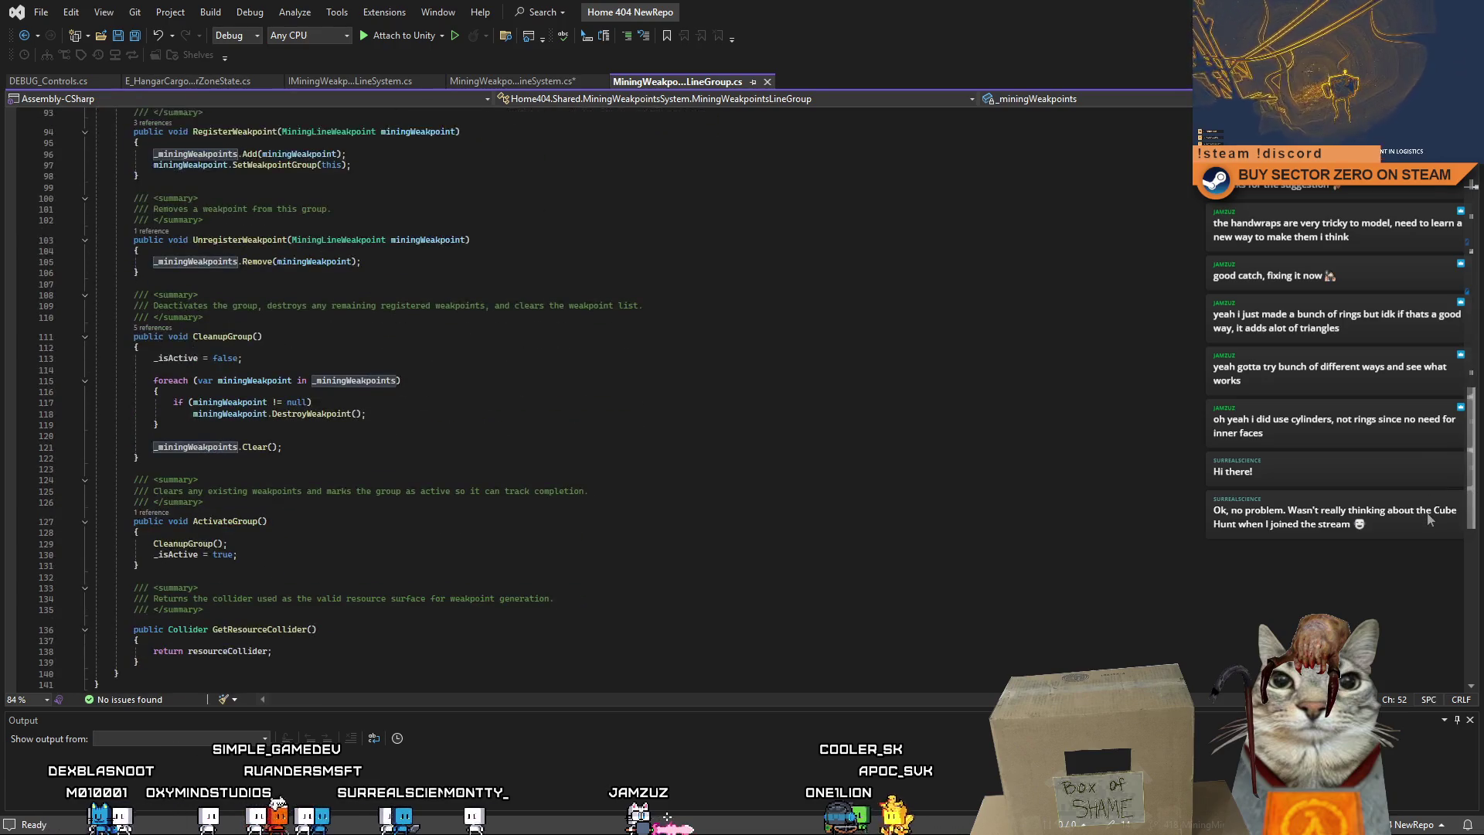
pyautogui.scroll(-5, 1420, 558)
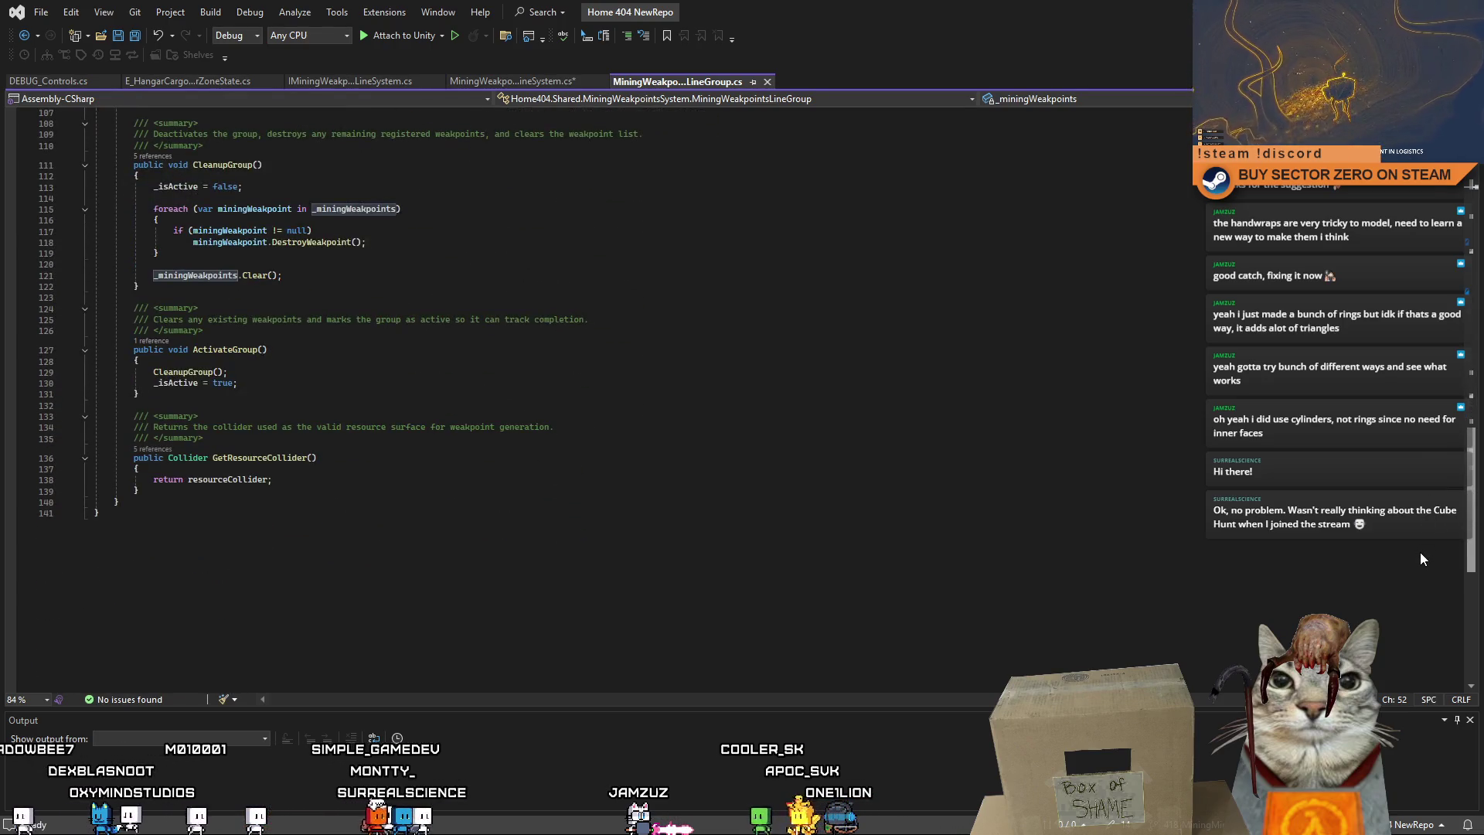
pyautogui.scroll(9, 1421, 552)
pyautogui.scroll(7, 1404, 479)
pyautogui.scroll(-9, 1402, 418)
pyautogui.scroll(-3, 1381, 503)
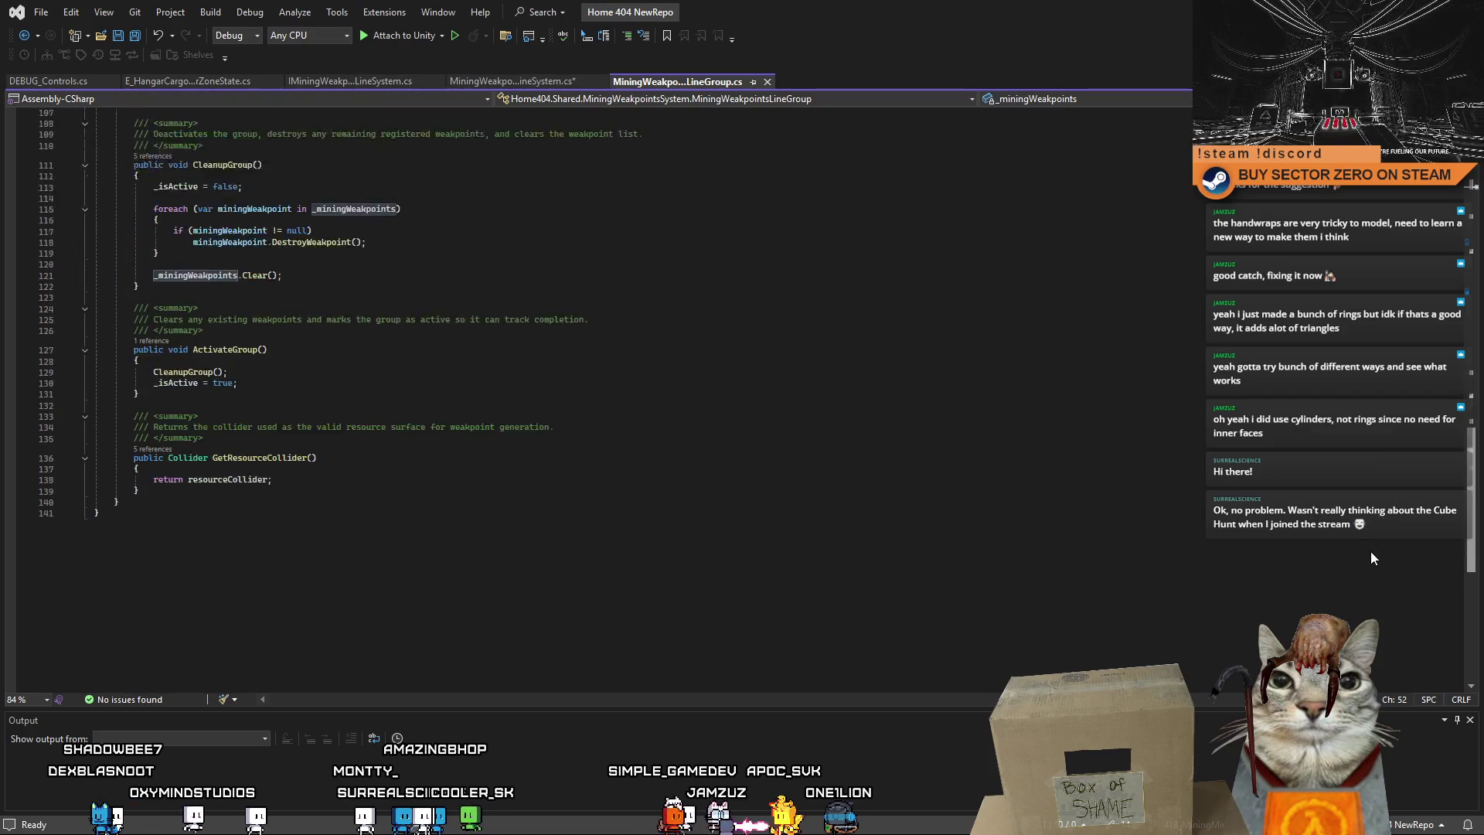
pyautogui.doubleClick(198, 407)
pyautogui.click(238, 430)
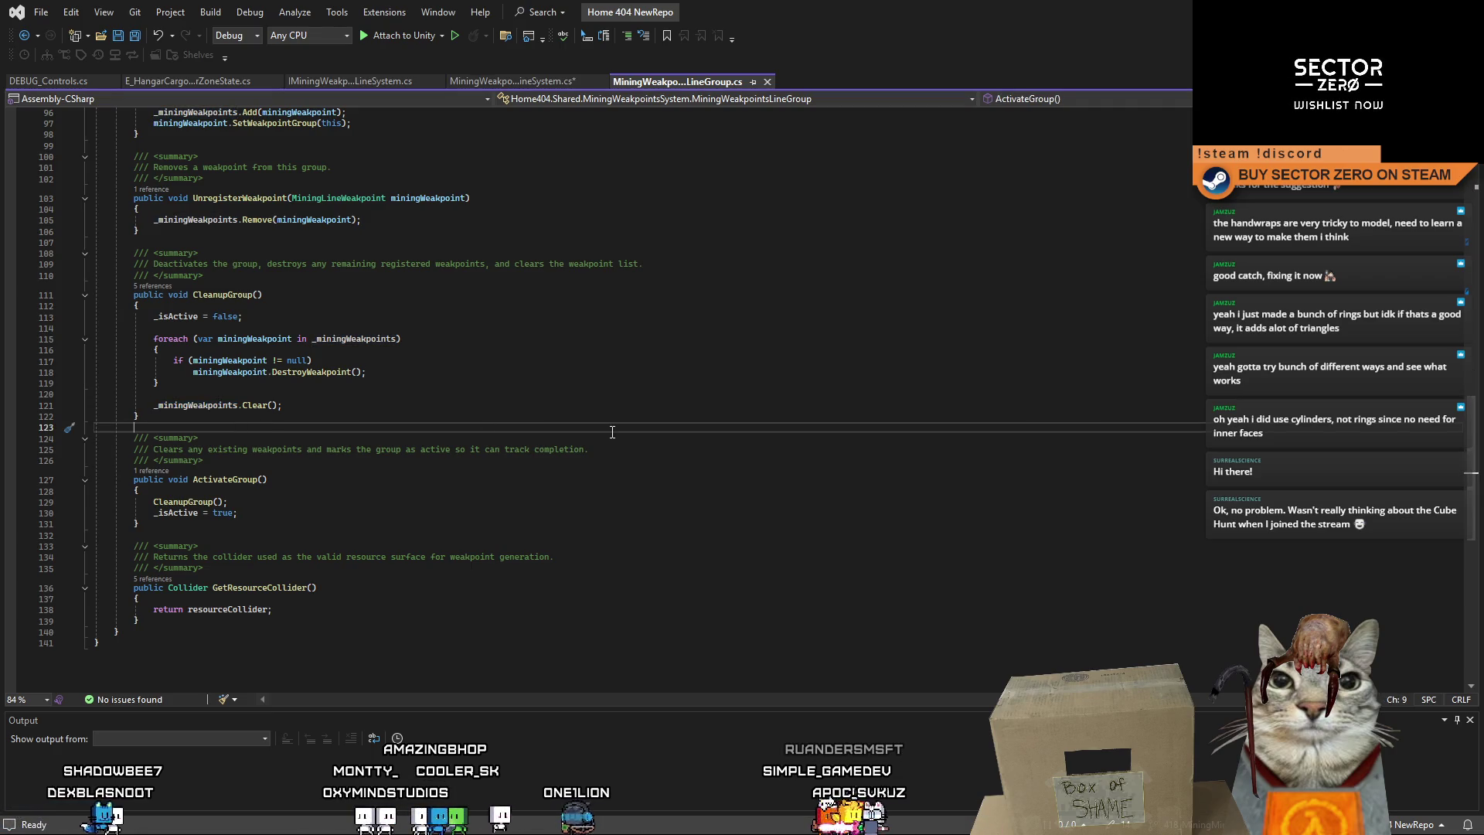
pyautogui.scroll(4, 612, 432)
pyautogui.scroll(7, 612, 432)
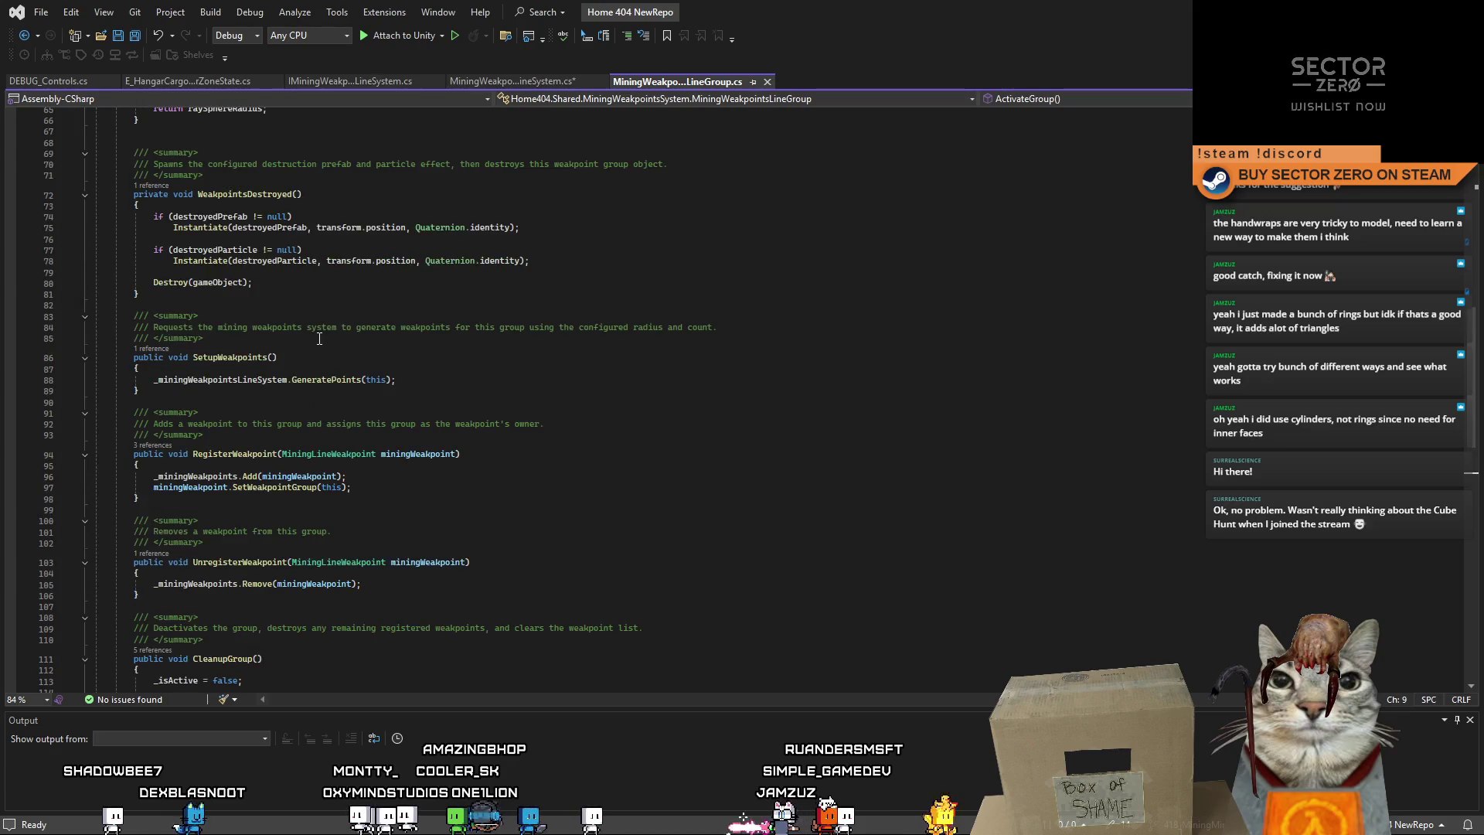
# Add a public void GetWeakpoints() method above SetupWeakpoints with a return statement.
pyautogui.click(360, 305)
pyautogui.press('Return')
pyautogui.press('Return')
pyautogui.press('Return')
pyautogui.press('Up')
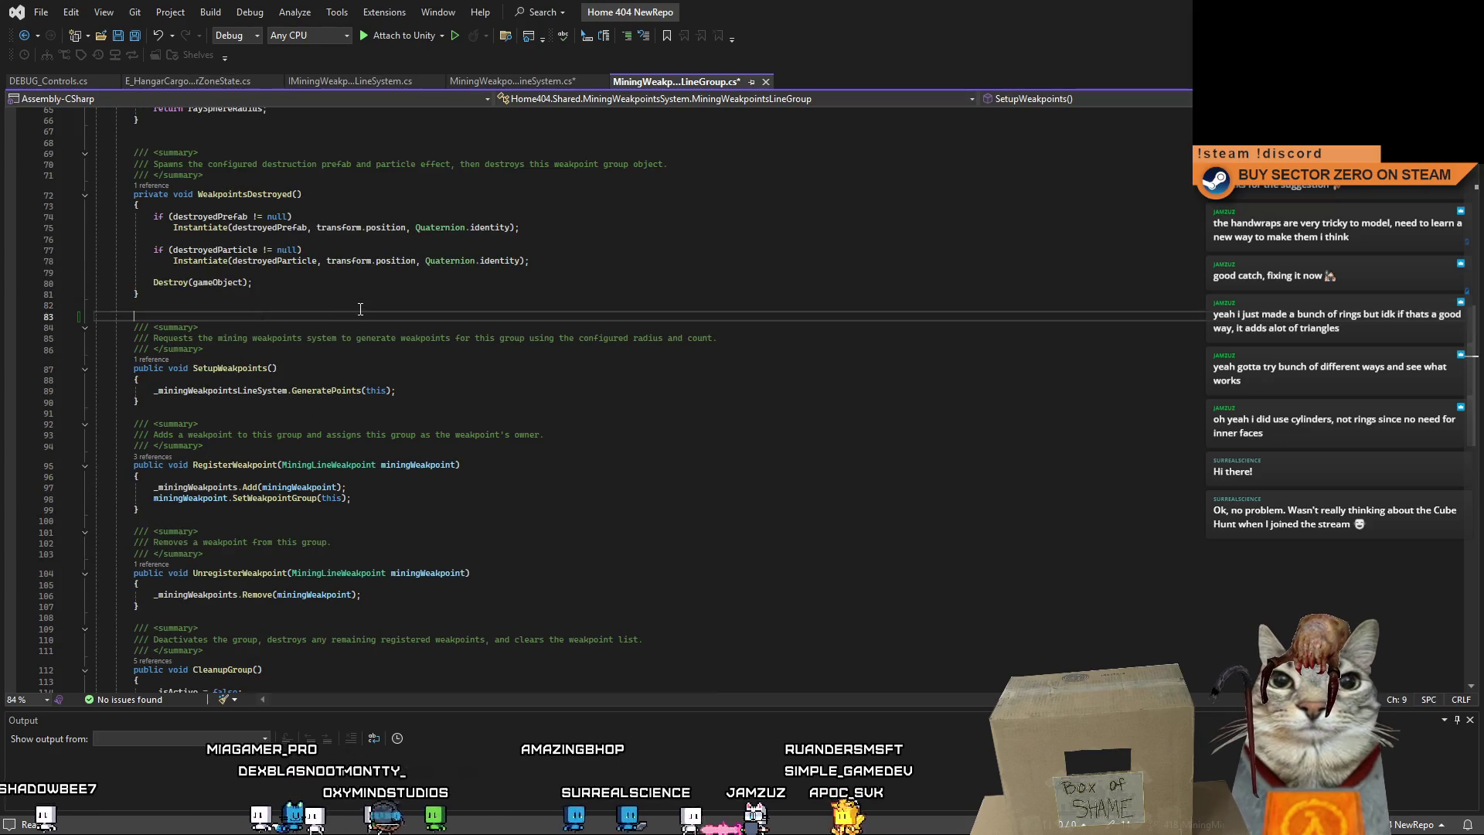
pyautogui.write('public void ')
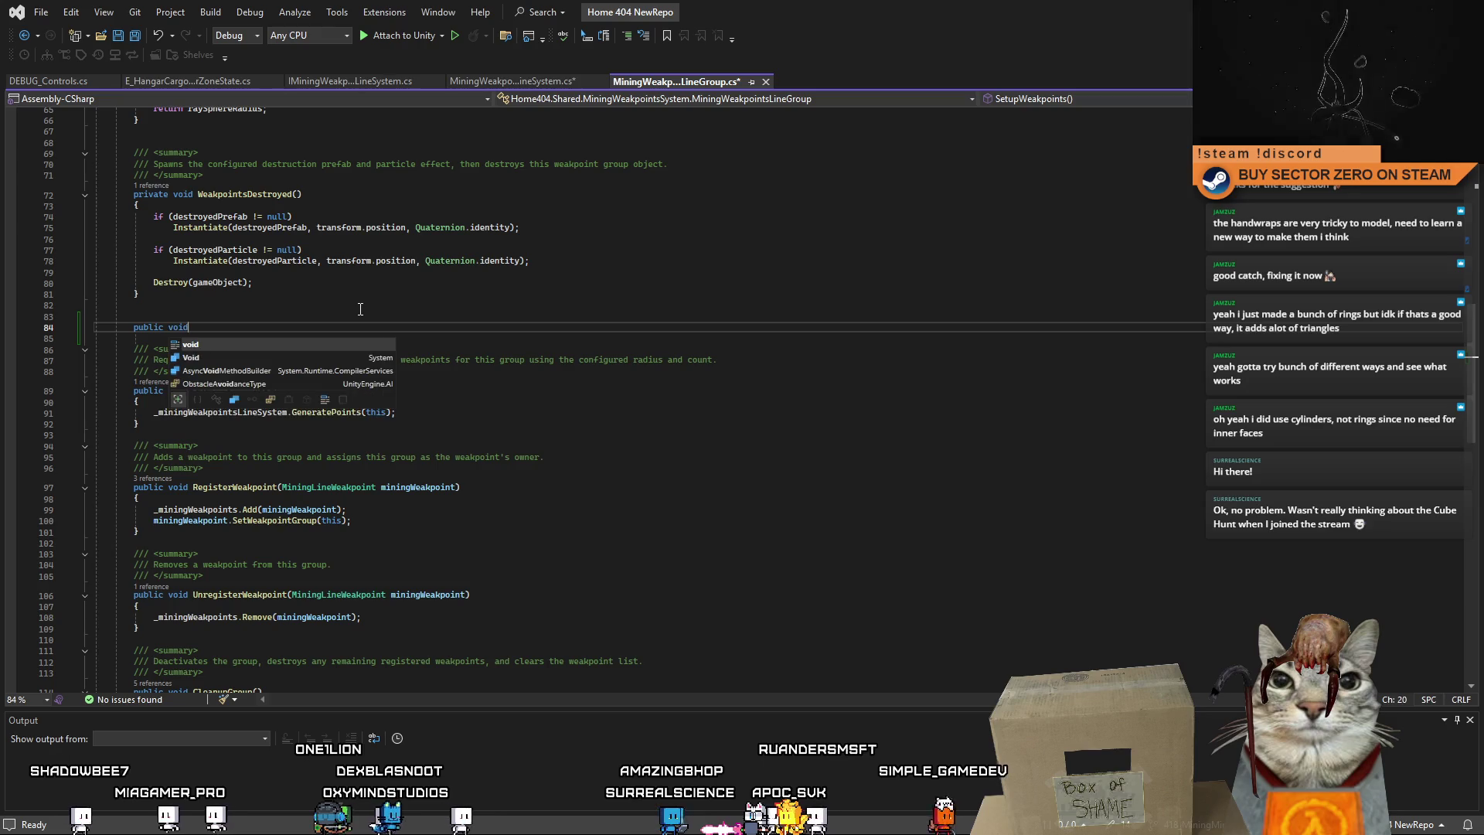
pyautogui.write('GetWeakpoi')
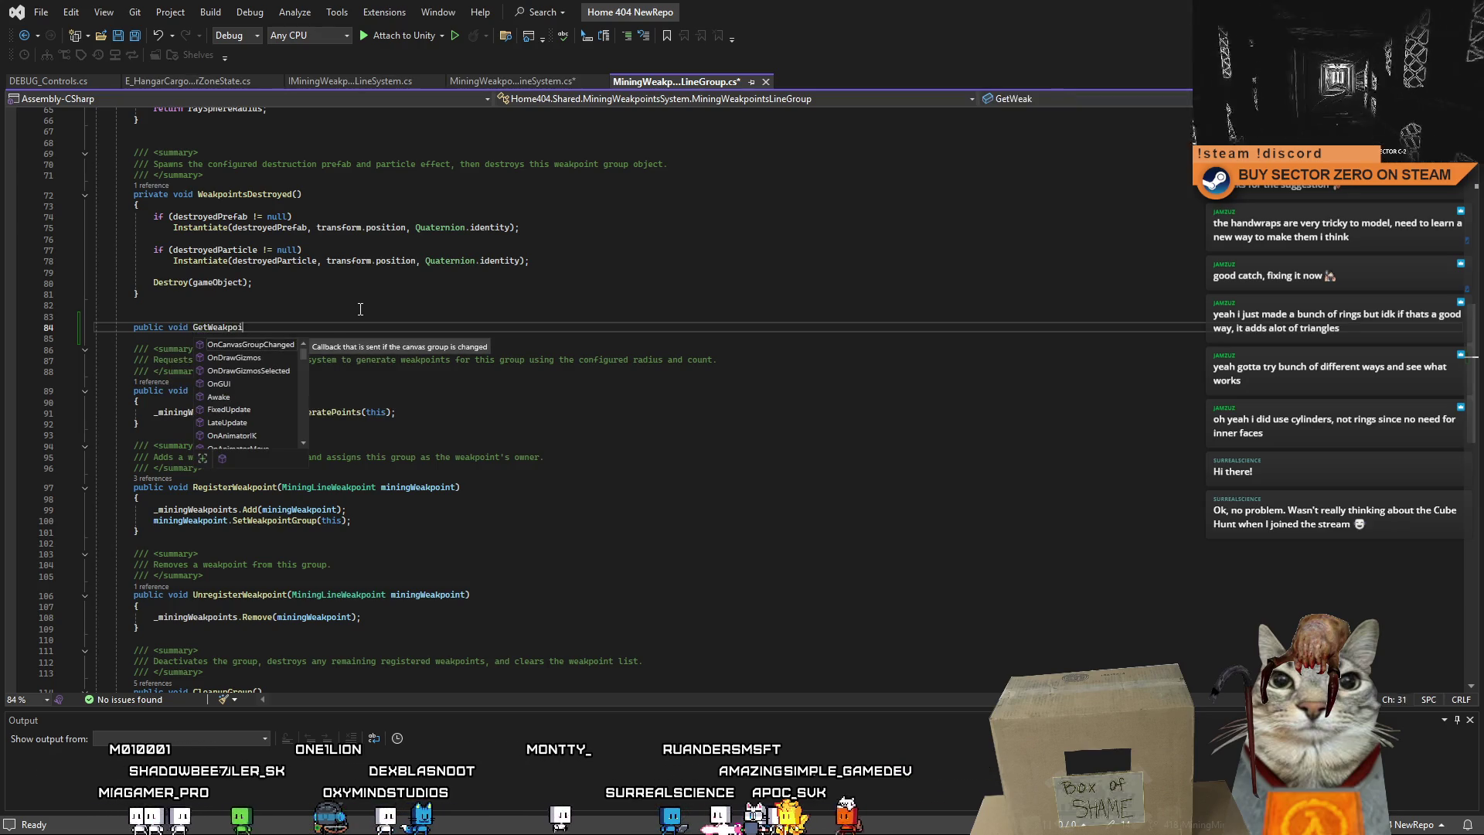
pyautogui.write('nts(')
pyautogui.press('Return')
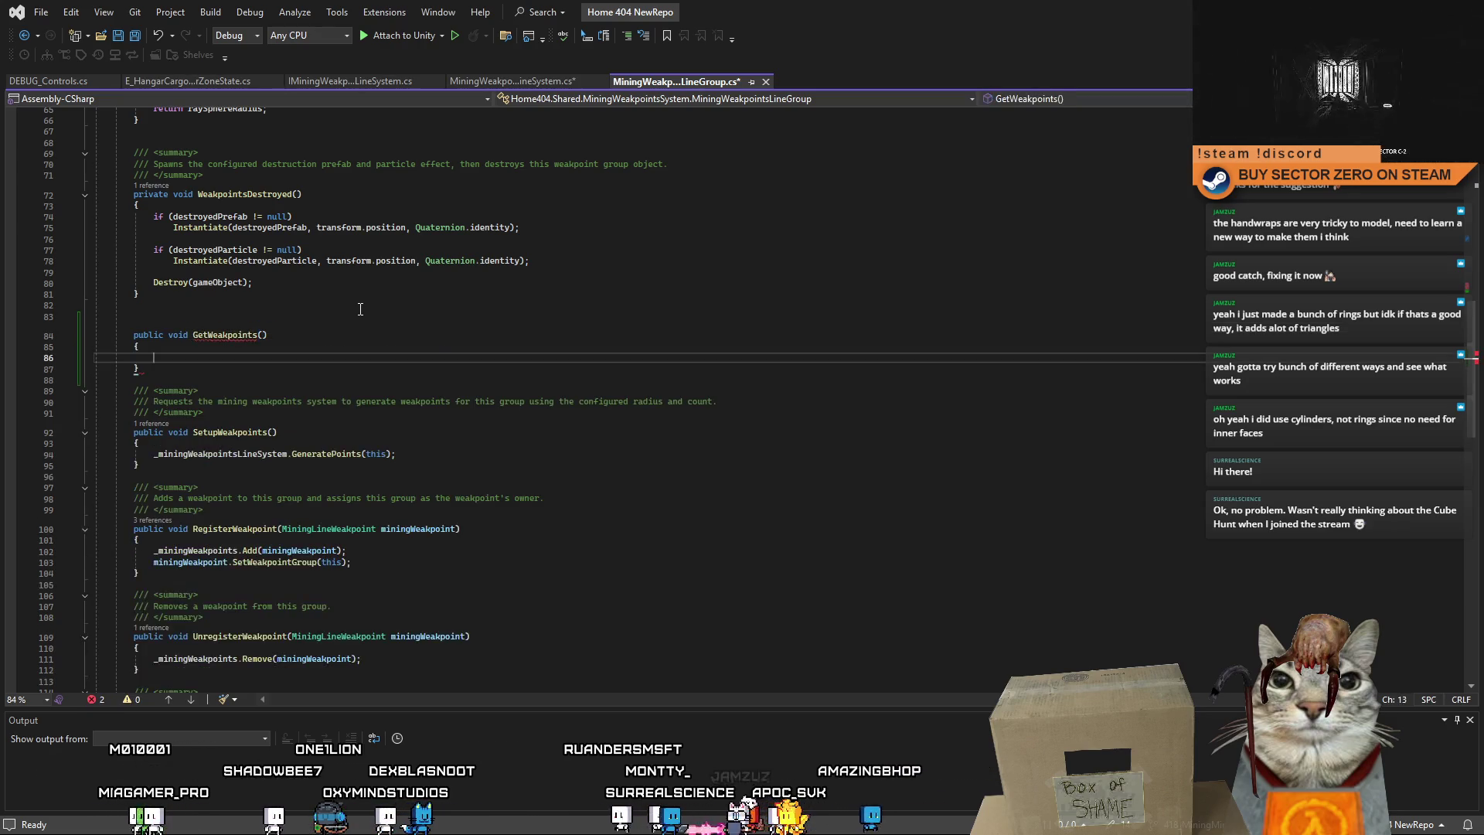
pyautogui.write('return')
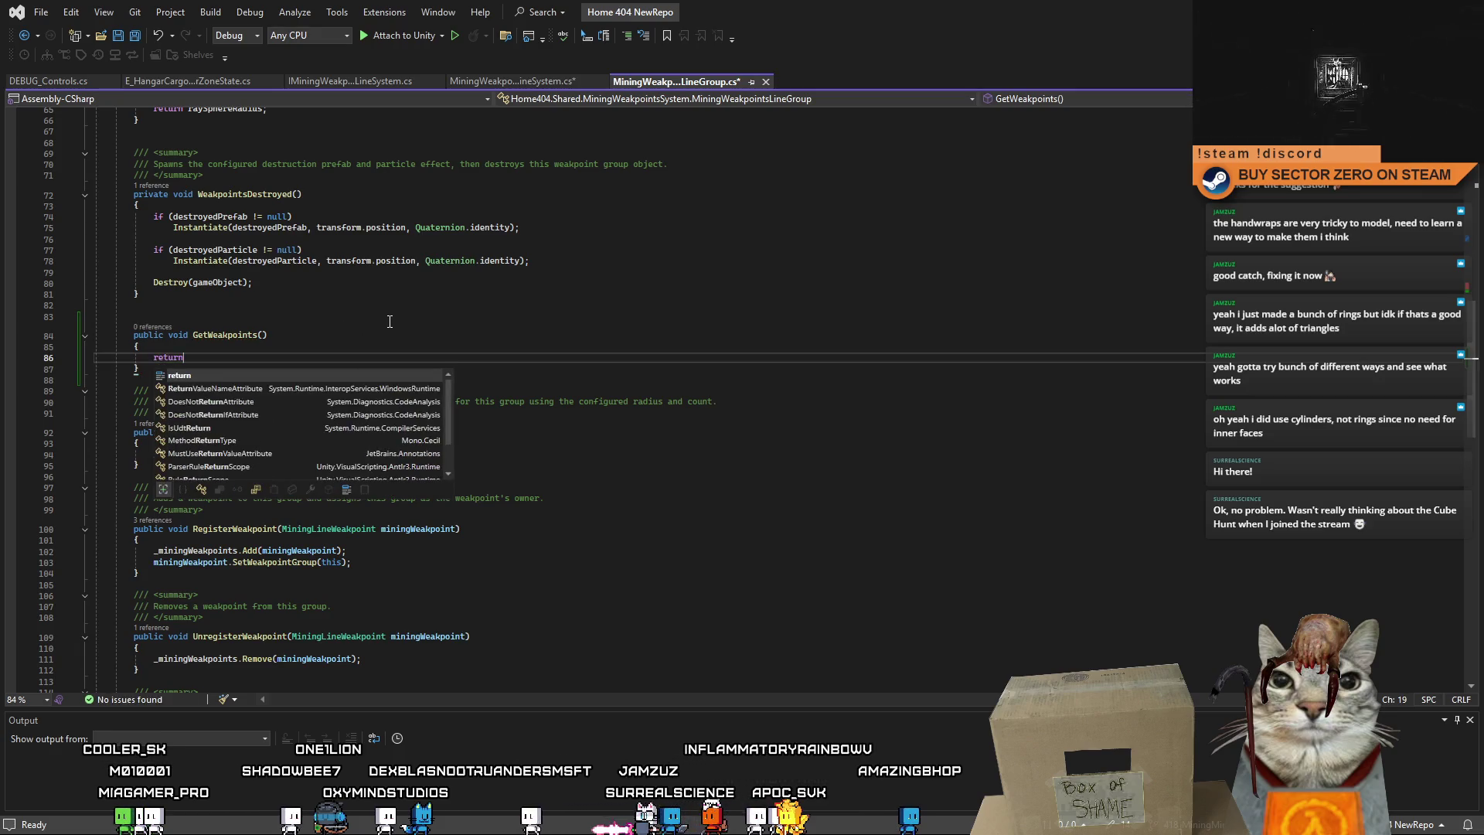
pyautogui.scroll(17, 390, 322)
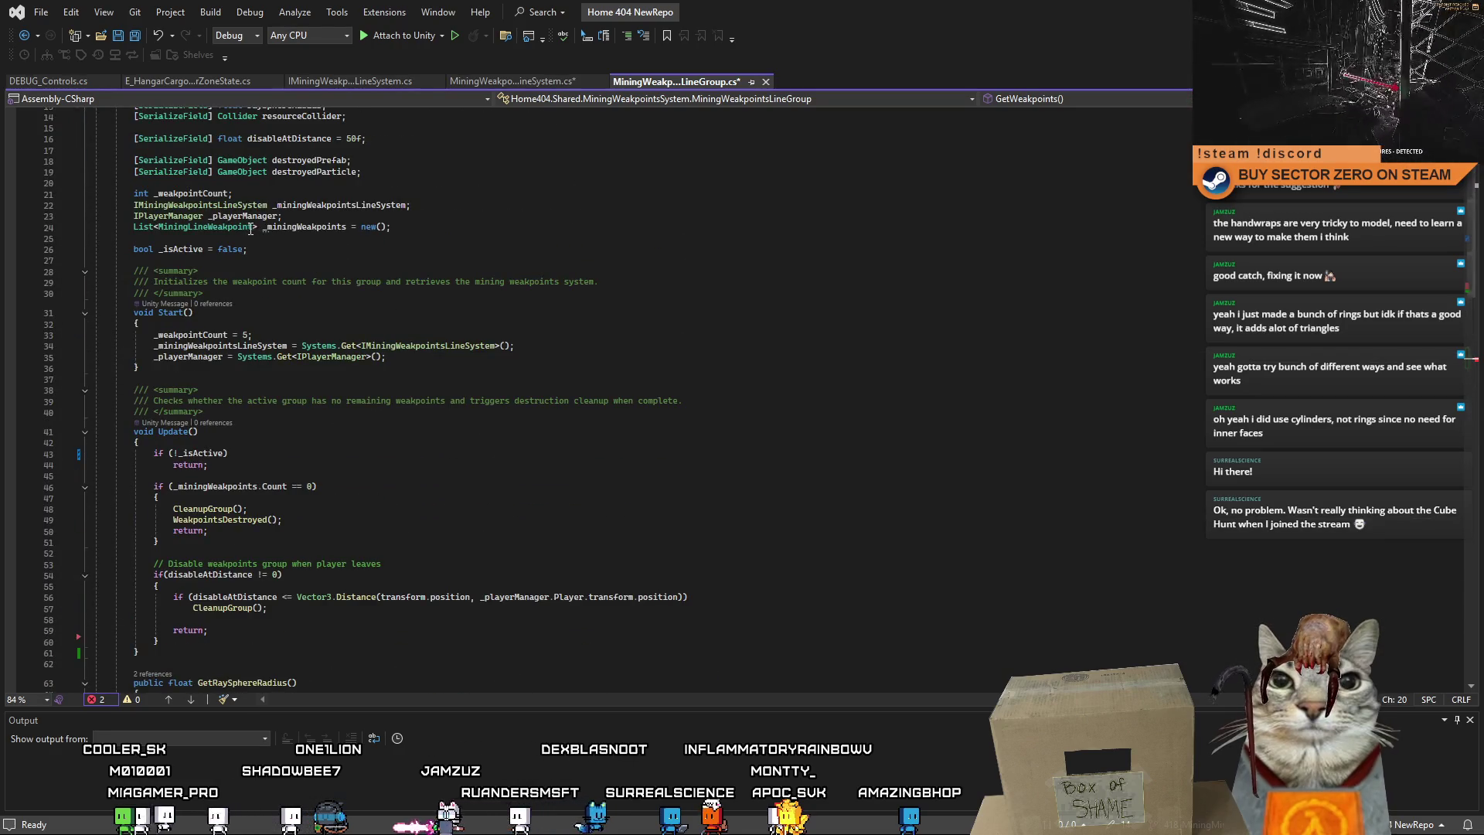
pyautogui.click(272, 229)
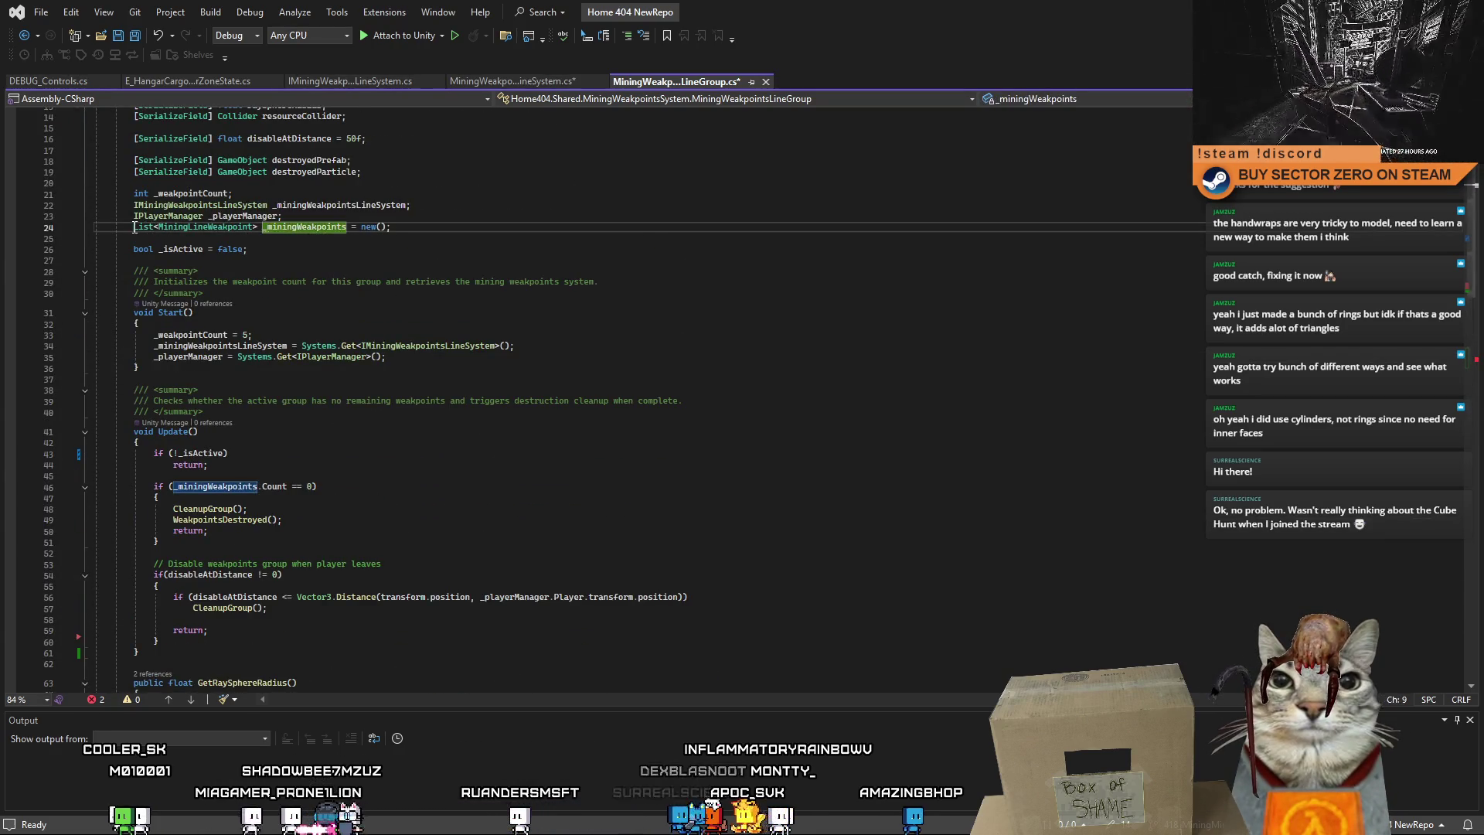
pyautogui.press('End')
pyautogui.scroll(-11, 305, 344)
pyautogui.scroll(-4, 305, 344)
# Make GetWeakpoints return _miningWeakpoints with List<MiningLineWeakpoint> as its return type.
pyautogui.click(218, 458)
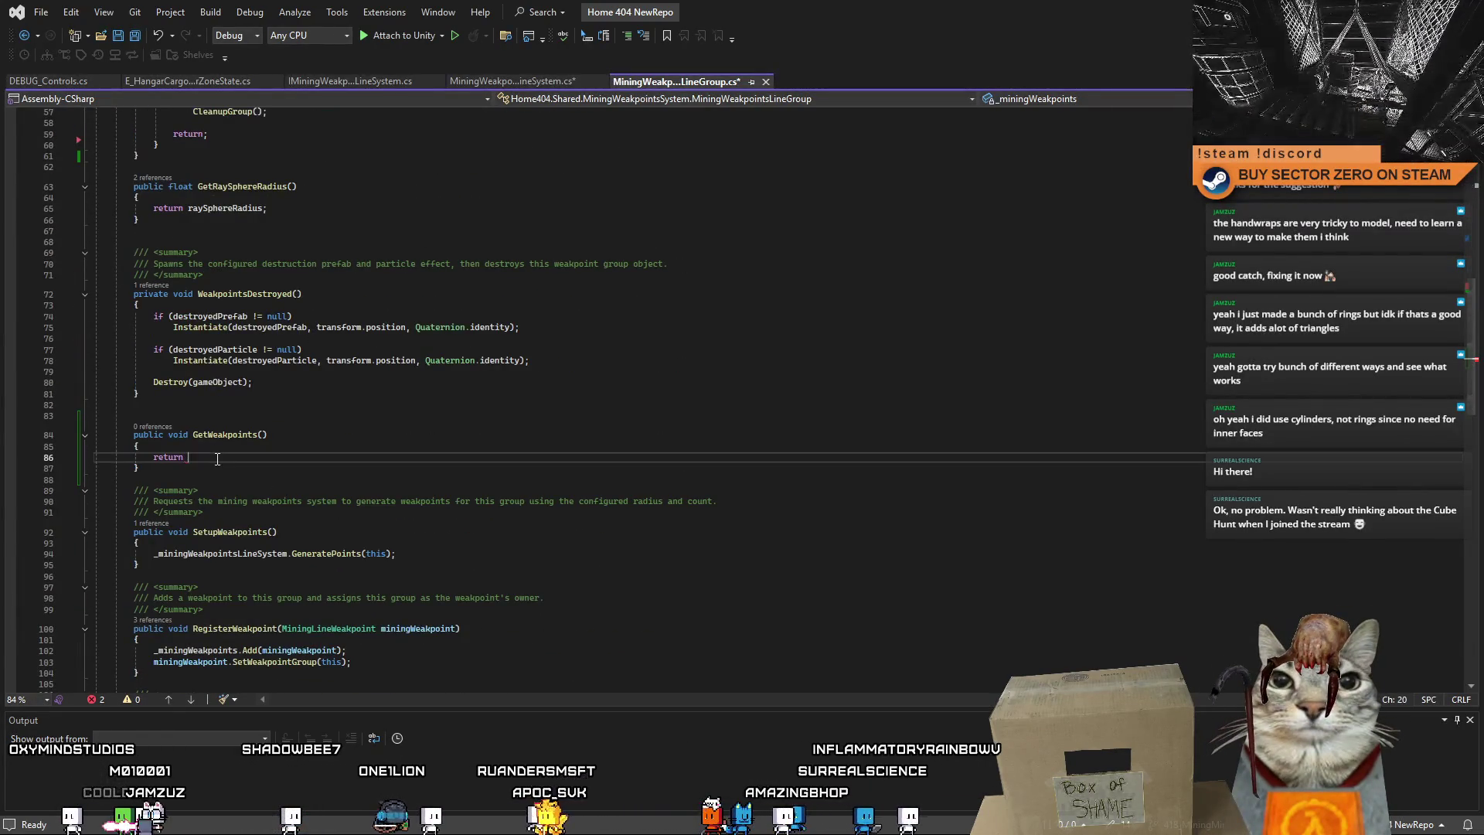
pyautogui.moveTo(193, 458); pyautogui.dragTo(238, 458)
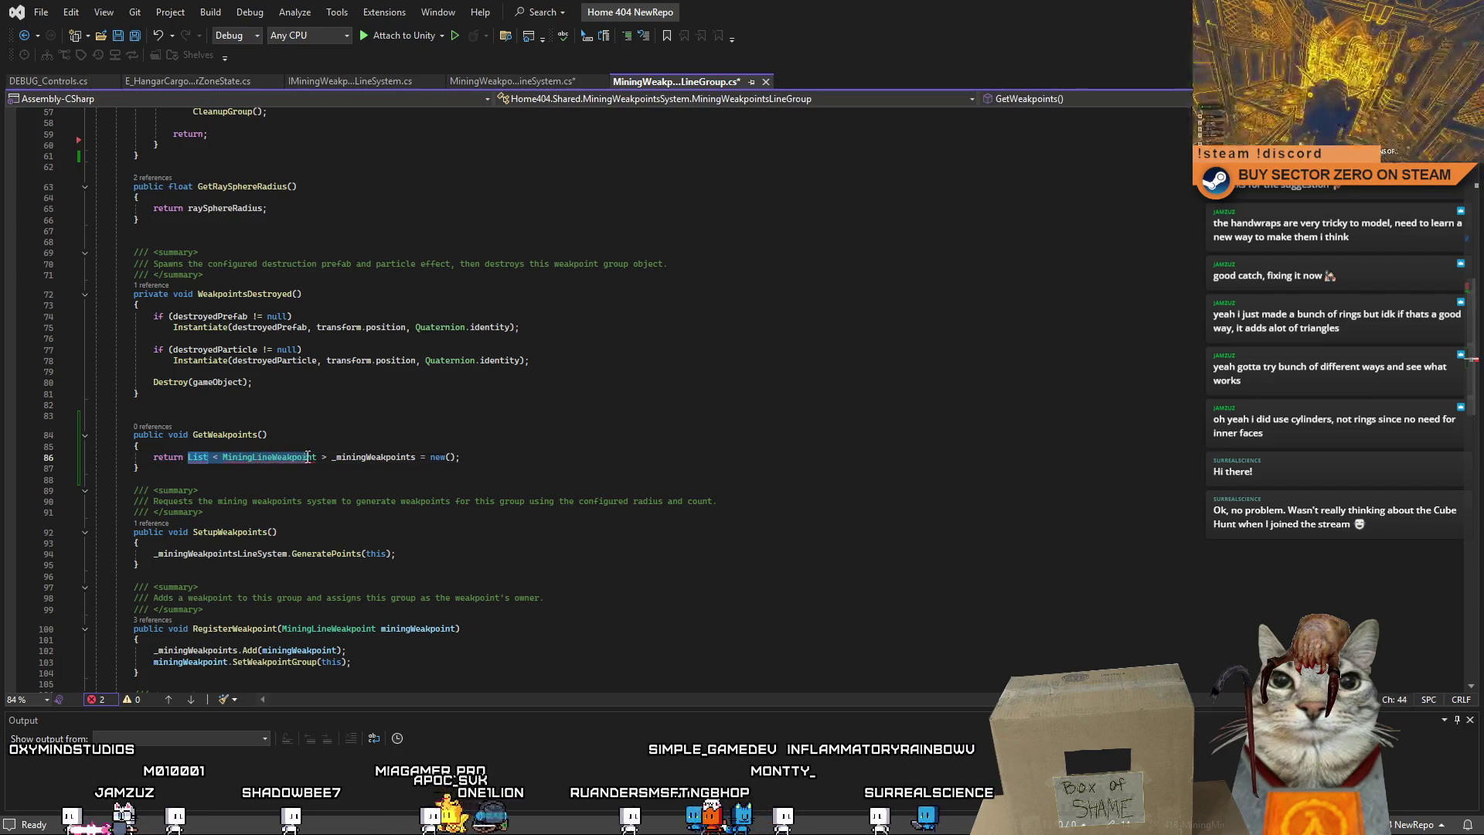
pyautogui.press('BackSpace')
pyautogui.moveTo(278, 456); pyautogui.dragTo(328, 458)
pyautogui.press('BackSpace')
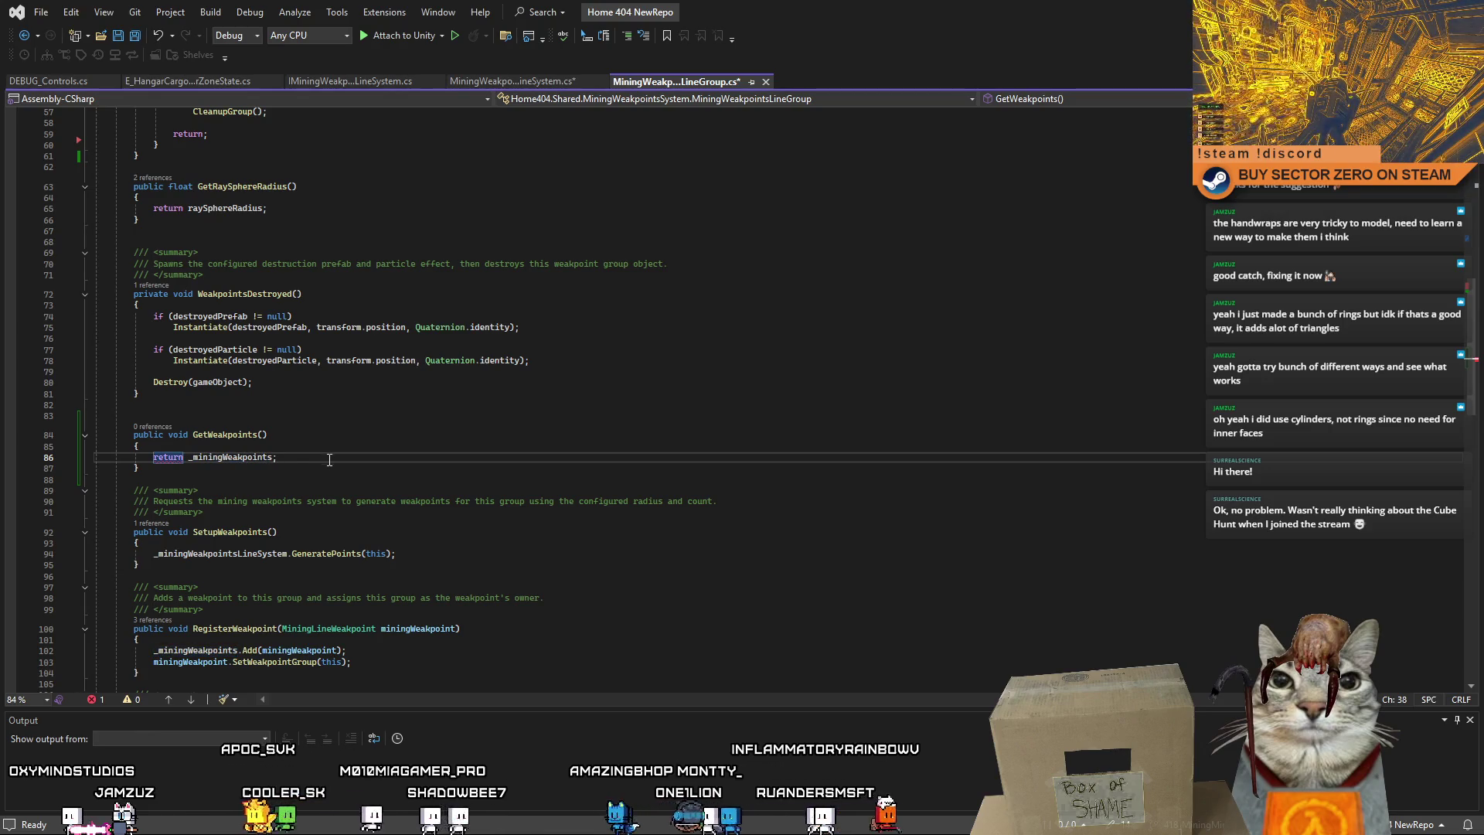
pyautogui.hotkey('ctrl', '.')
pyautogui.press('Return')
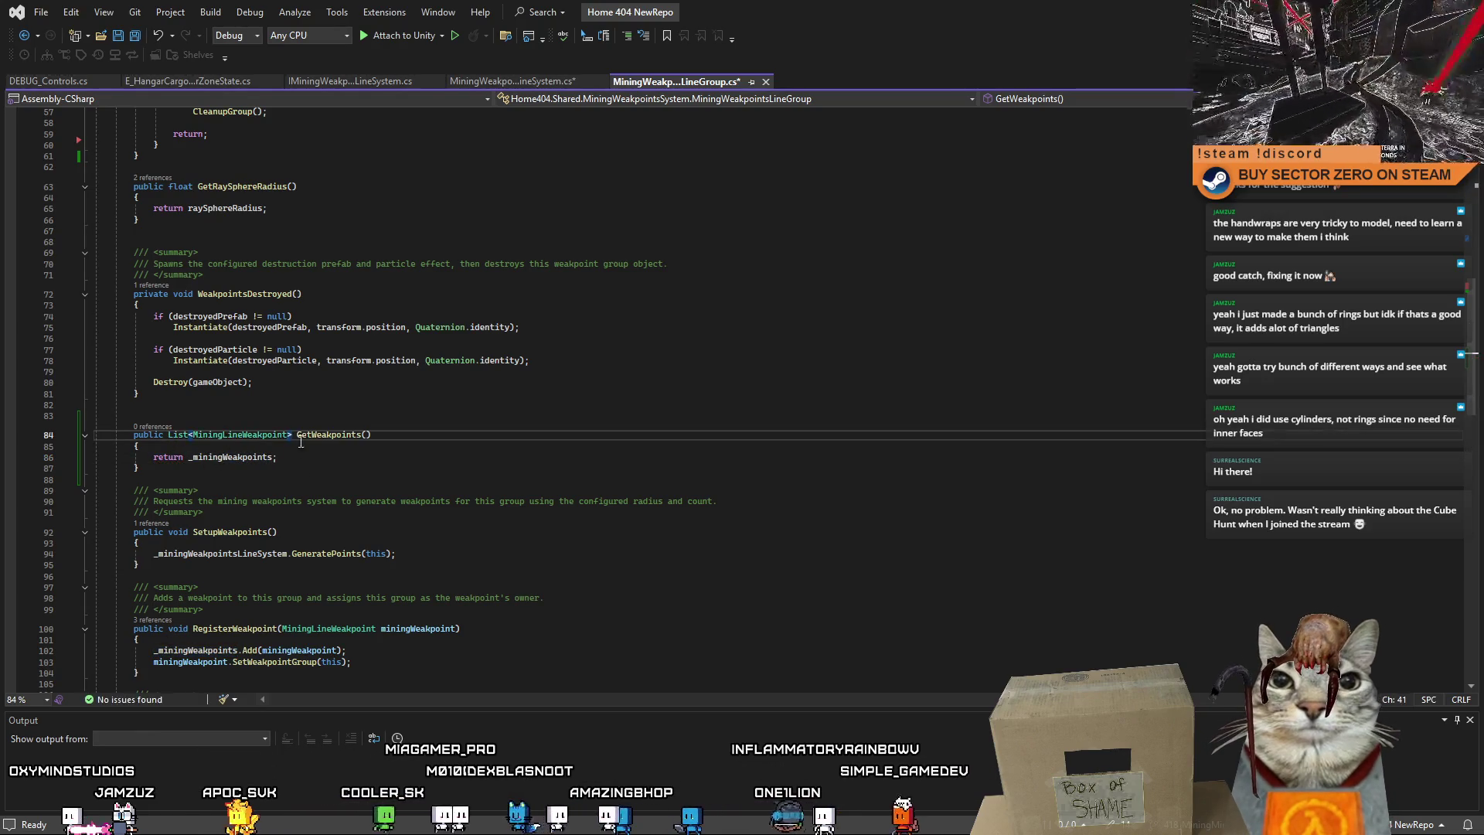
# Review the finished GetWeakpoints method, then go back to MiningWeakpointsLineSystem.cs.
pyautogui.click(339, 460)
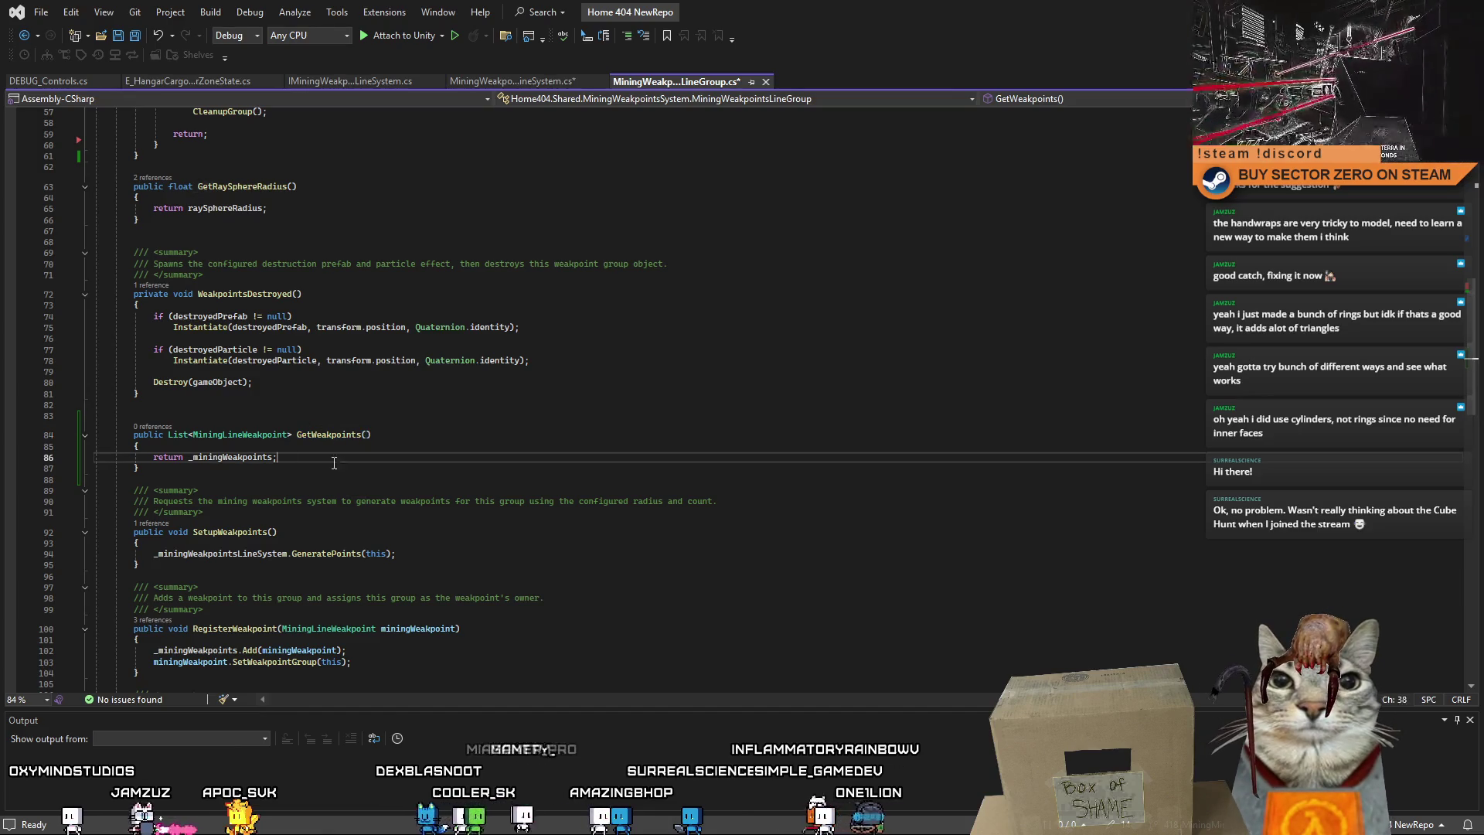
pyautogui.click(425, 435)
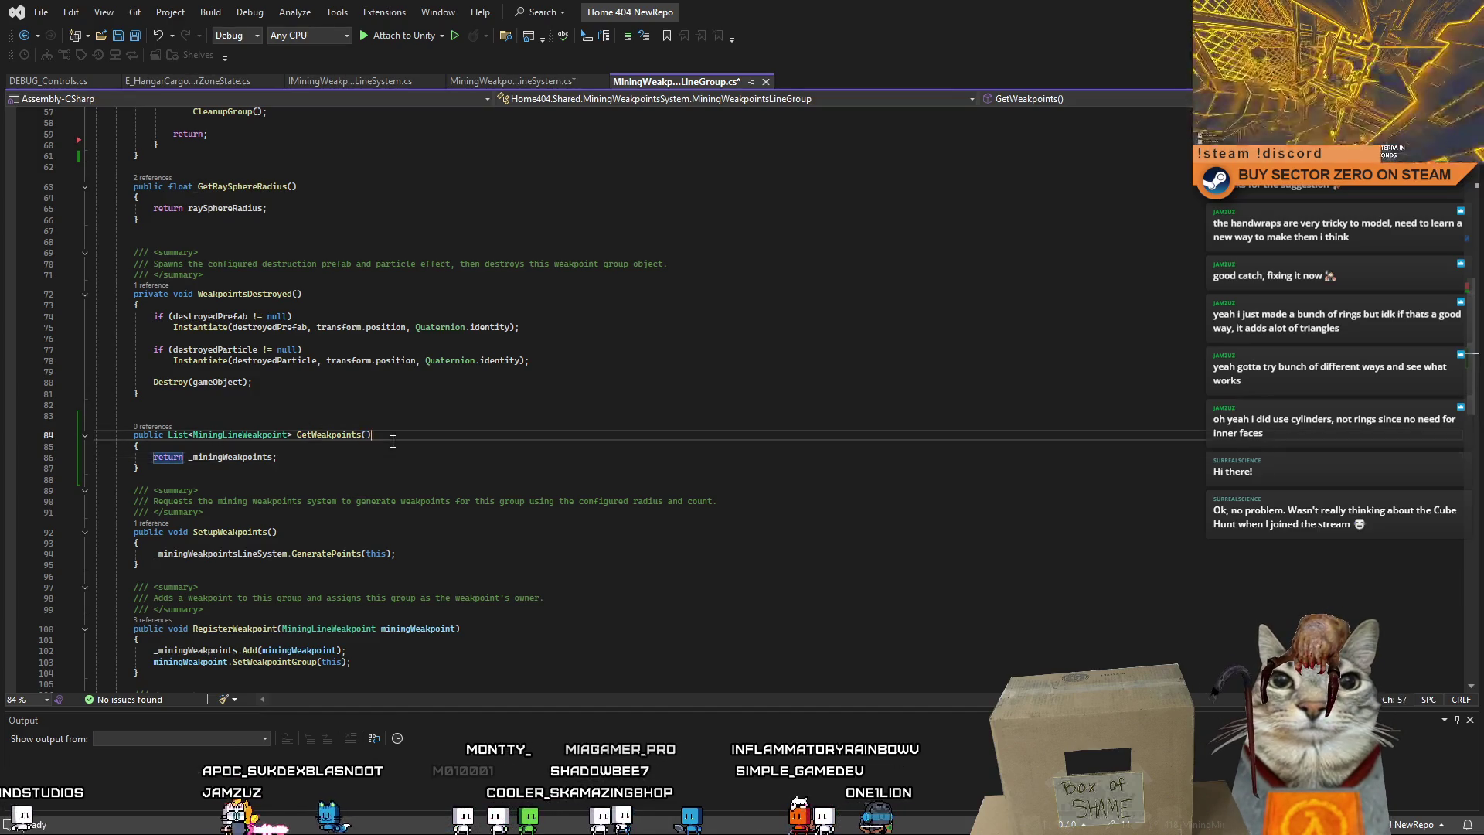
pyautogui.click(478, 470)
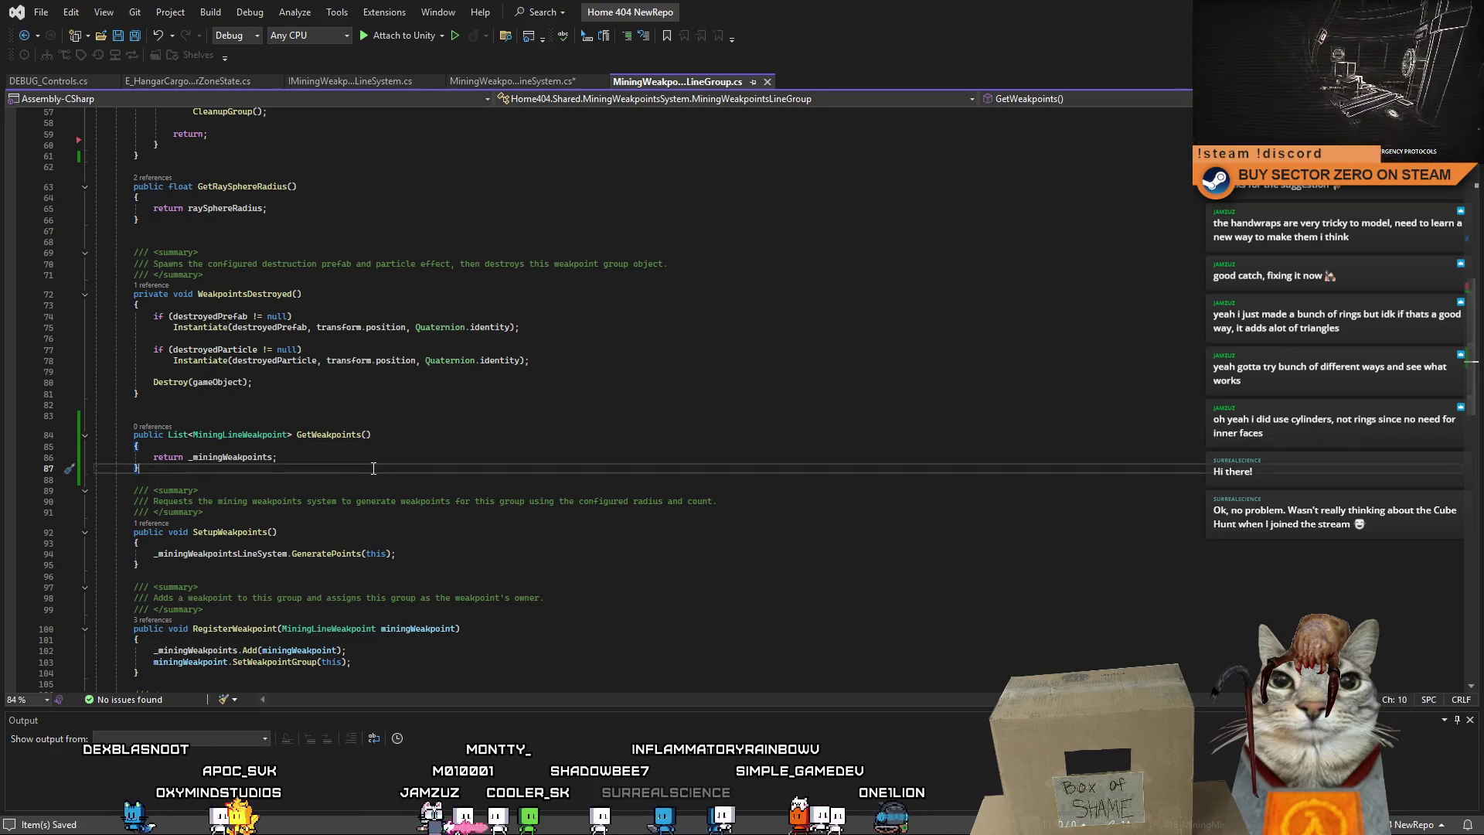
pyautogui.doubleClick(235, 435)
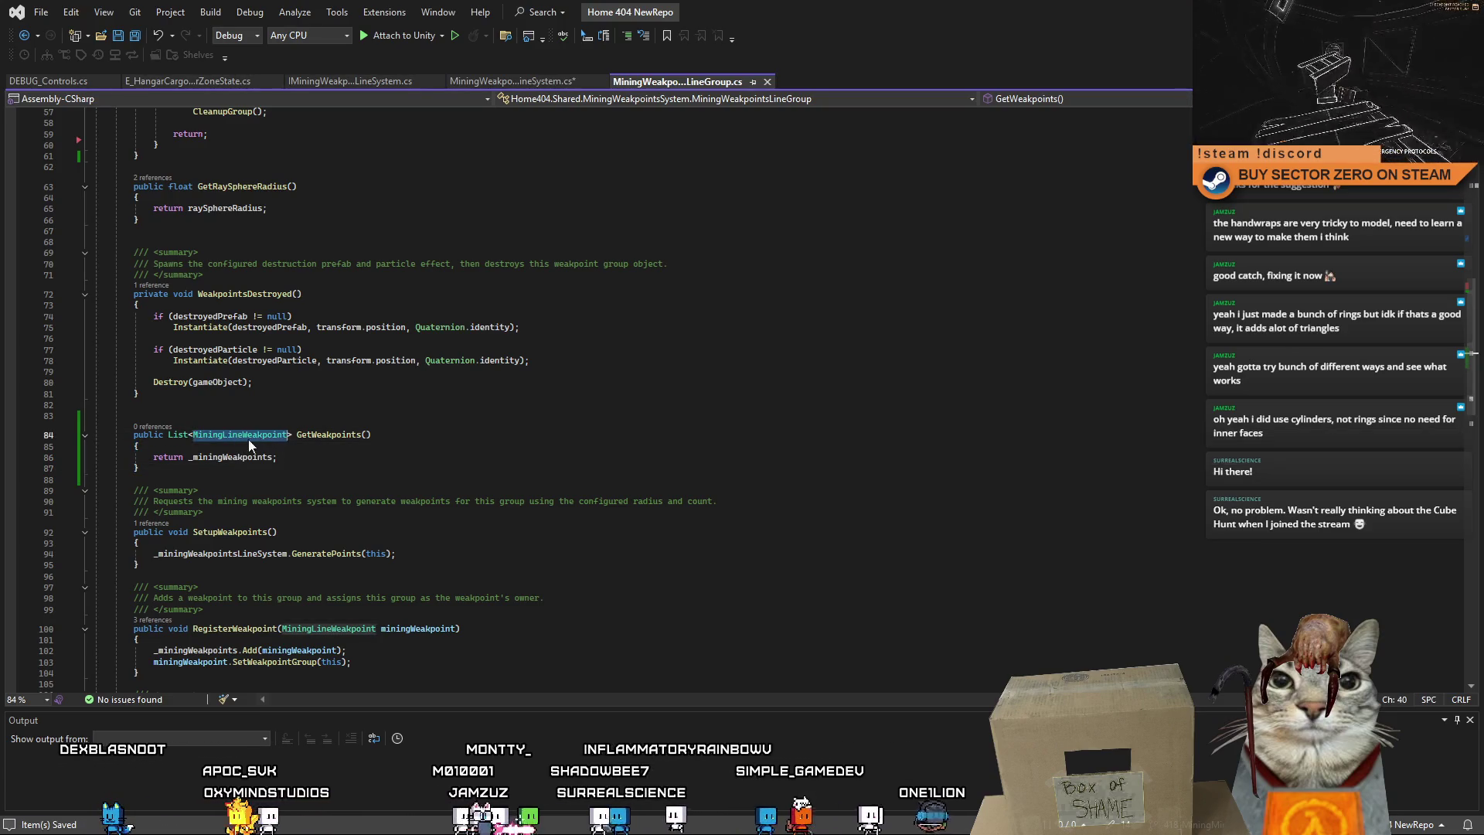
pyautogui.click(402, 475)
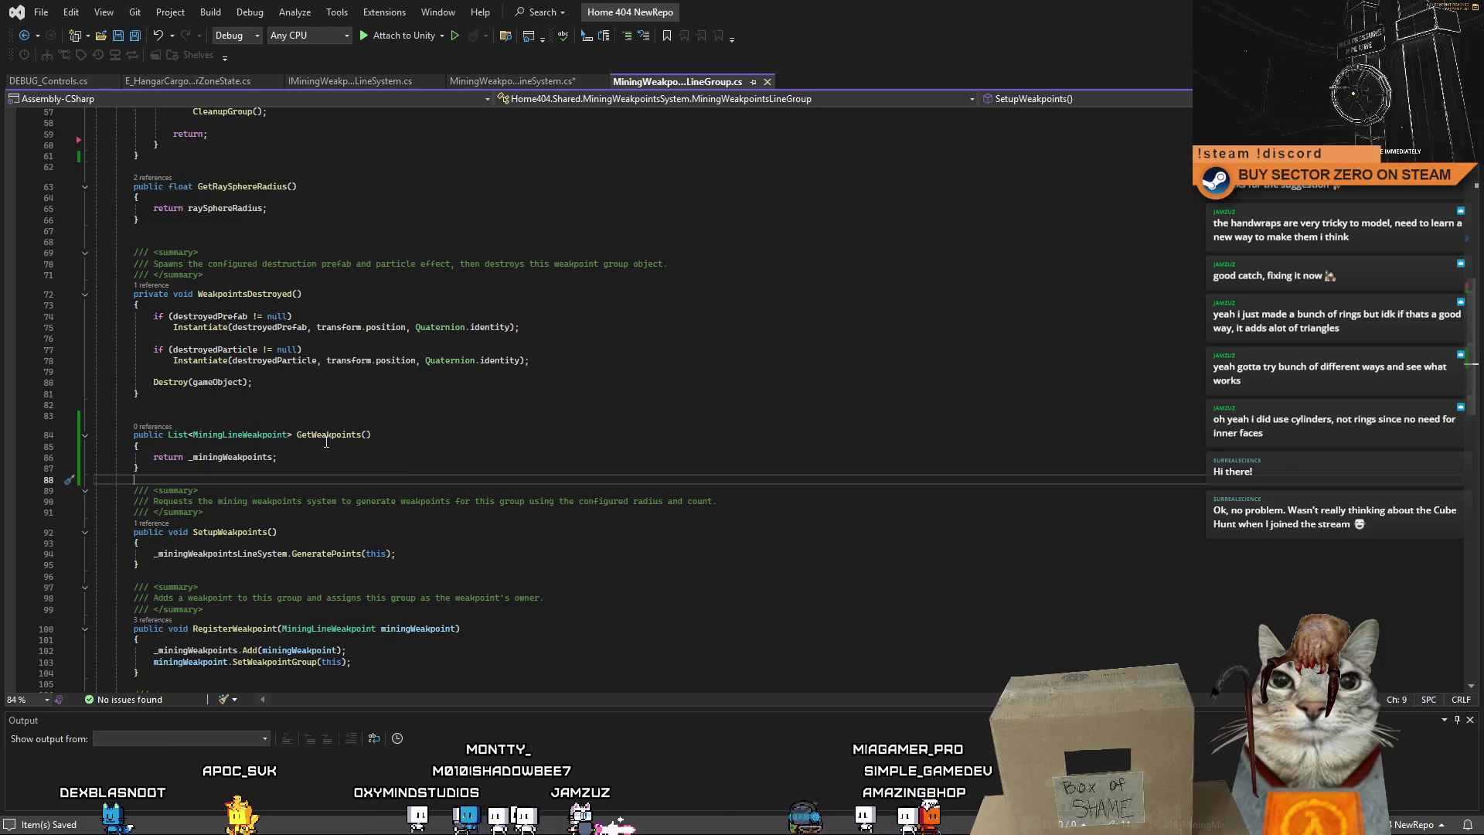
pyautogui.click(530, 82)
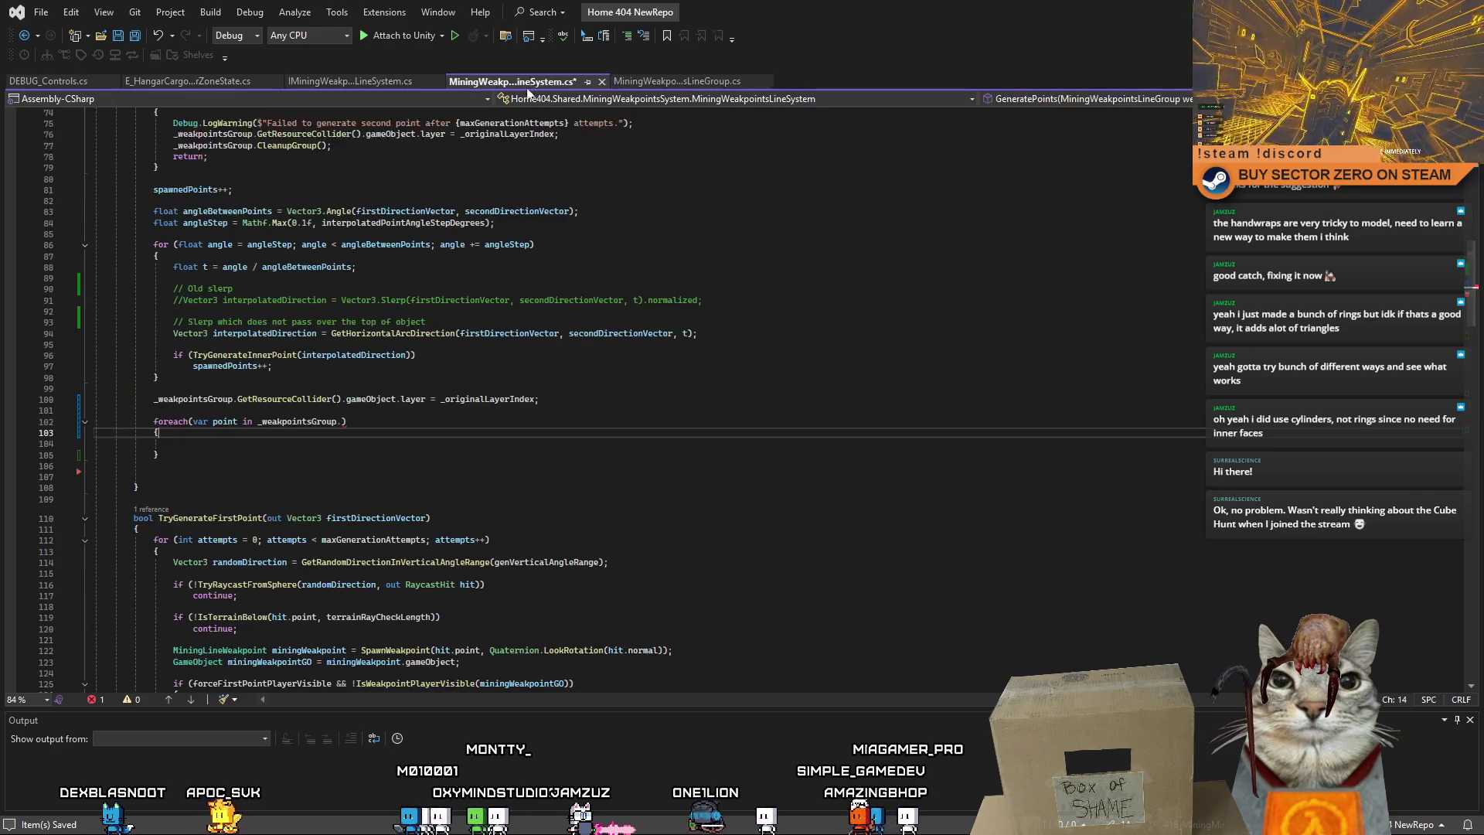
# Loop over _weakpointsGroup.GetWeakpoints(), calling point.gameObject.SetActive(true) in the body.
pyautogui.click(338, 421)
pyautogui.write('GetWeakpoints()')
pyautogui.press('Down')
pyautogui.press('Down')
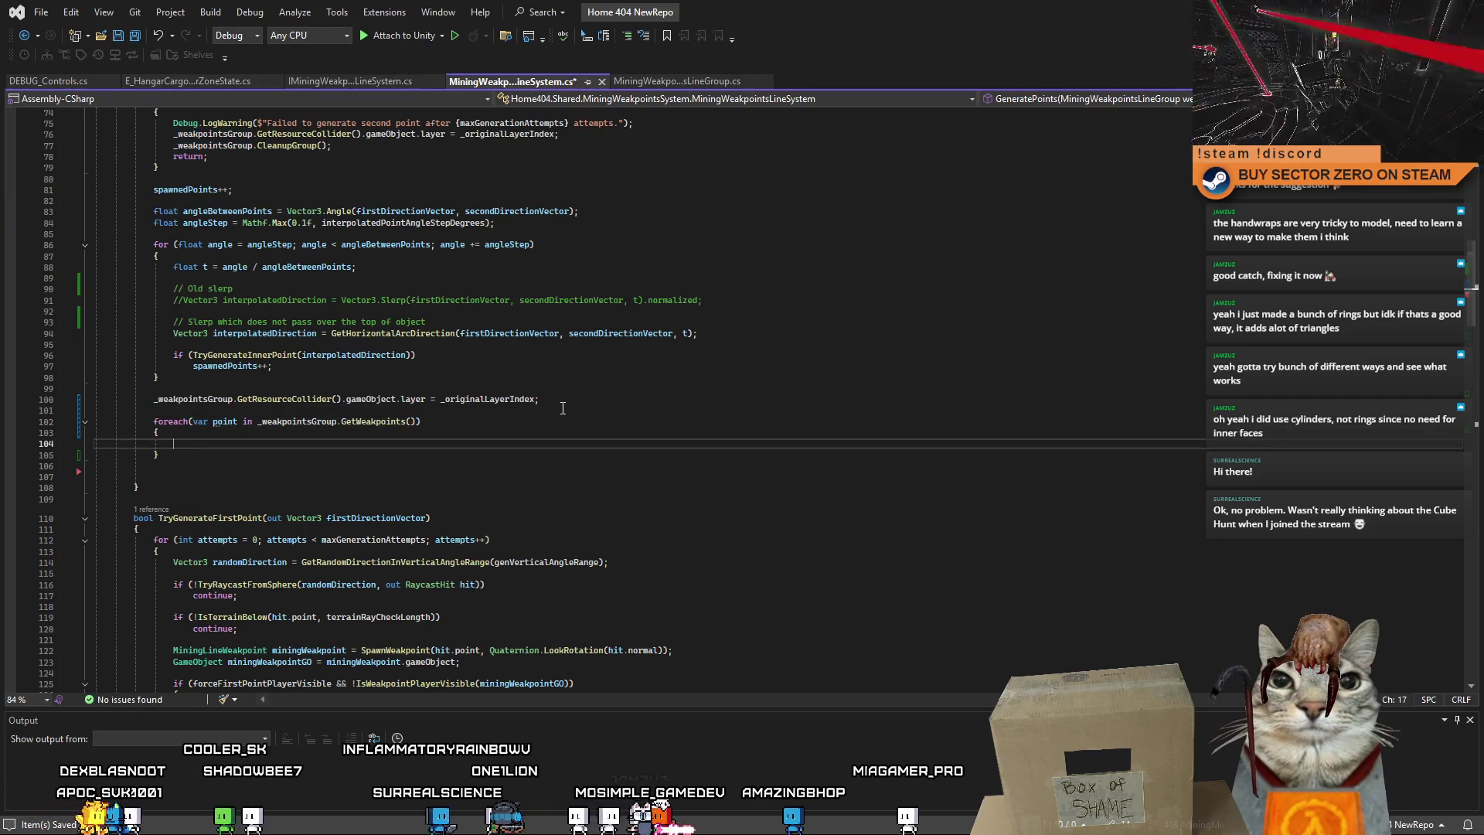
pyautogui.doubleClick(232, 421)
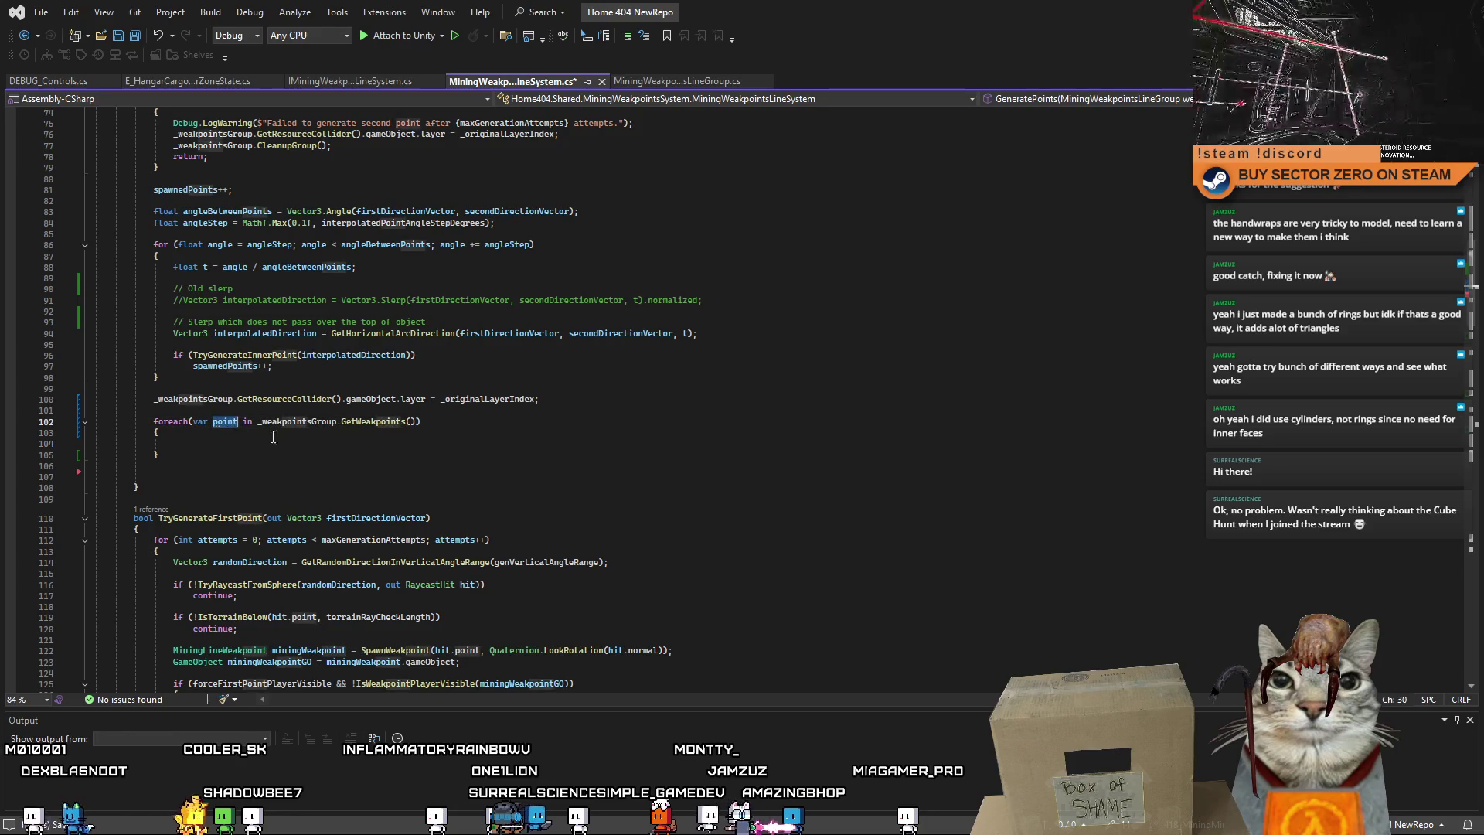
pyautogui.click(340, 459)
pyautogui.click(224, 443)
pyautogui.write('point.gameObject.,se')
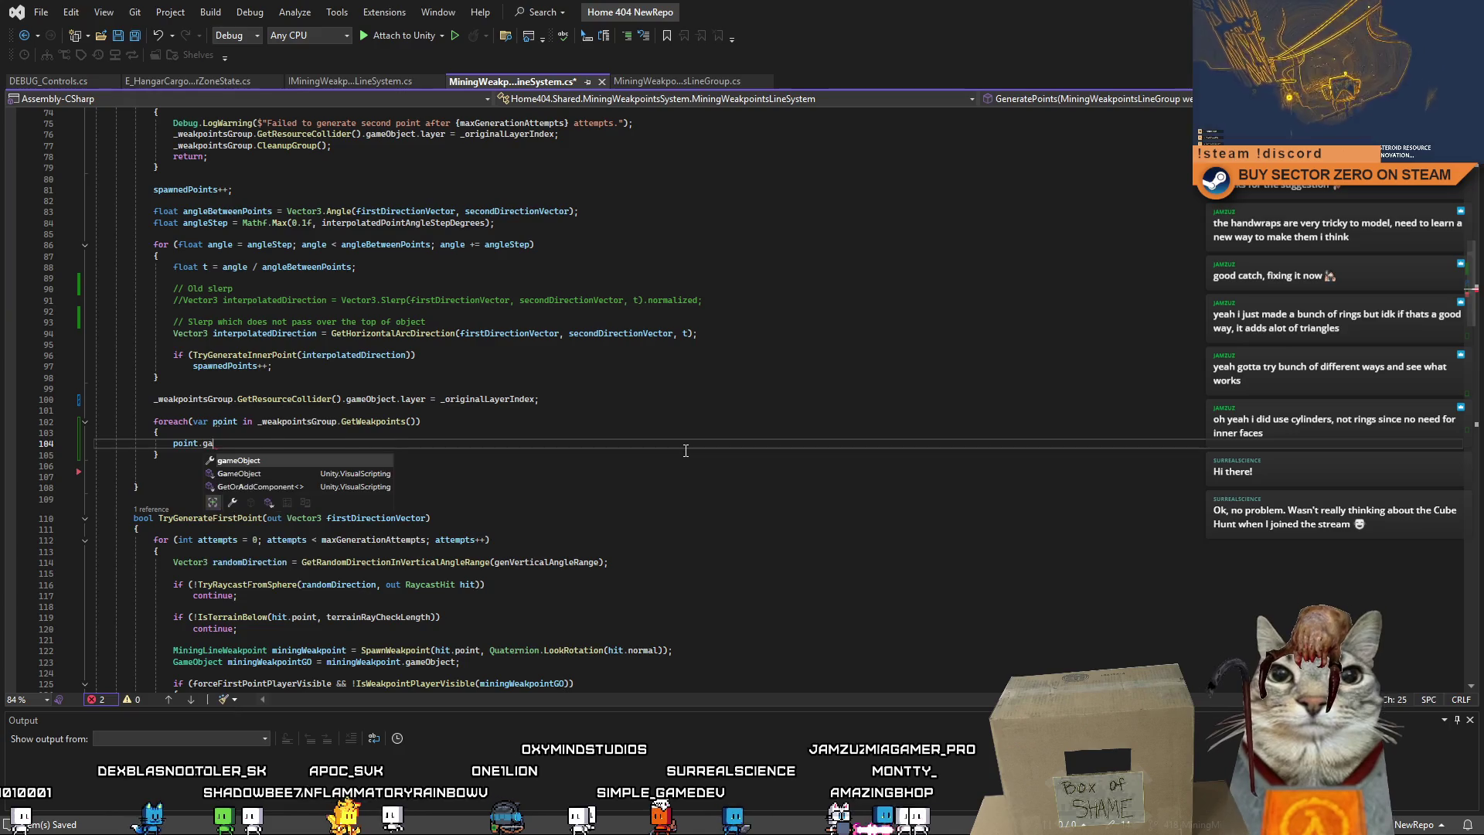
pyautogui.write('SetActive')
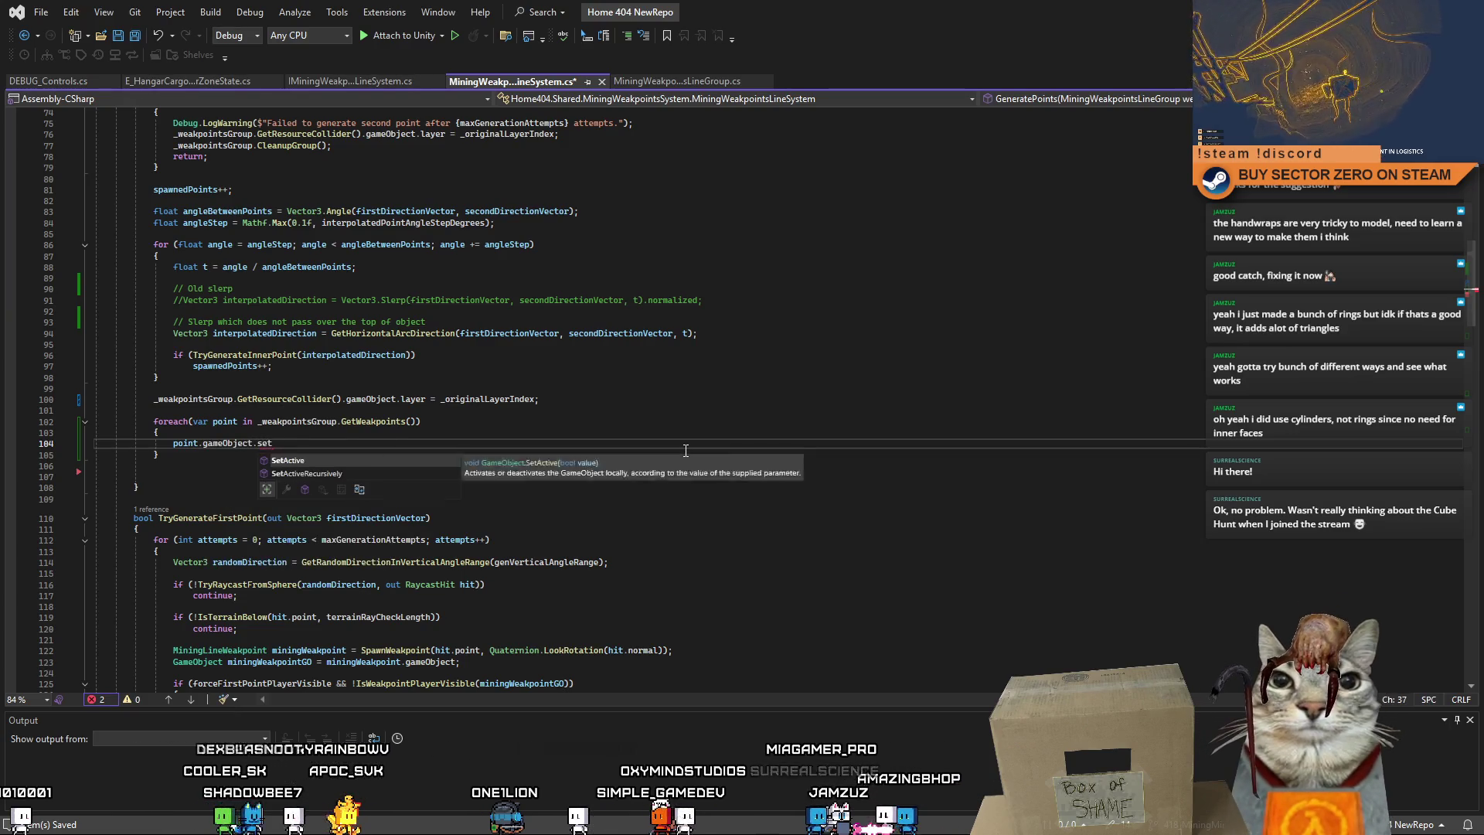
pyautogui.write('(true);')
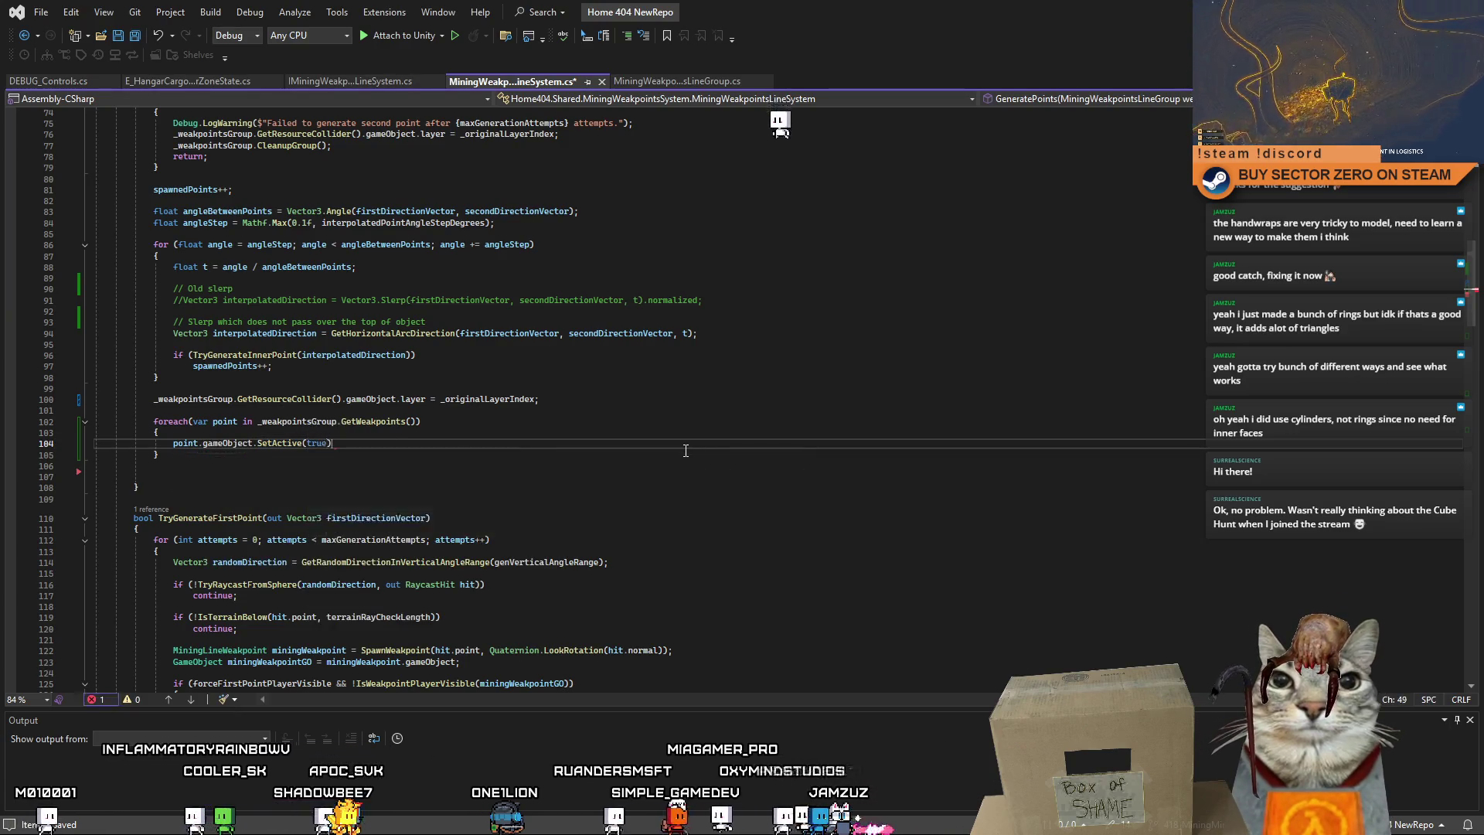
# Remove the blank line before the loop and add a comment line above it.
pyautogui.scroll(3, 686, 451)
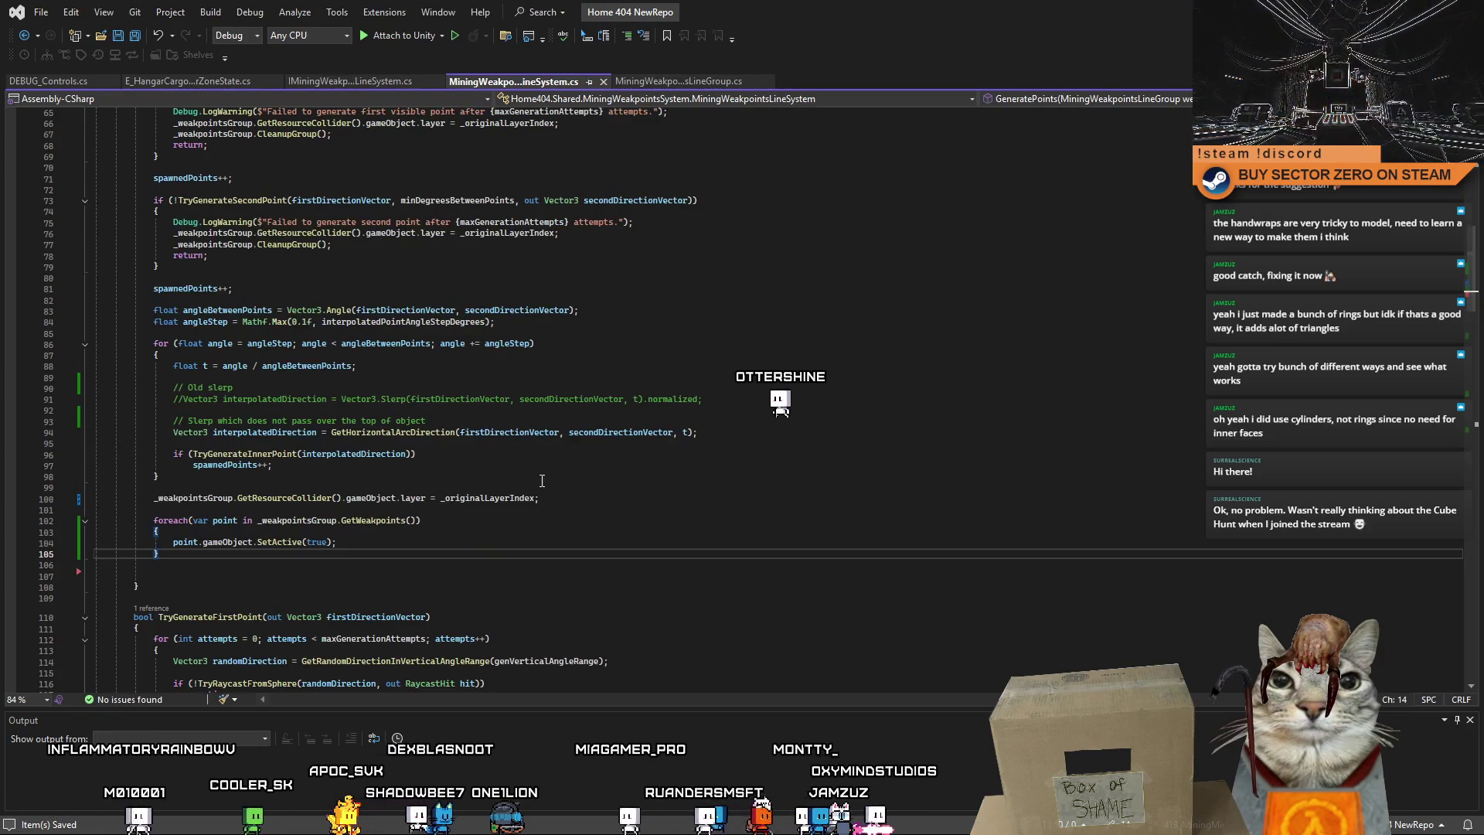
pyautogui.click(518, 487)
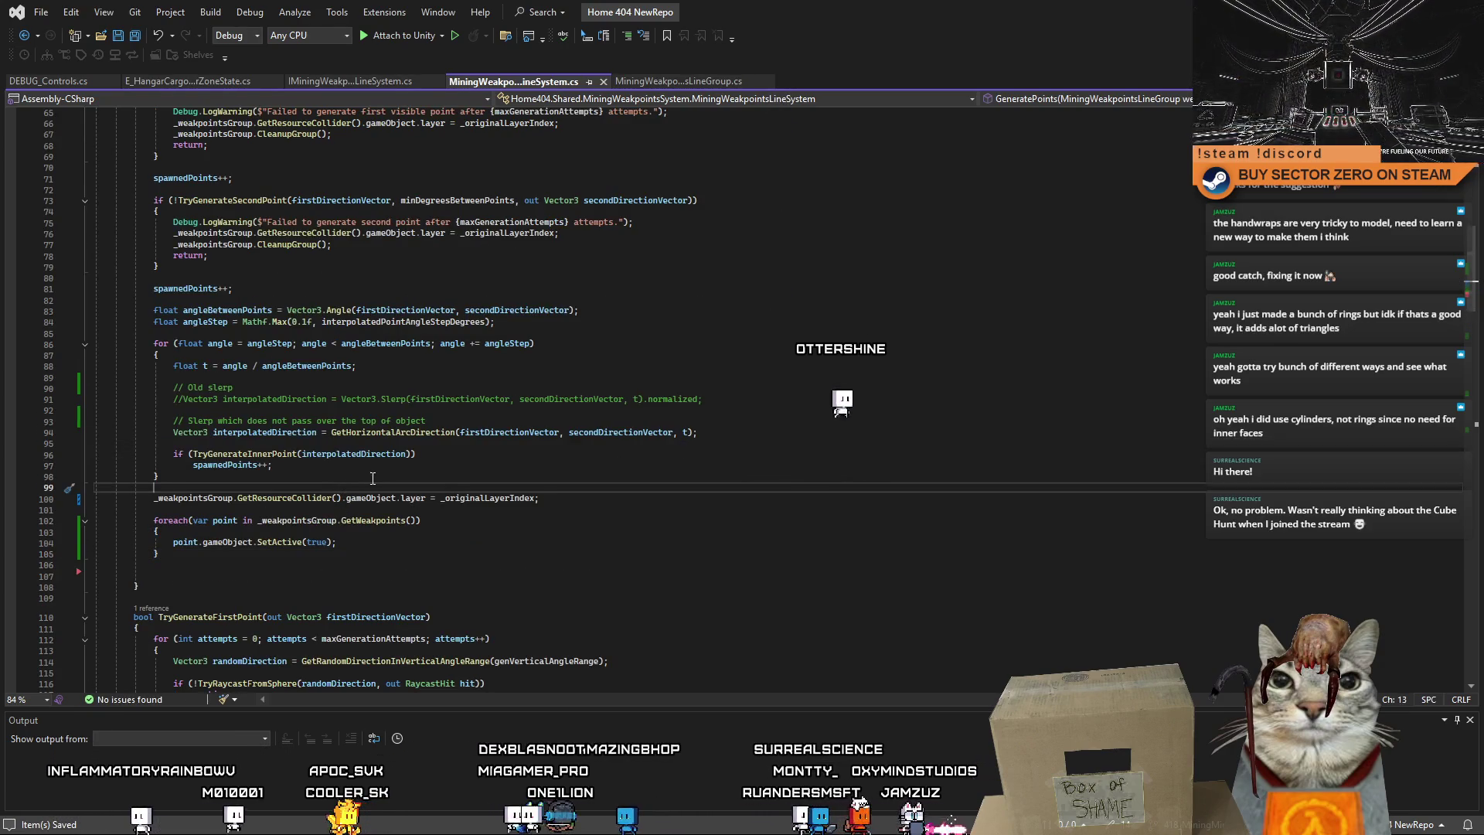
pyautogui.press('Down')
pyautogui.press('Down')
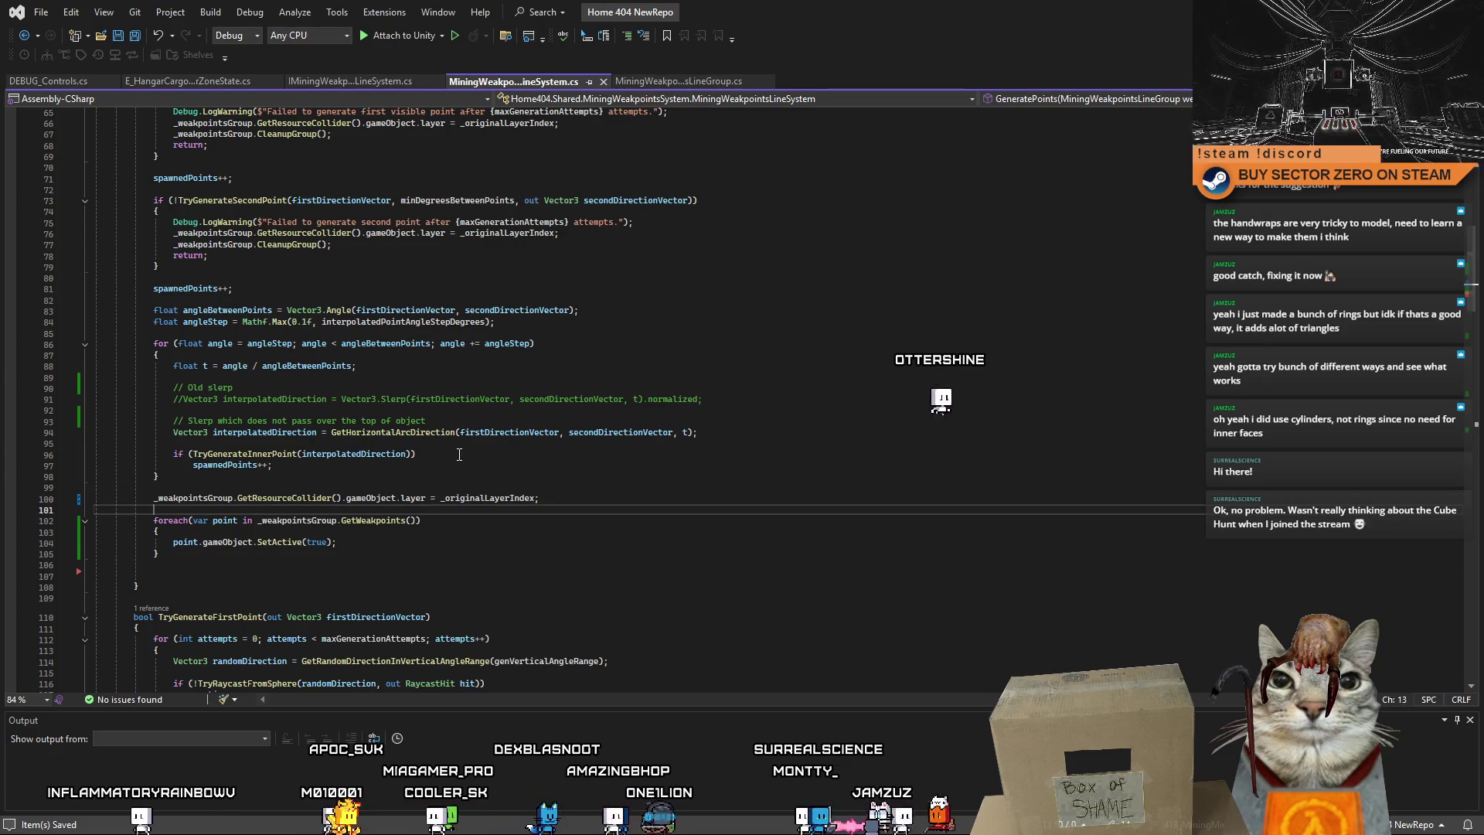
pyautogui.hotkey('ctrl', 'x')
pyautogui.press('Up')
pyautogui.hotkey('ctrl', 'Return')
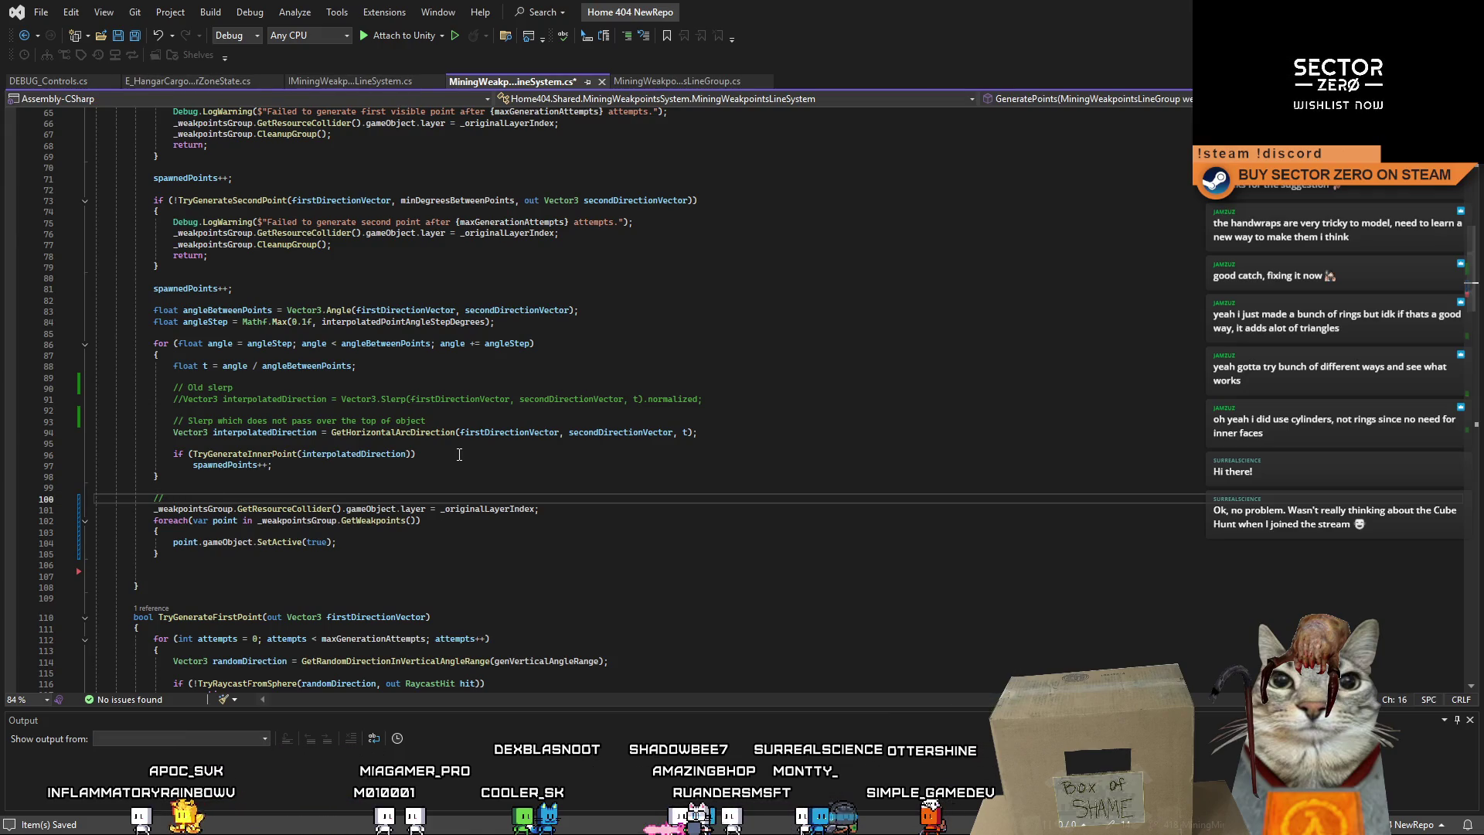
pyautogui.press('BackSpace')
pyautogui.write('e ')
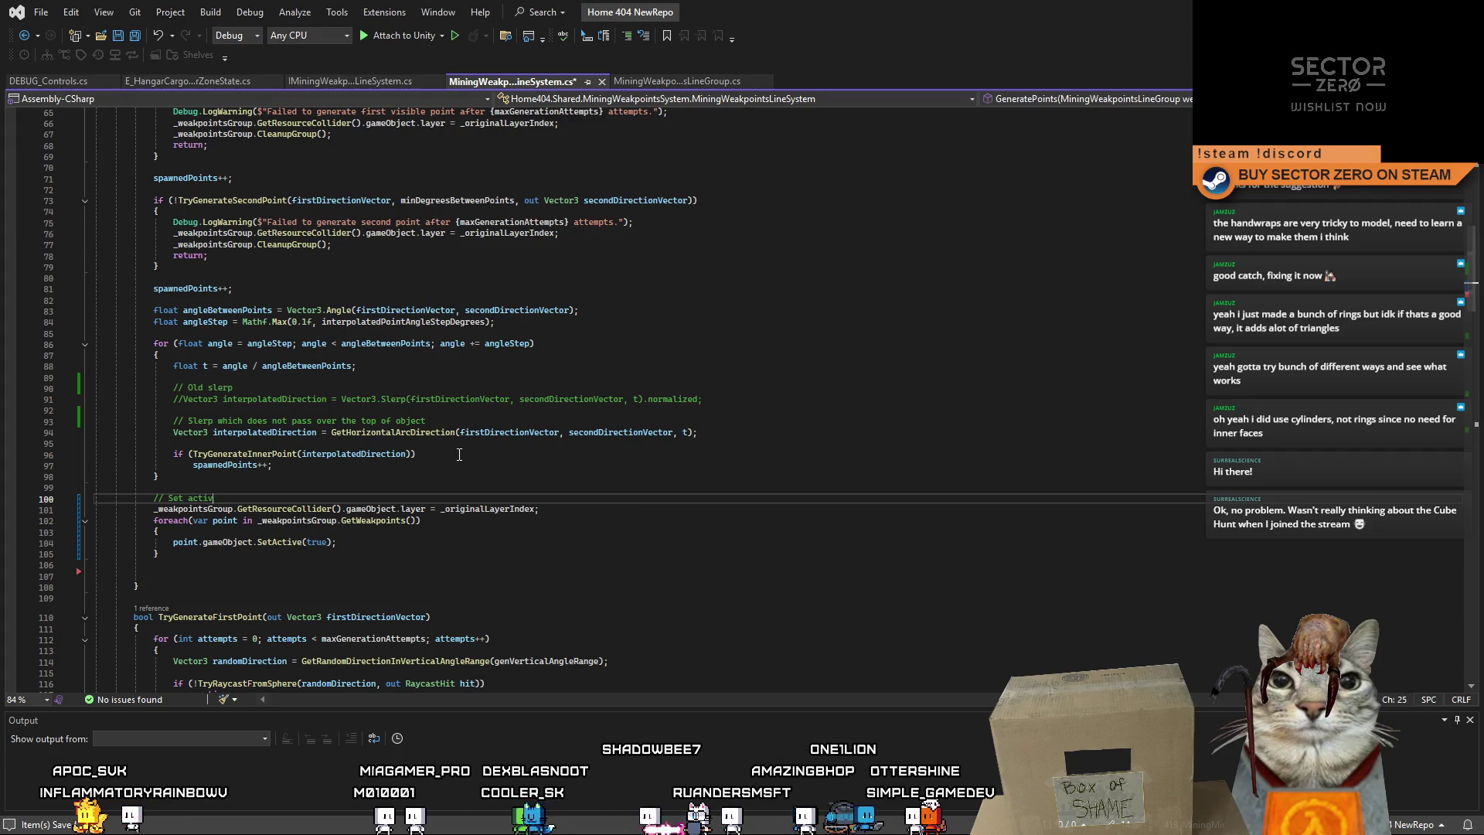
pyautogui.write('ints')
# Reword the comment to 'Activate weakpoint gameobjects' and save before returning to Unity.
pyautogui.click(589, 559)
pyautogui.click(464, 520)
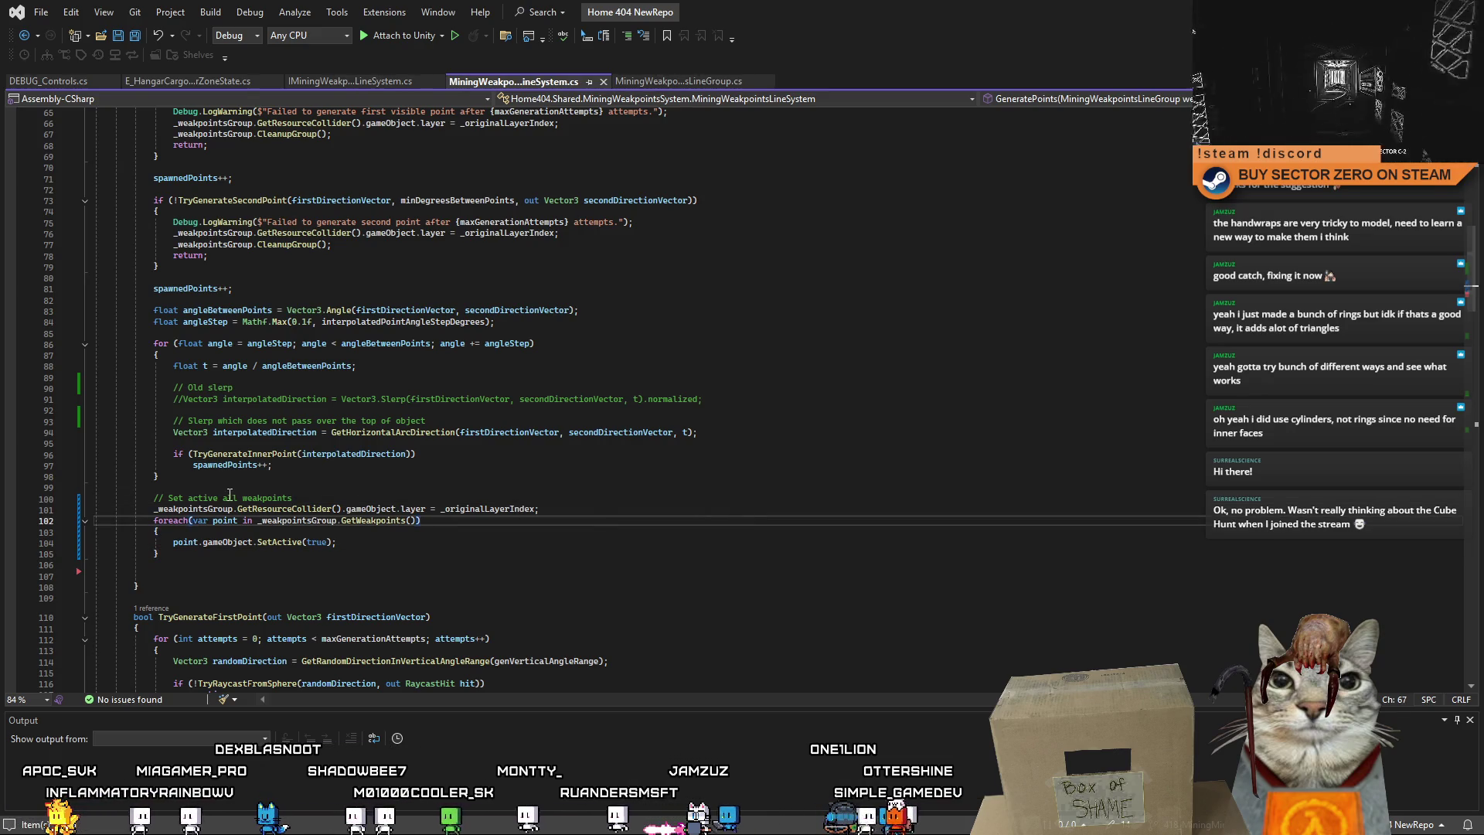
pyautogui.click(320, 497)
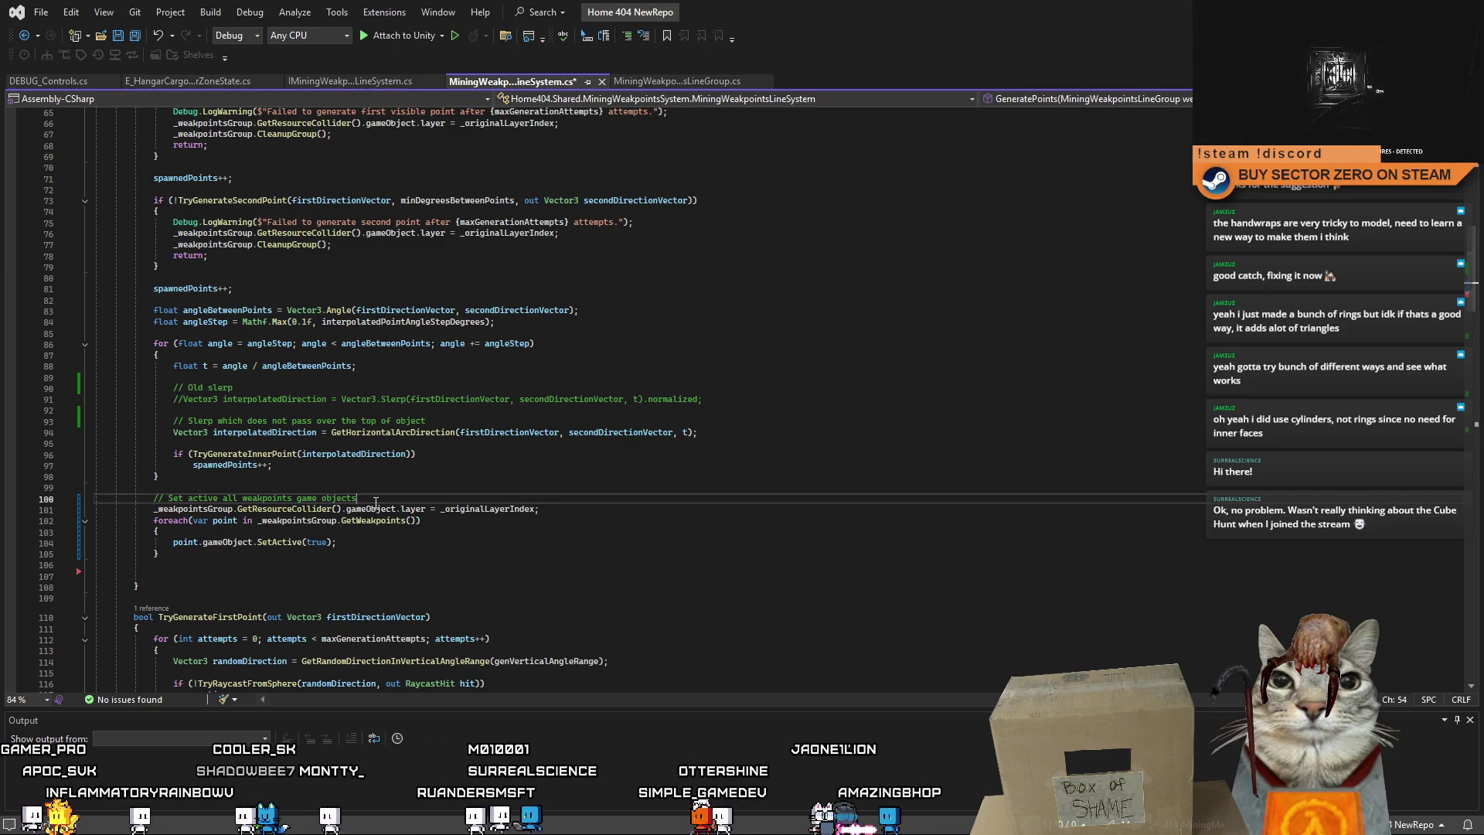
pyautogui.moveTo(376, 503); pyautogui.dragTo(193, 498)
pyautogui.write('Activate weakpoint')
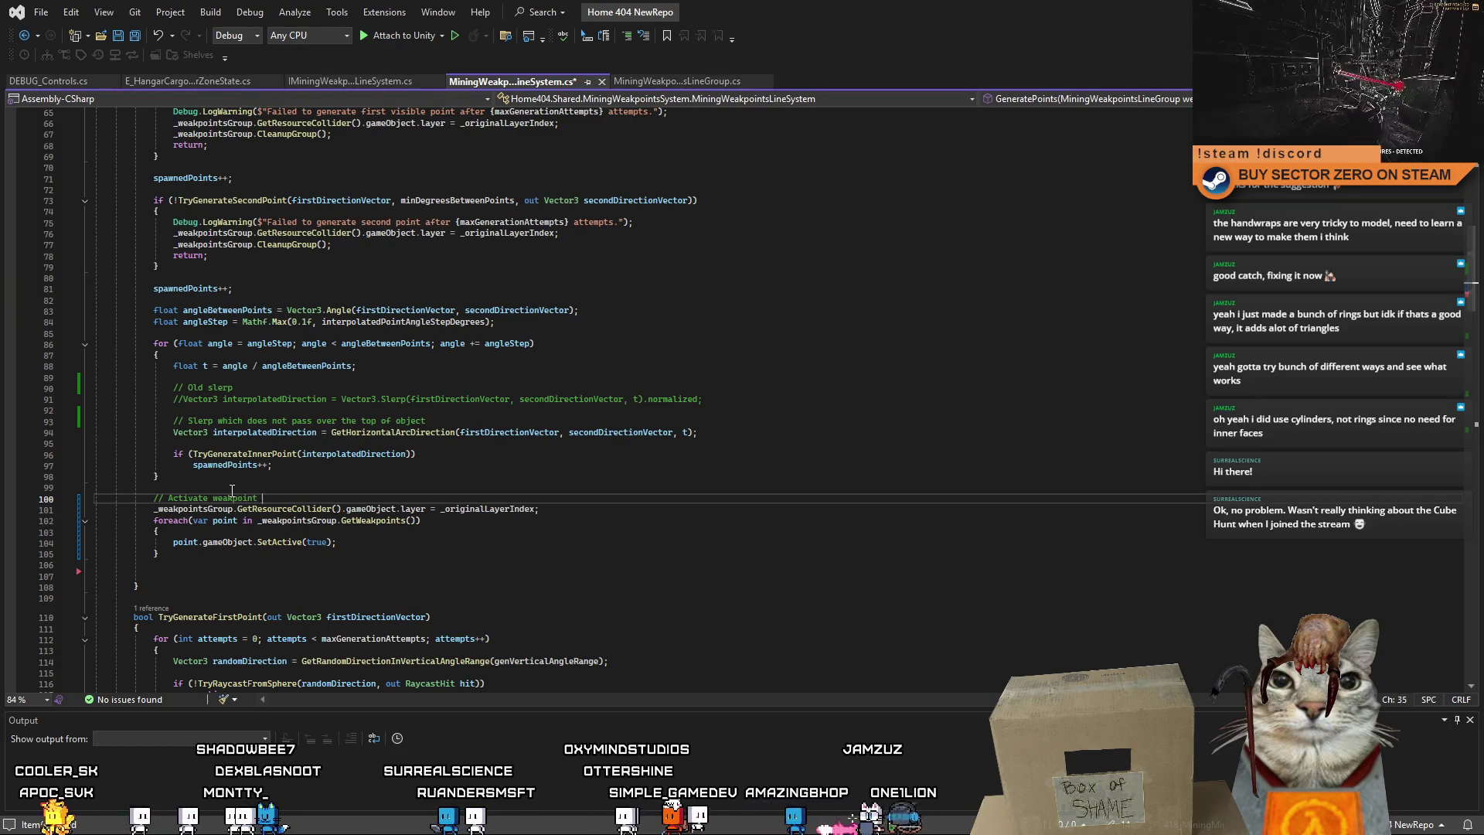
pyautogui.click(442, 580)
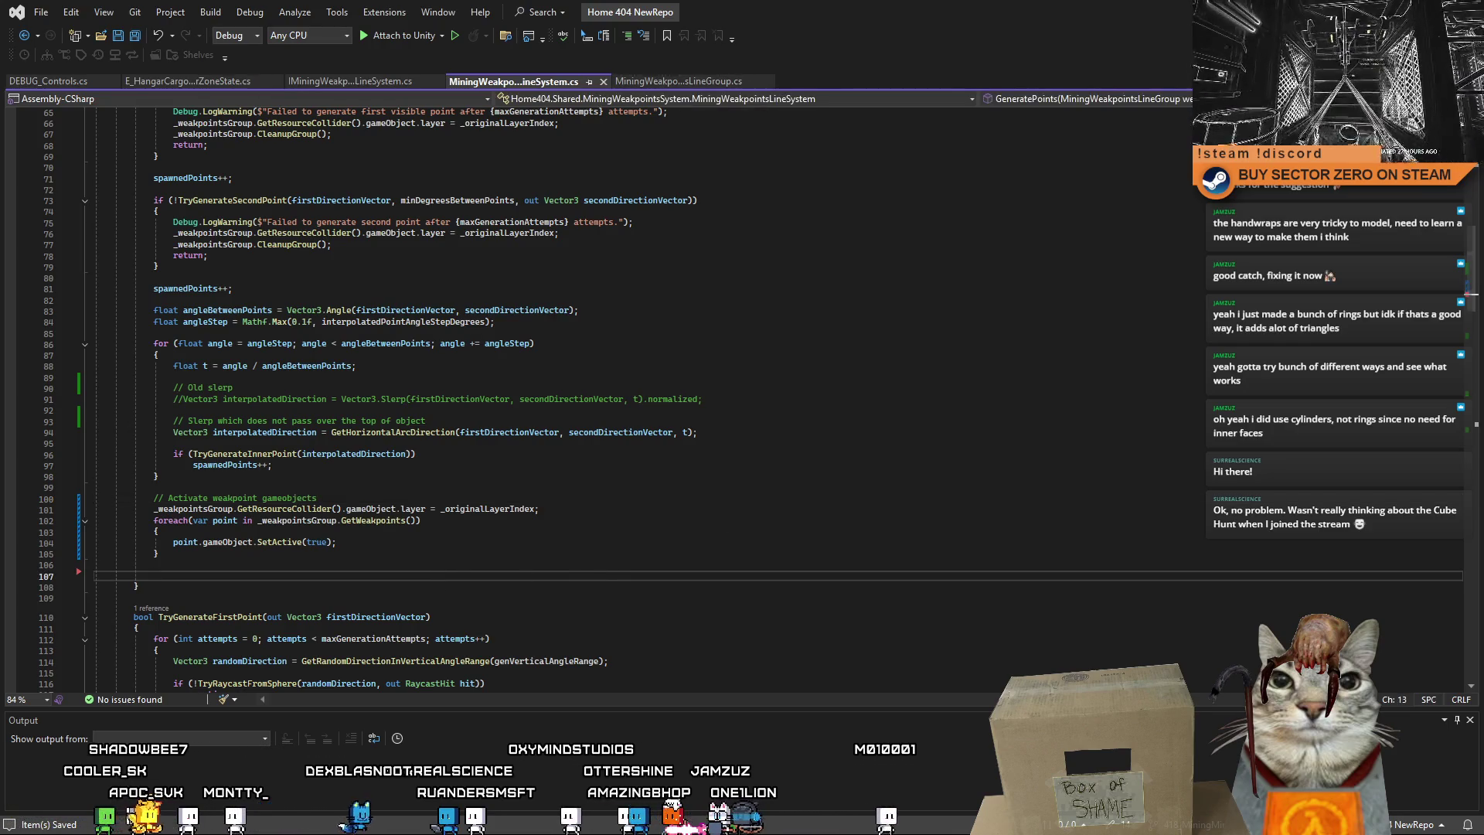
pyautogui.hotkey('alt', 'Tab')
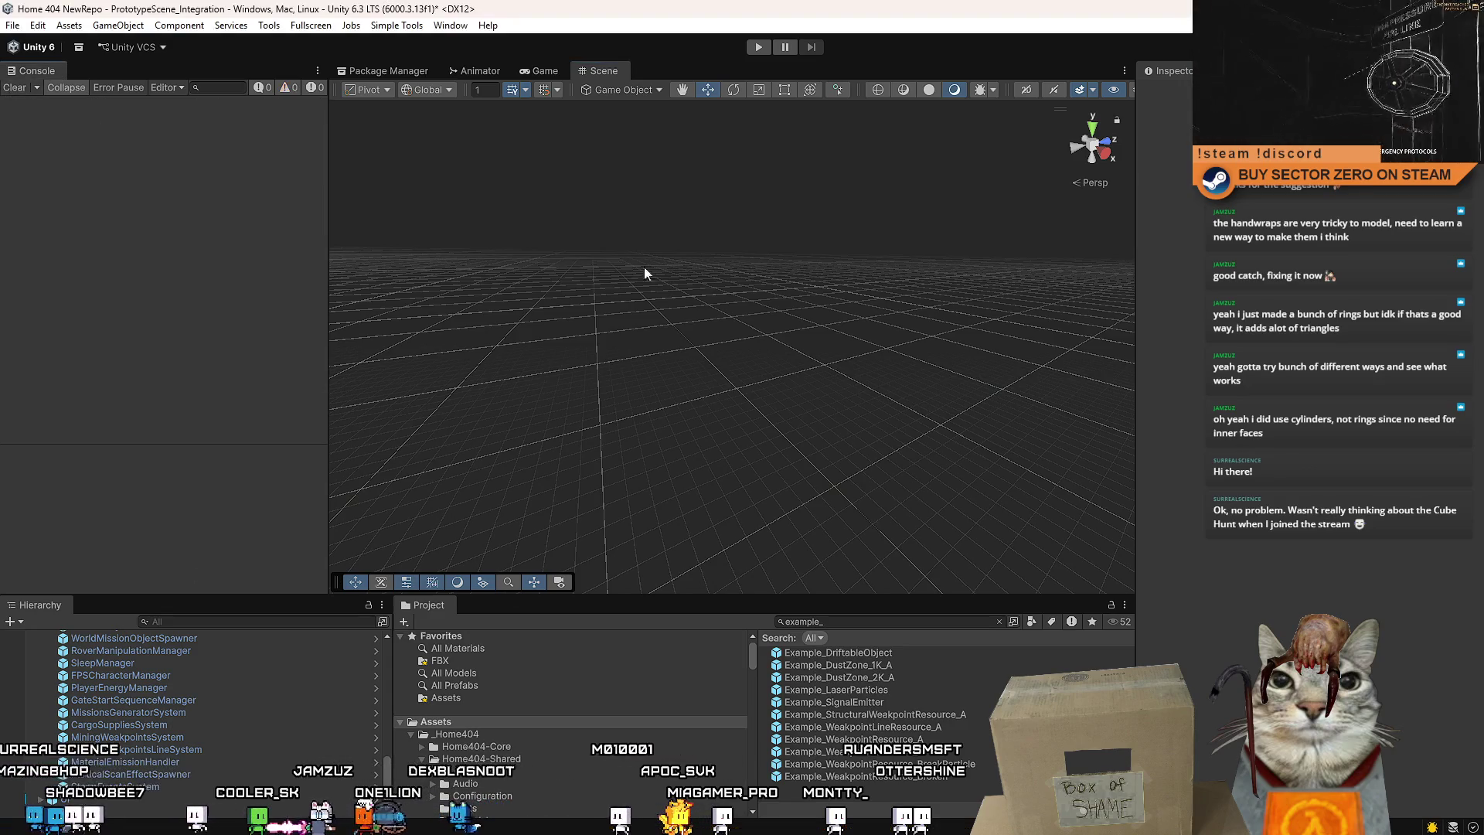
# Enter Play mode, dismiss the tutorial text and walk along the pipe walkway.
pyautogui.click(759, 47)
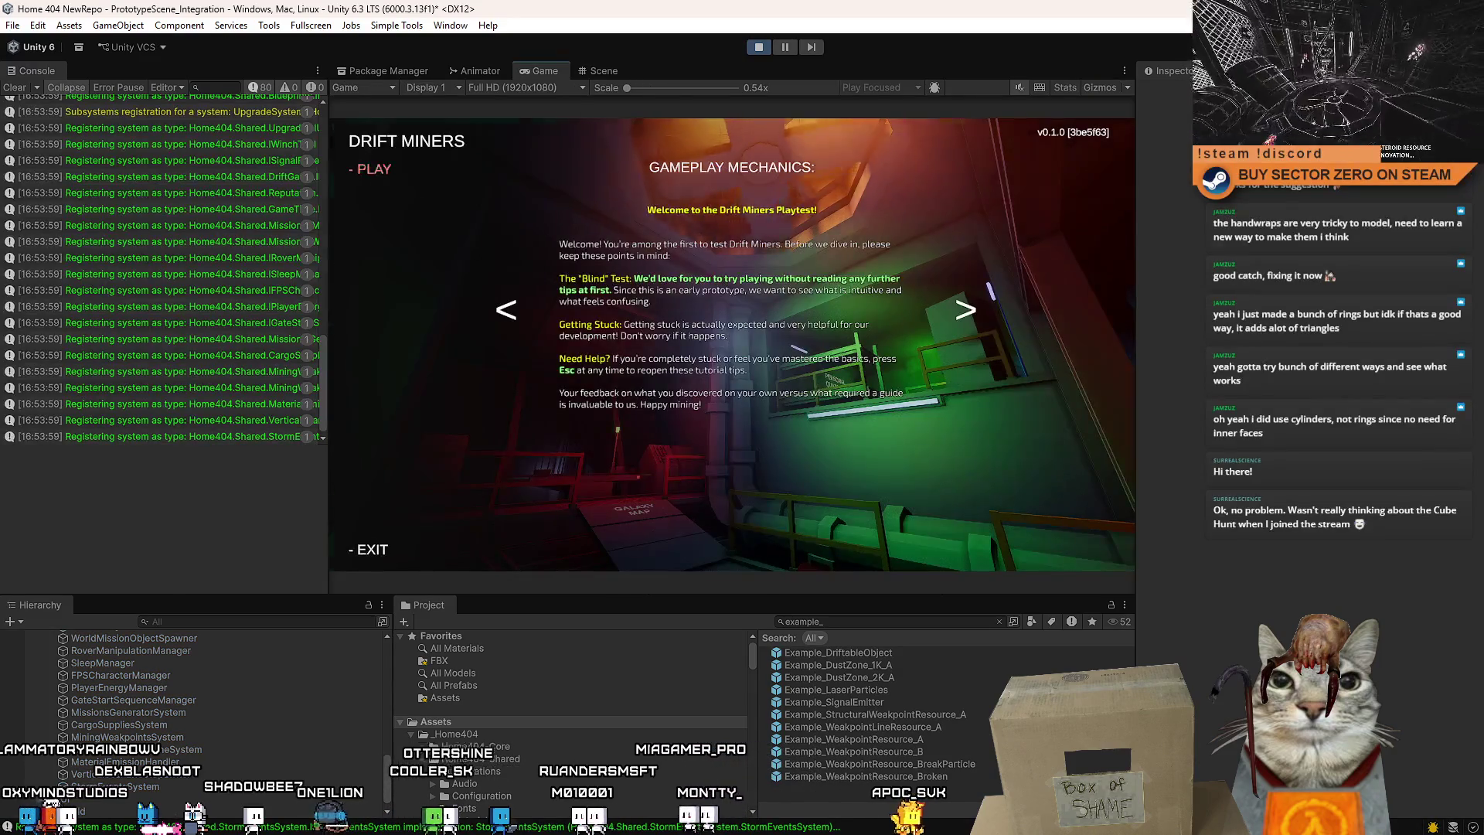
pyautogui.press('Return')
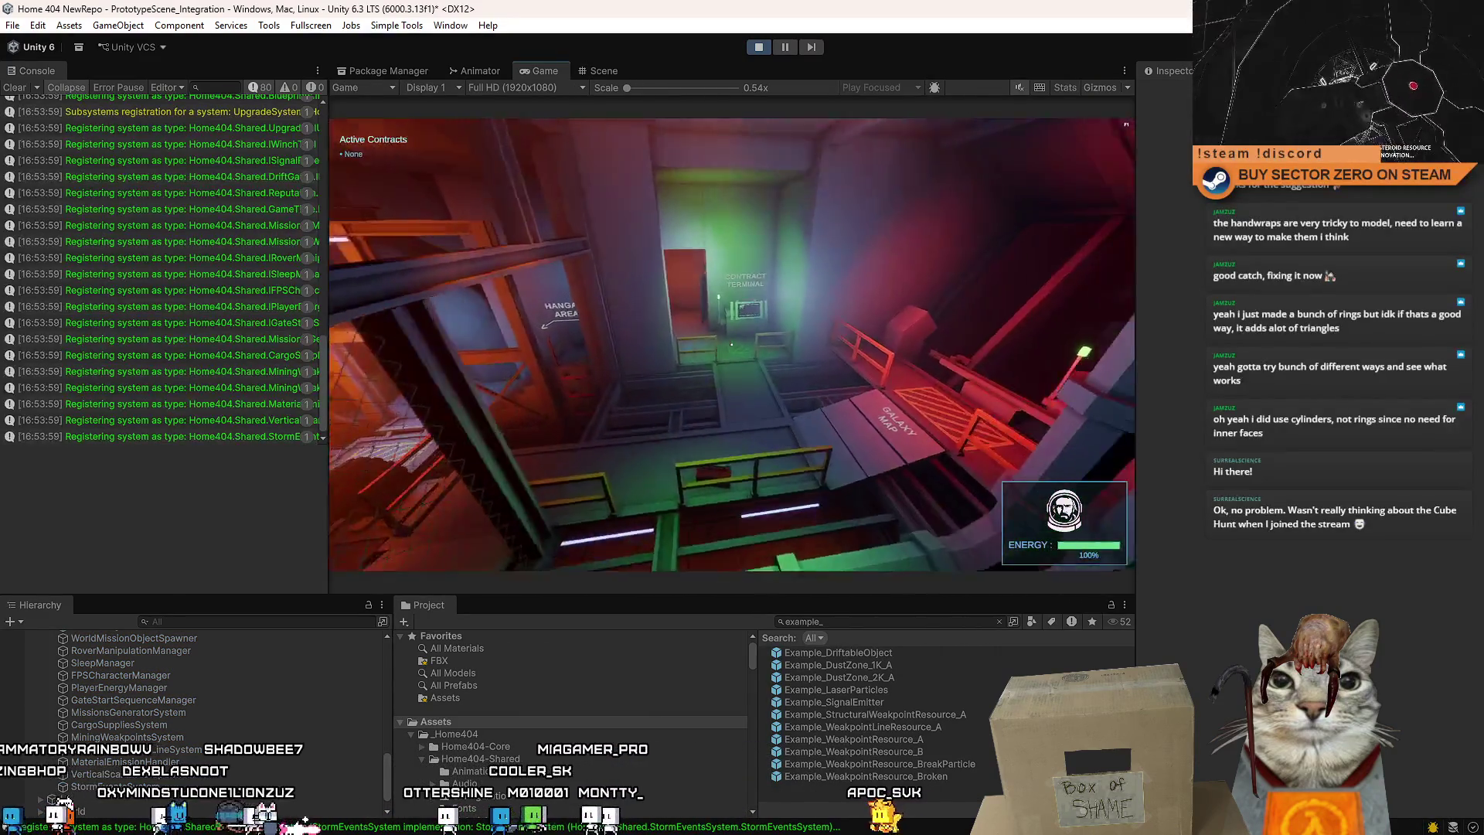
pyautogui.press('w')
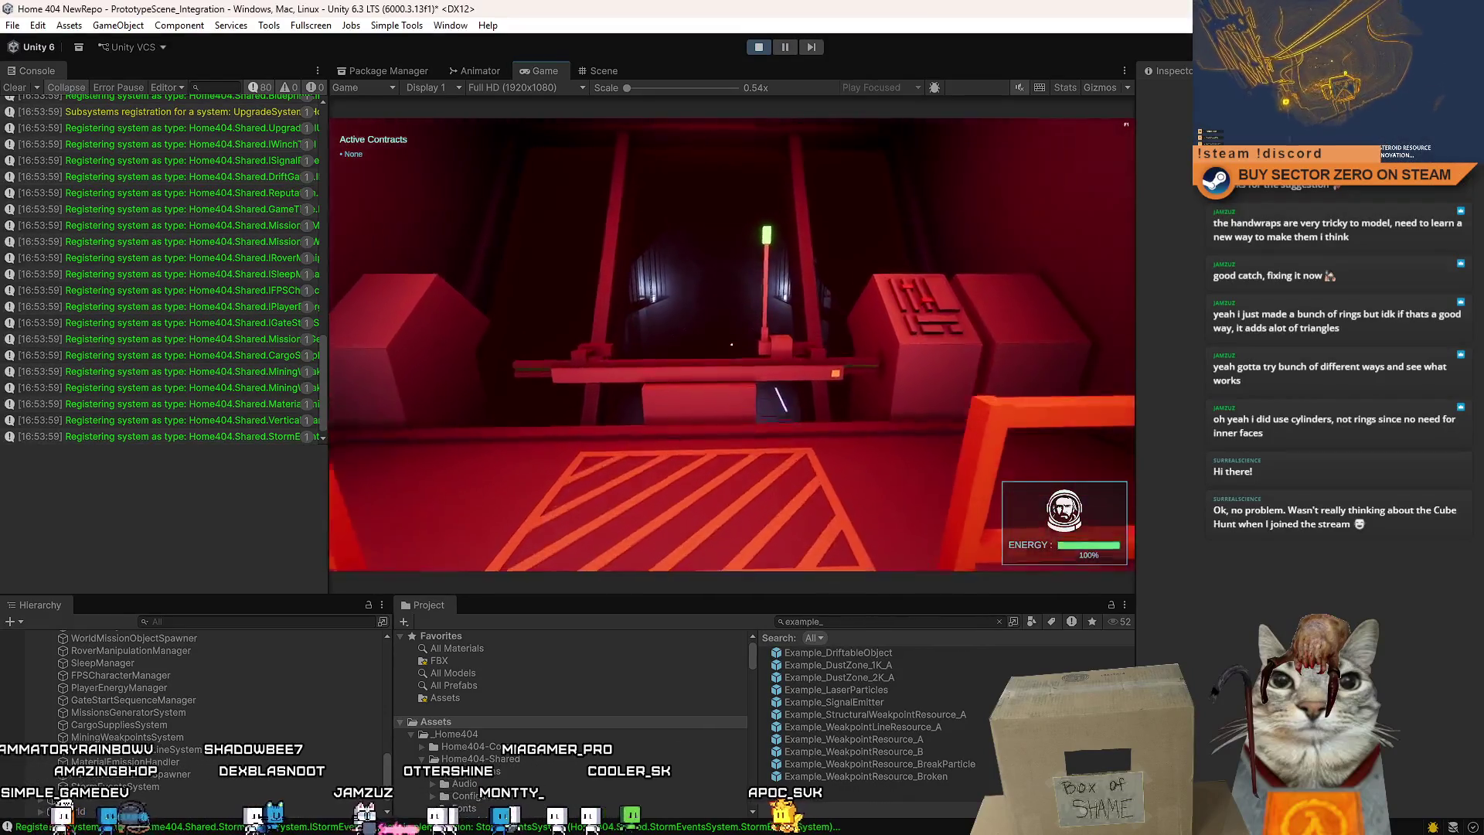
pyautogui.press('w')
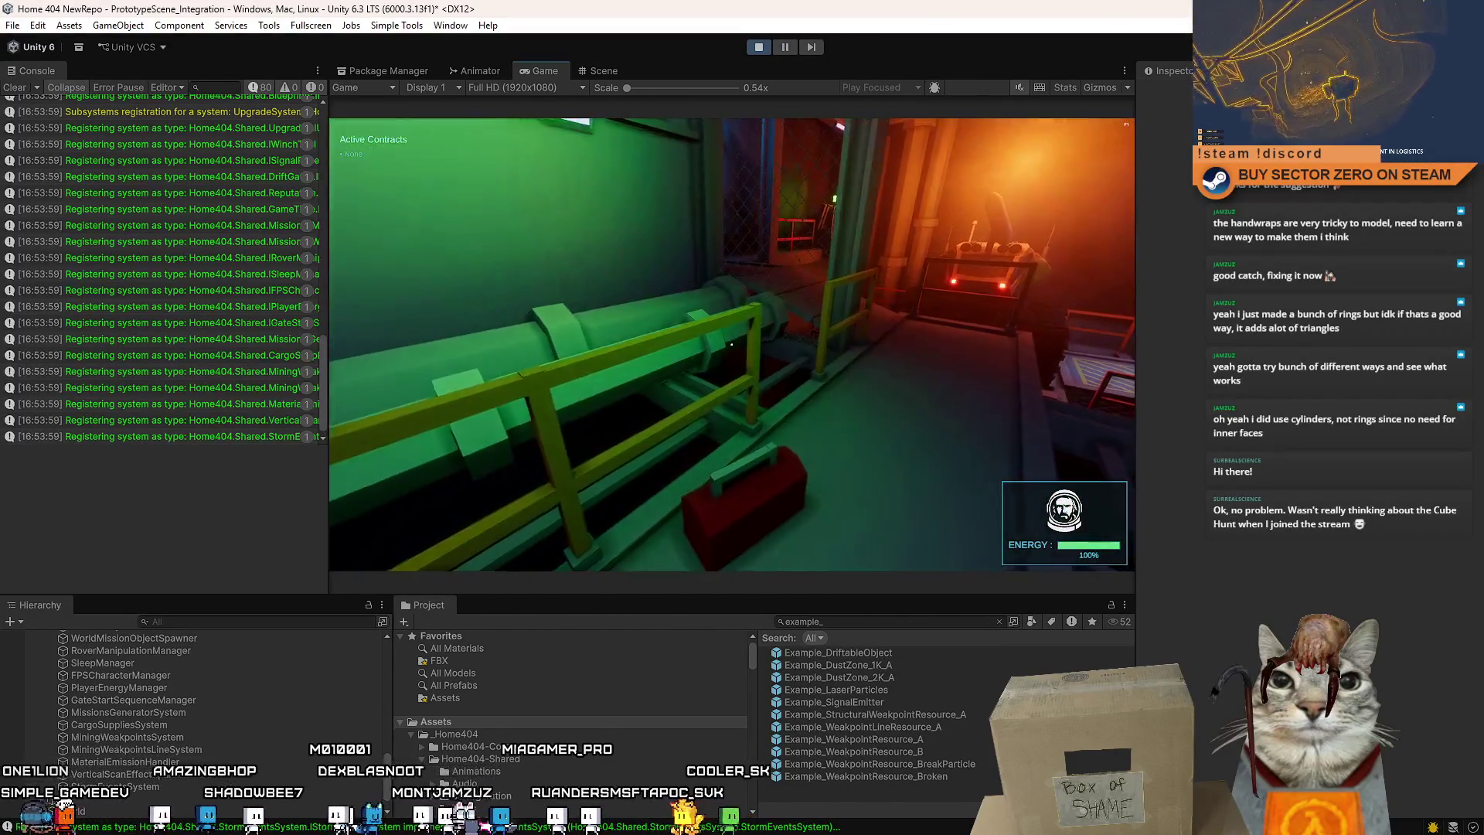
pyautogui.press('w')
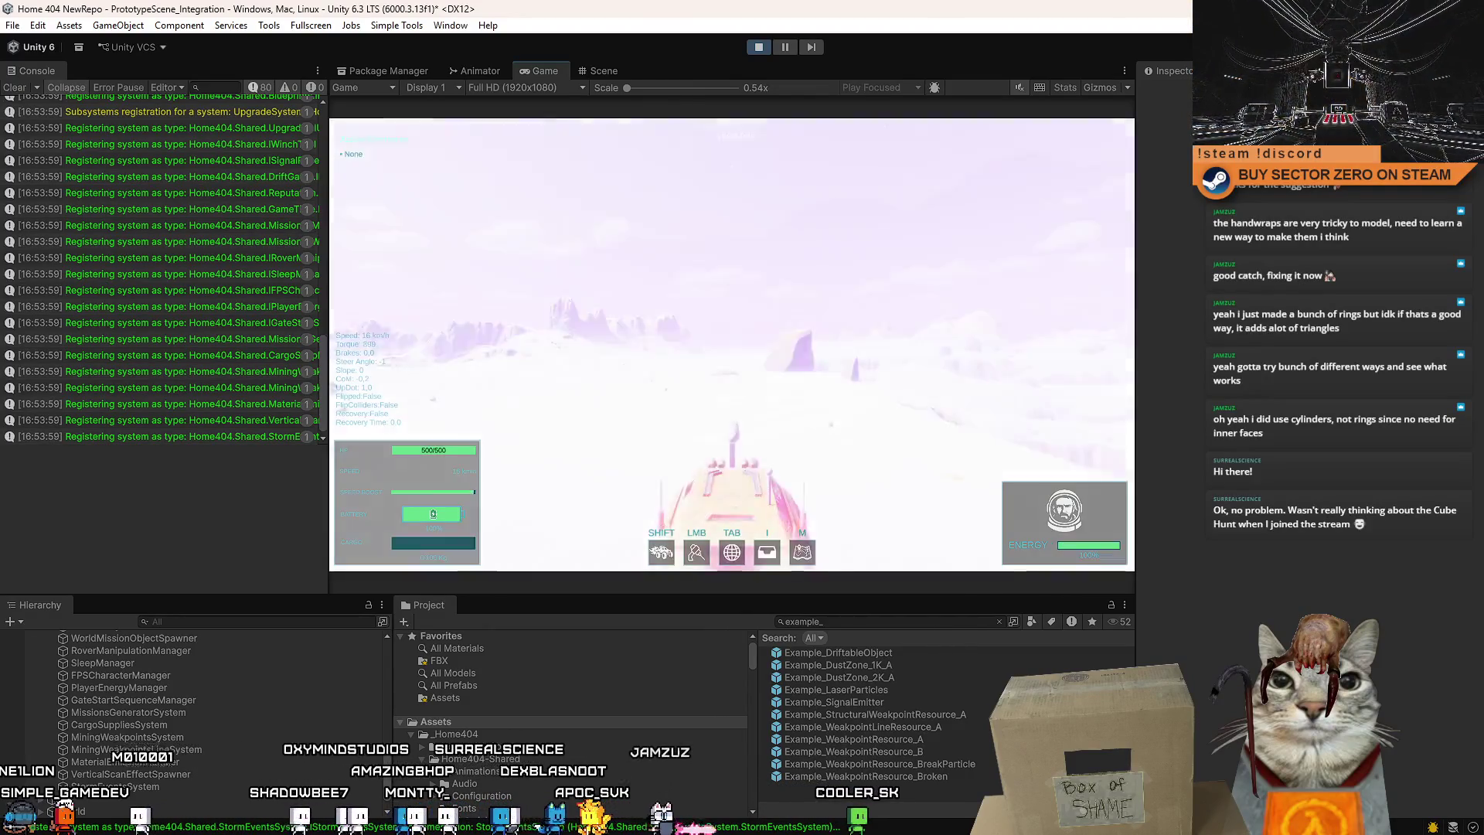
# Drive the rover toward the orange rocks away from the portal, brake, and pause.
pyautogui.press('w')
pyautogui.press('d')
pyautogui.press('a')
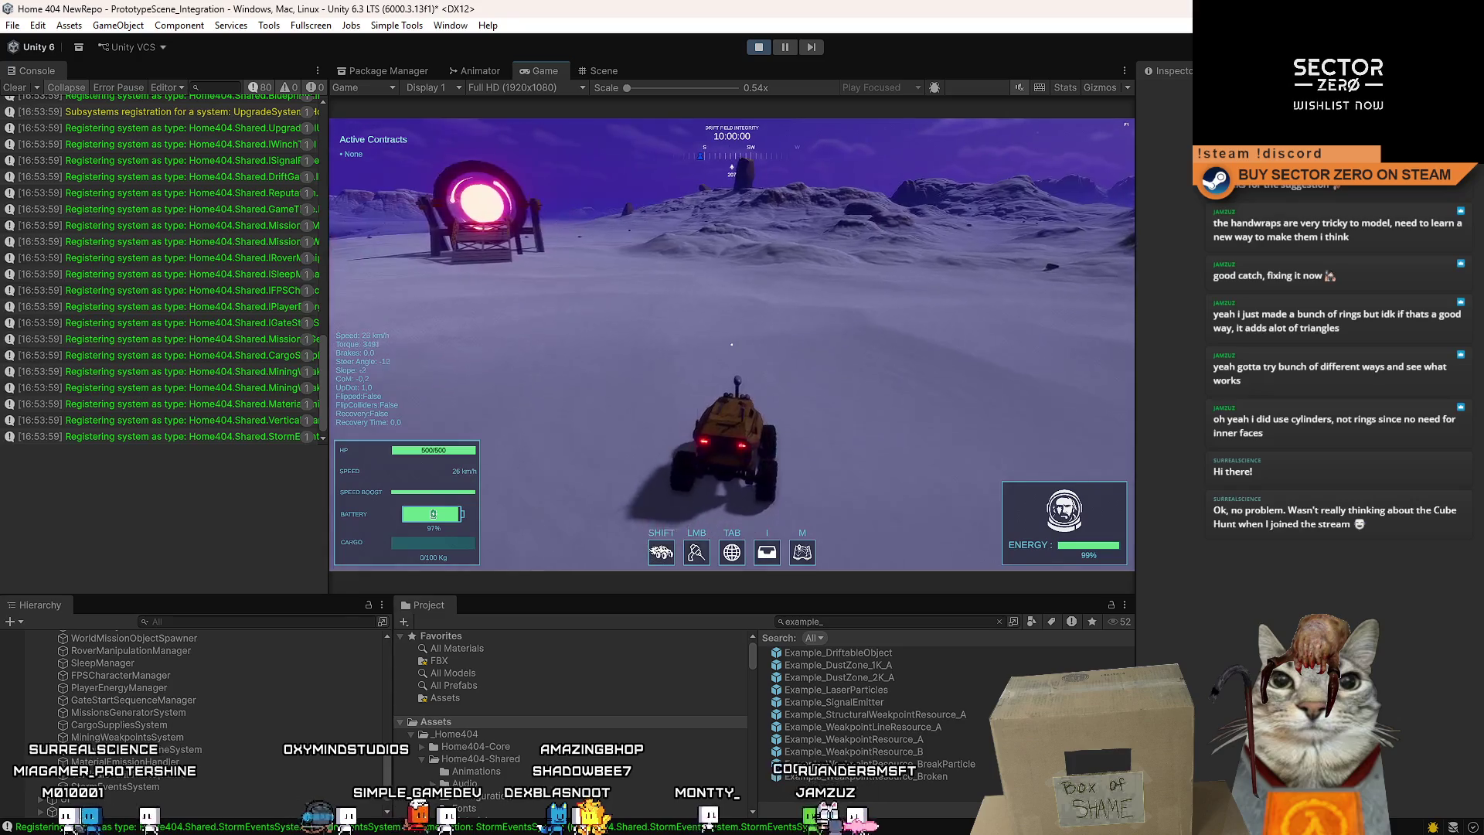
pyautogui.press('d')
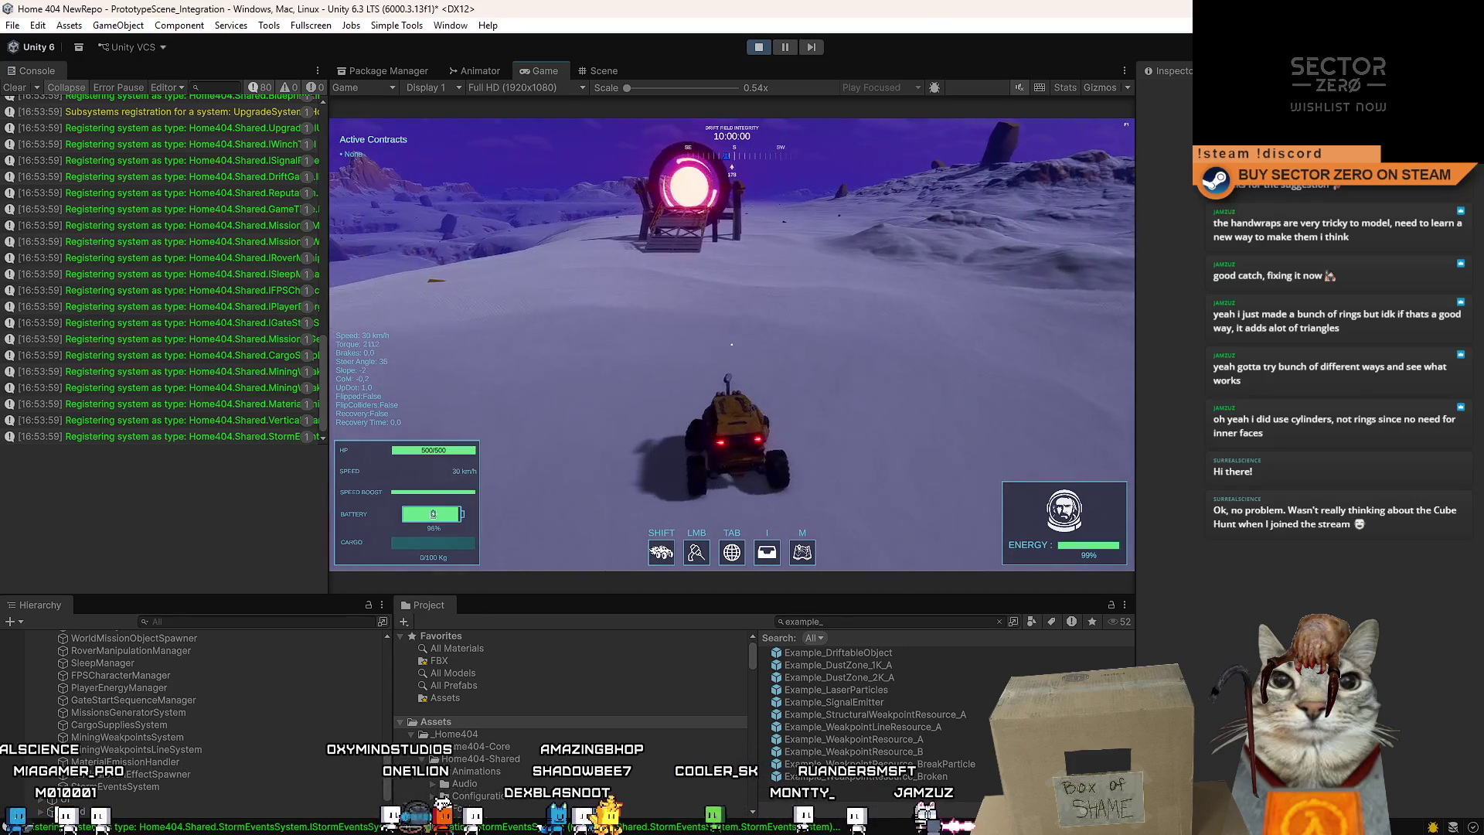
pyautogui.press('d')
pyautogui.press('s')
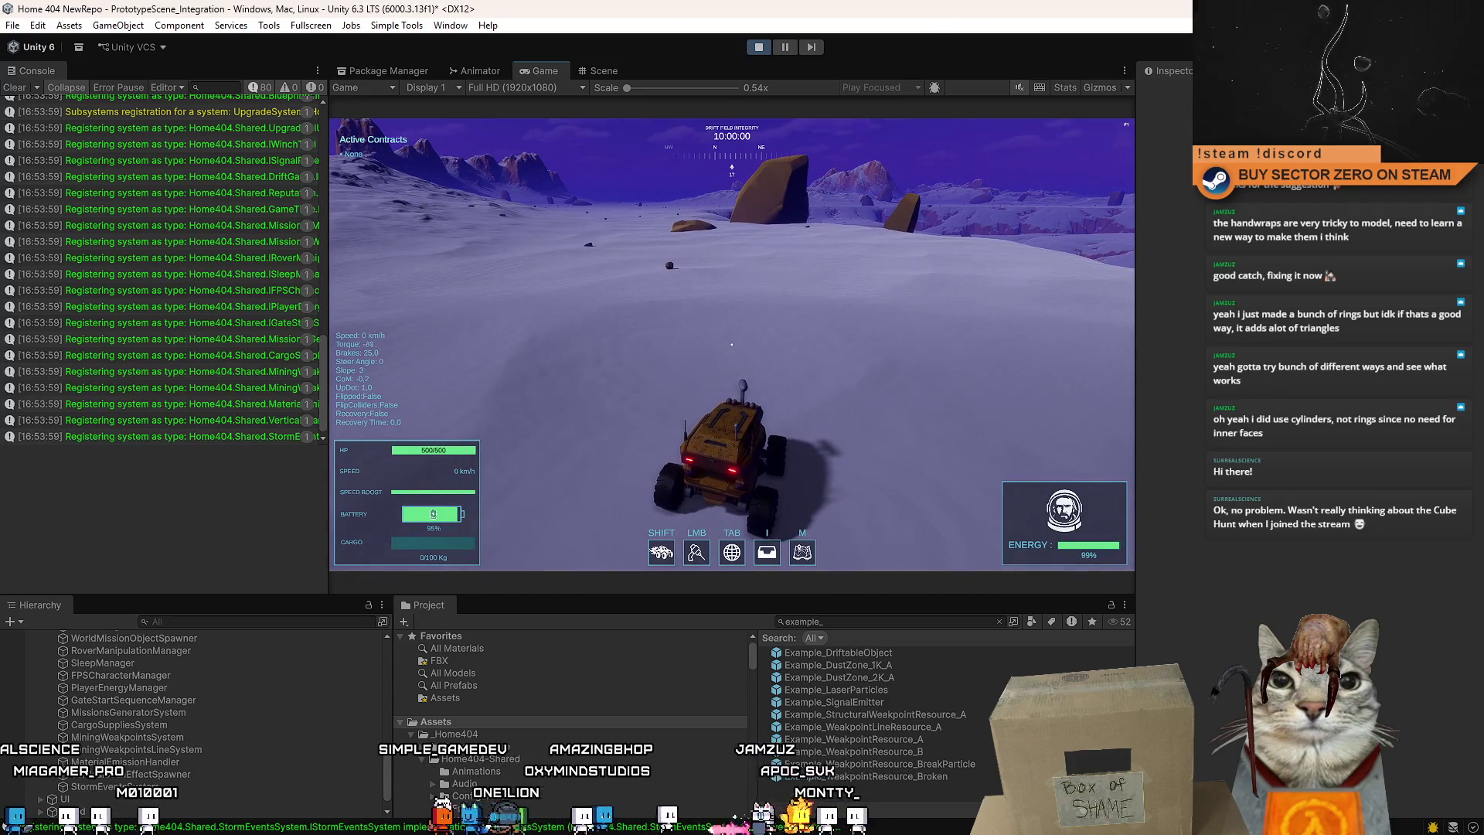
pyautogui.press('w')
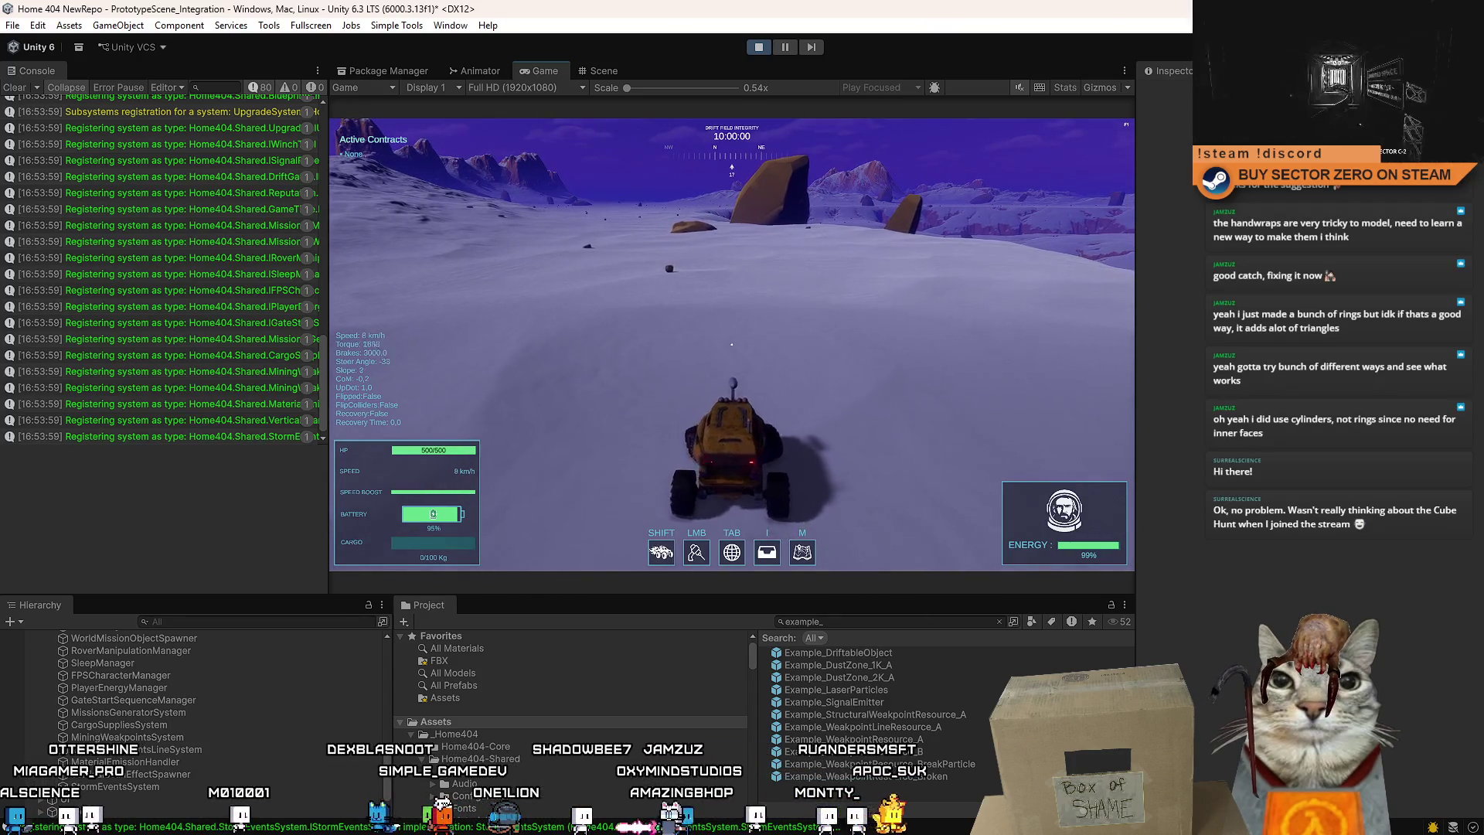
pyautogui.click(786, 46)
# Orbit briefly in the Scene view, then drive the rover up to the grey cube and pause the game.
pyautogui.click(592, 71)
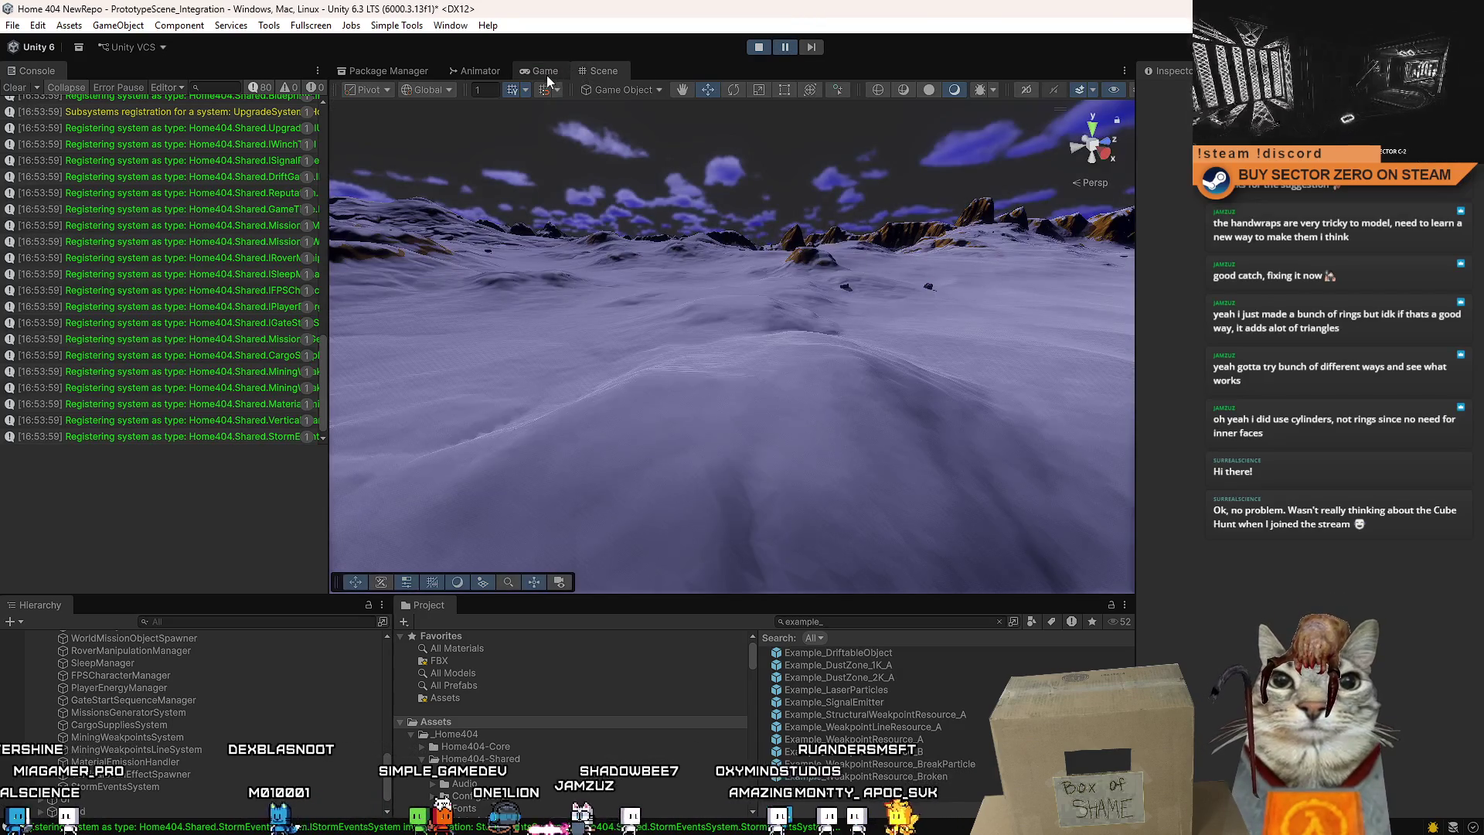
pyautogui.moveTo(731, 344)
pyautogui.mouseDown()
pyautogui.moveTo(910, 742)
pyautogui.moveTo(946, 730)
pyautogui.moveTo(522, 422)
pyautogui.moveTo(466, 413)
pyautogui.mouseUp()
pyautogui.click(543, 70)
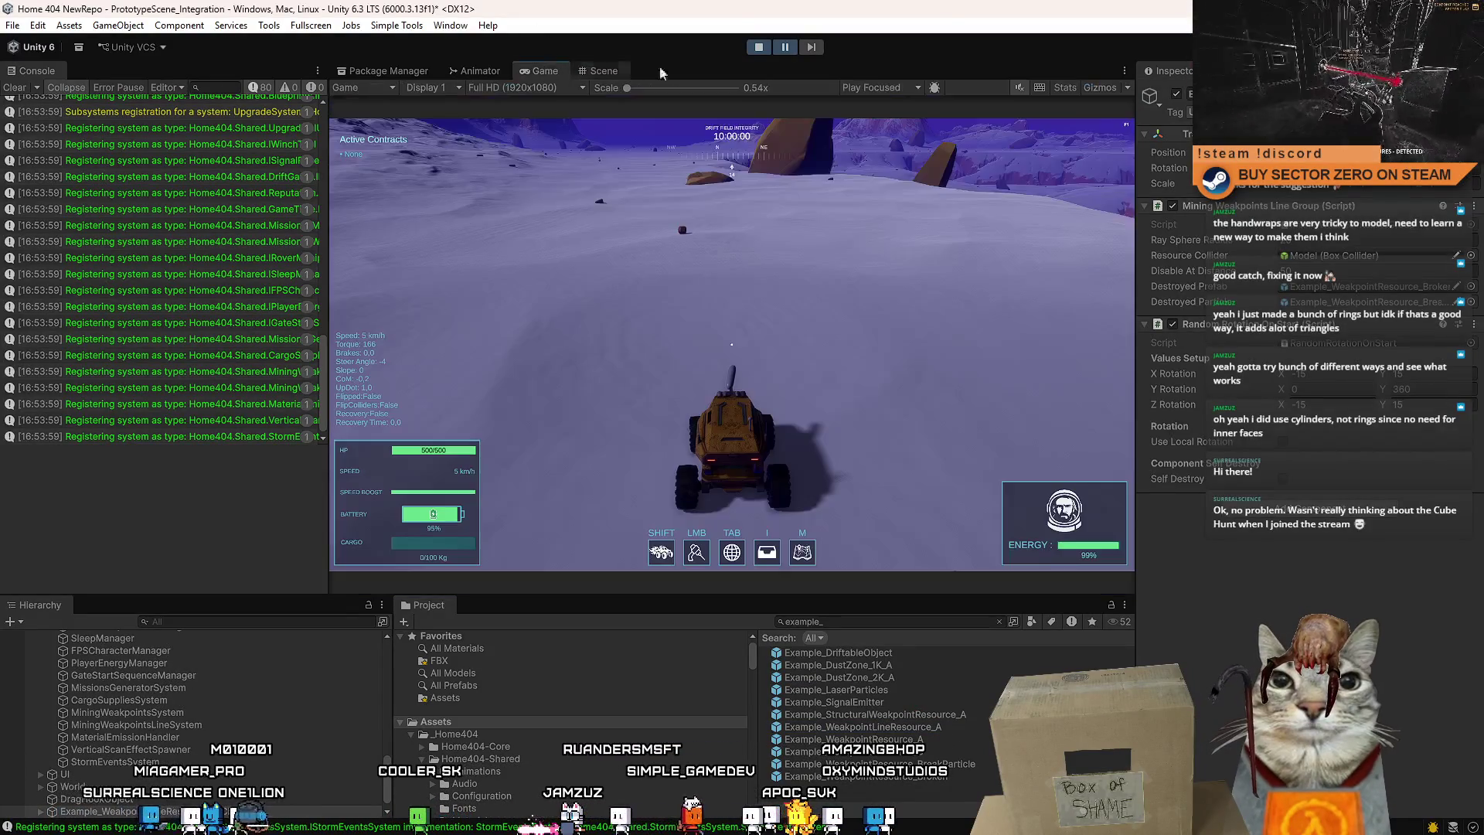
pyautogui.press('w')
pyautogui.press('d')
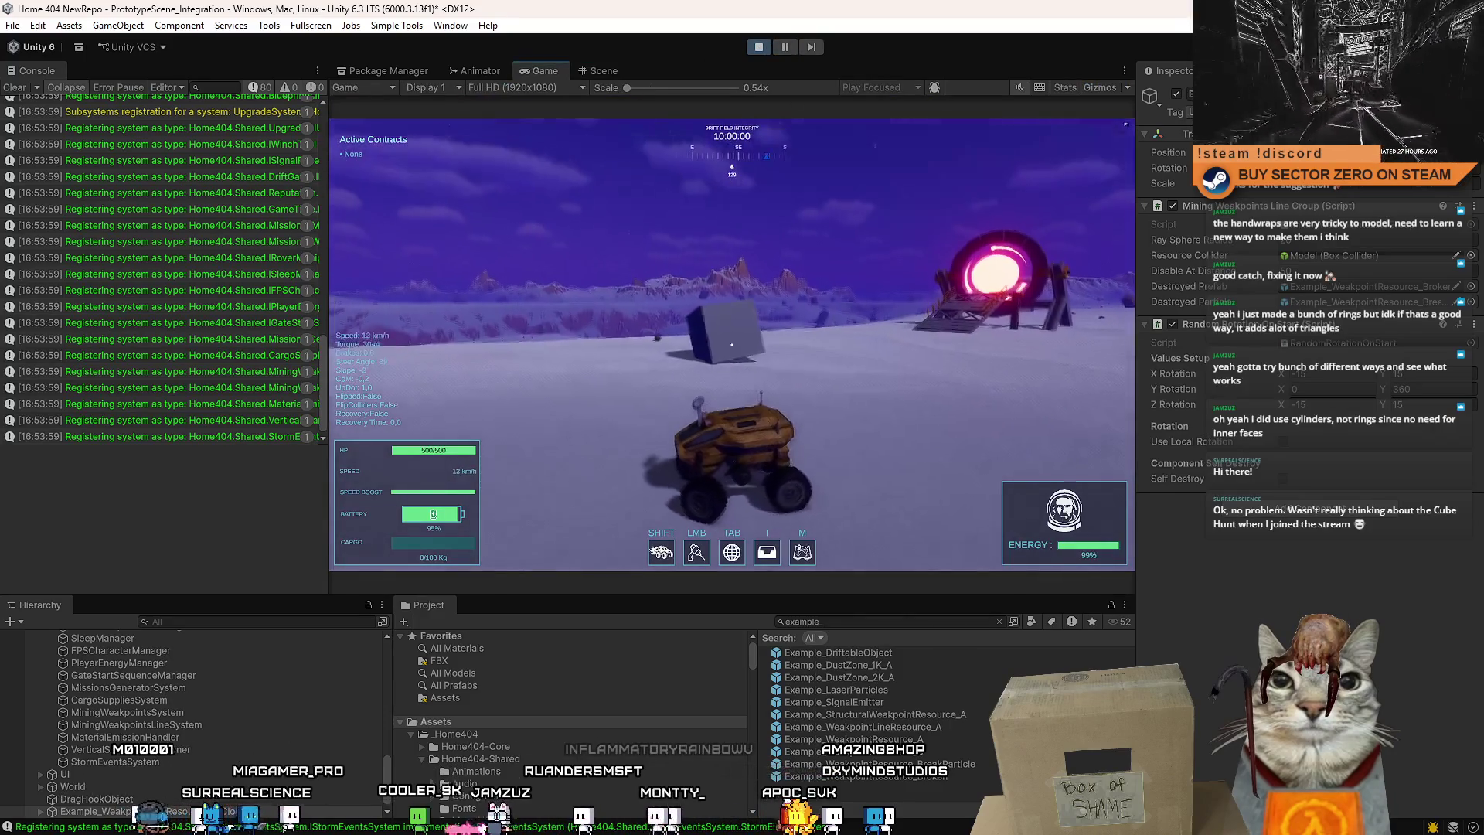
pyautogui.press('w')
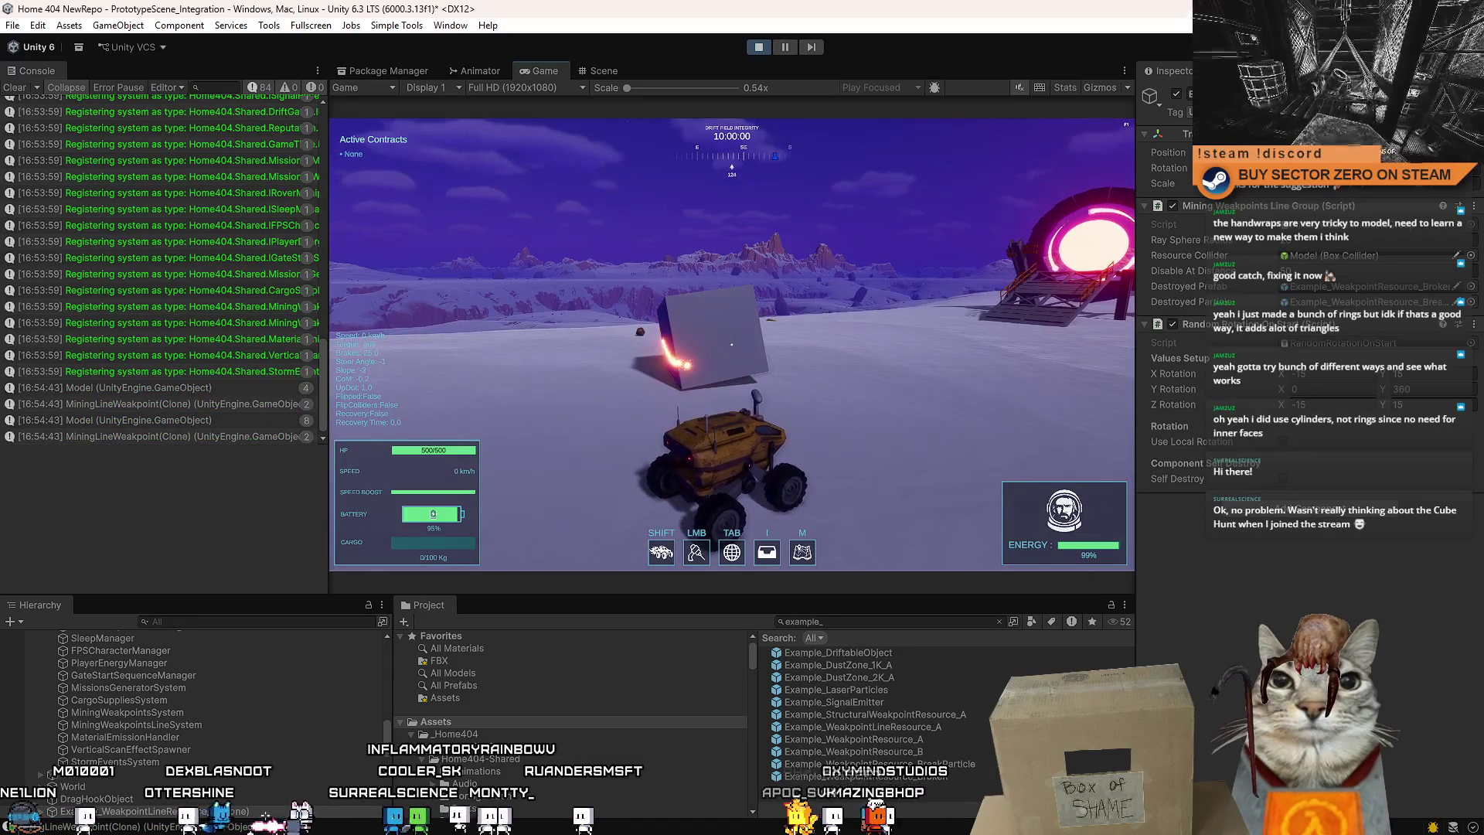
pyautogui.press('w')
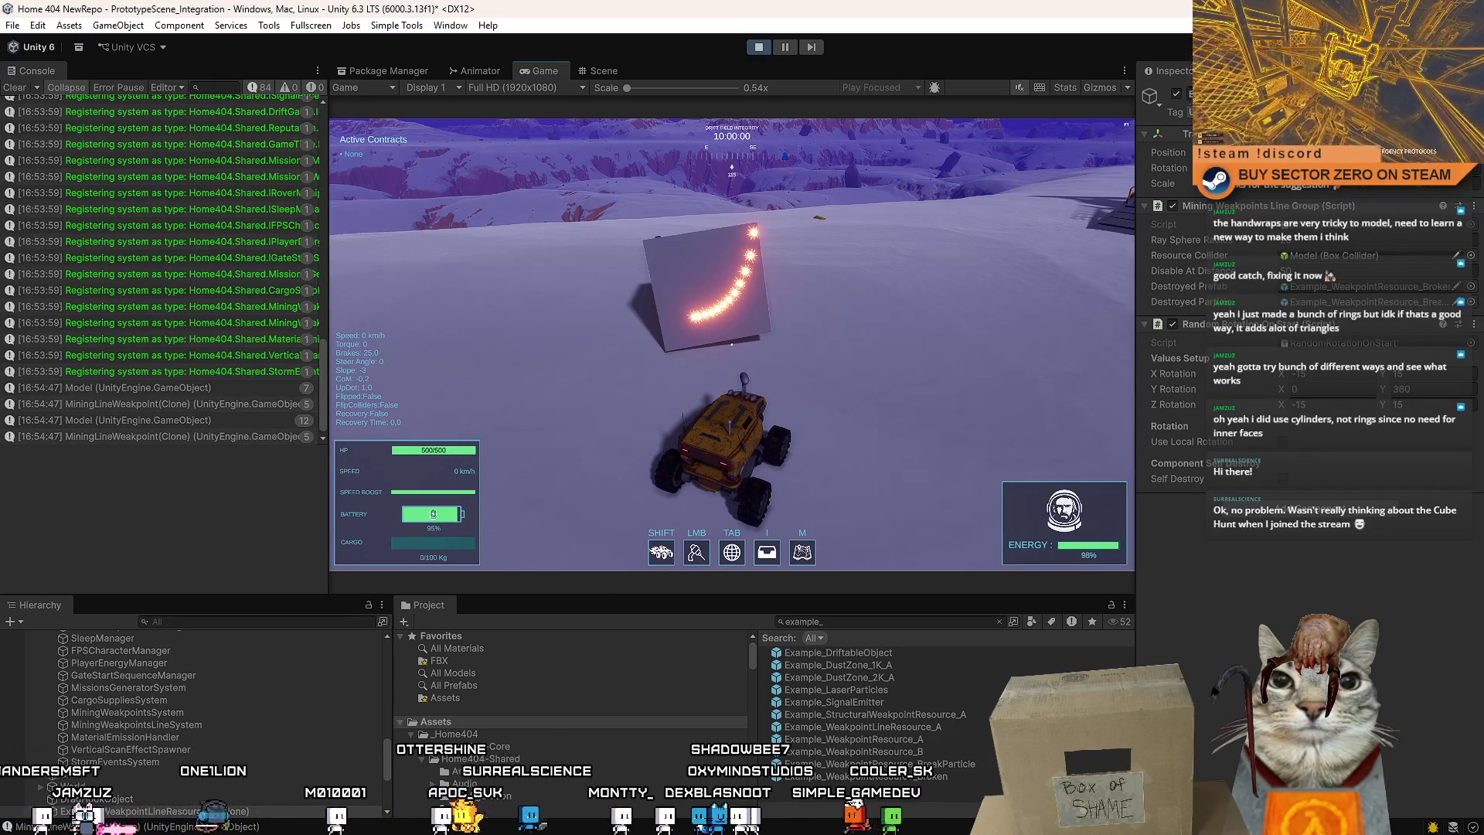
pyautogui.press('Escape')
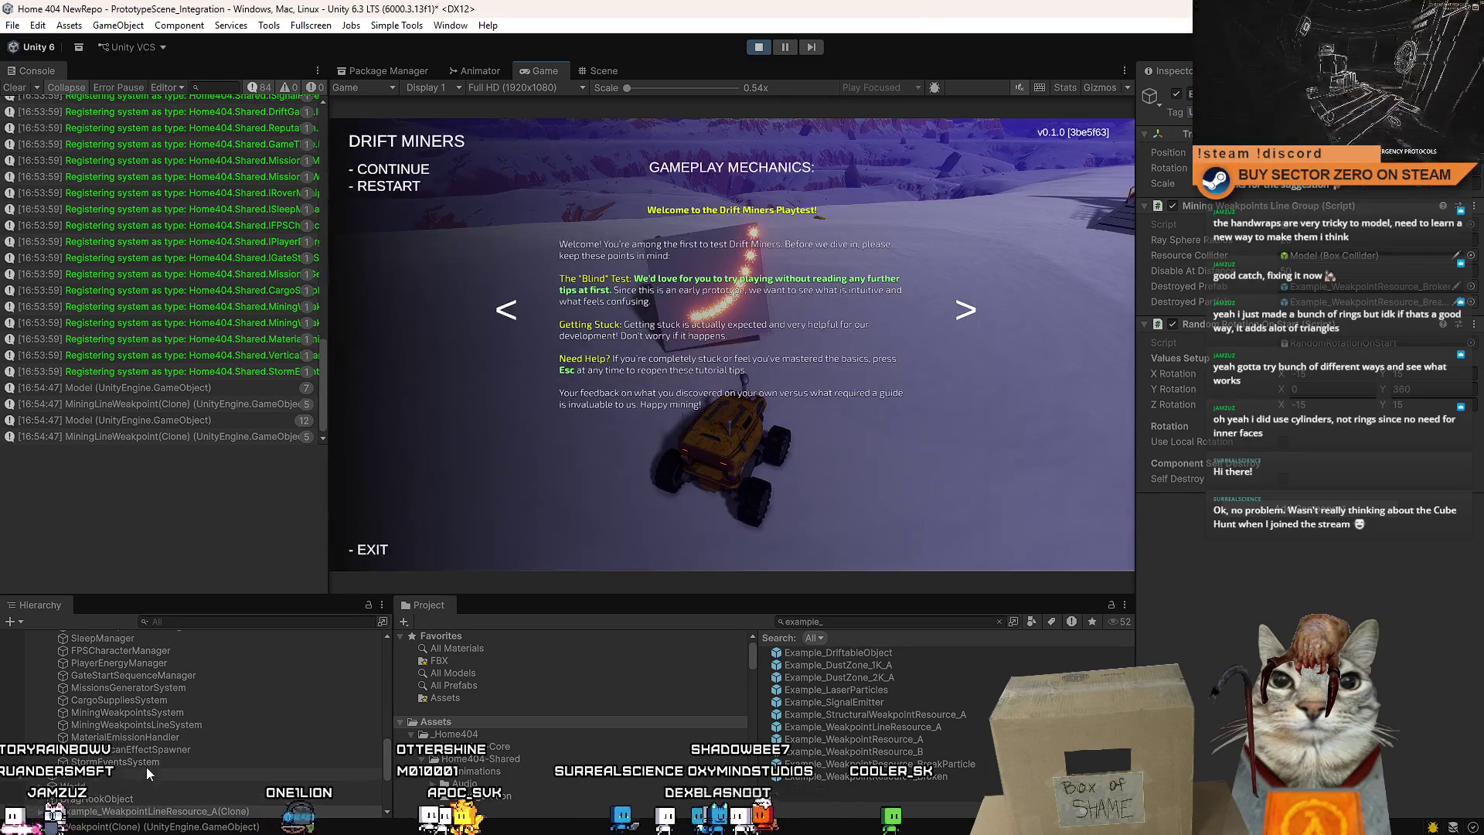
# Lower MiningWeakpointsLineSystem's Min Degrees Between Points from 45 to 25, then reopen the pause menu.
pyautogui.click(158, 749)
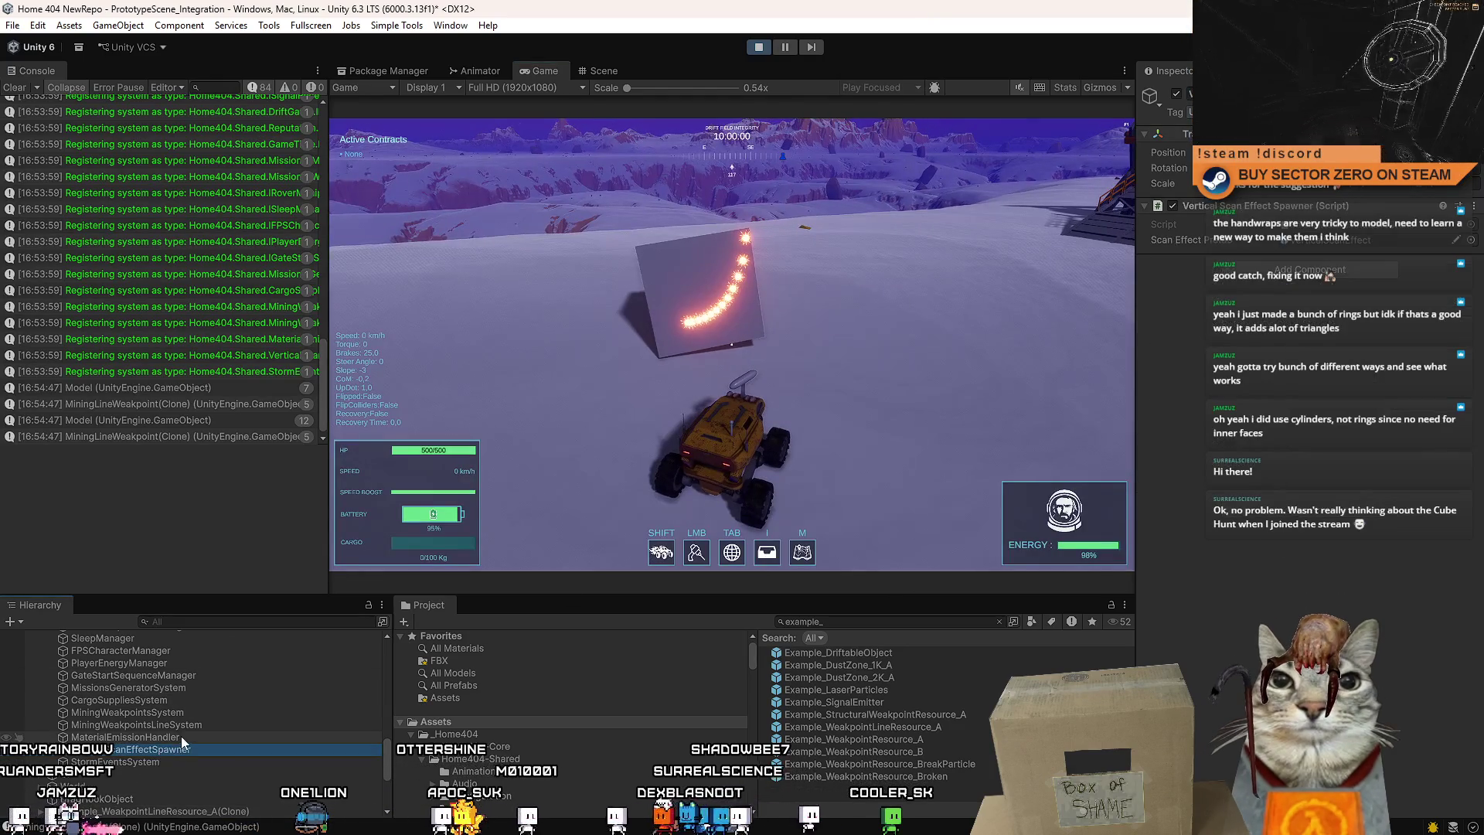
pyautogui.click(198, 725)
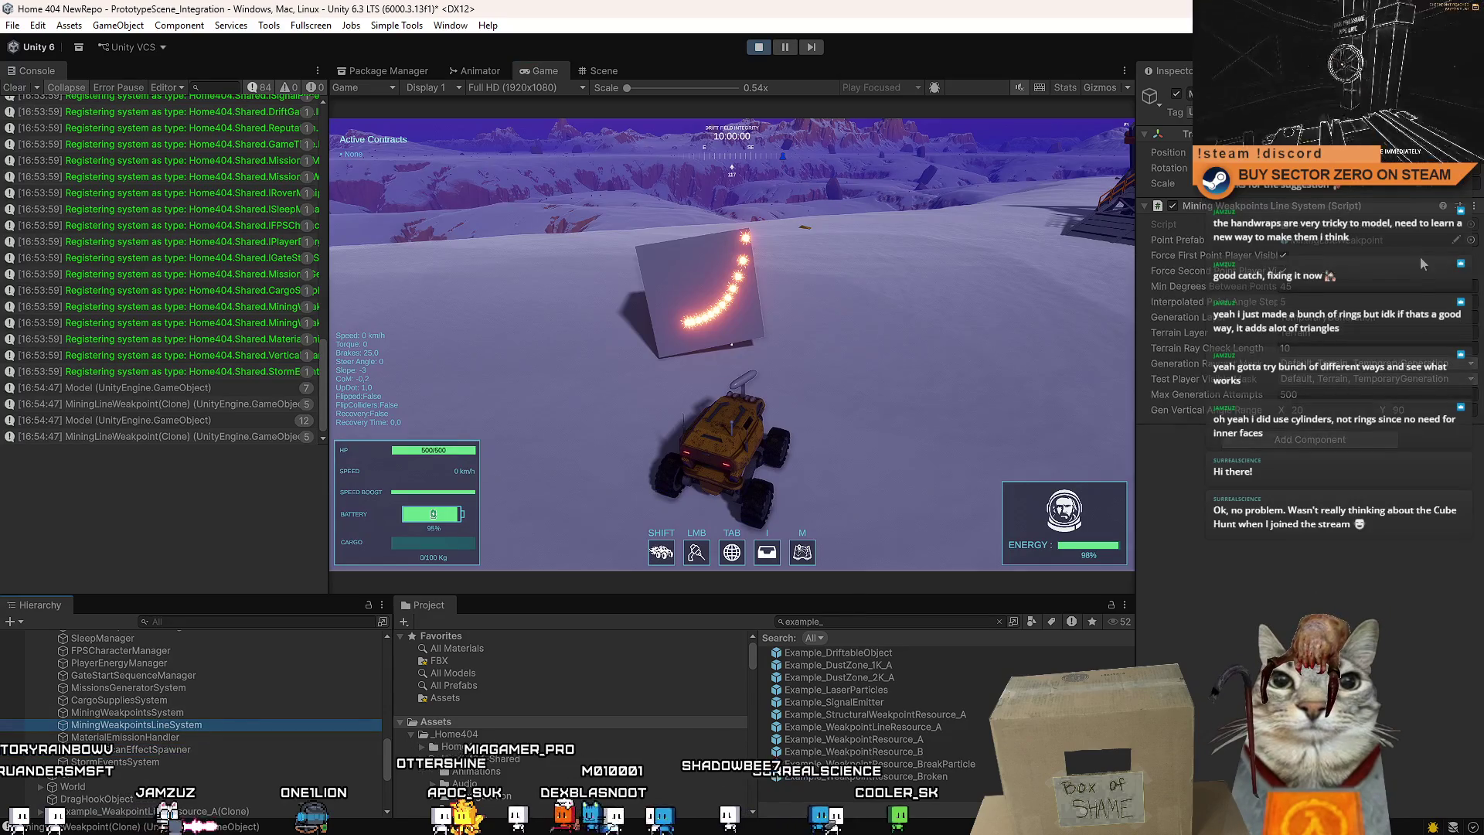
pyautogui.click(1349, 304)
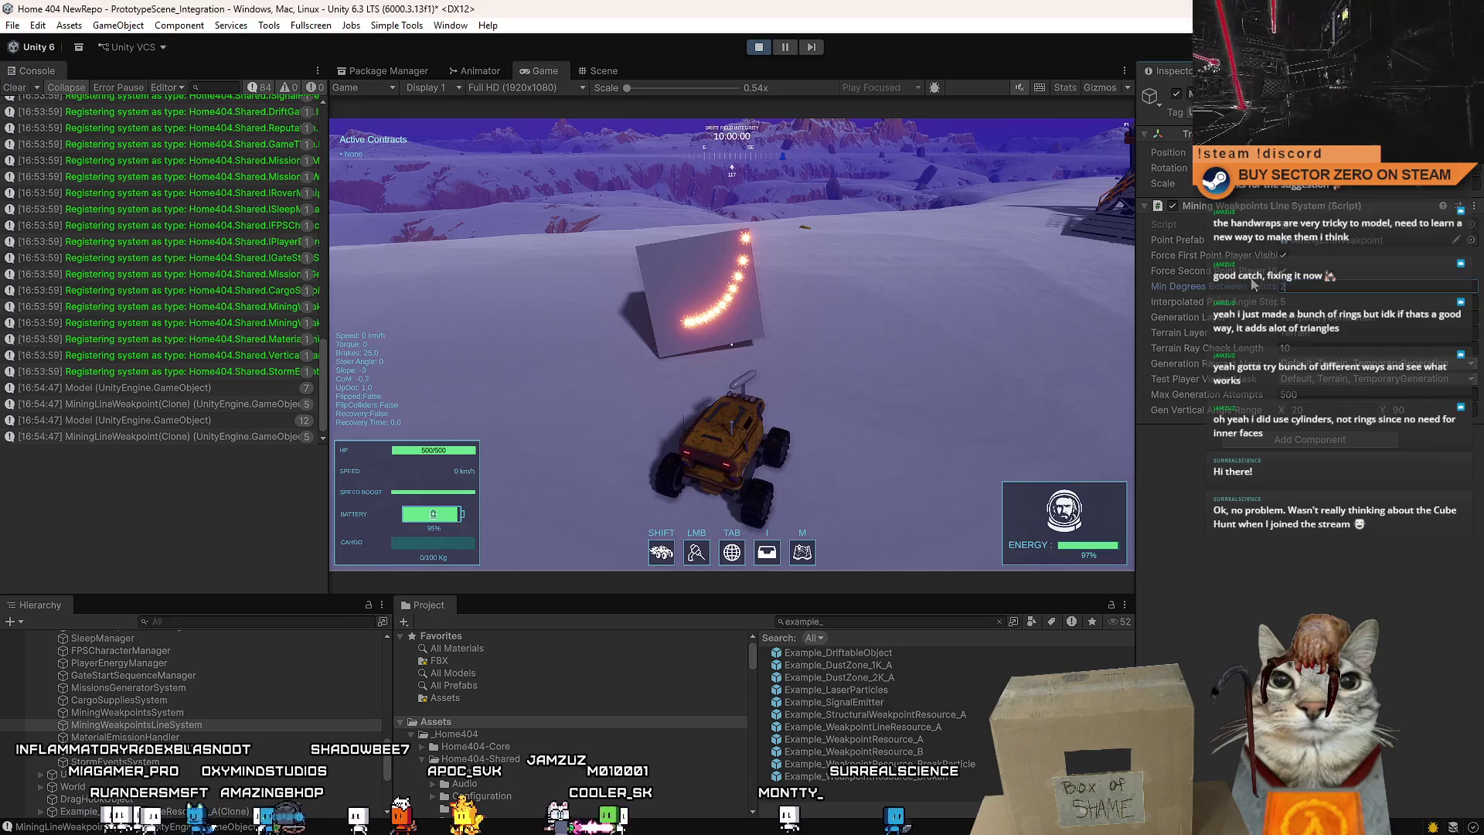
pyautogui.moveTo(1254, 286); pyautogui.dragTo(1157, 291)
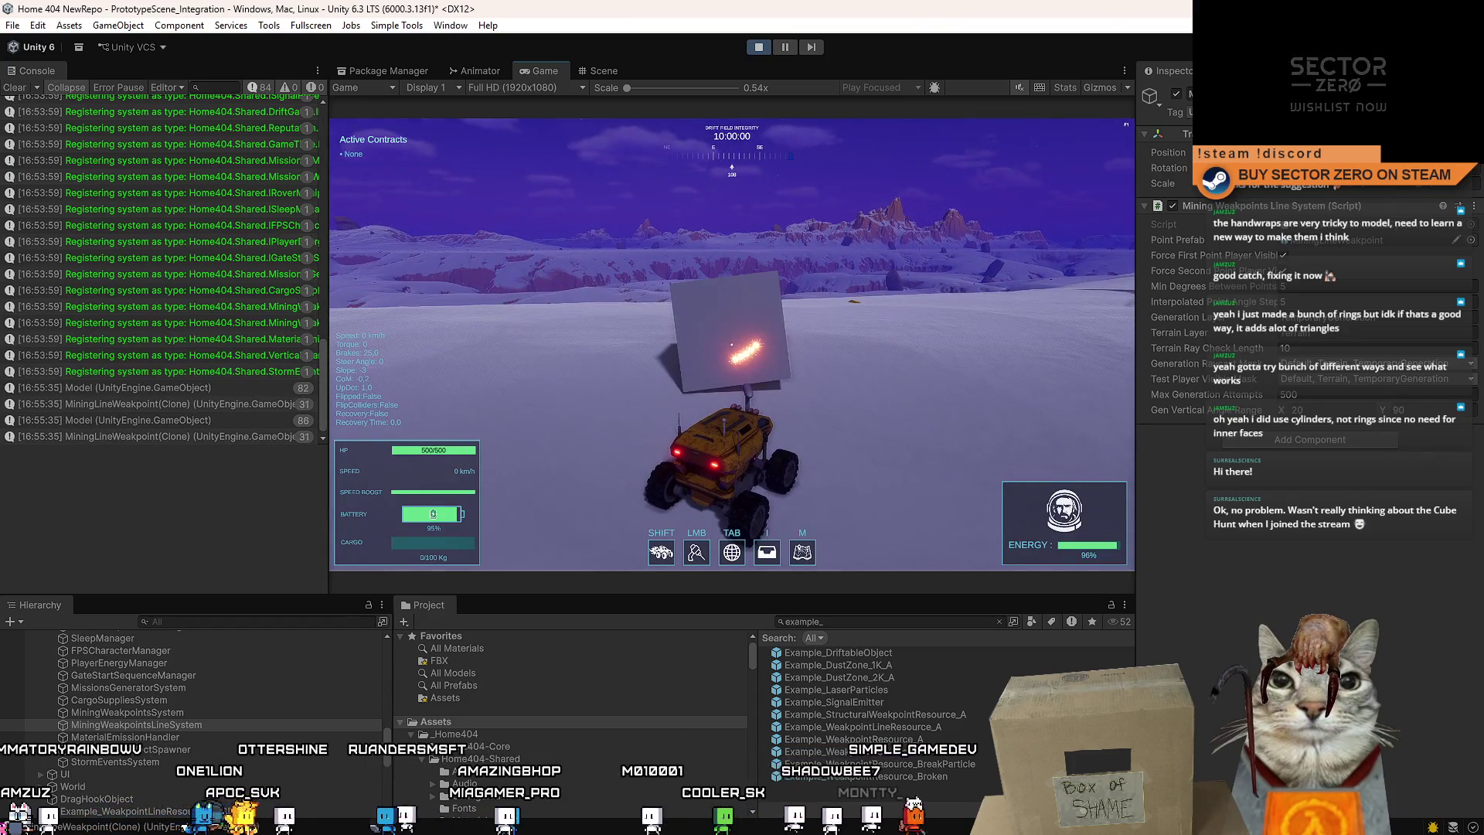
pyautogui.press('Escape')
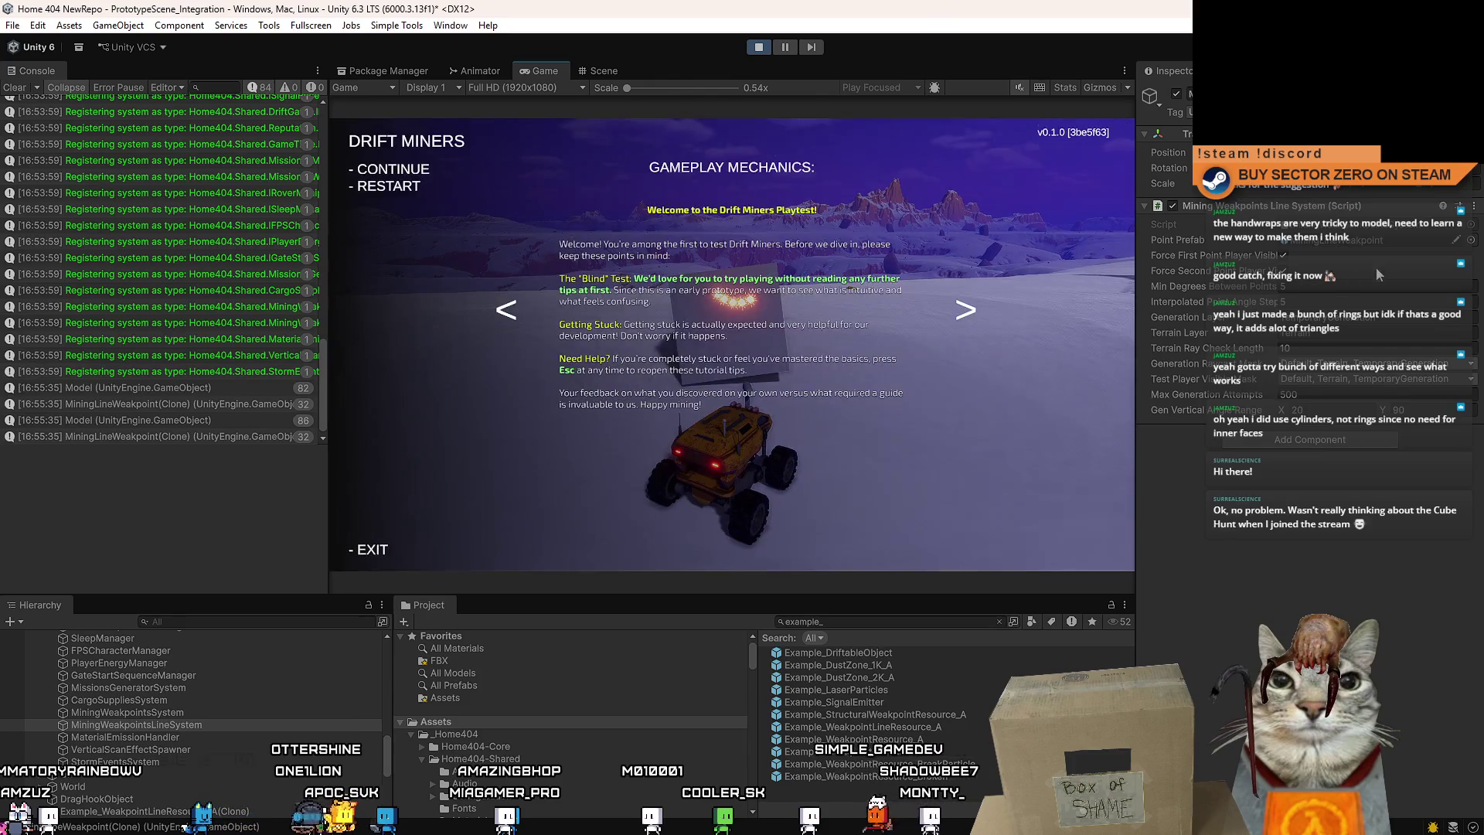
# Set Interpolated Point Angle Step to 1 and resume the game.
pyautogui.press('Escape')
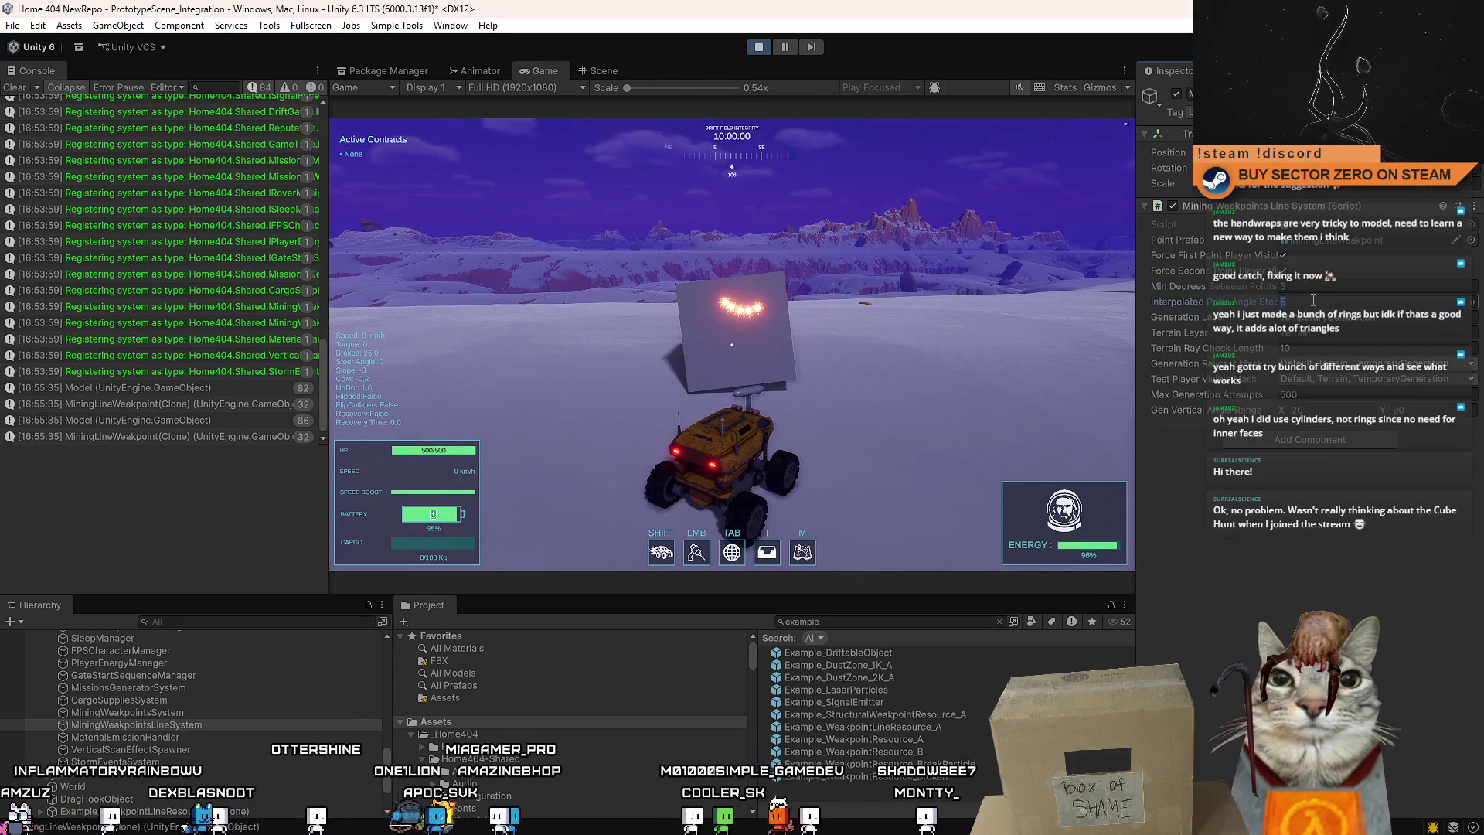
pyautogui.write('1')
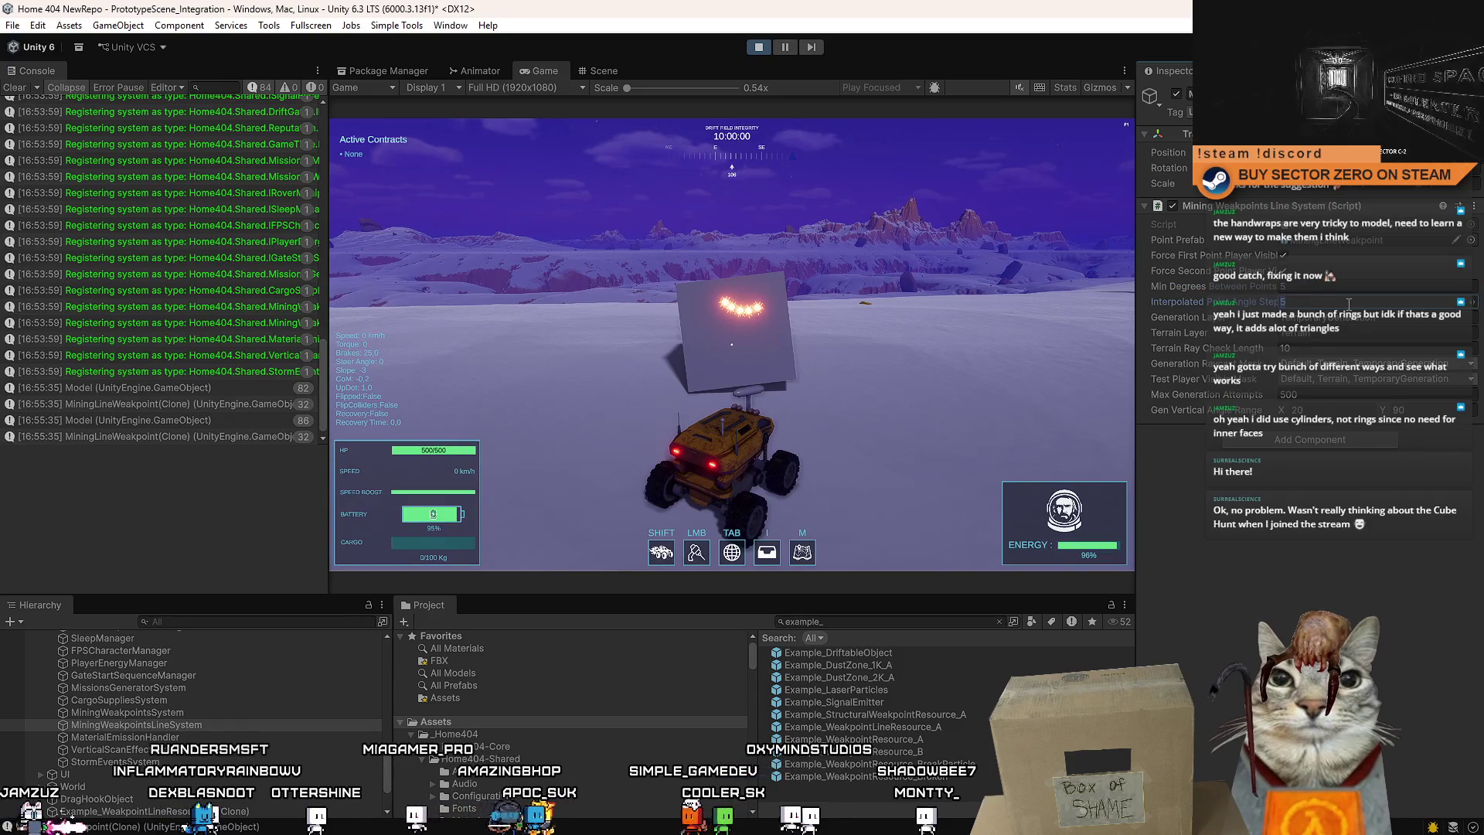
pyautogui.click(820, 426)
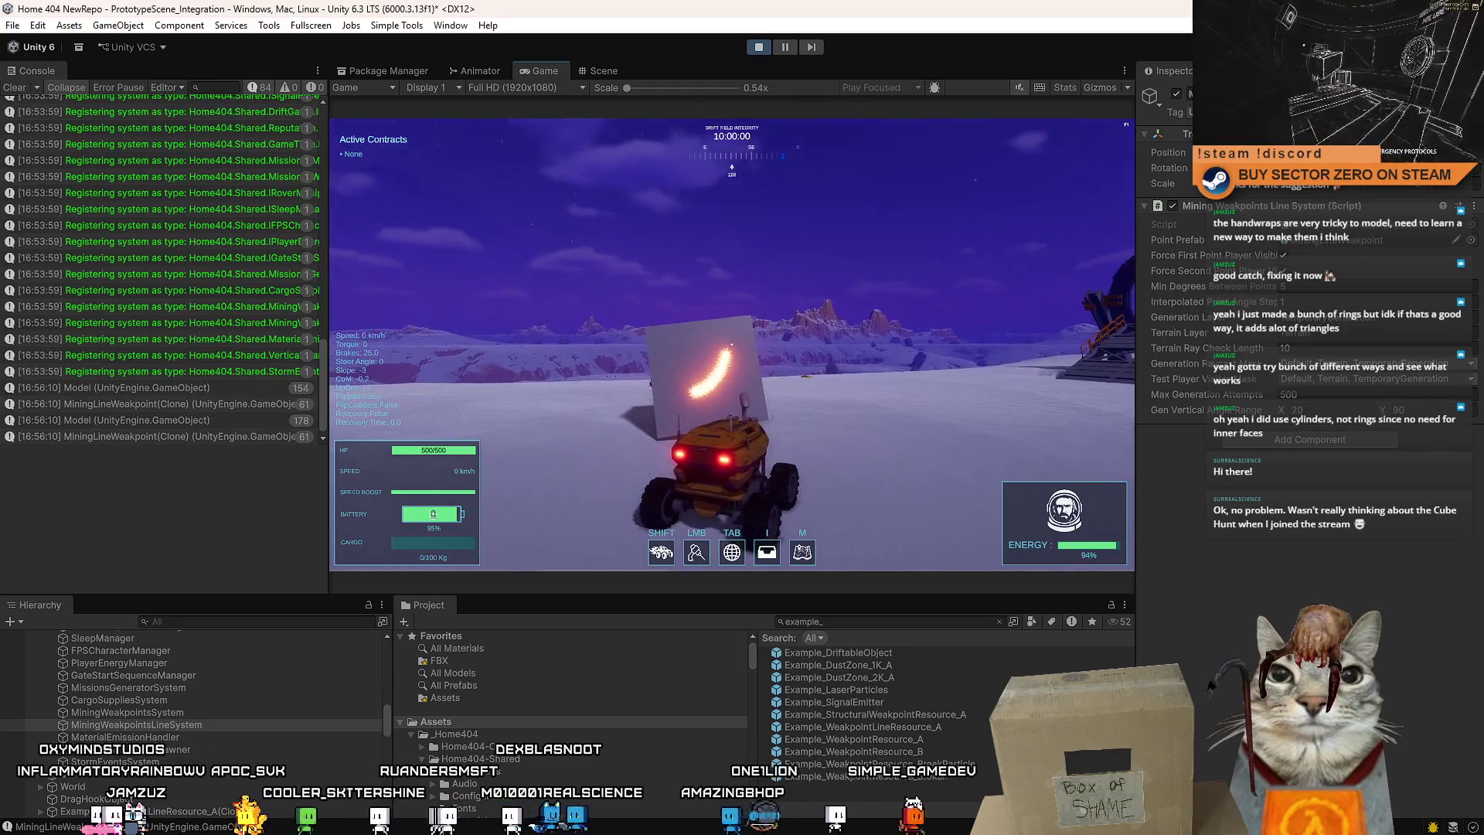
# Turn the rover to face the portal and boost toward it.
pyautogui.press('s')
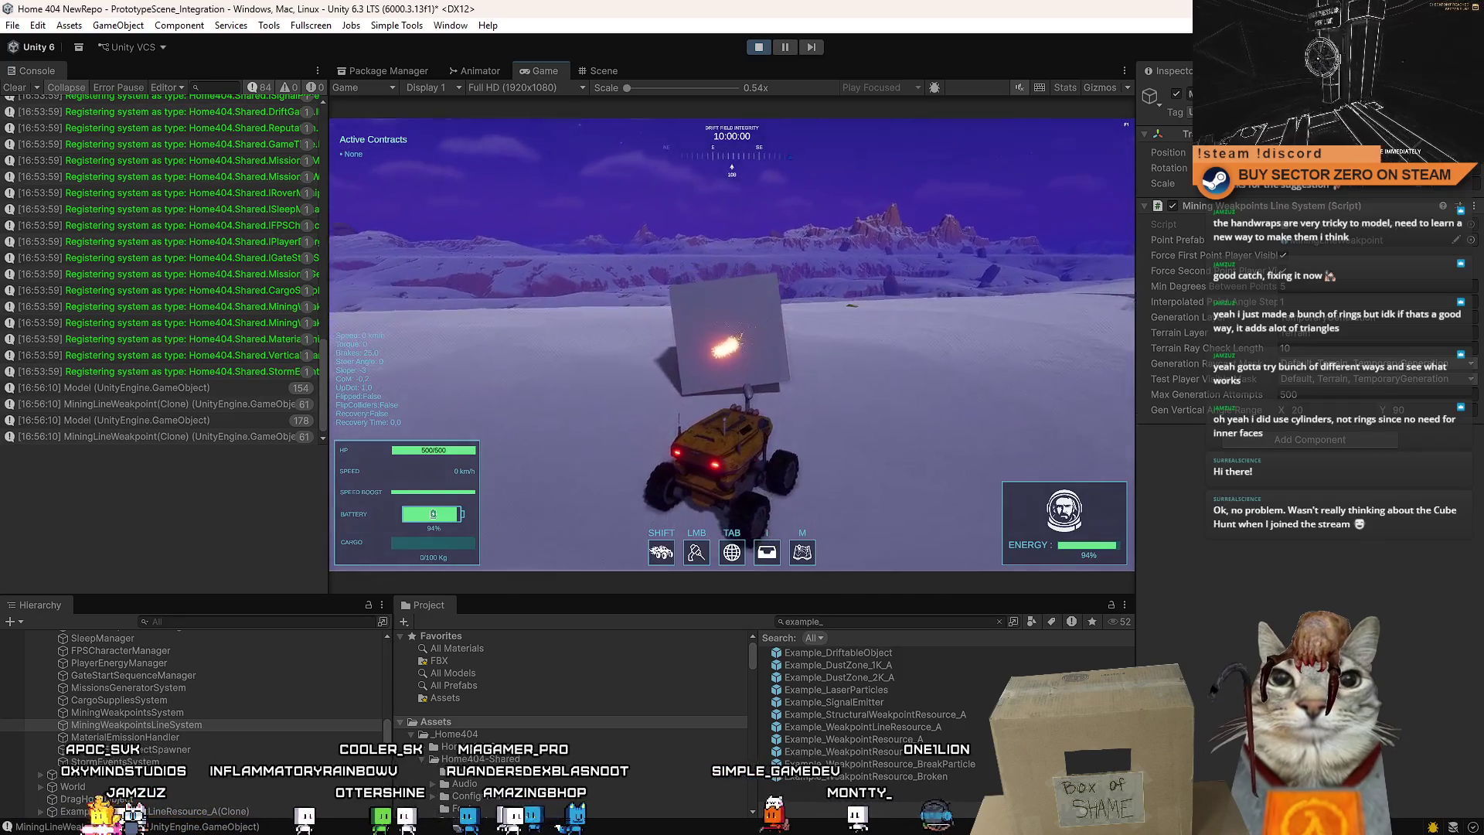
pyautogui.press('s')
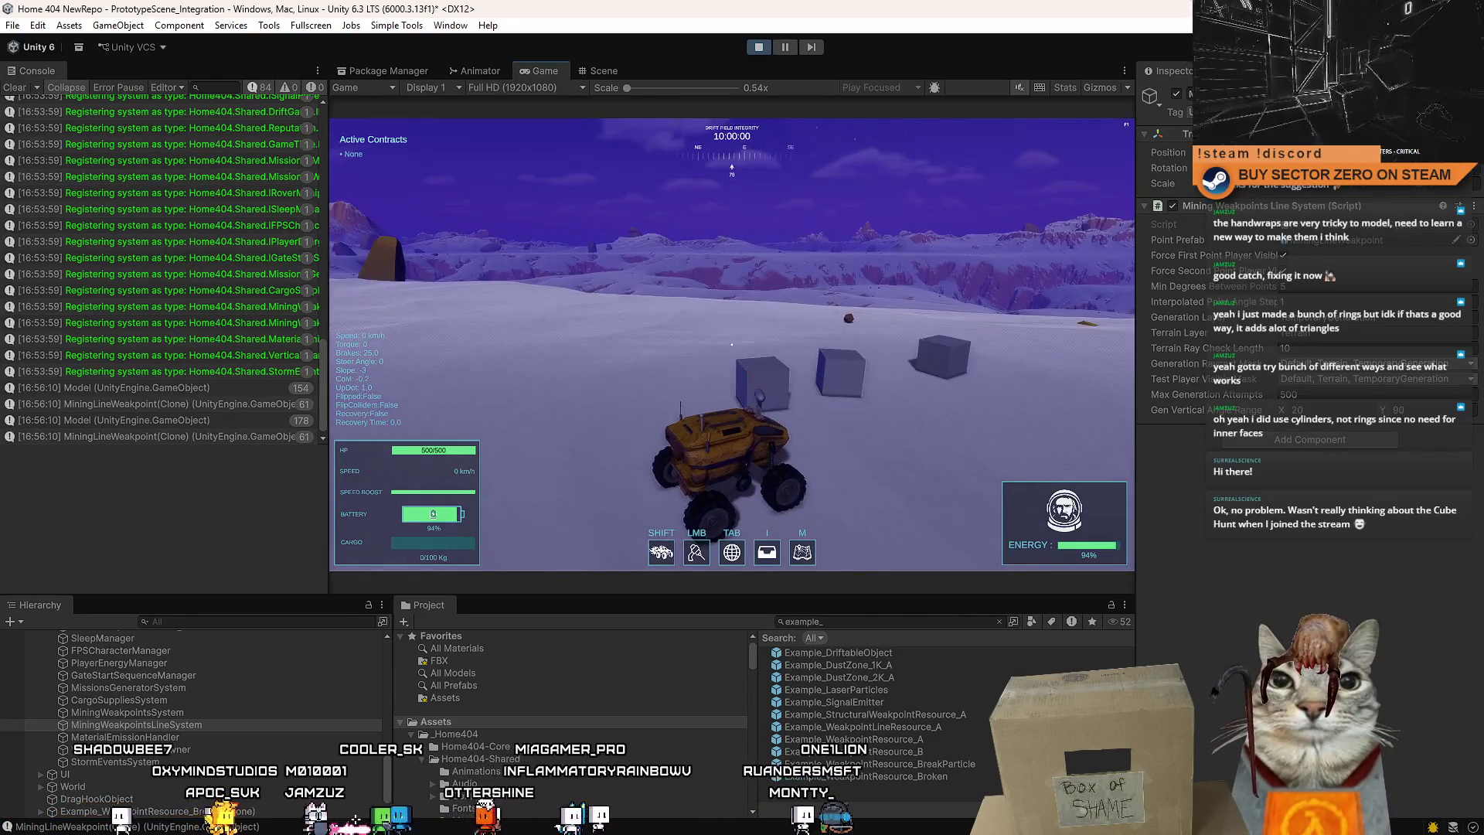
pyautogui.press('s')
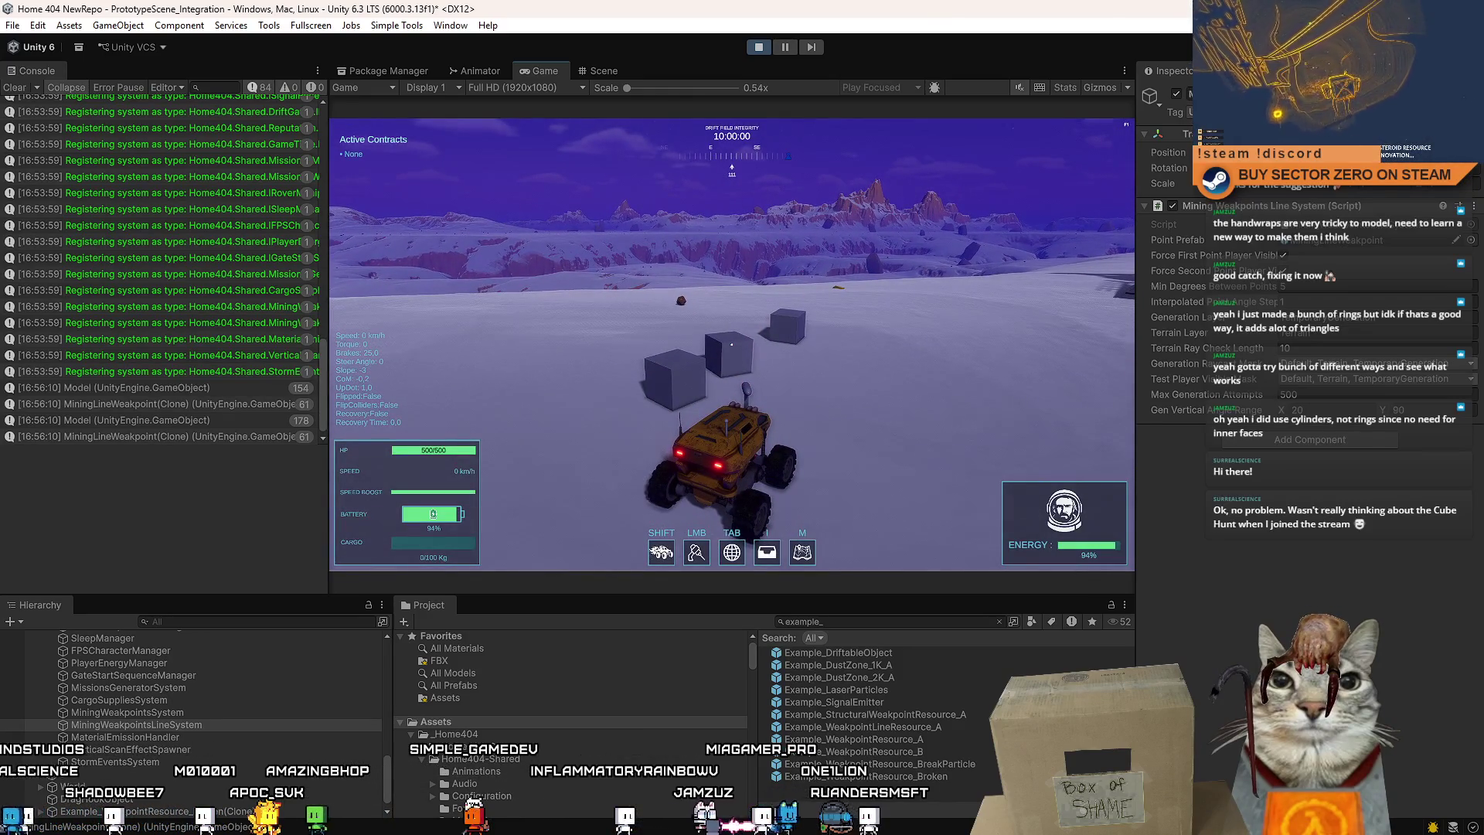
pyautogui.press('w')
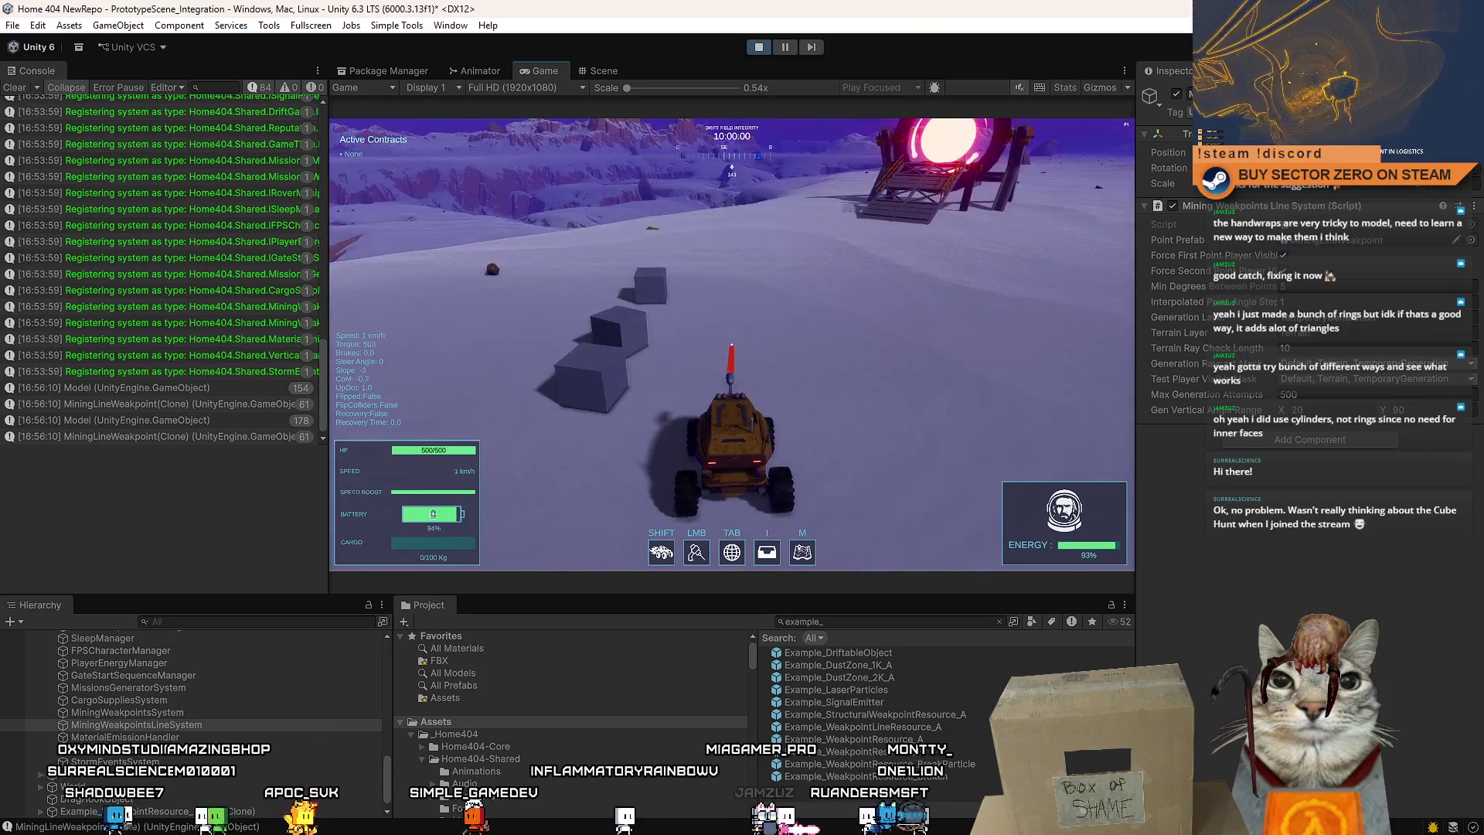
pyautogui.press('shift')
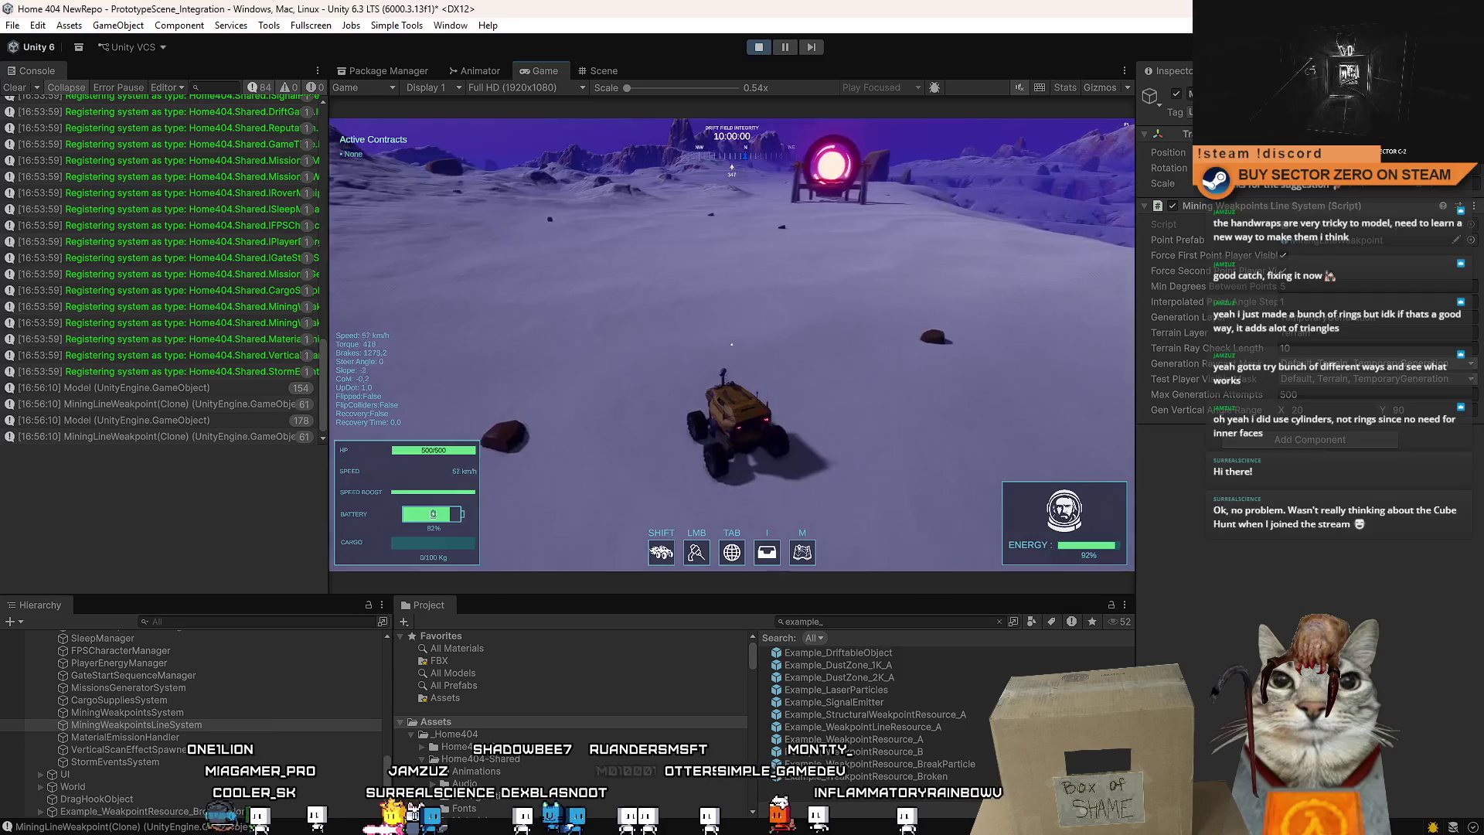
# Tilt the Scene view down to the cubes and select the Mining Weakpoints Line Group.
pyautogui.click(620, 74)
pyautogui.moveTo(680, 231); pyautogui.dragTo(777, 570)
pyautogui.click(755, 364)
# Drive the rover to the grey cube, fire the mining beam at it, then reverse away.
pyautogui.click(540, 71)
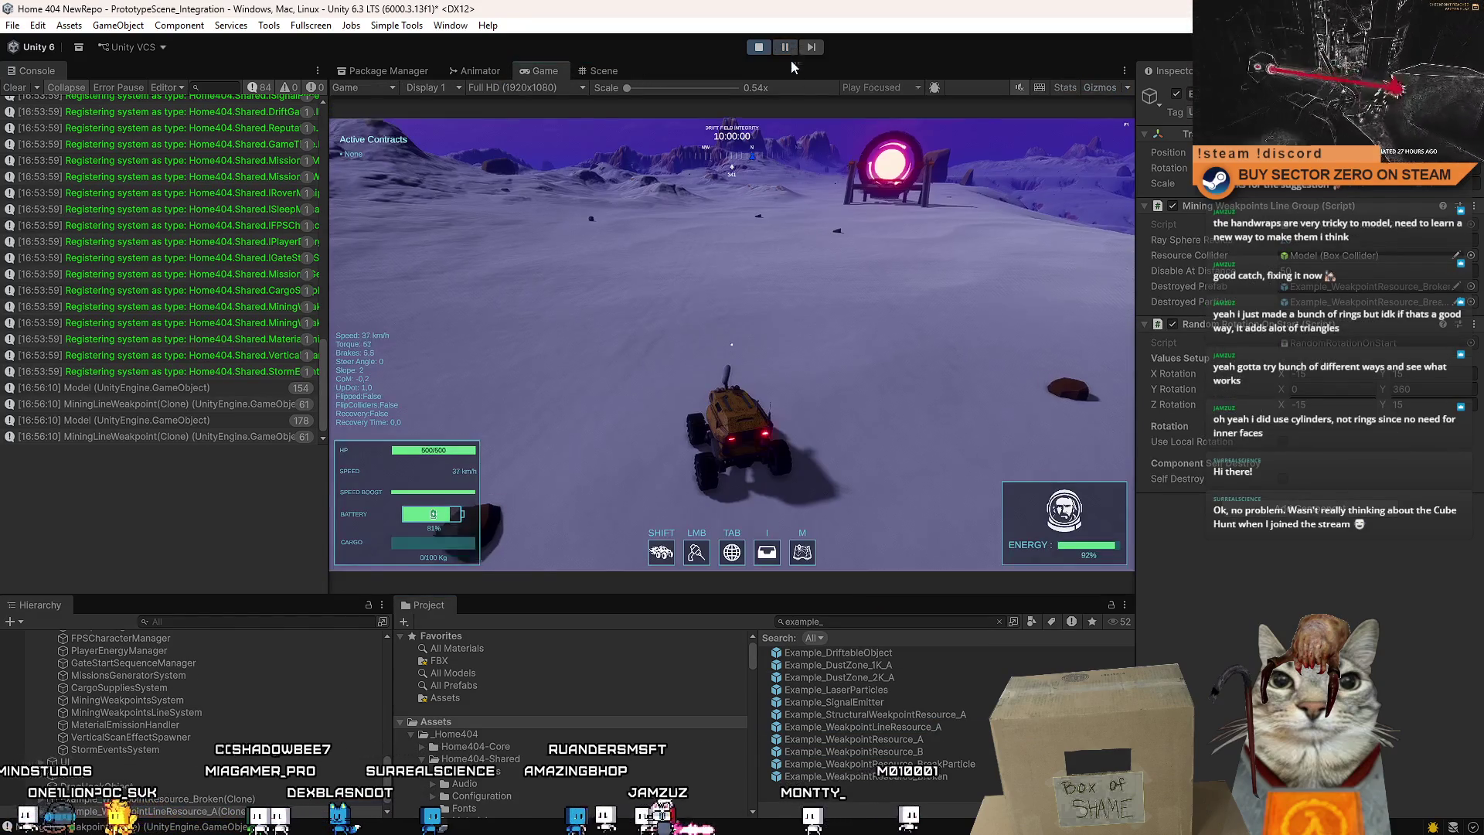
pyautogui.press('d')
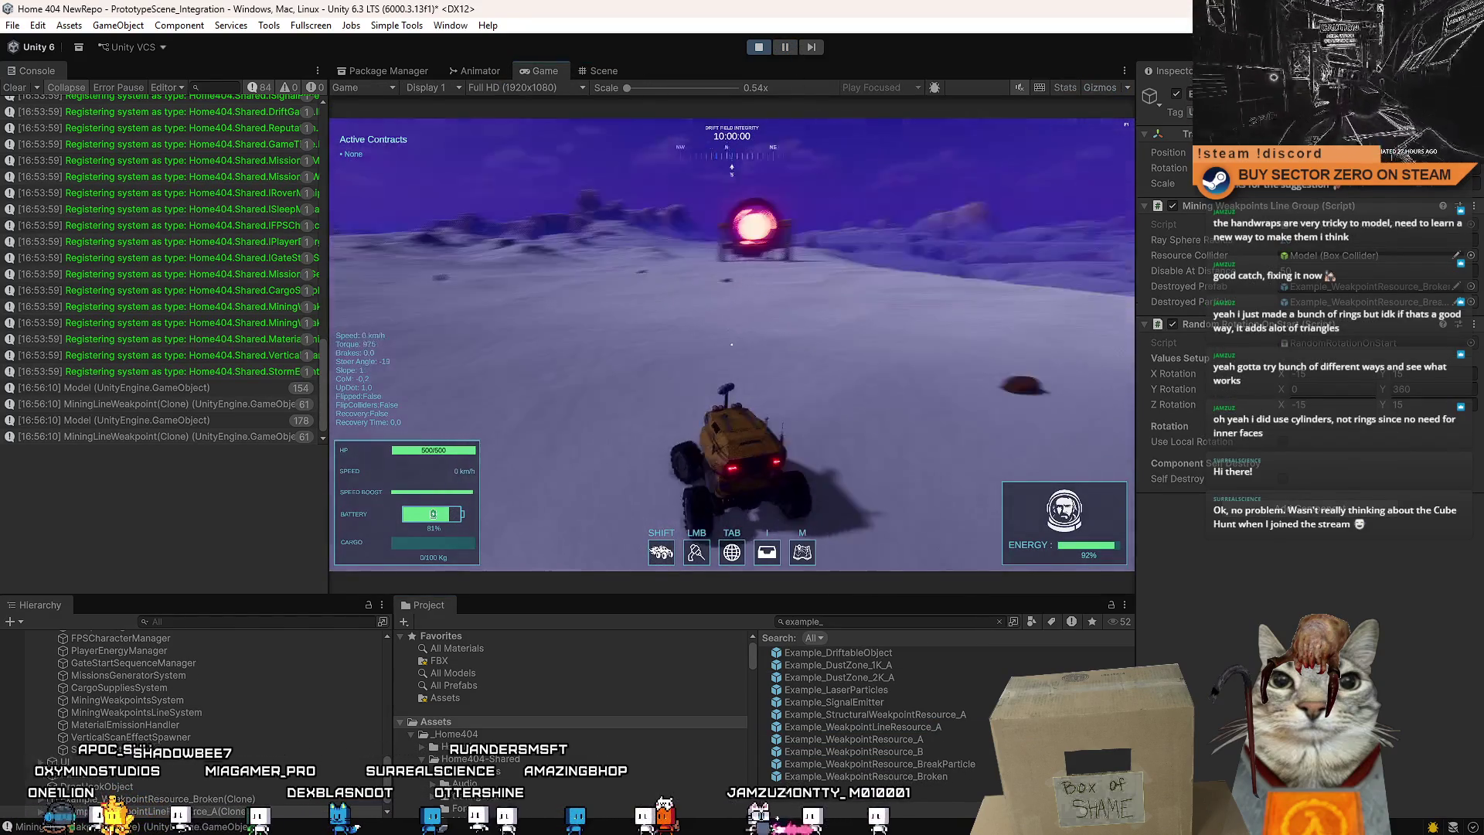
pyautogui.press('w')
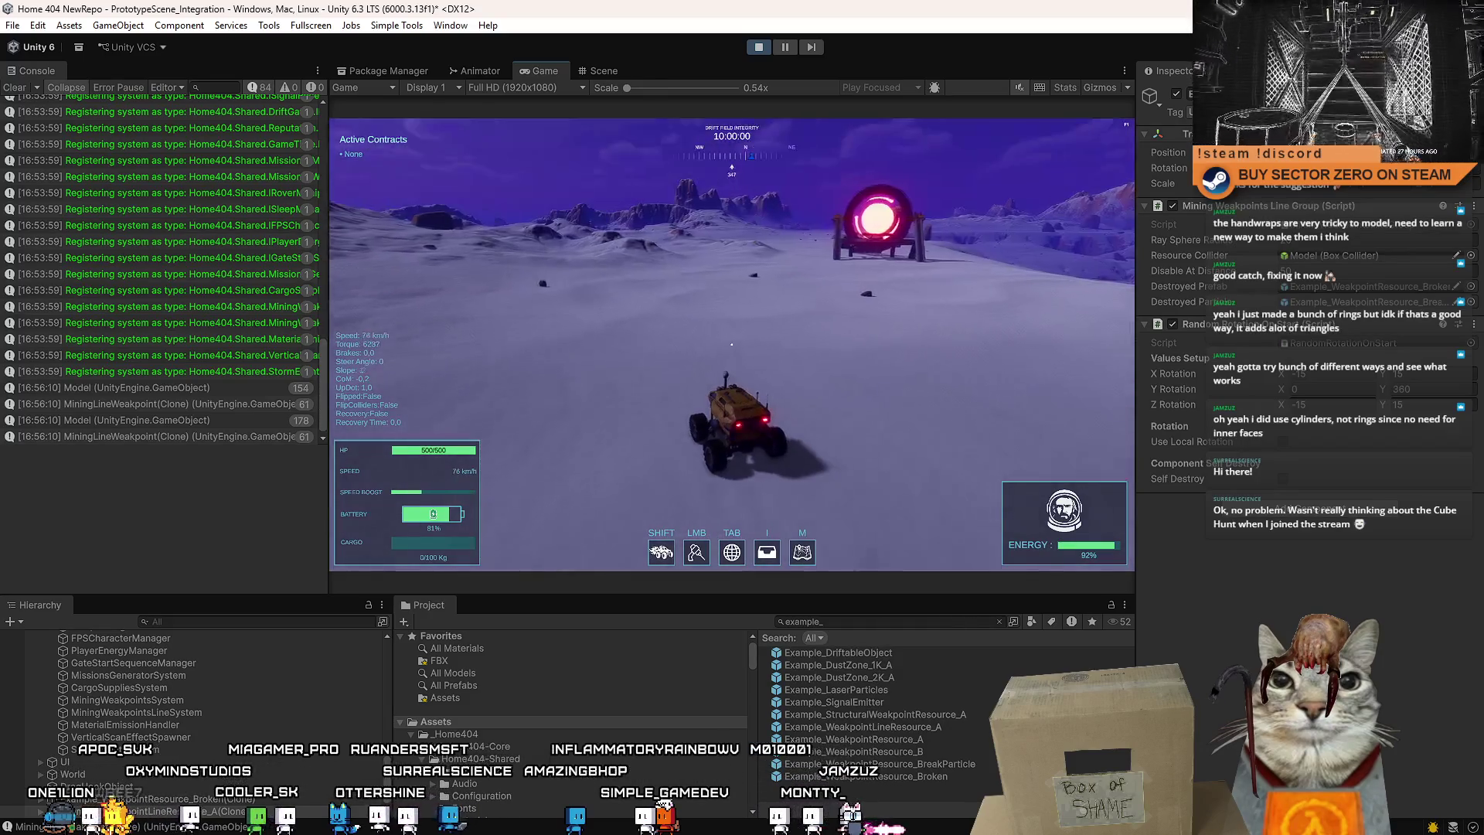
pyautogui.press('d')
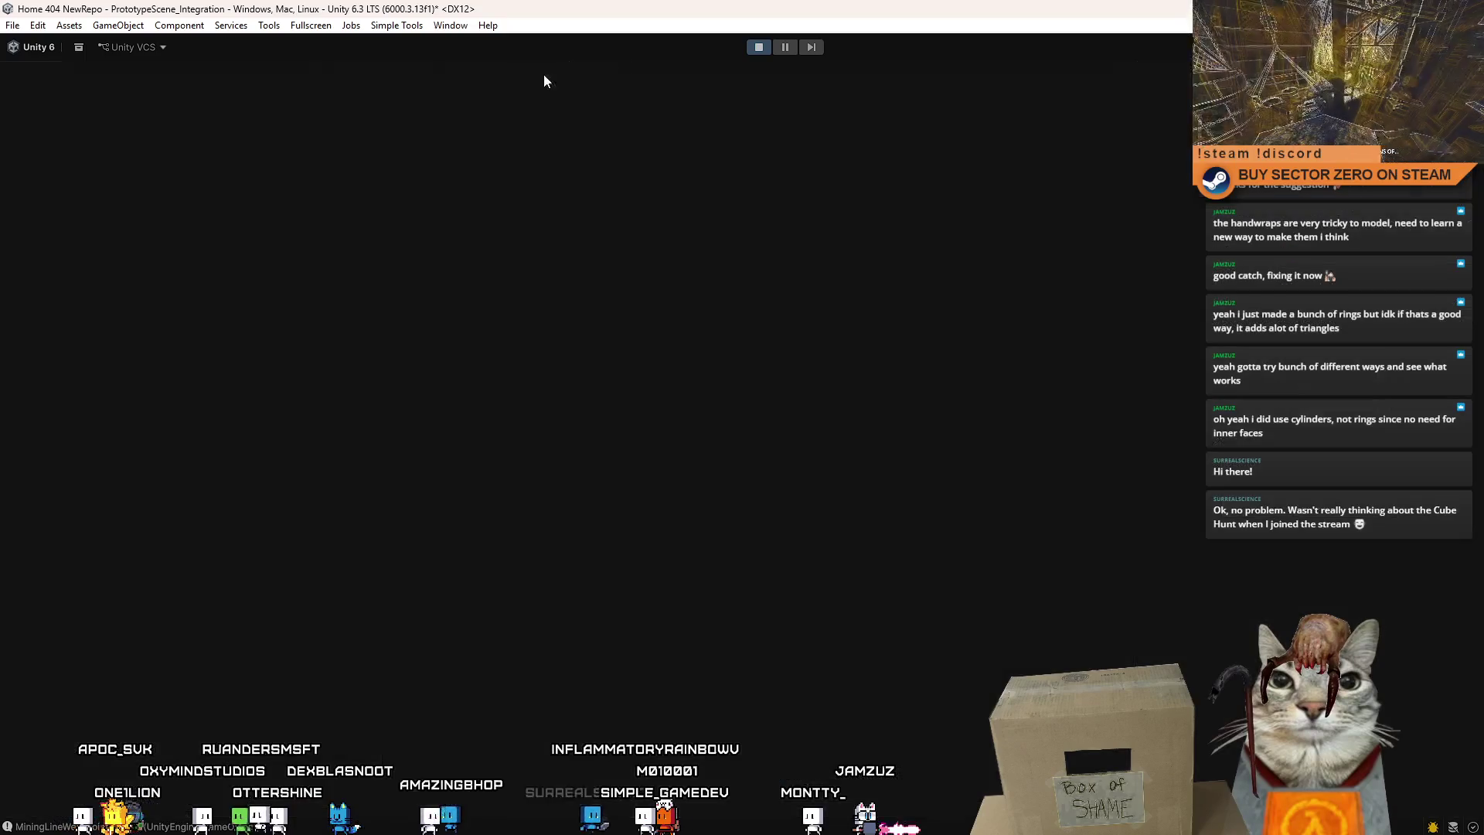
pyautogui.click(544, 80)
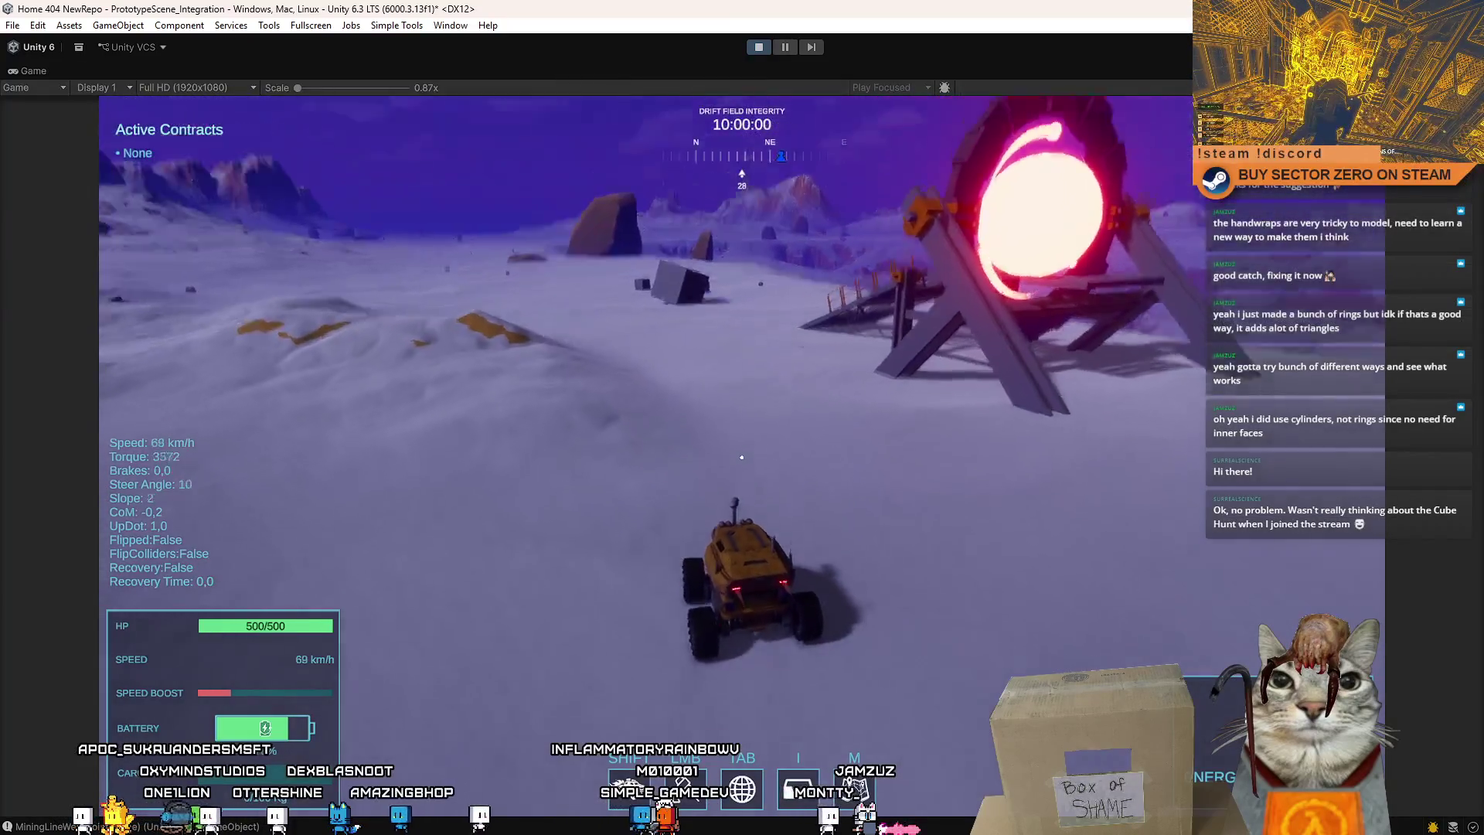
pyautogui.press('a')
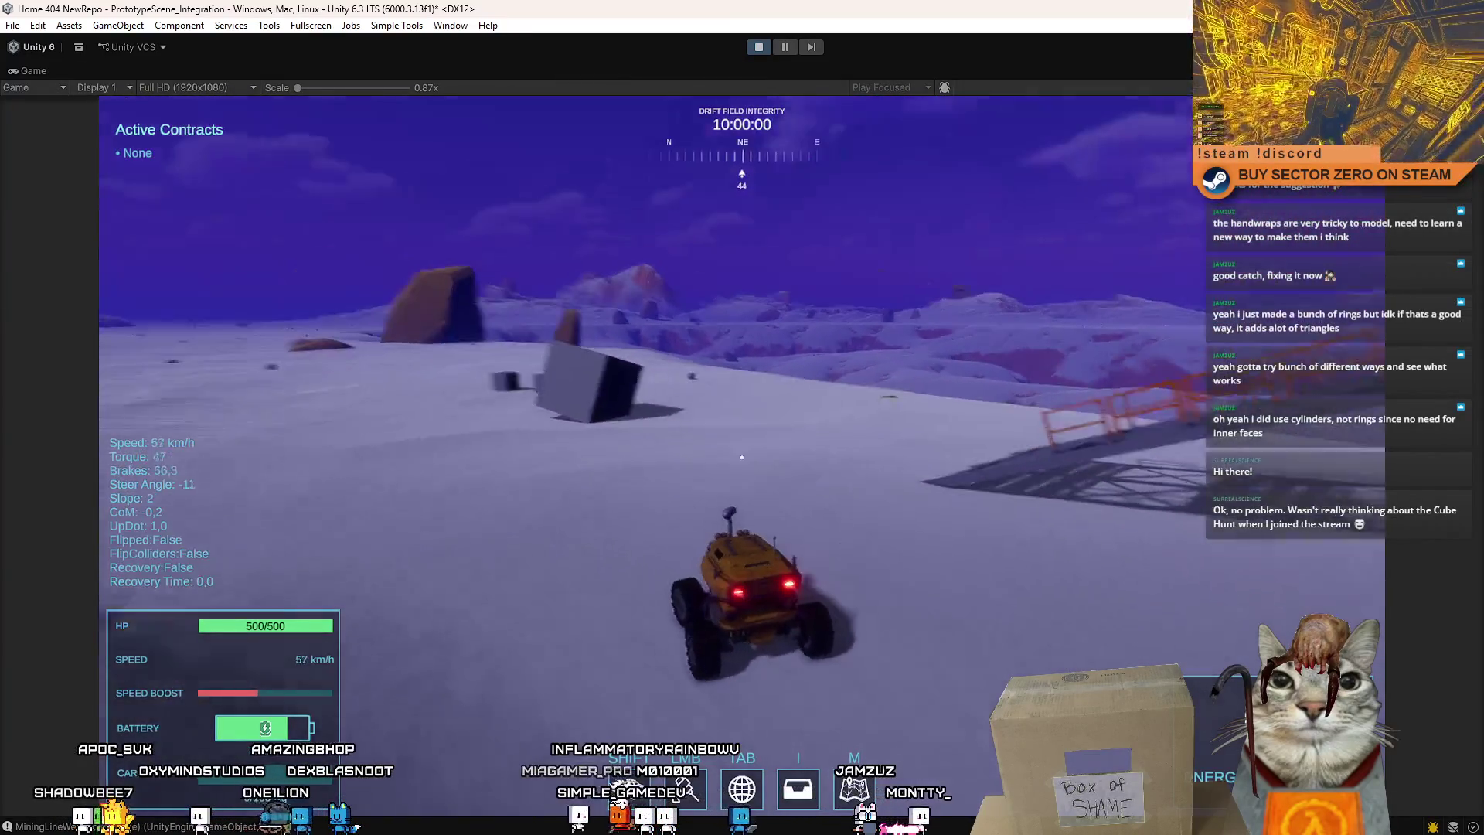
pyautogui.click(741, 457)
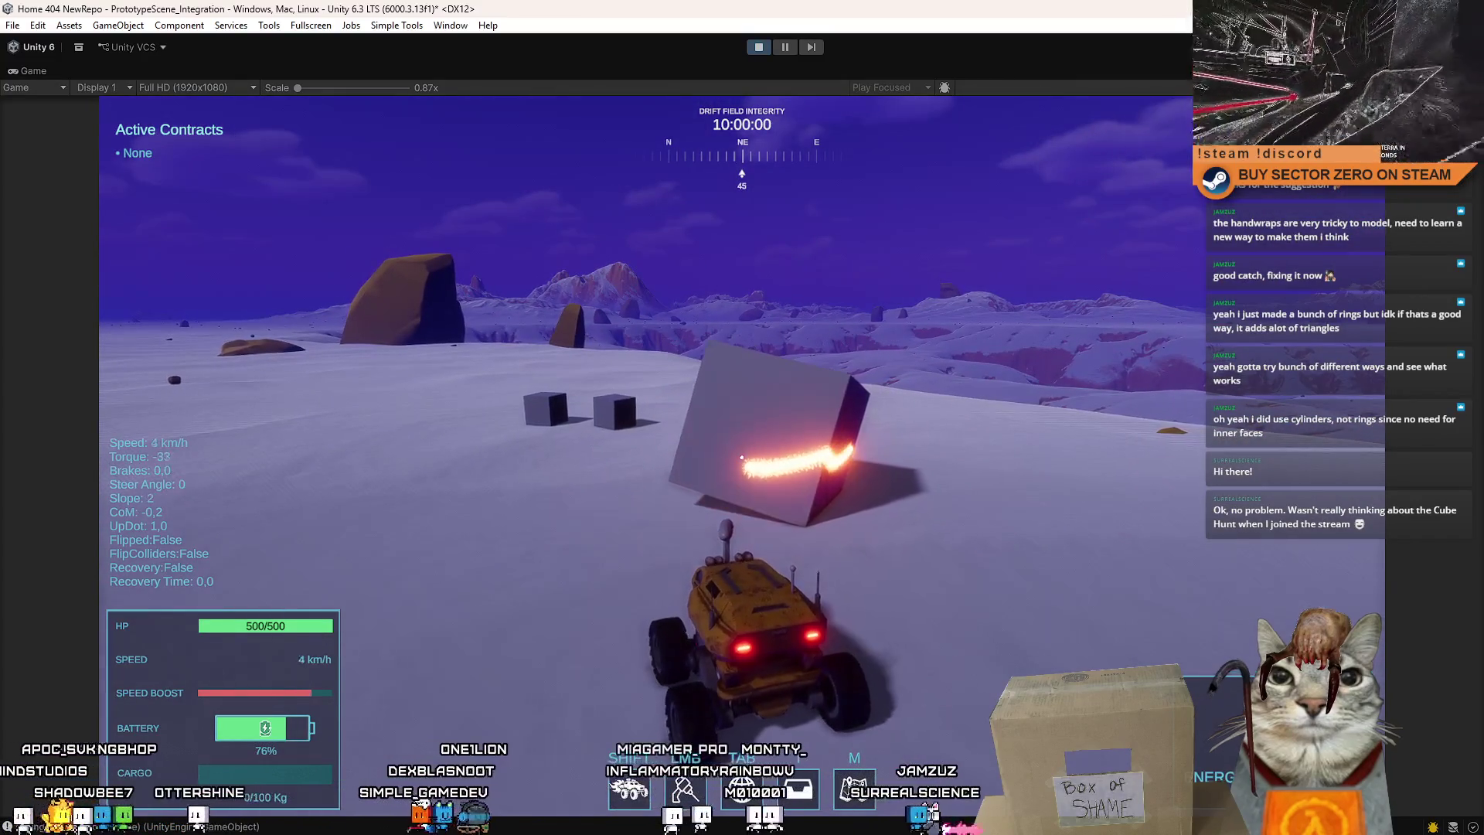
pyautogui.press('s')
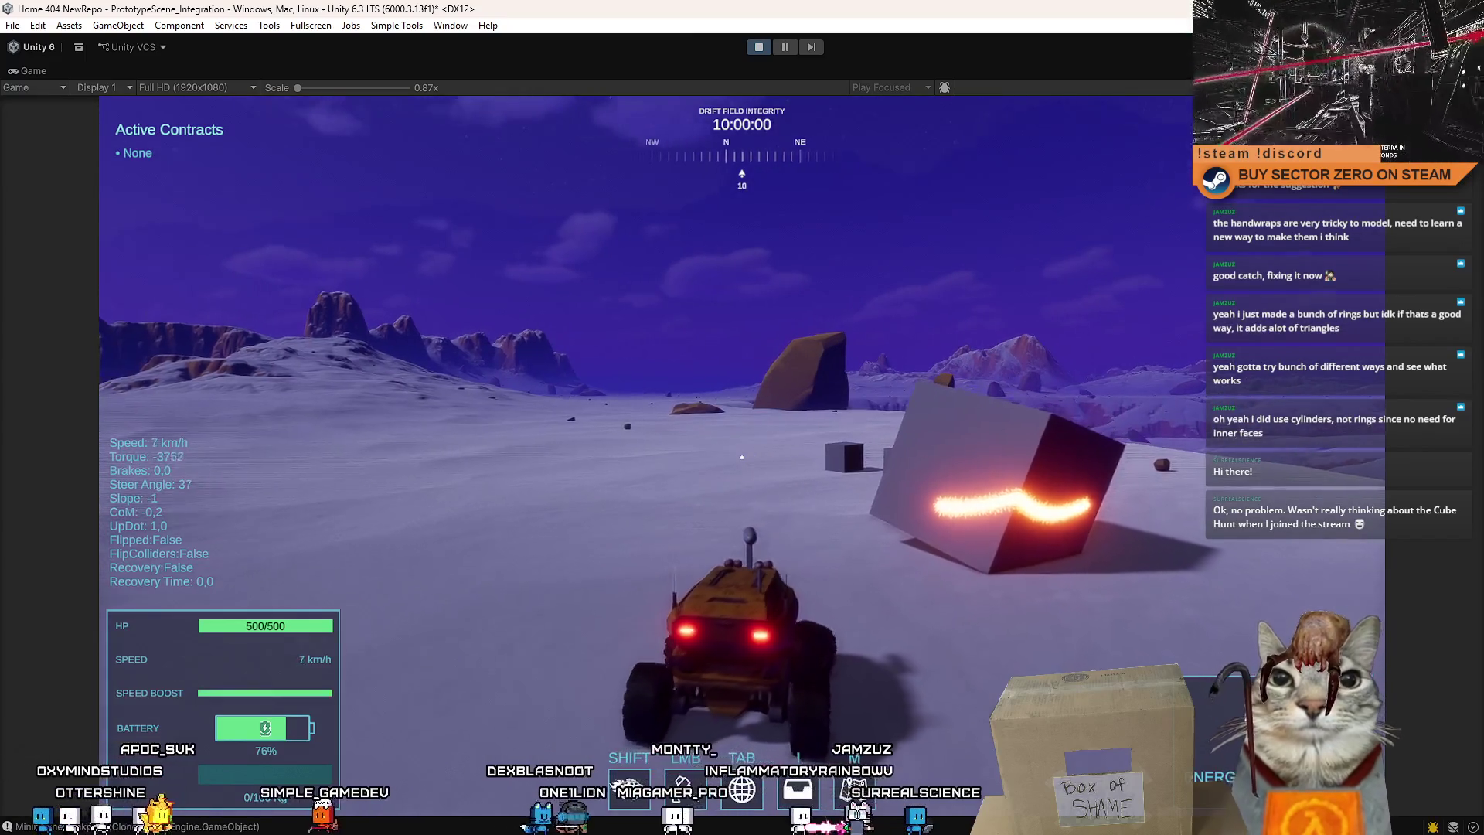
pyautogui.press('w')
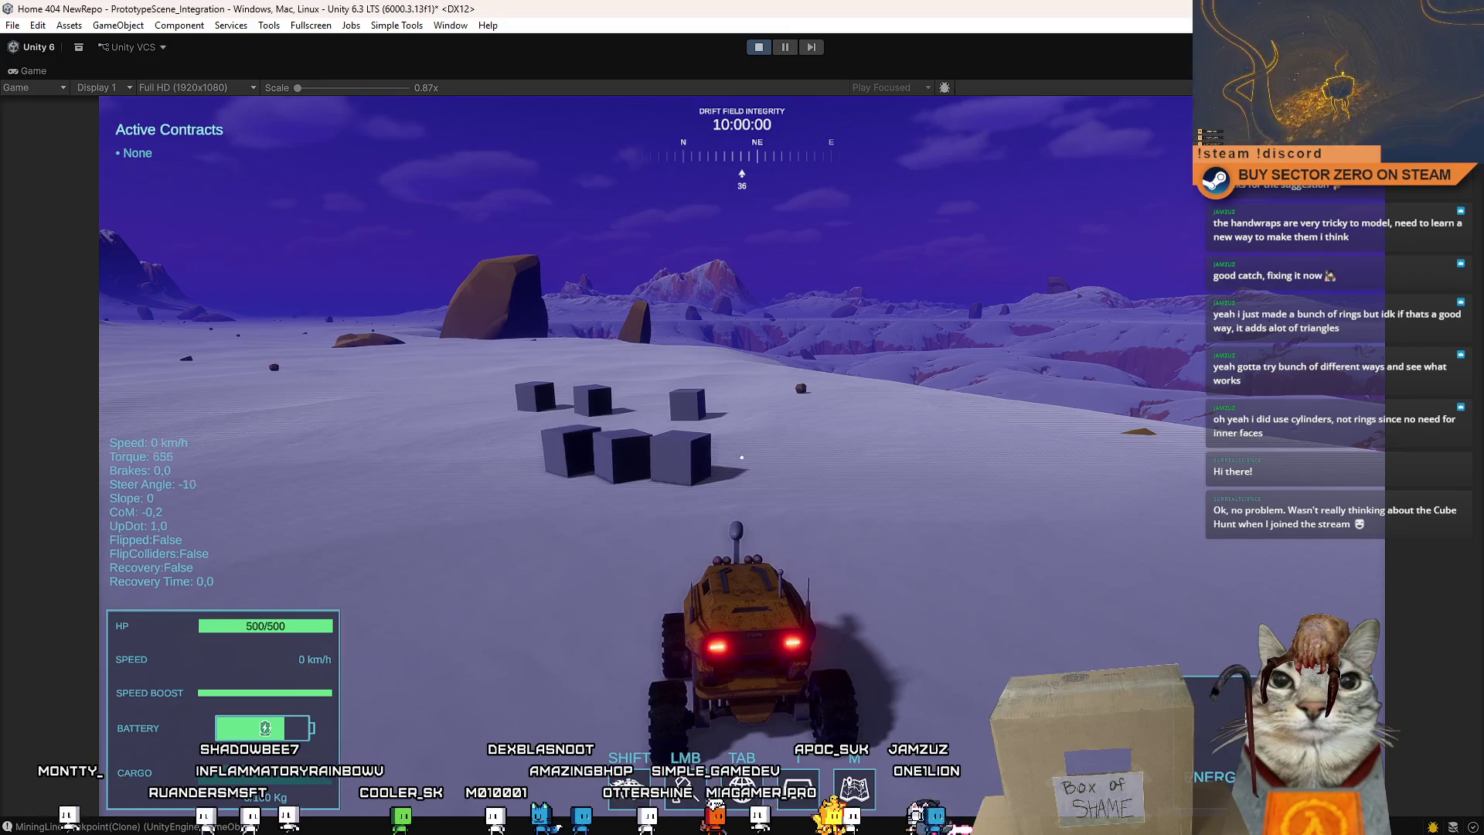
# Drive past the cubes firing the laser, and boost past the gate onto the plain.
pyautogui.press('w')
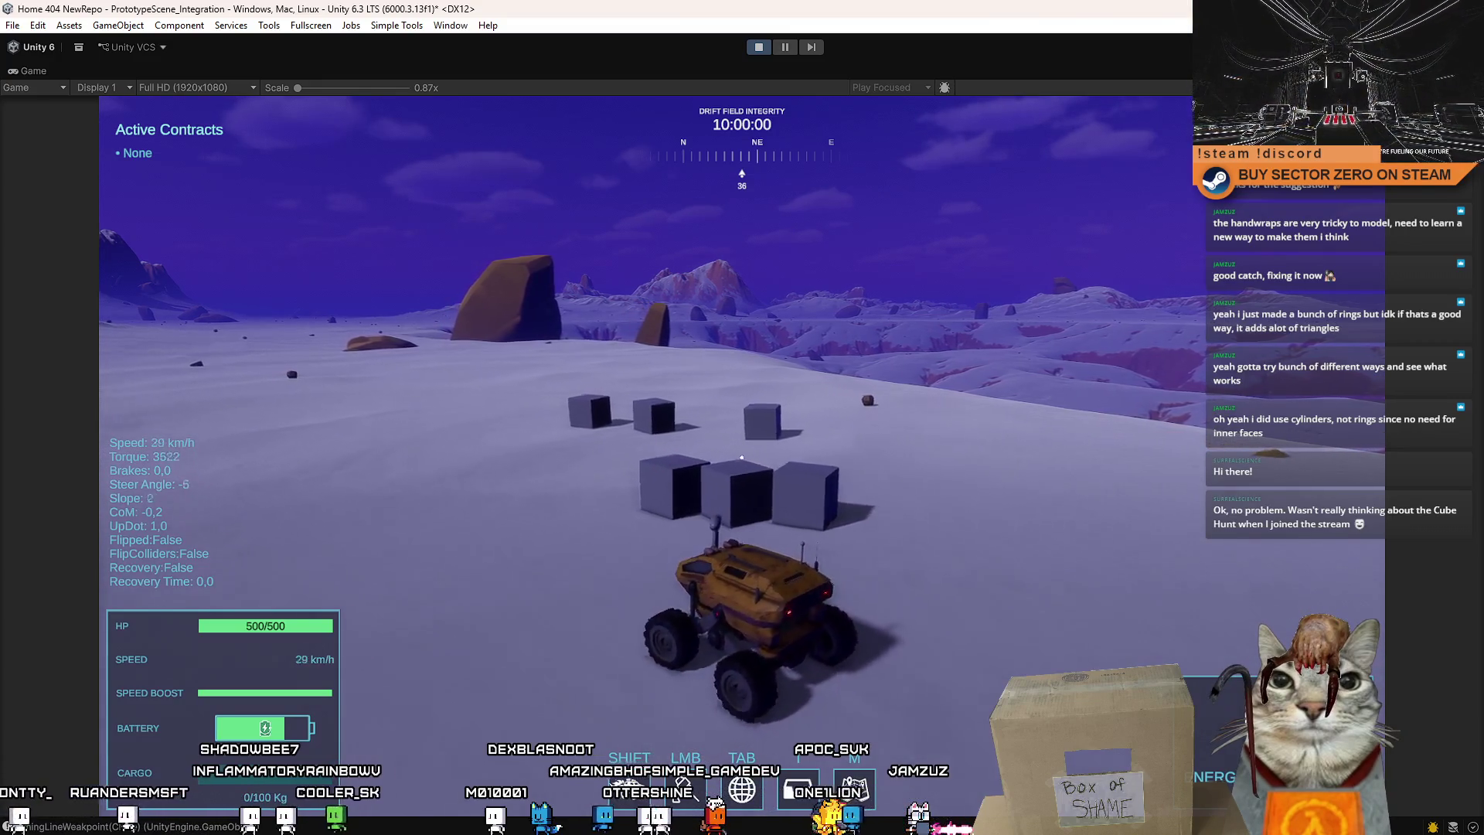
pyautogui.press('d')
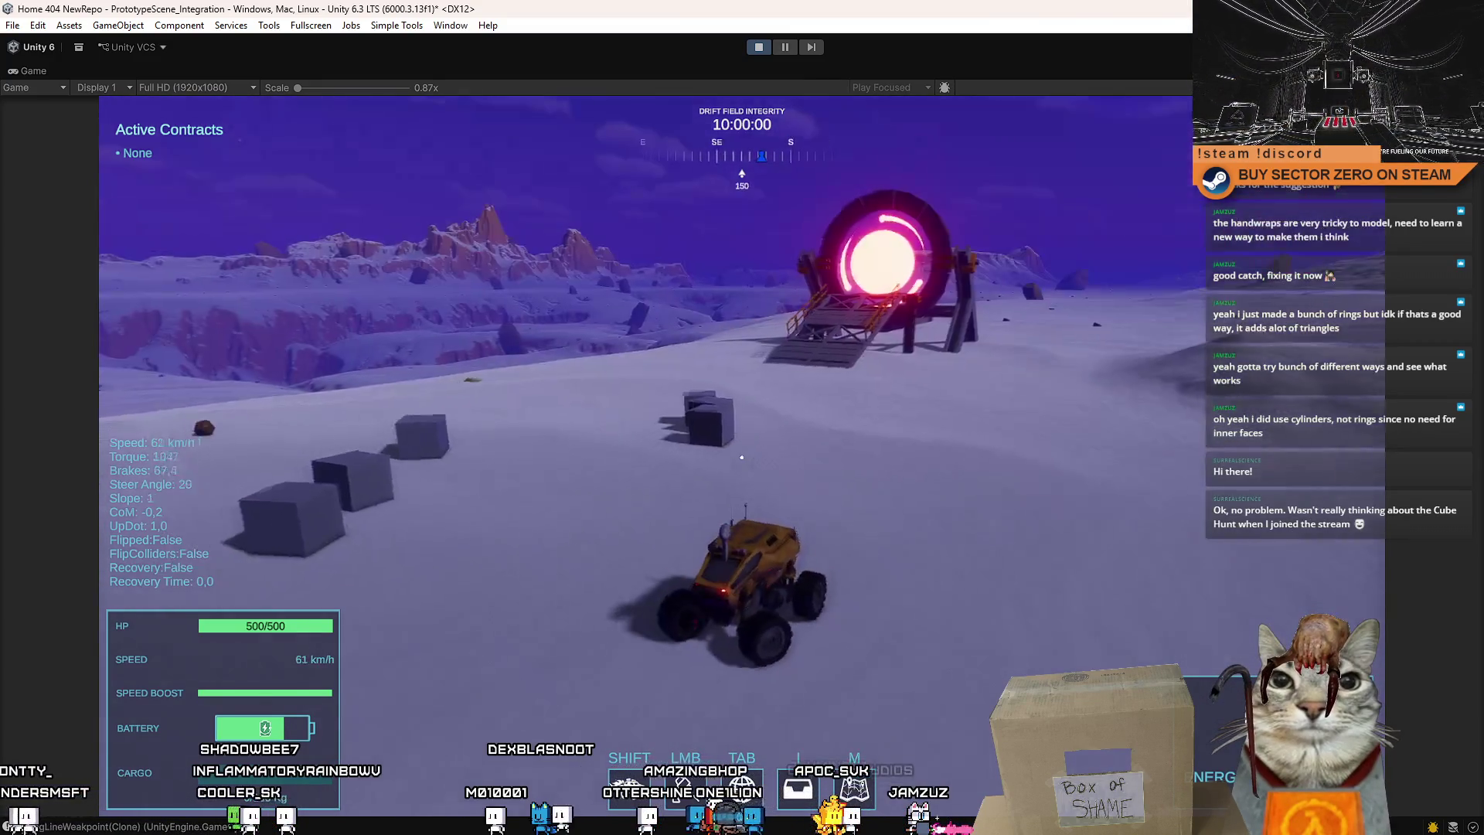
pyautogui.press('w')
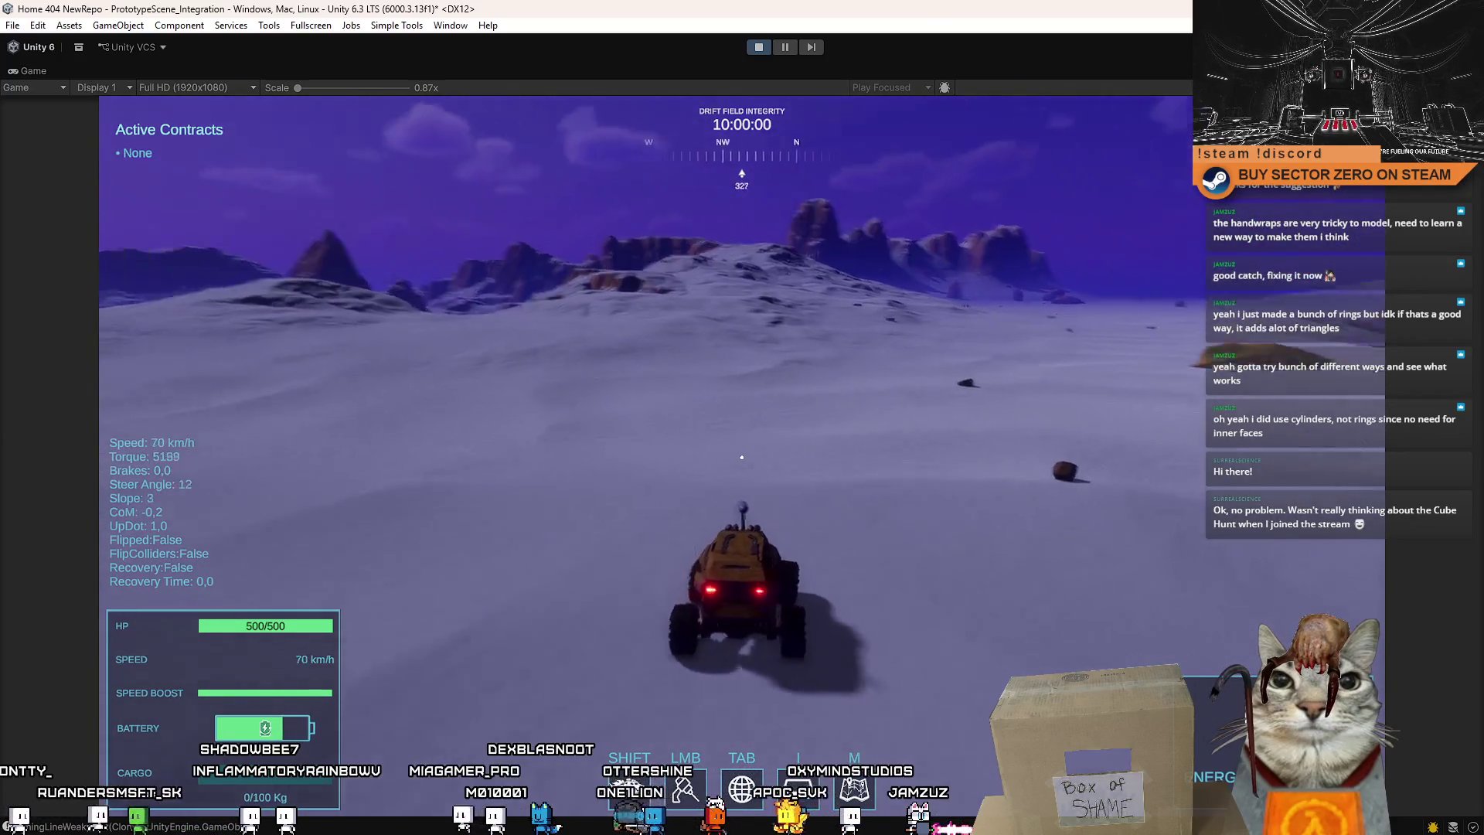
pyautogui.press('d')
pyautogui.click(742, 457)
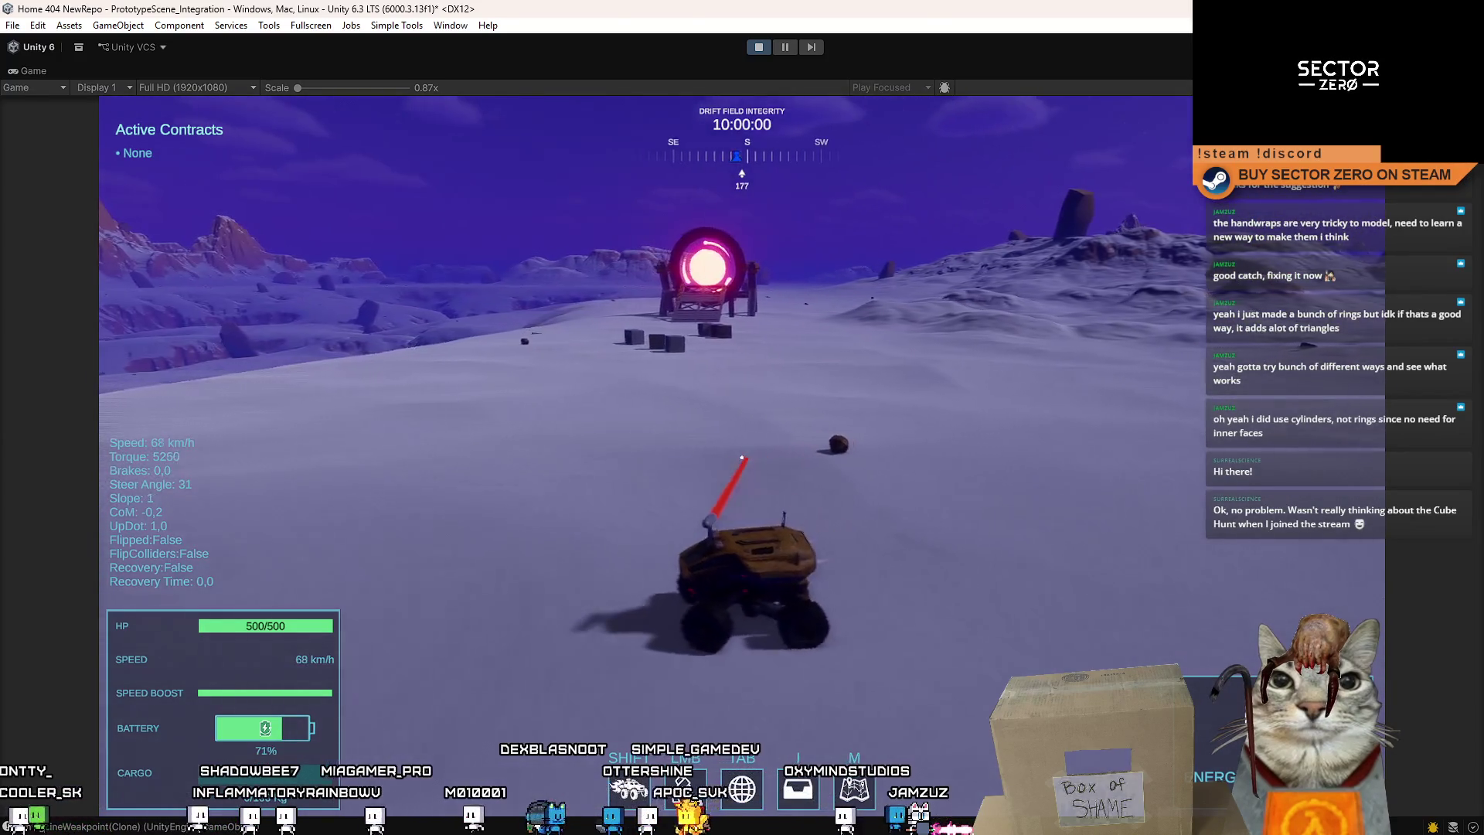
pyautogui.press('d')
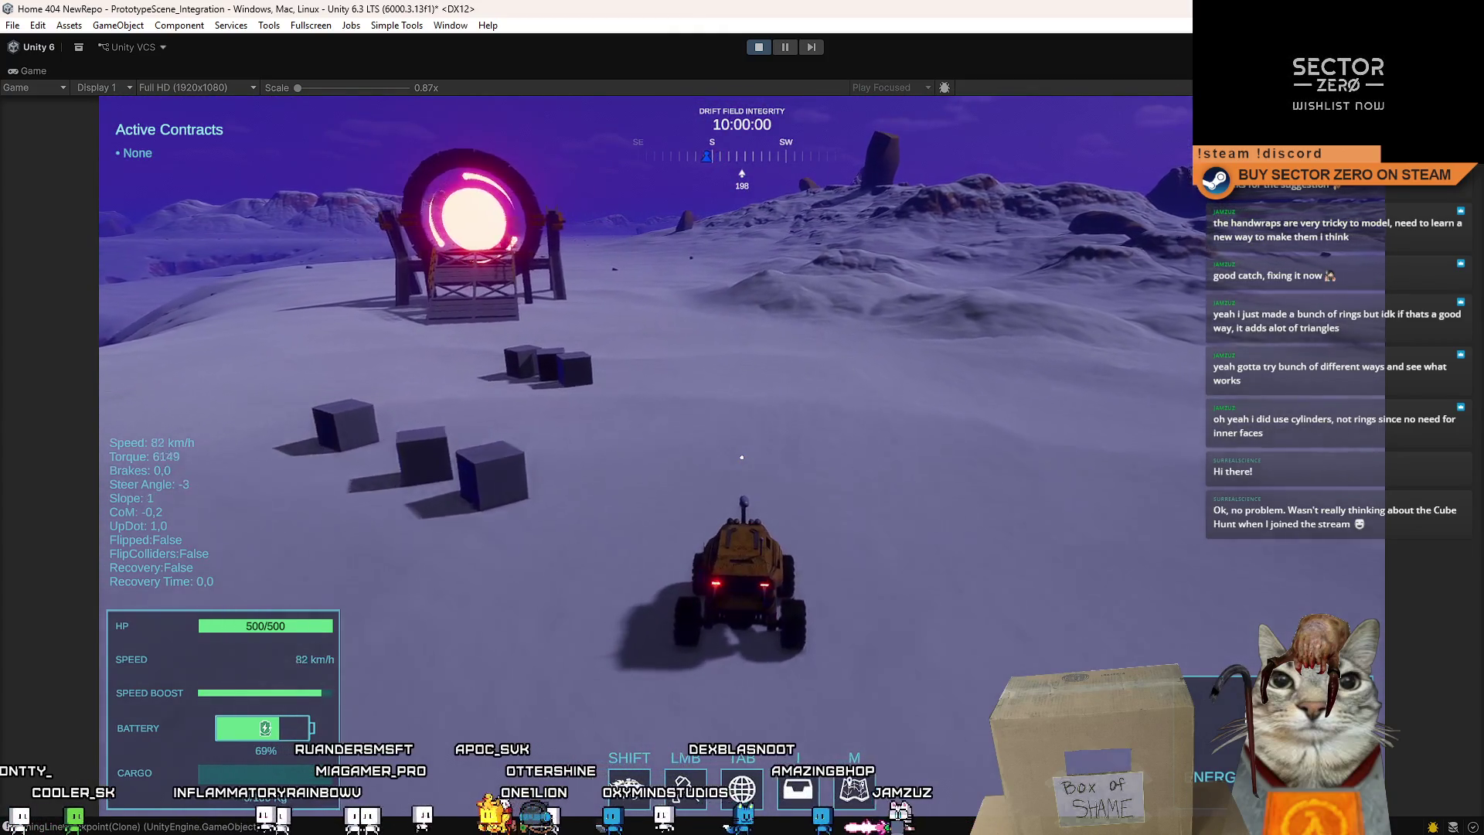
pyautogui.press('shift')
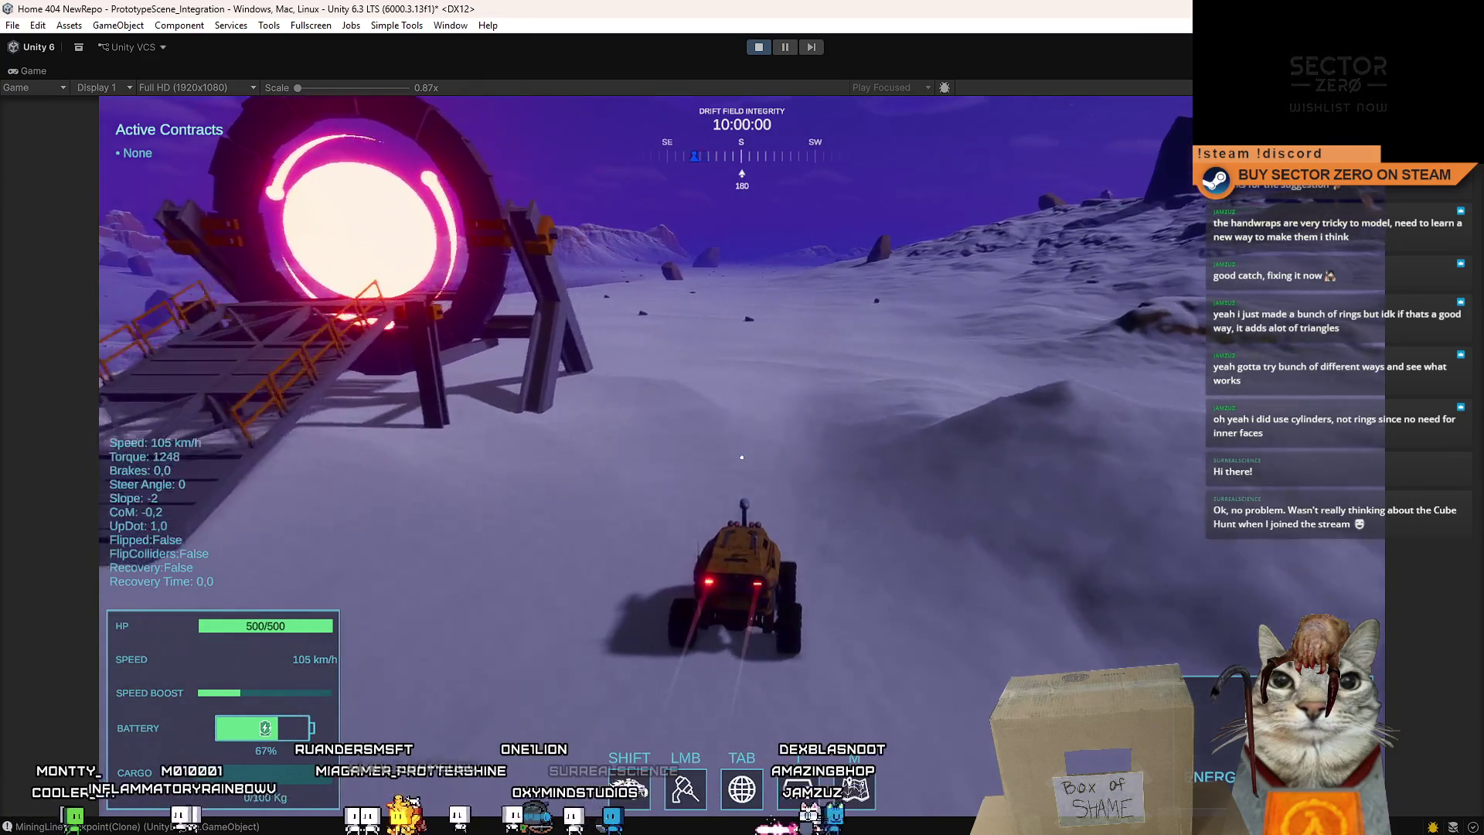
pyautogui.press('d')
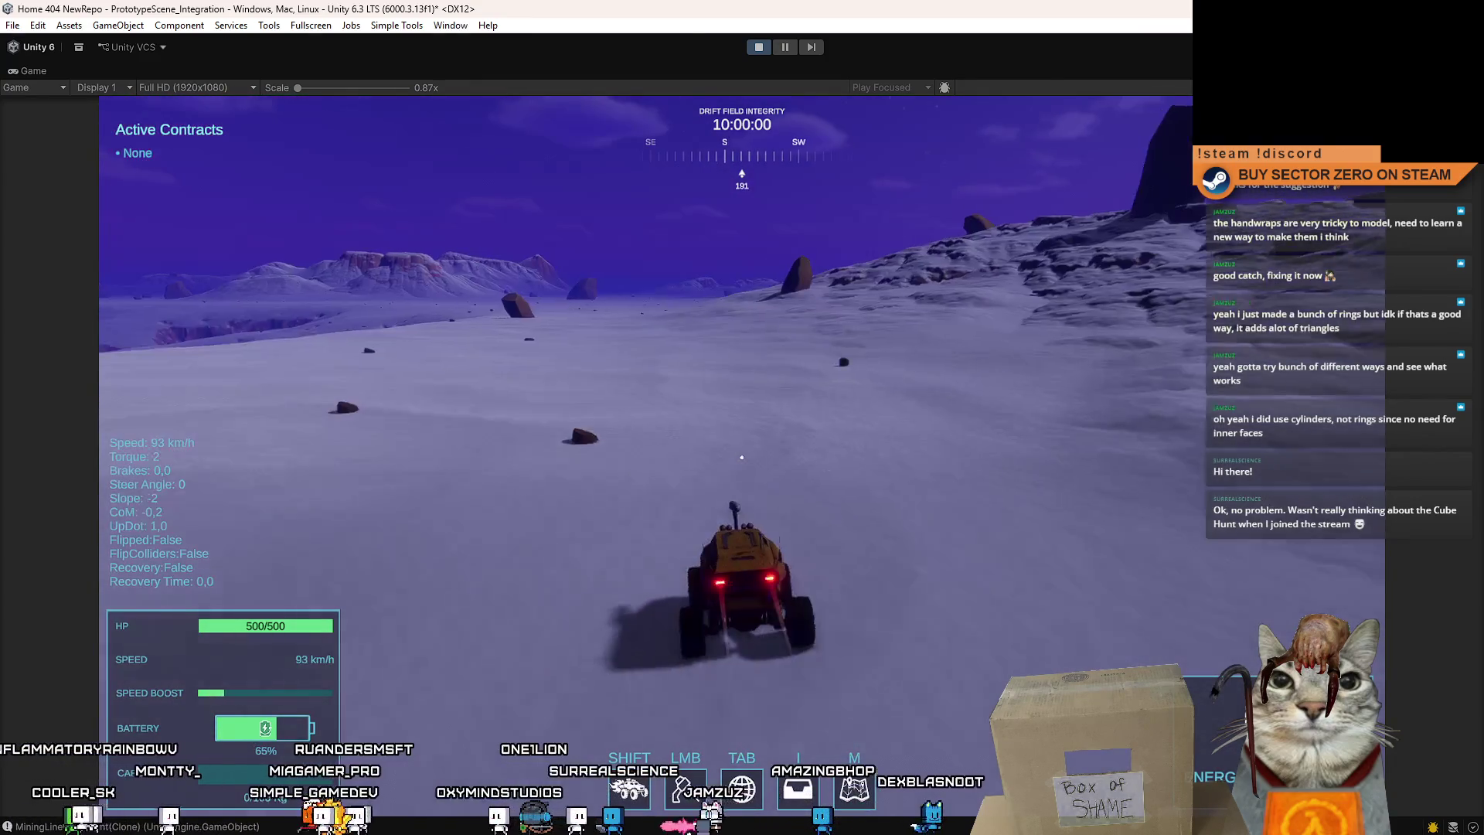
pyautogui.press('w')
pyautogui.press('a')
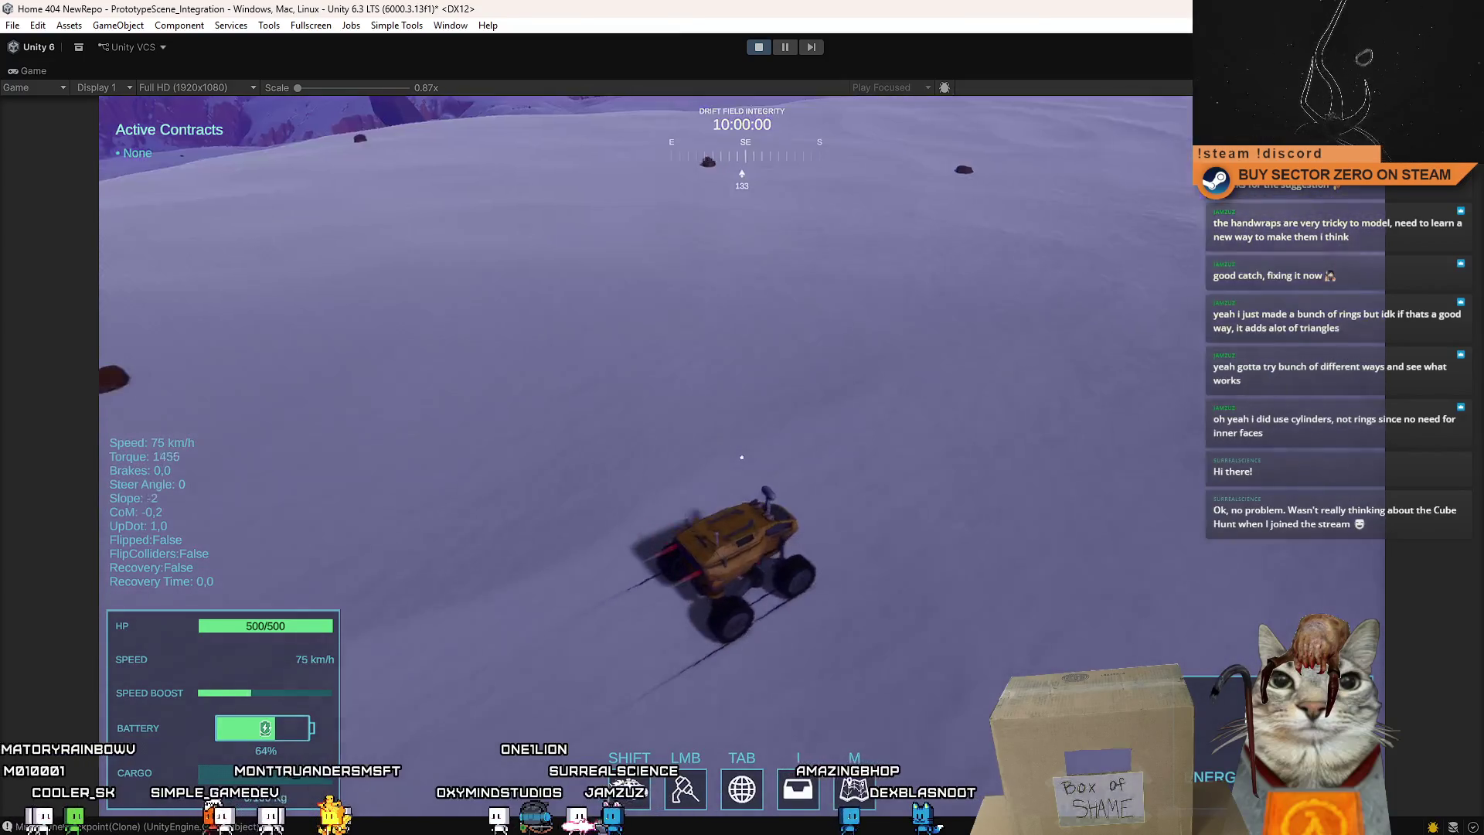
pyautogui.press('shift')
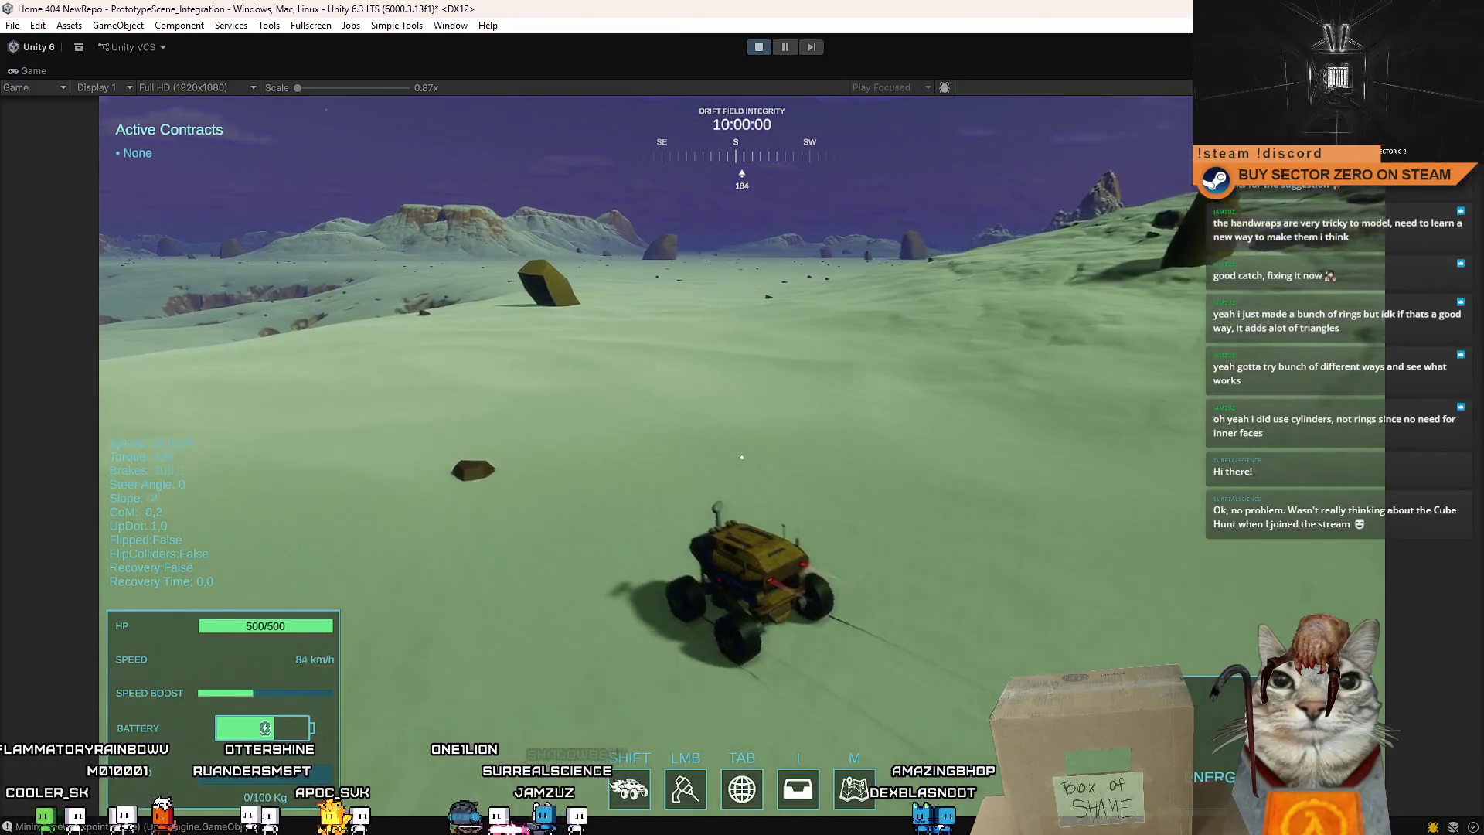
# Boost the rover across the plain, weaving and turning right toward the north.
pyautogui.press('w')
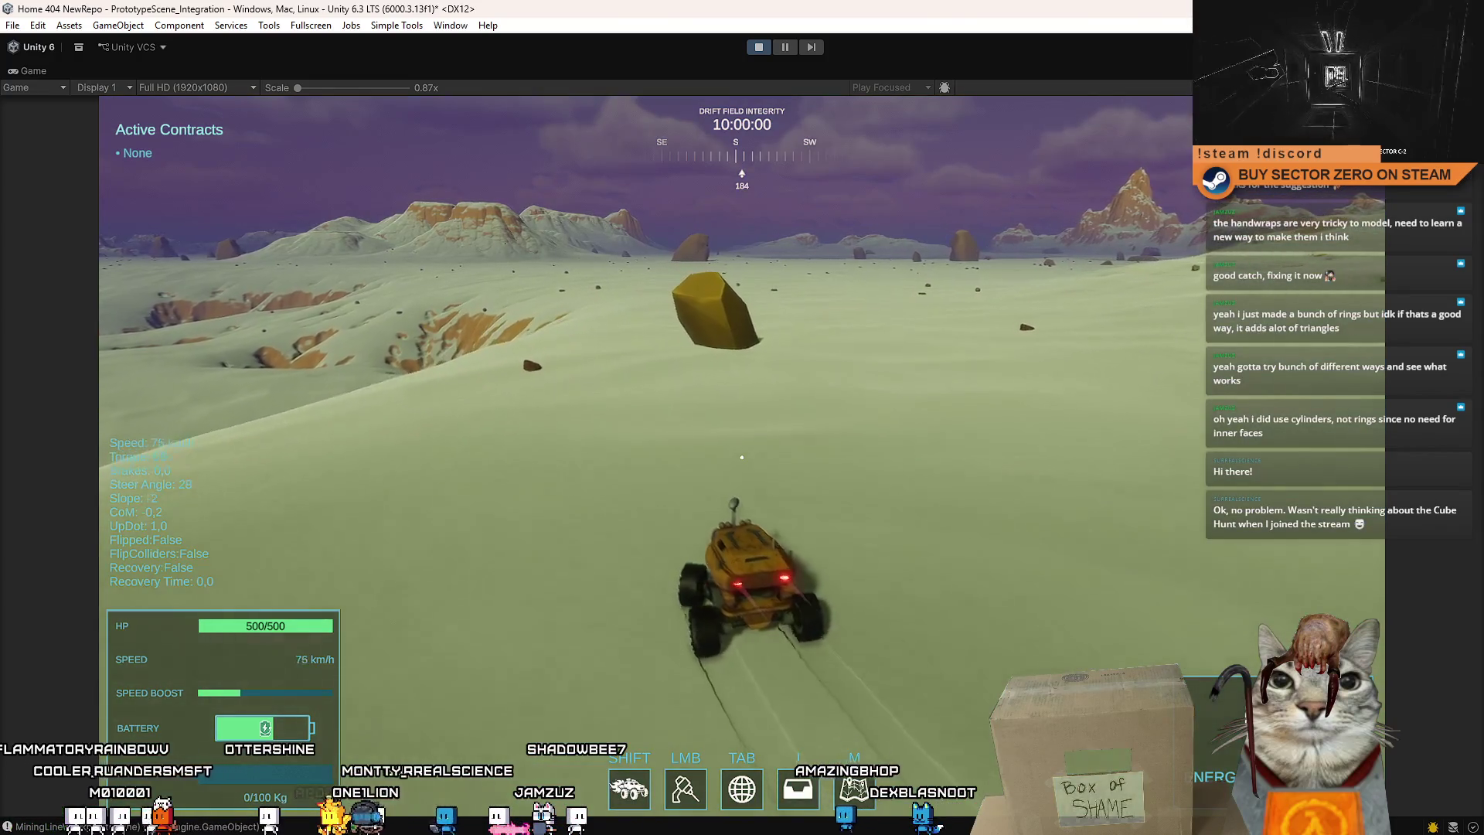
pyautogui.press('d')
pyautogui.press('a')
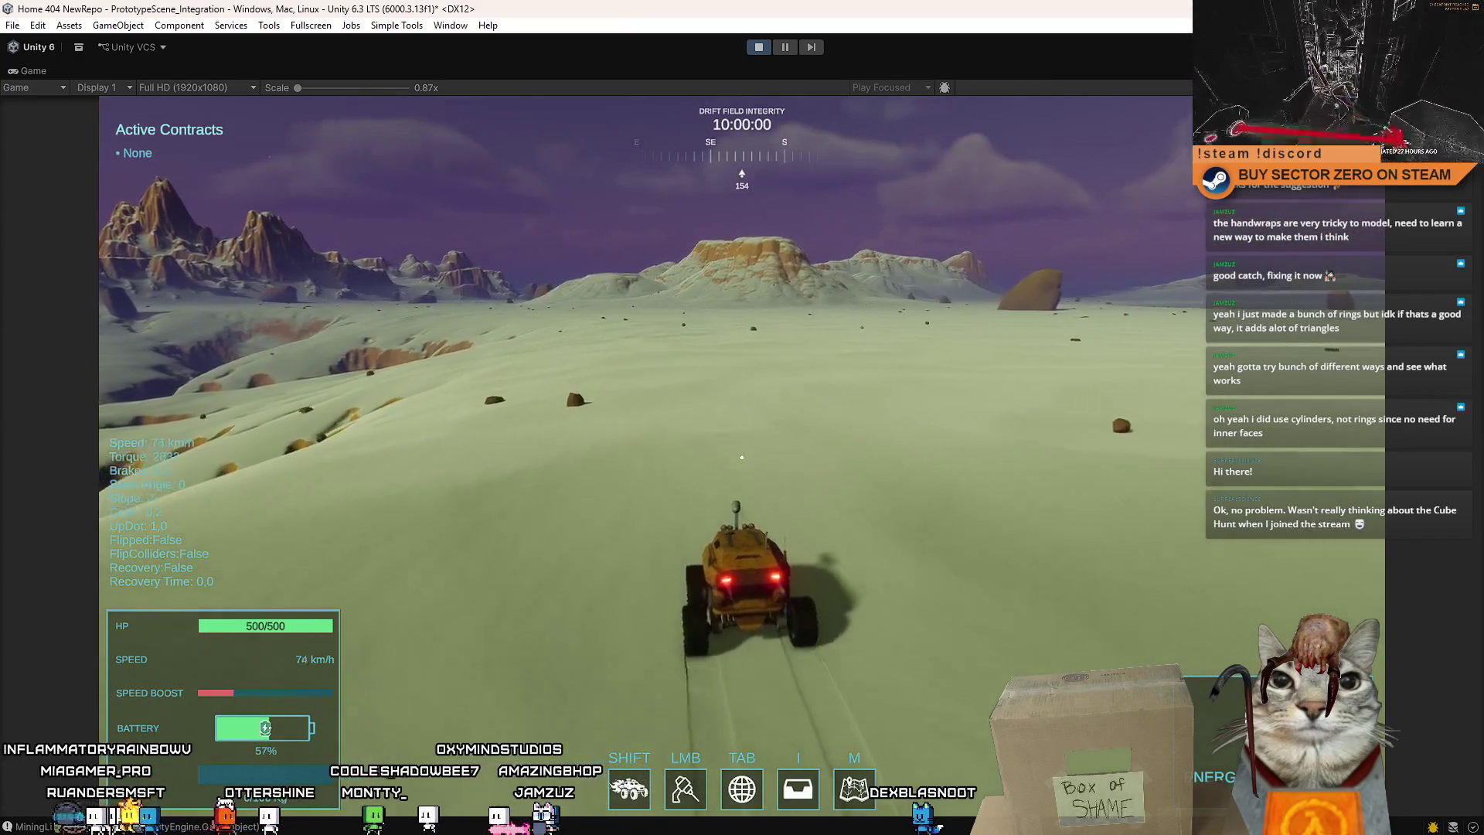
pyautogui.press('w')
pyautogui.moveTo(743, 456)
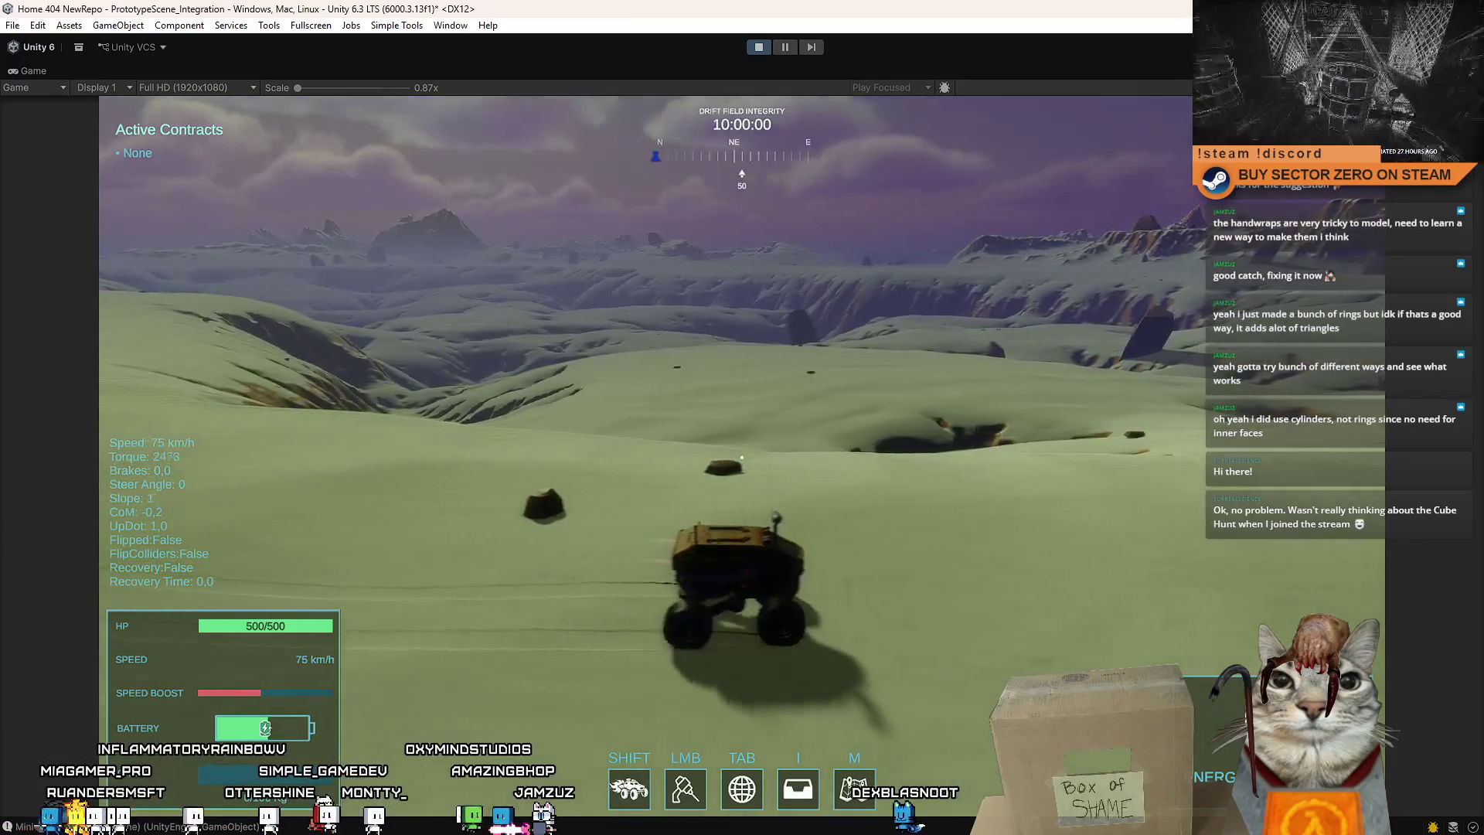
pyautogui.press('d')
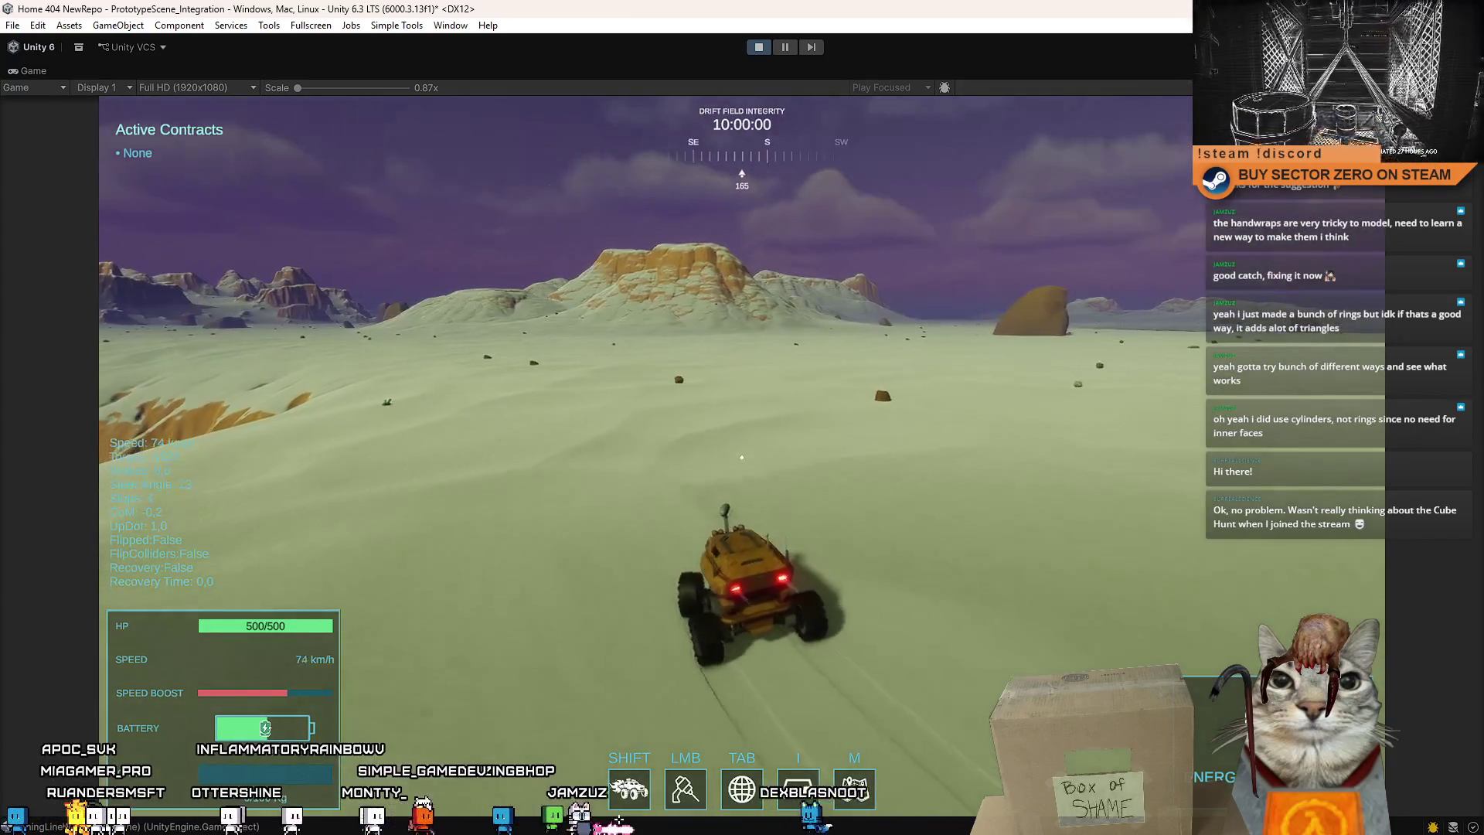
pyautogui.press('d')
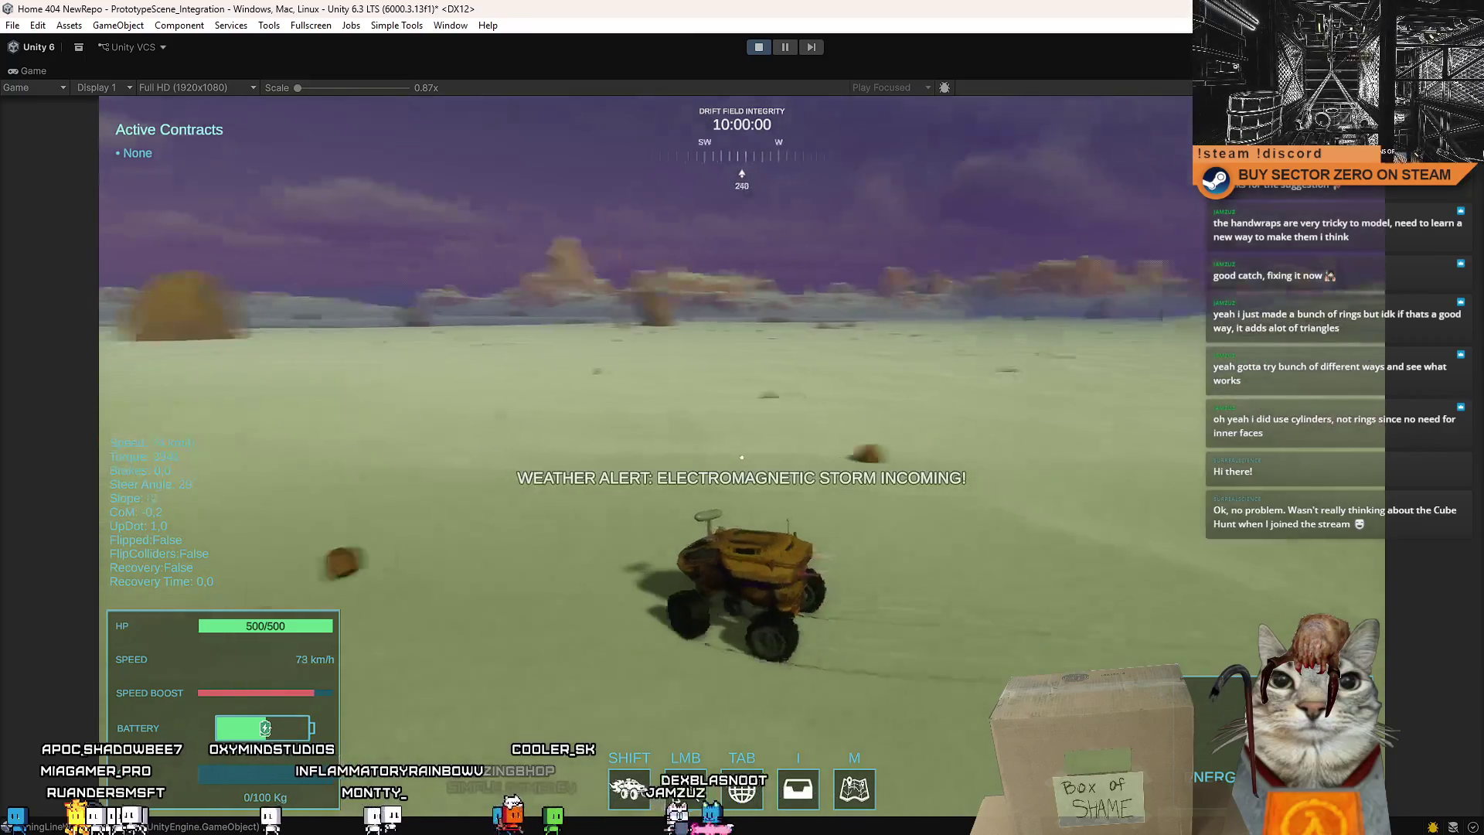
pyautogui.press('d')
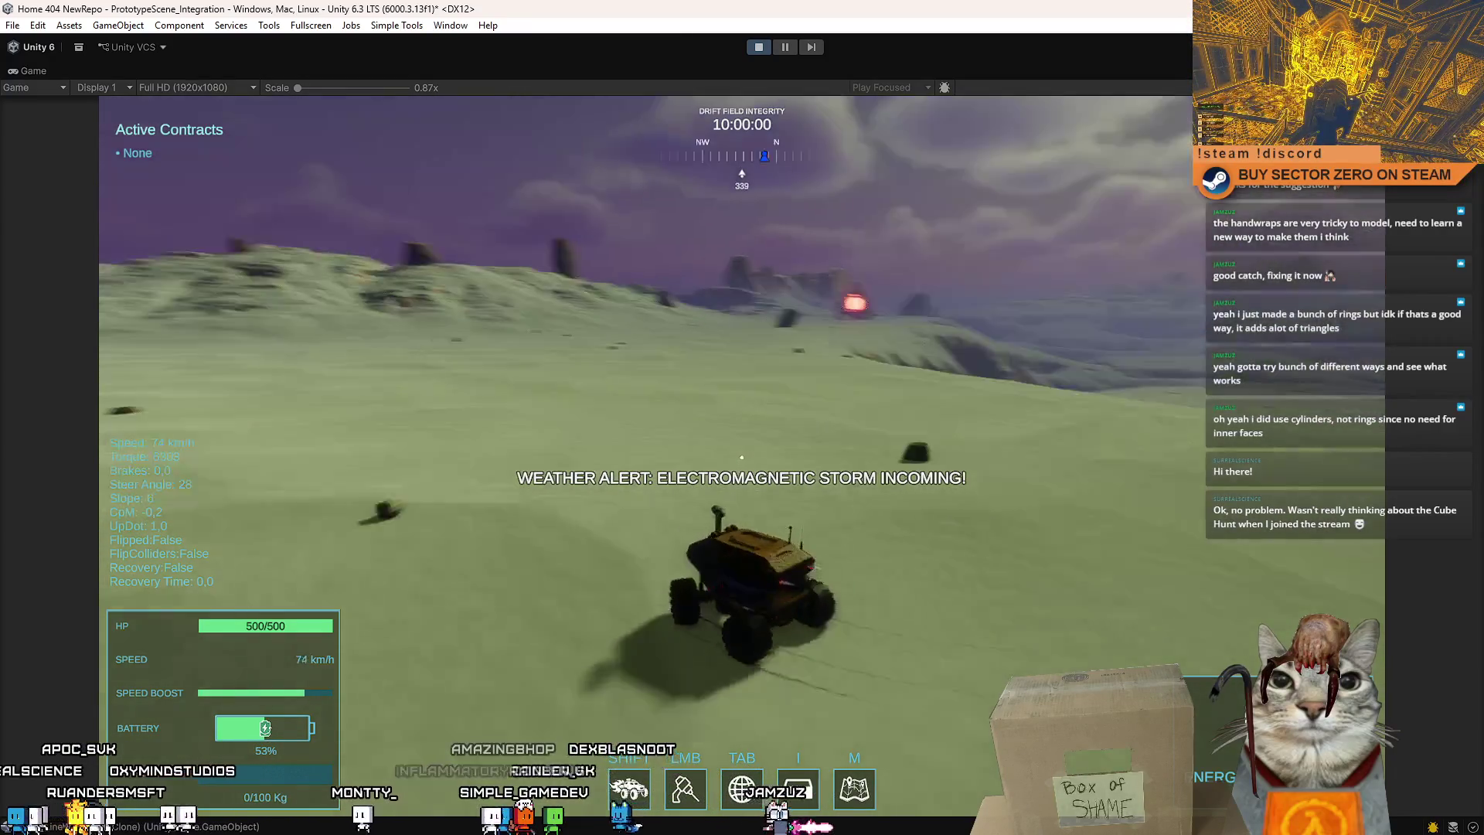
pyautogui.press('shift')
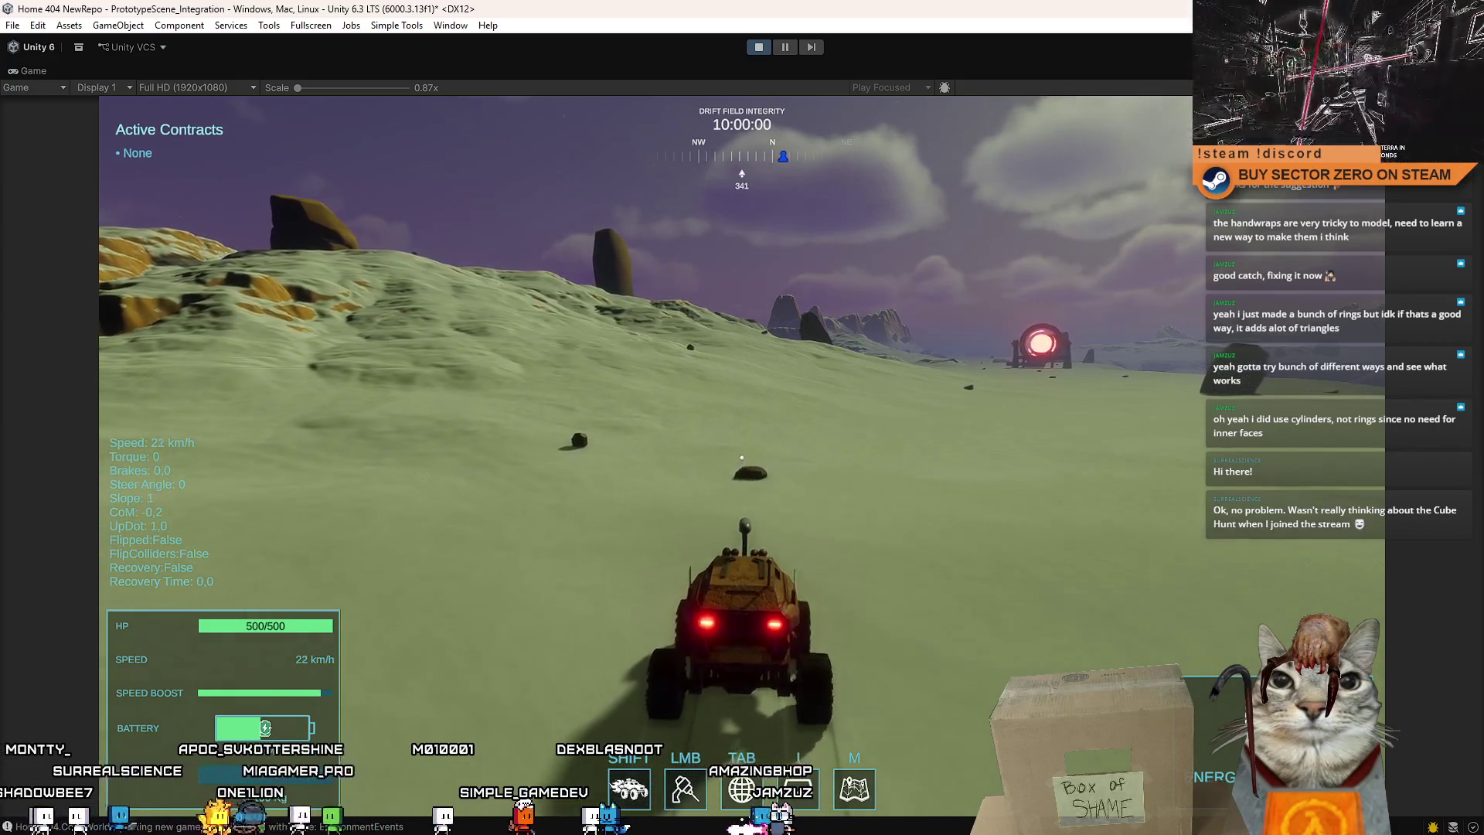
# Turn right and boost north, straightening the course back toward the gate.
pyautogui.press('w')
pyautogui.press('d')
pyautogui.press('shift')
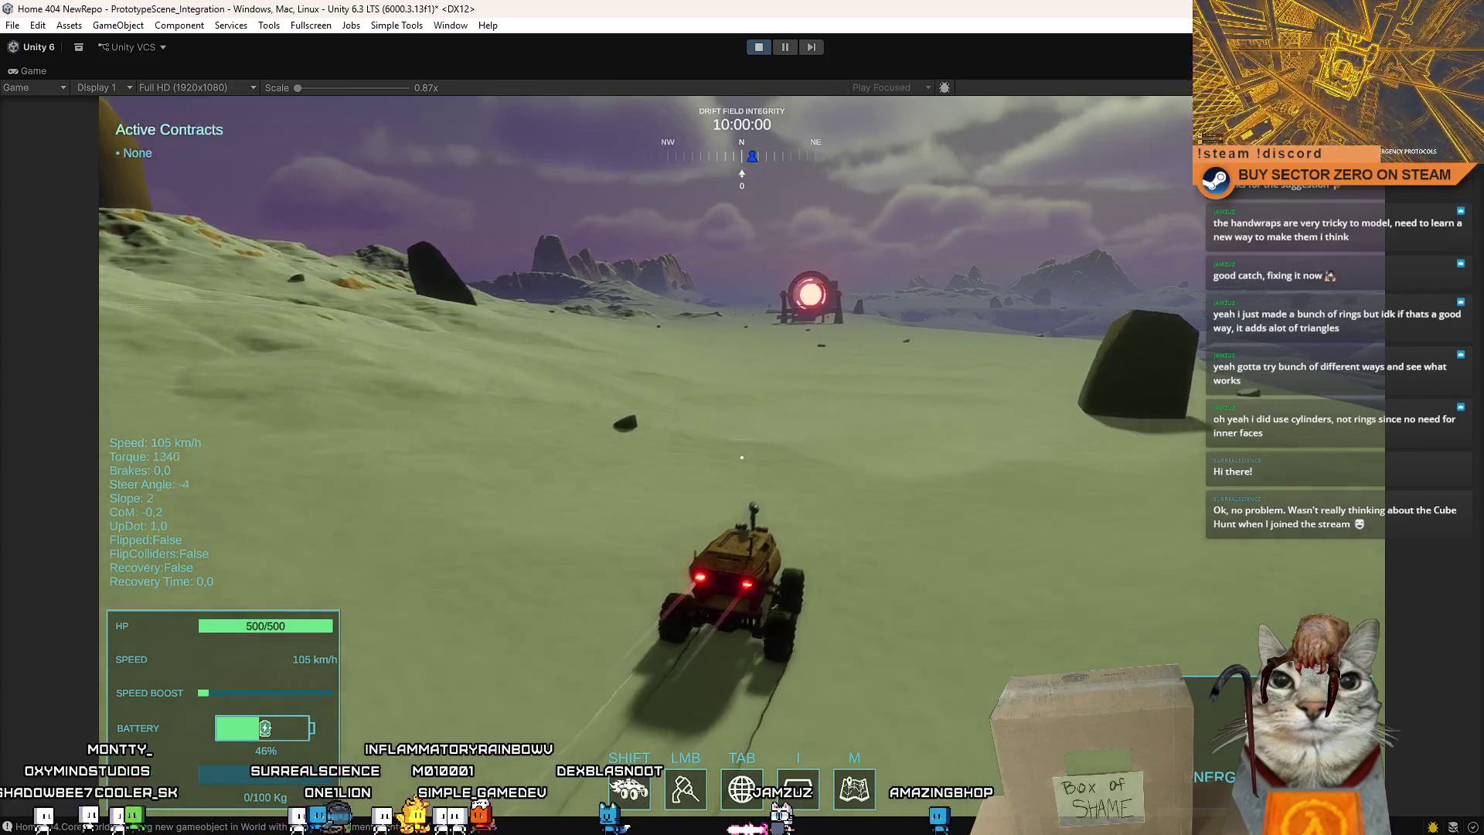
pyautogui.press('a')
pyautogui.press('w')
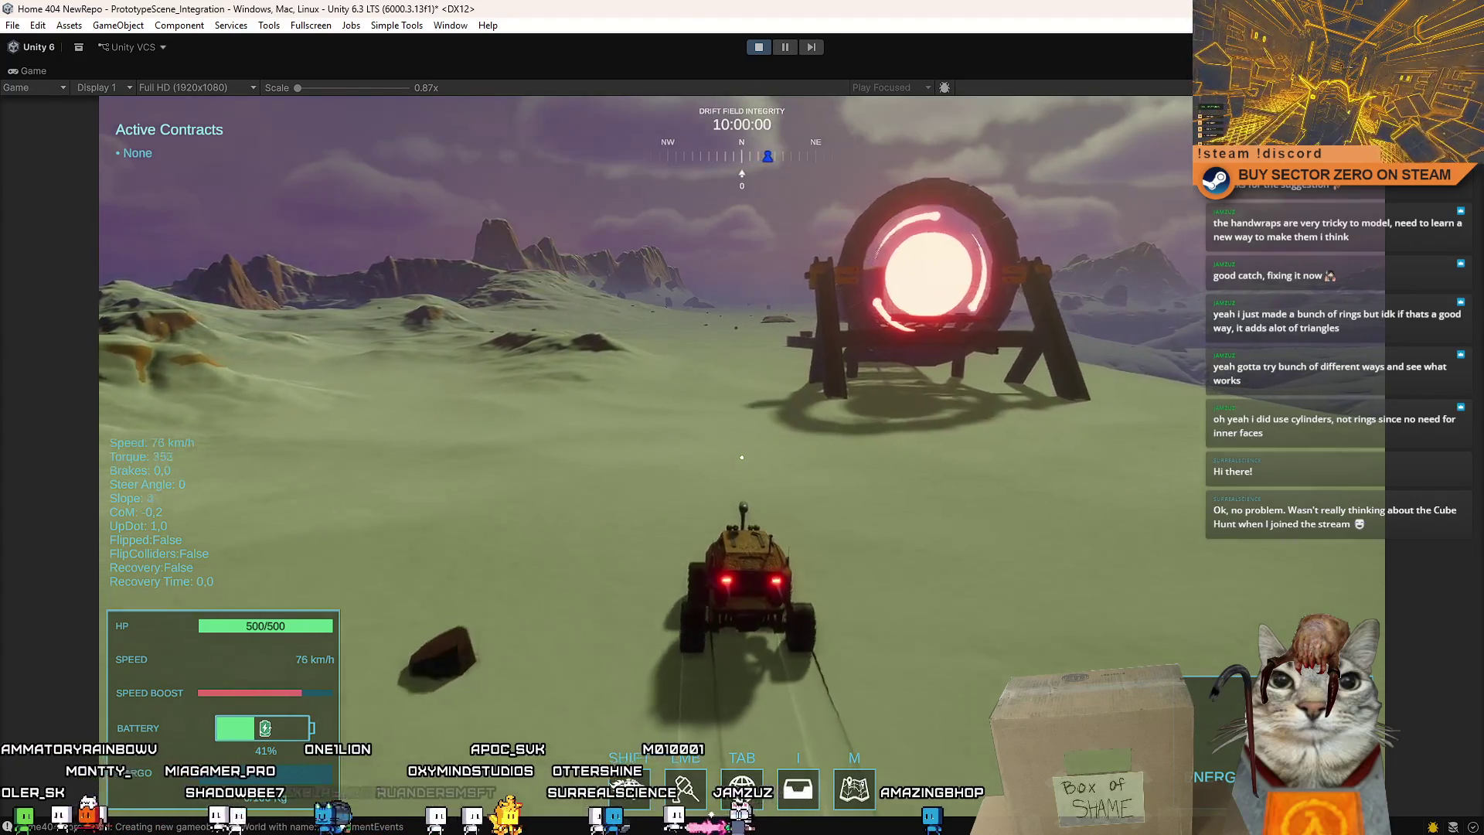
# Drive past the gate and boost northeast, then swing hard left away from it.
pyautogui.press('d')
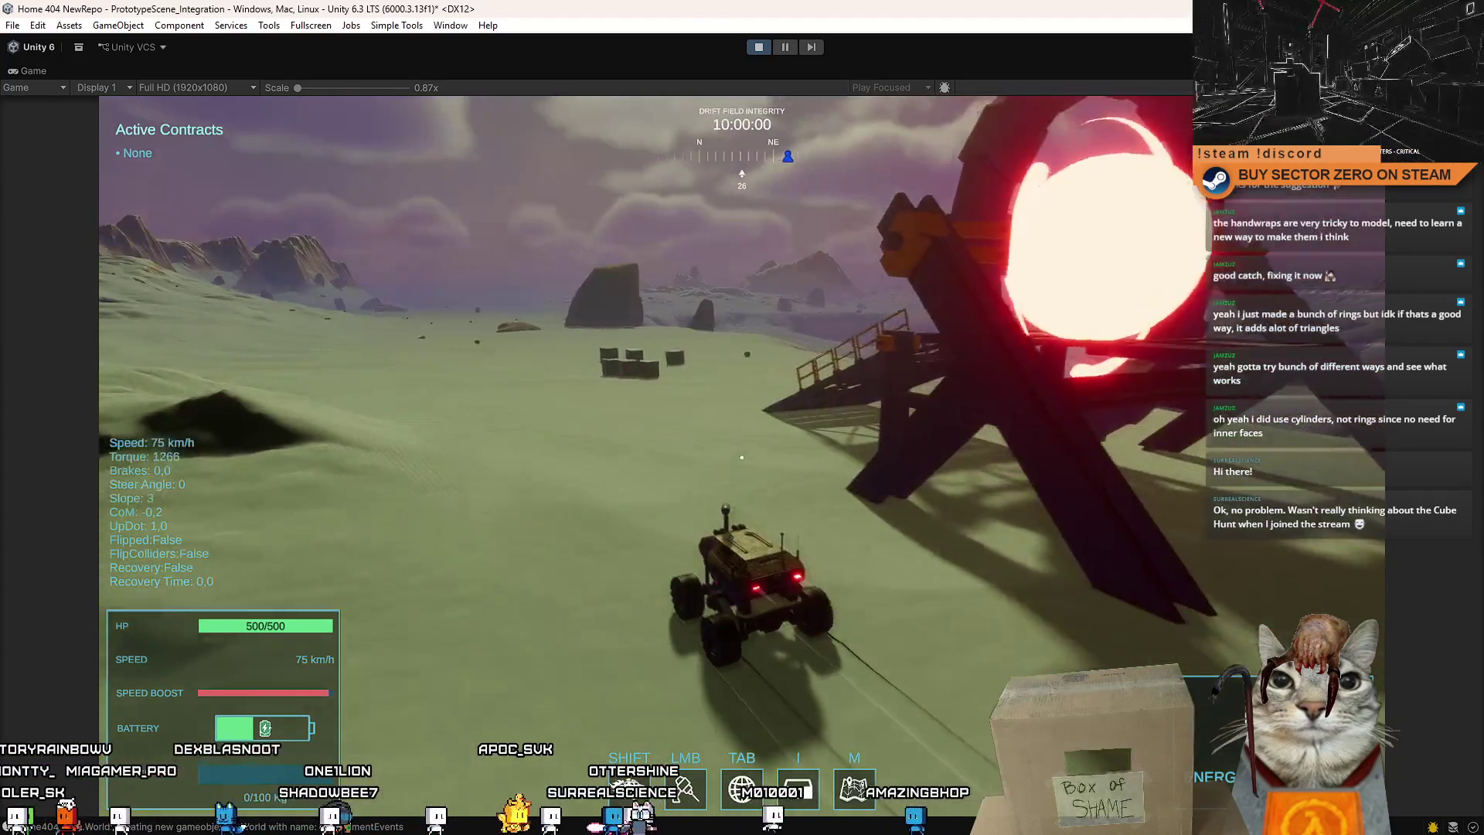
pyautogui.press('a')
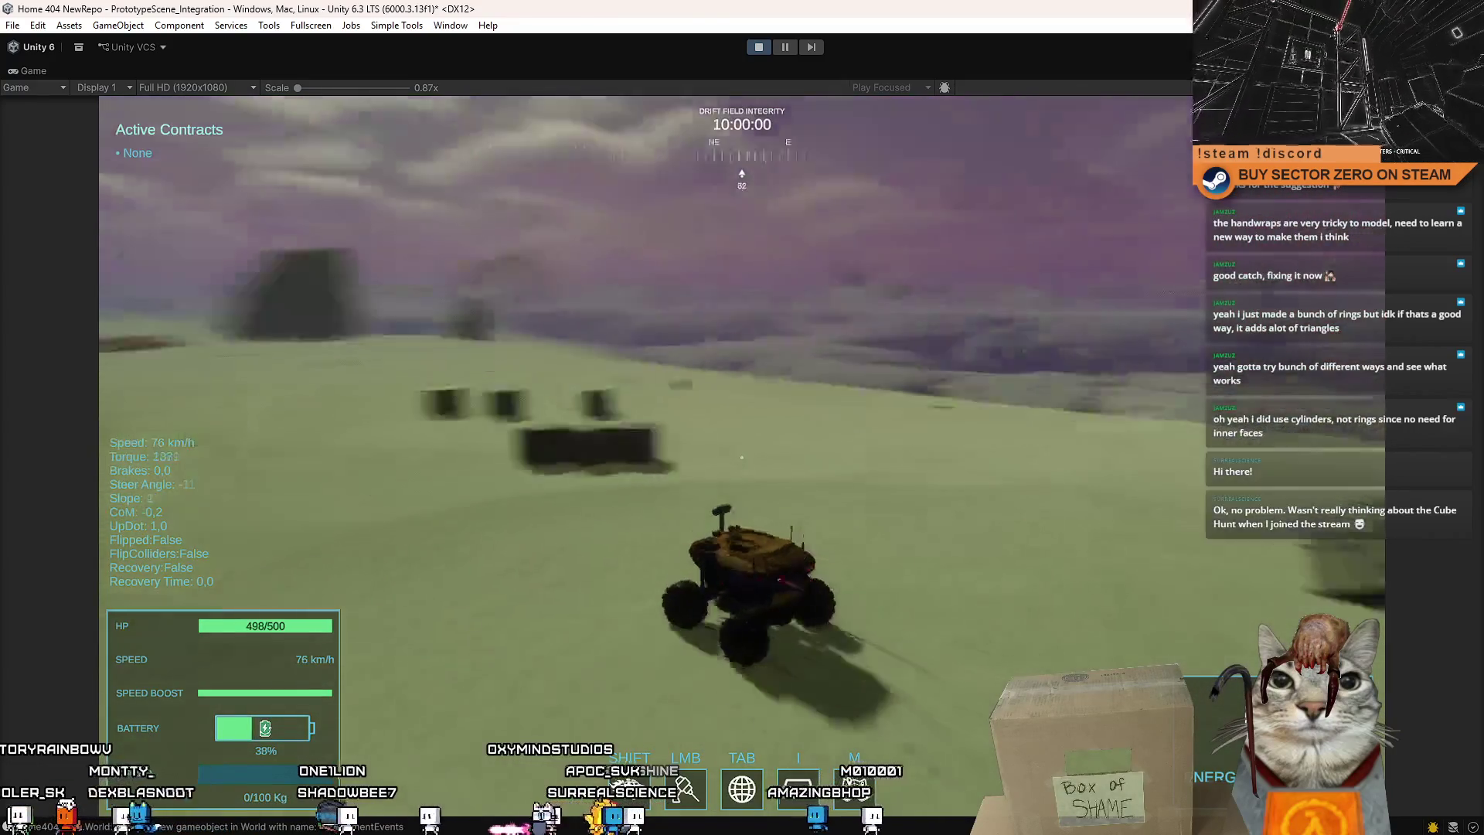
pyautogui.press('d')
pyautogui.press('shift')
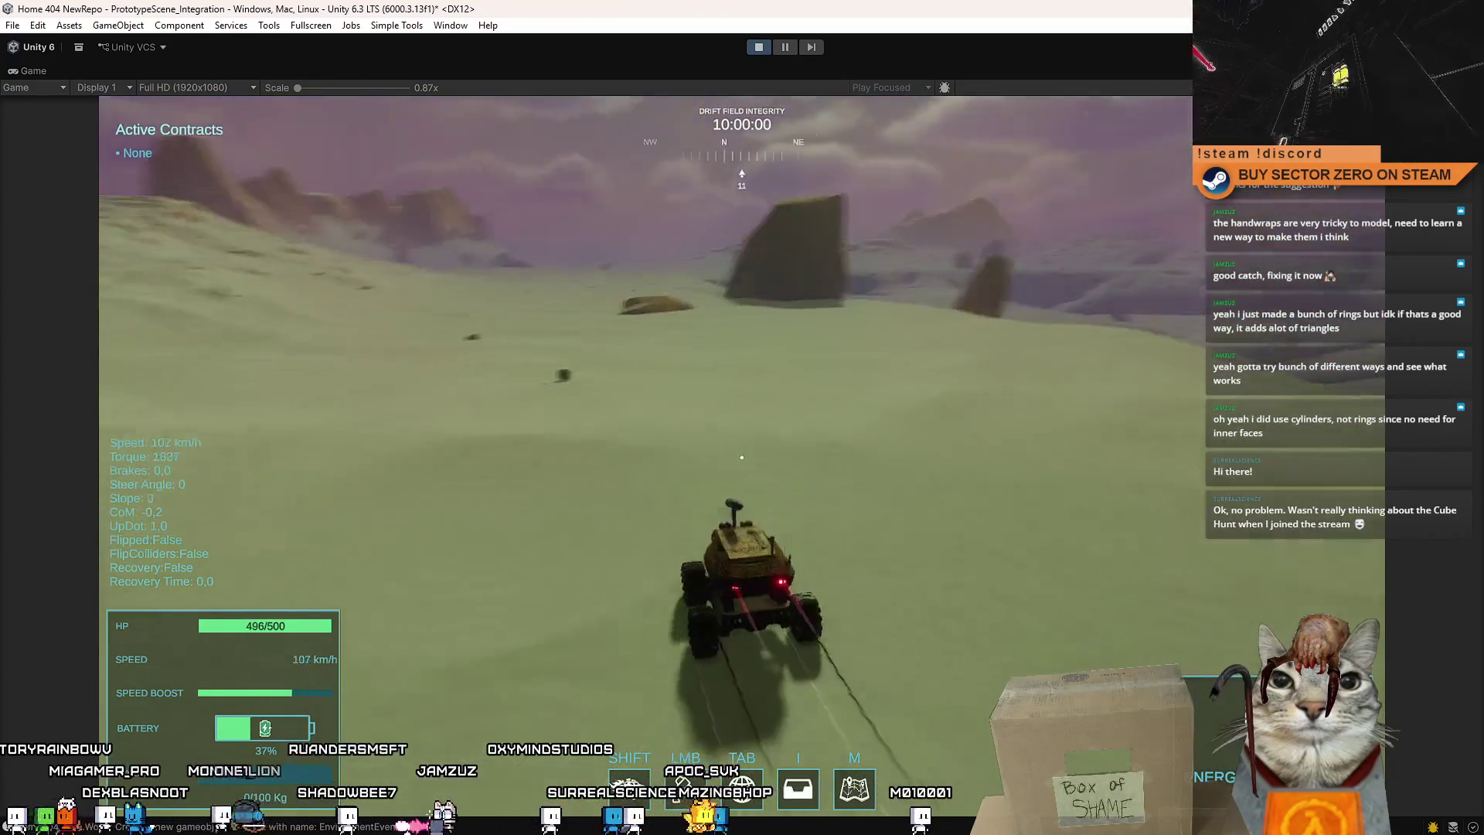
pyautogui.press('a')
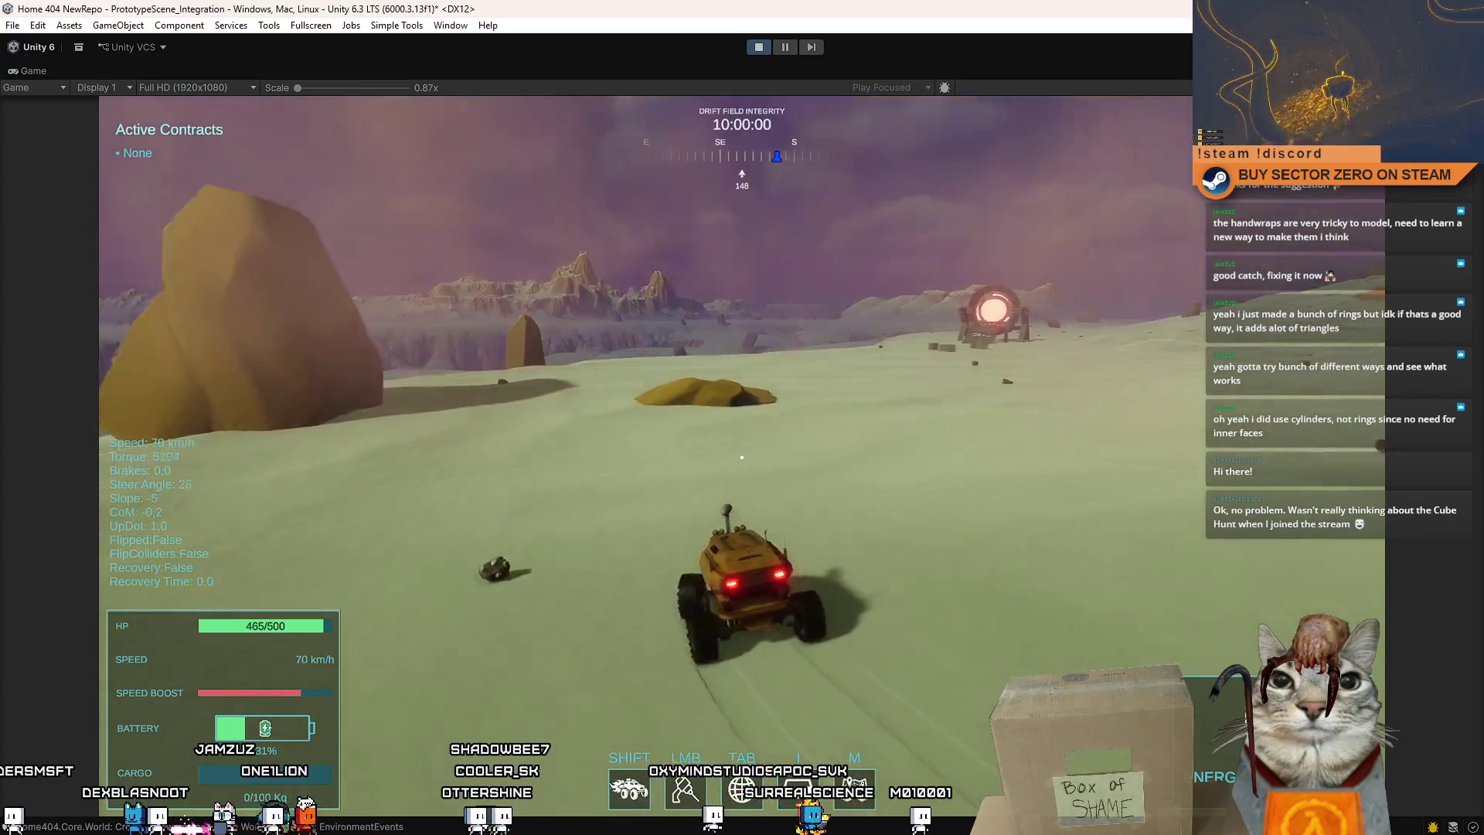
pyautogui.press('d')
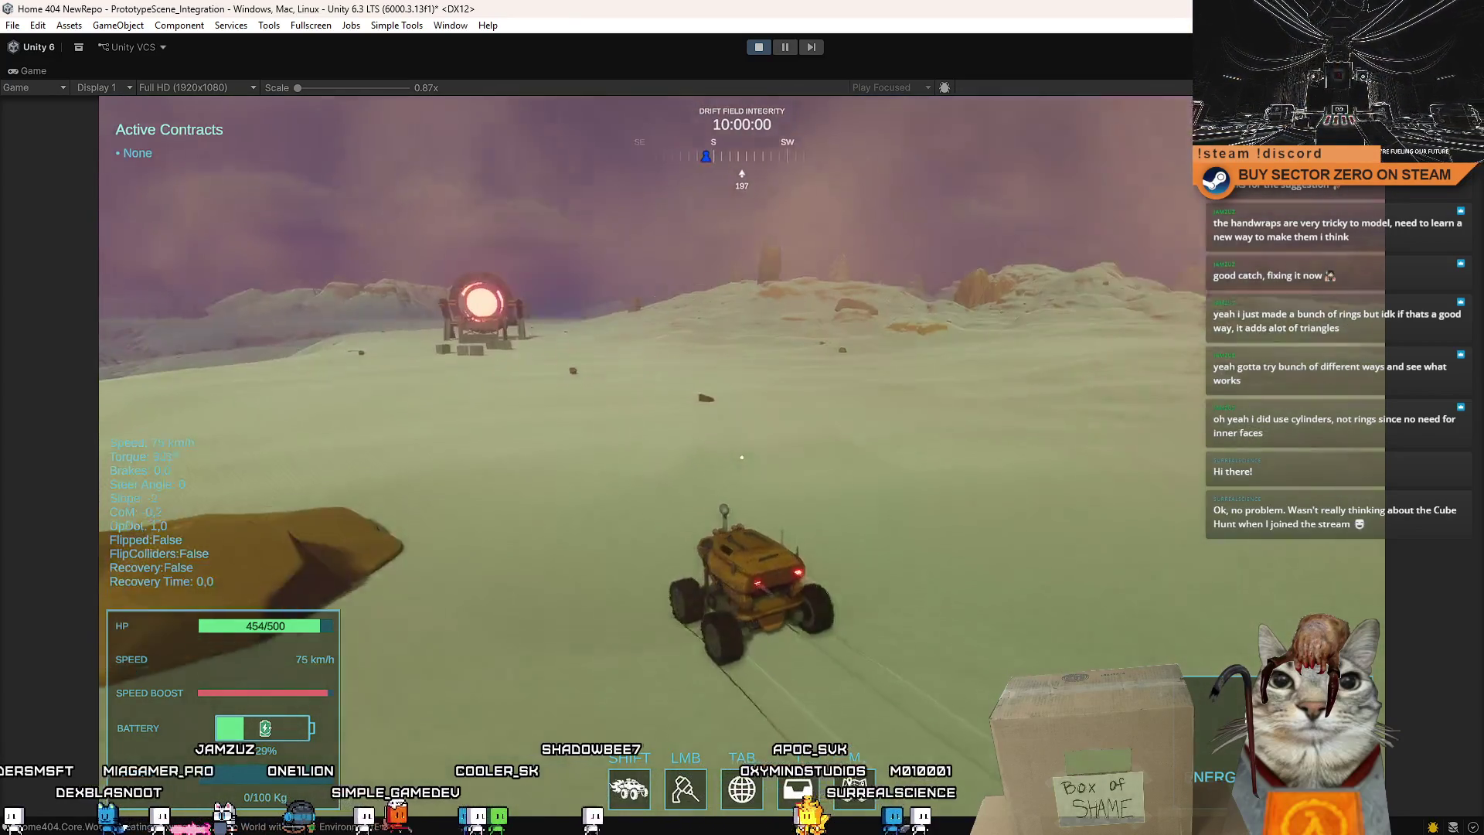
pyautogui.press('a')
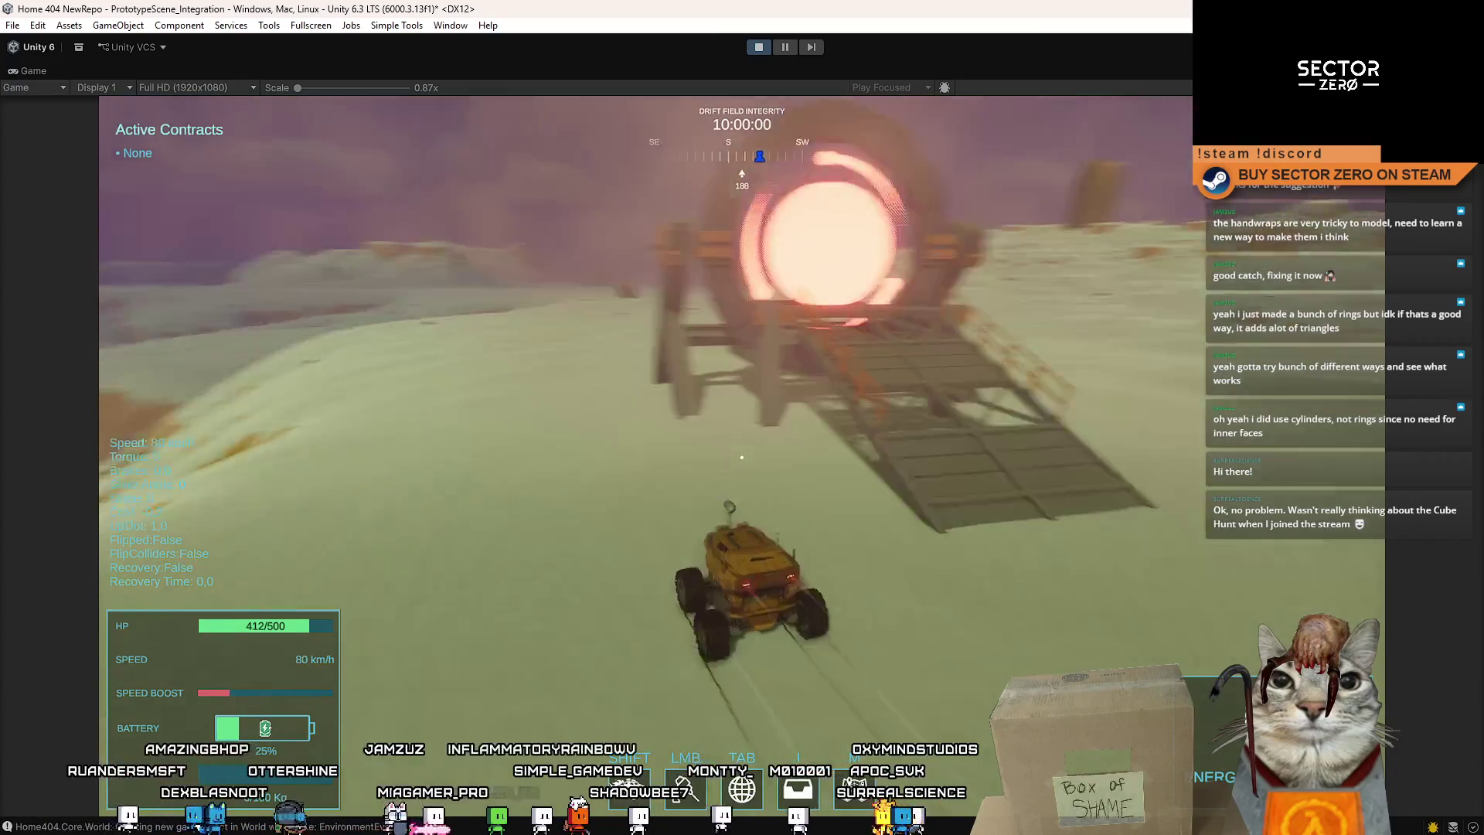
pyautogui.press('a')
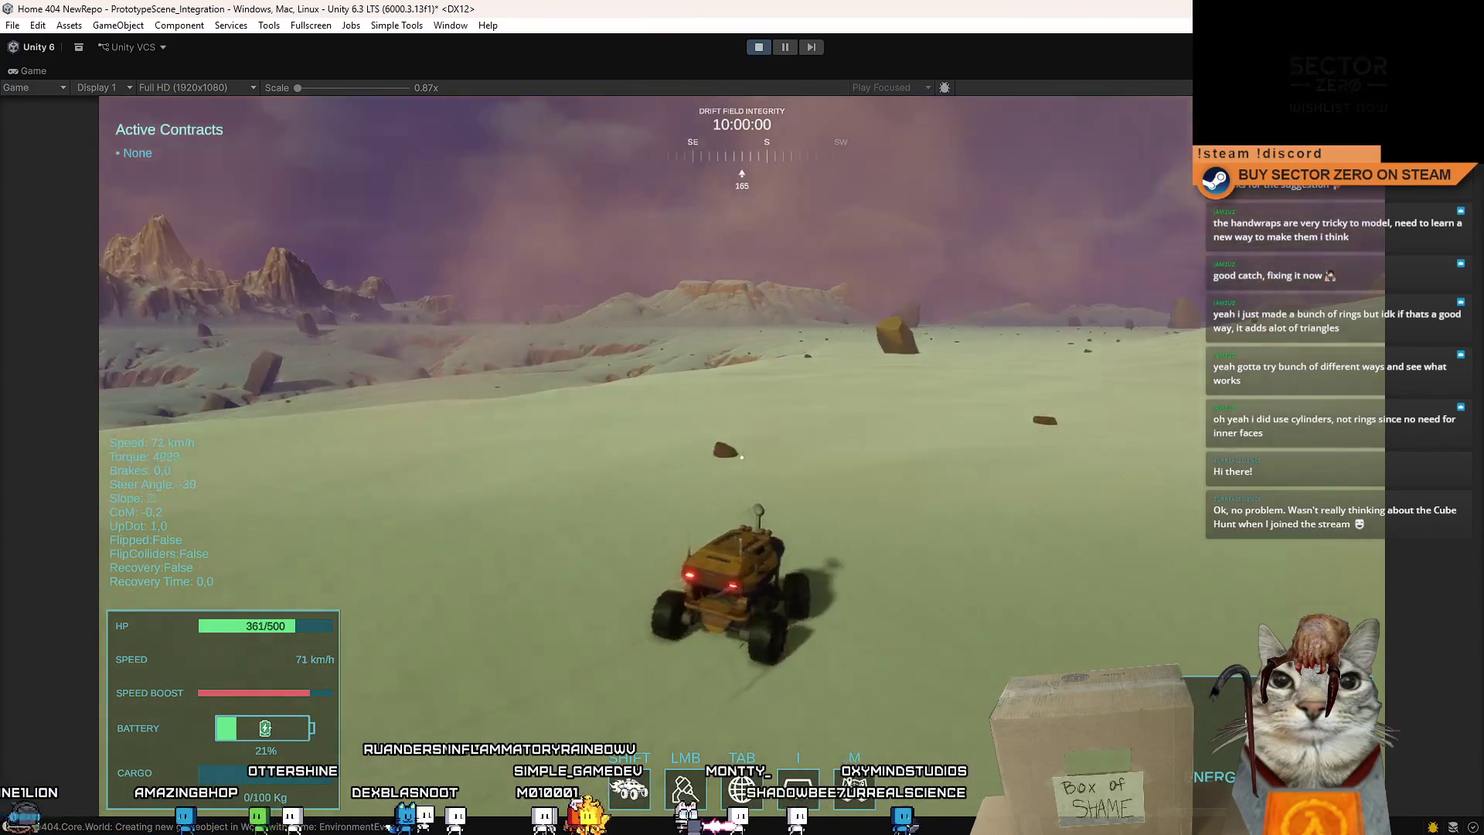
pyautogui.press('a')
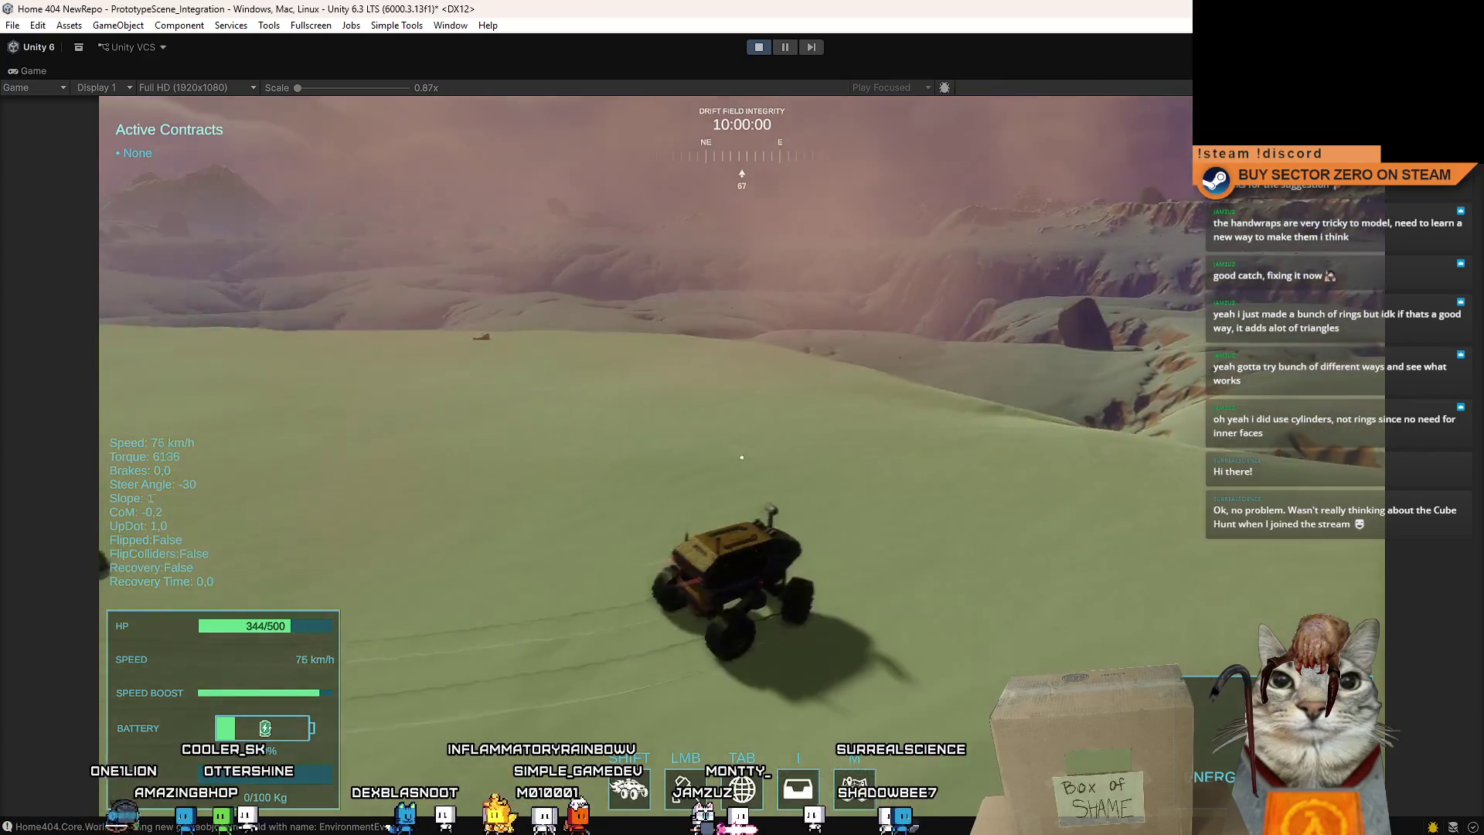
# Brake through the turn, then boost back and steer left around the ring gate.
pyautogui.press('s')
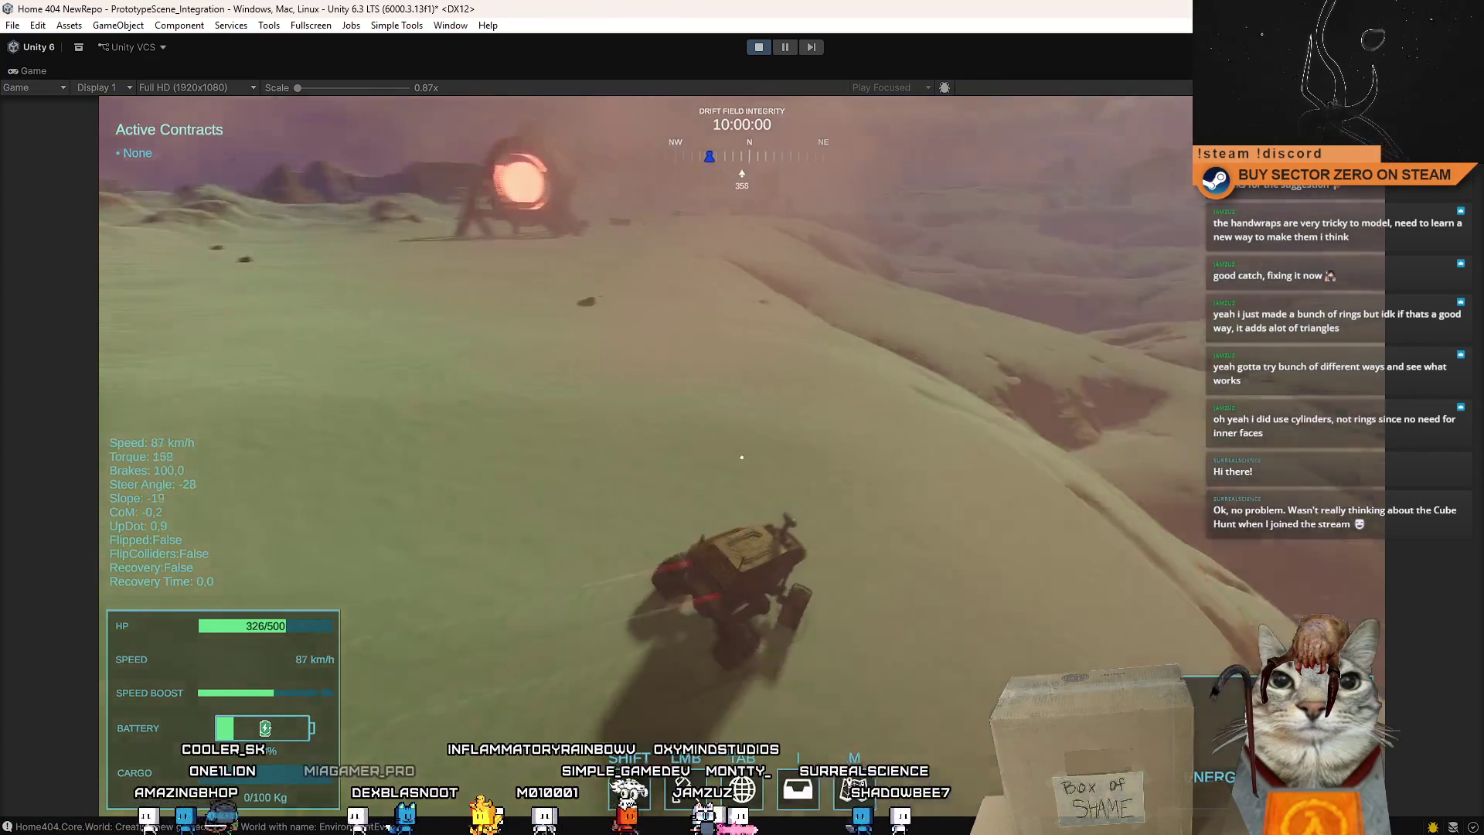
pyautogui.press('w')
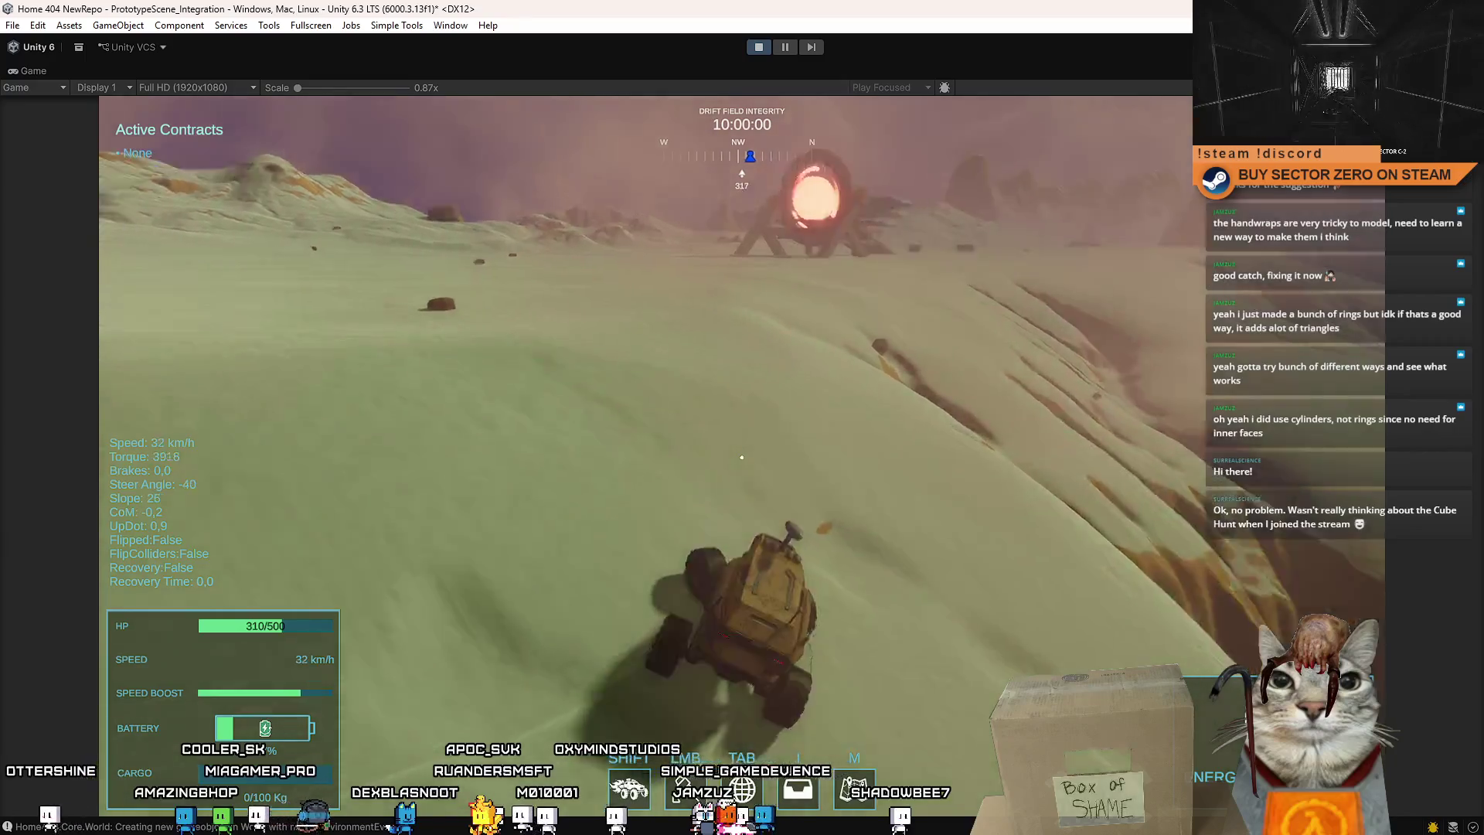
pyautogui.press('shift')
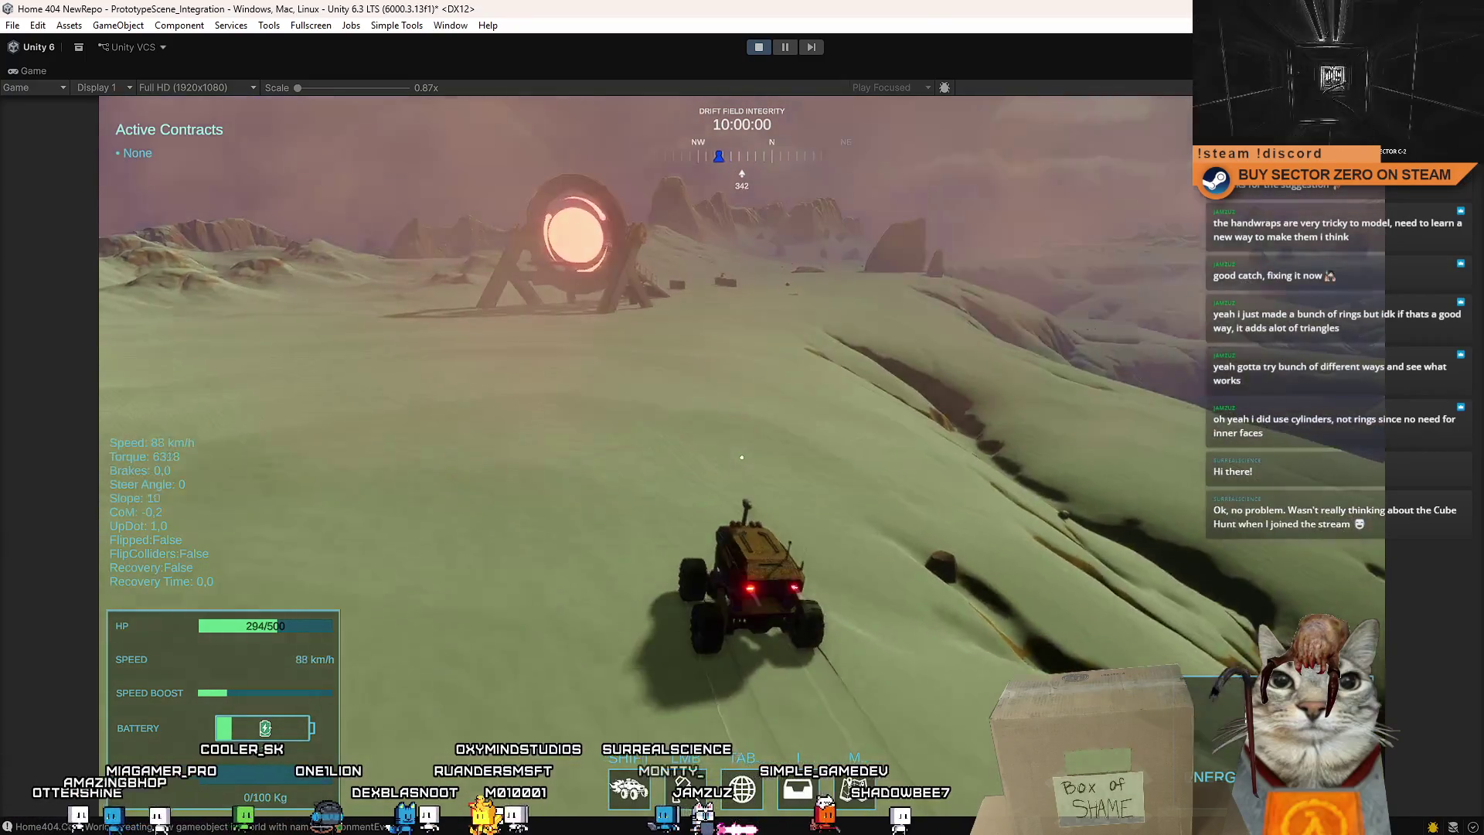
pyautogui.press('a')
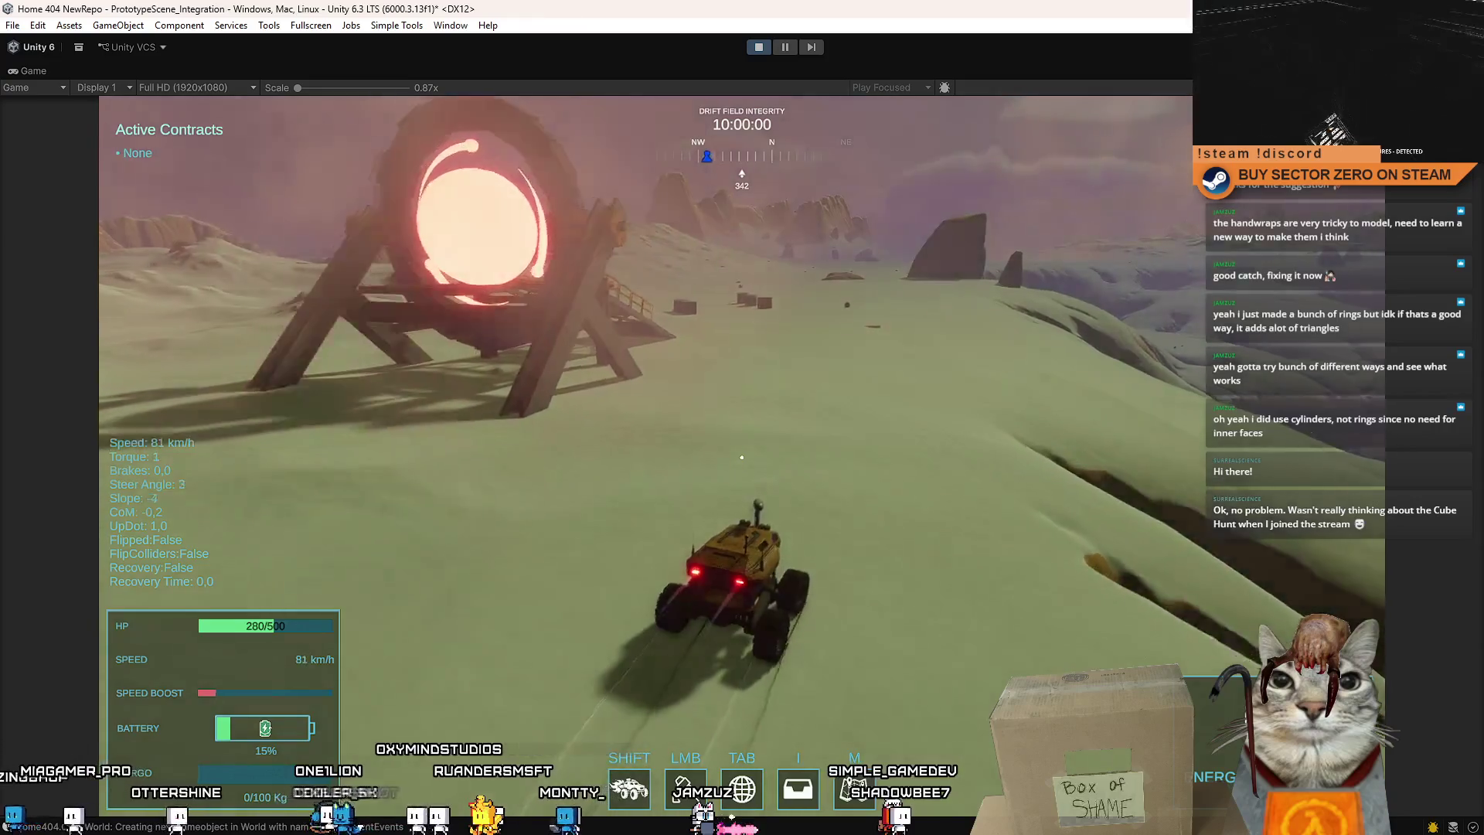
pyautogui.press('w')
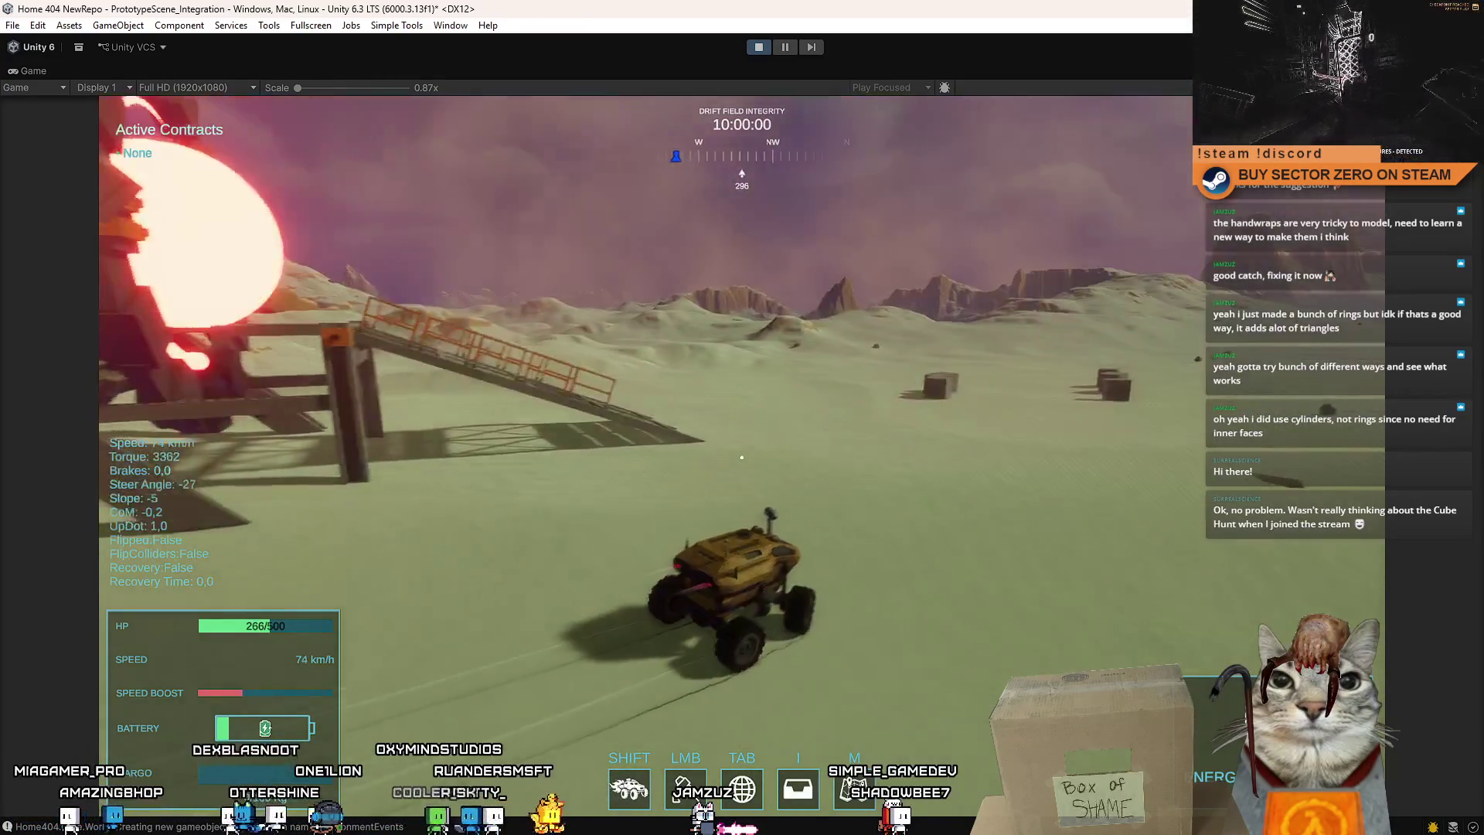
pyautogui.press('a')
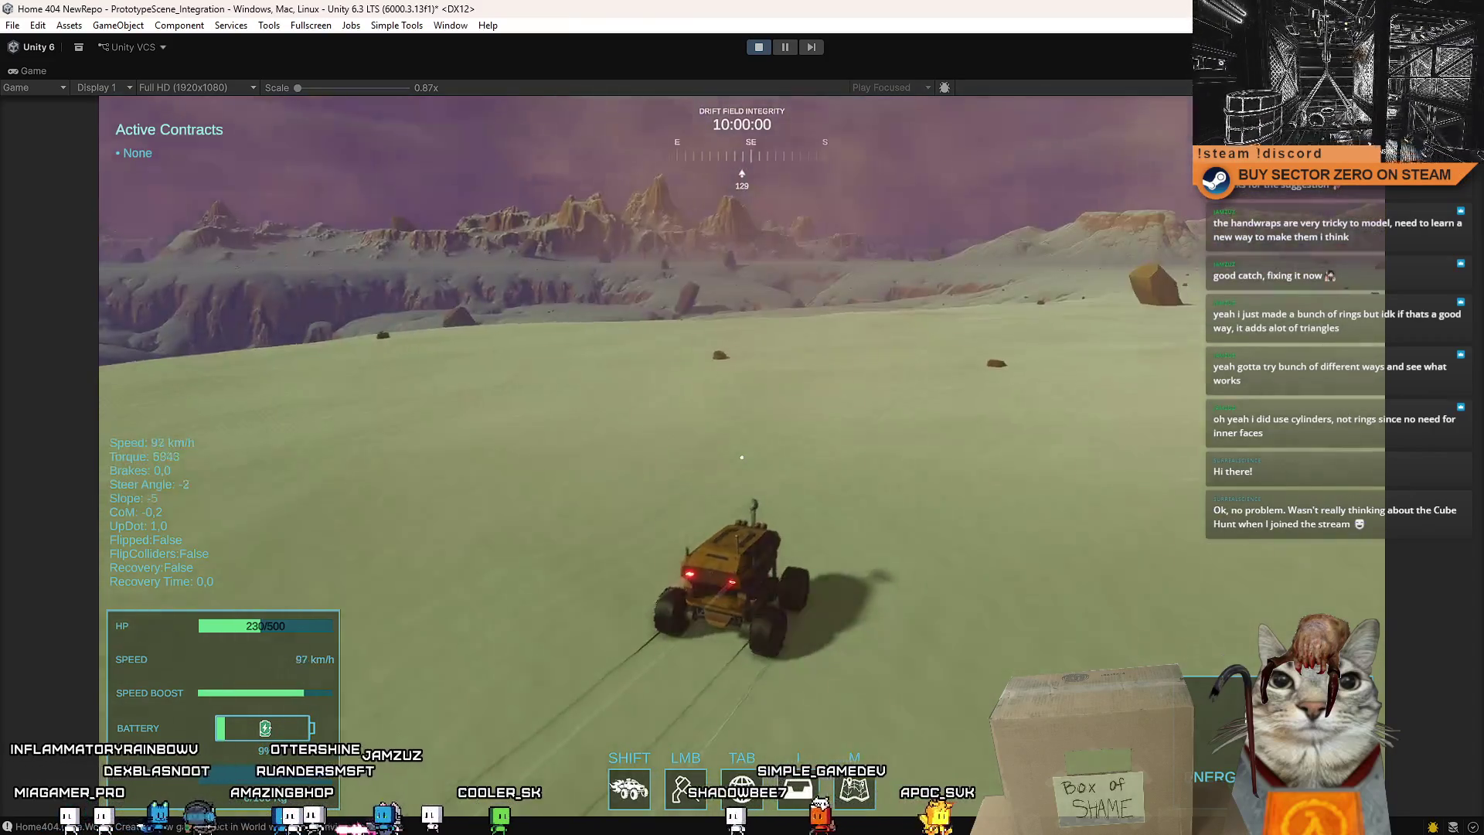
# Weave up the slope past the dark rock, braking to roll slowly near the gate.
pyautogui.press('d')
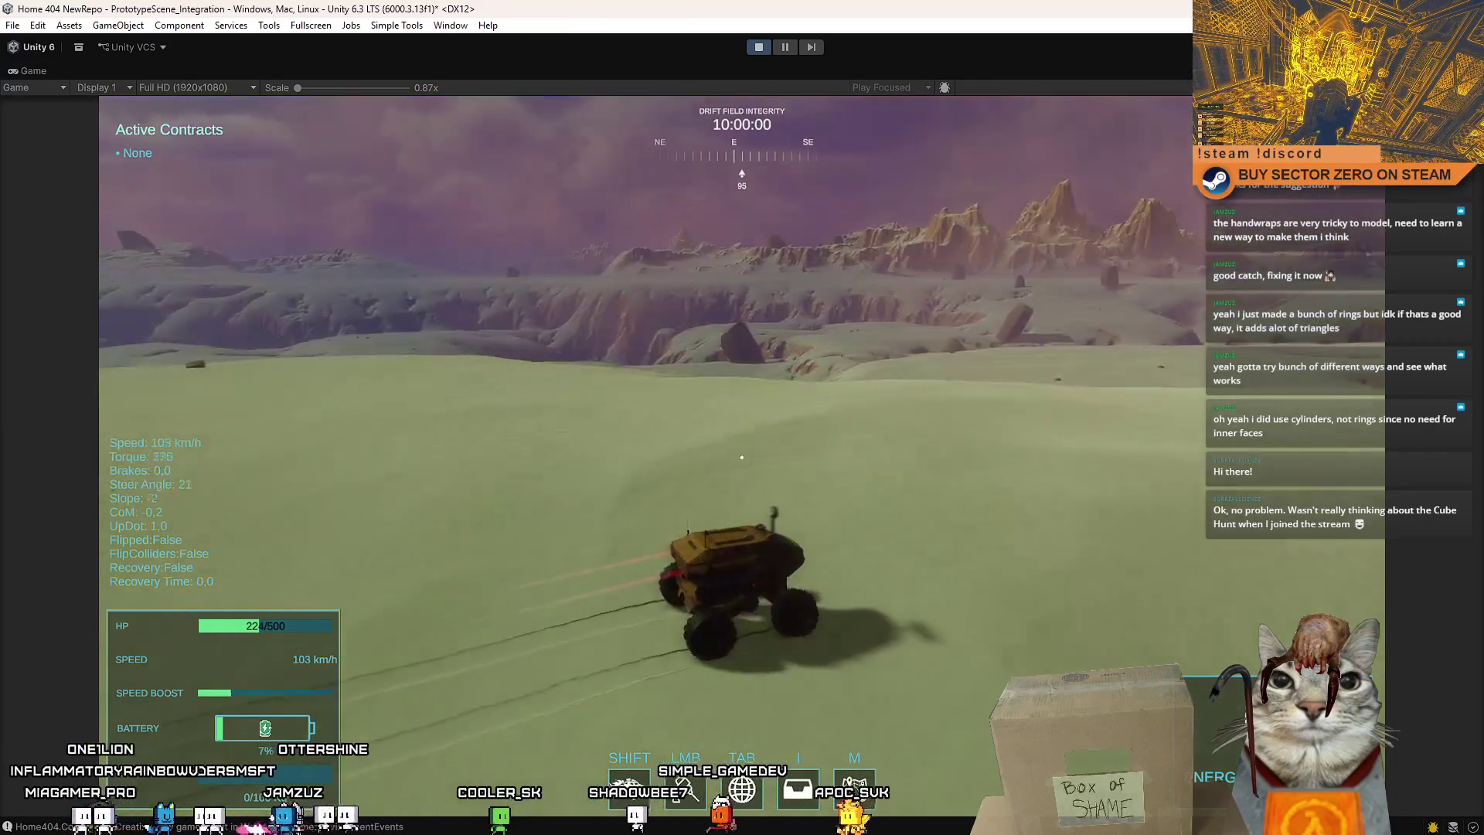
pyautogui.press('a')
pyautogui.press('w')
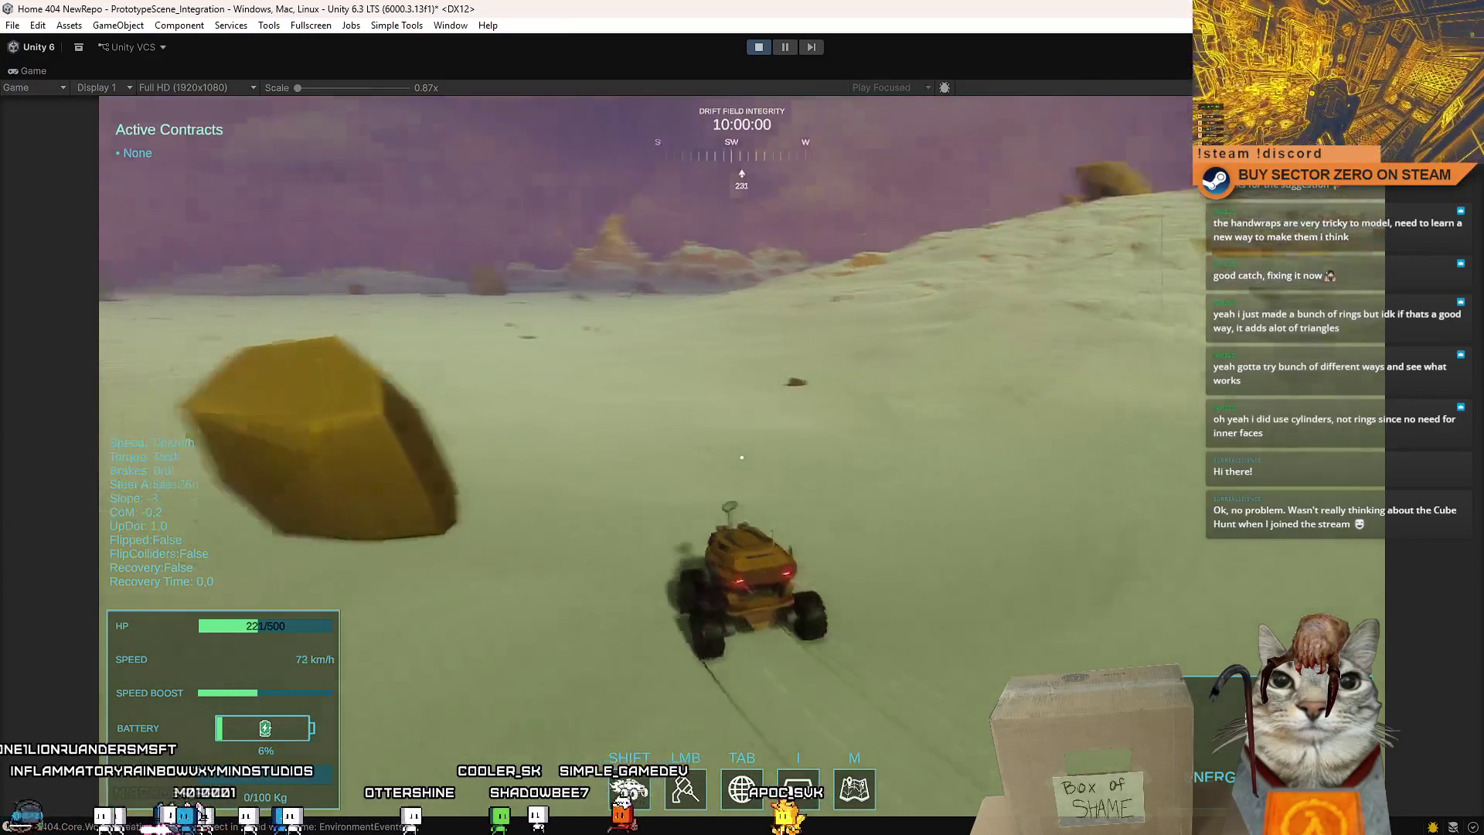
pyautogui.press('s')
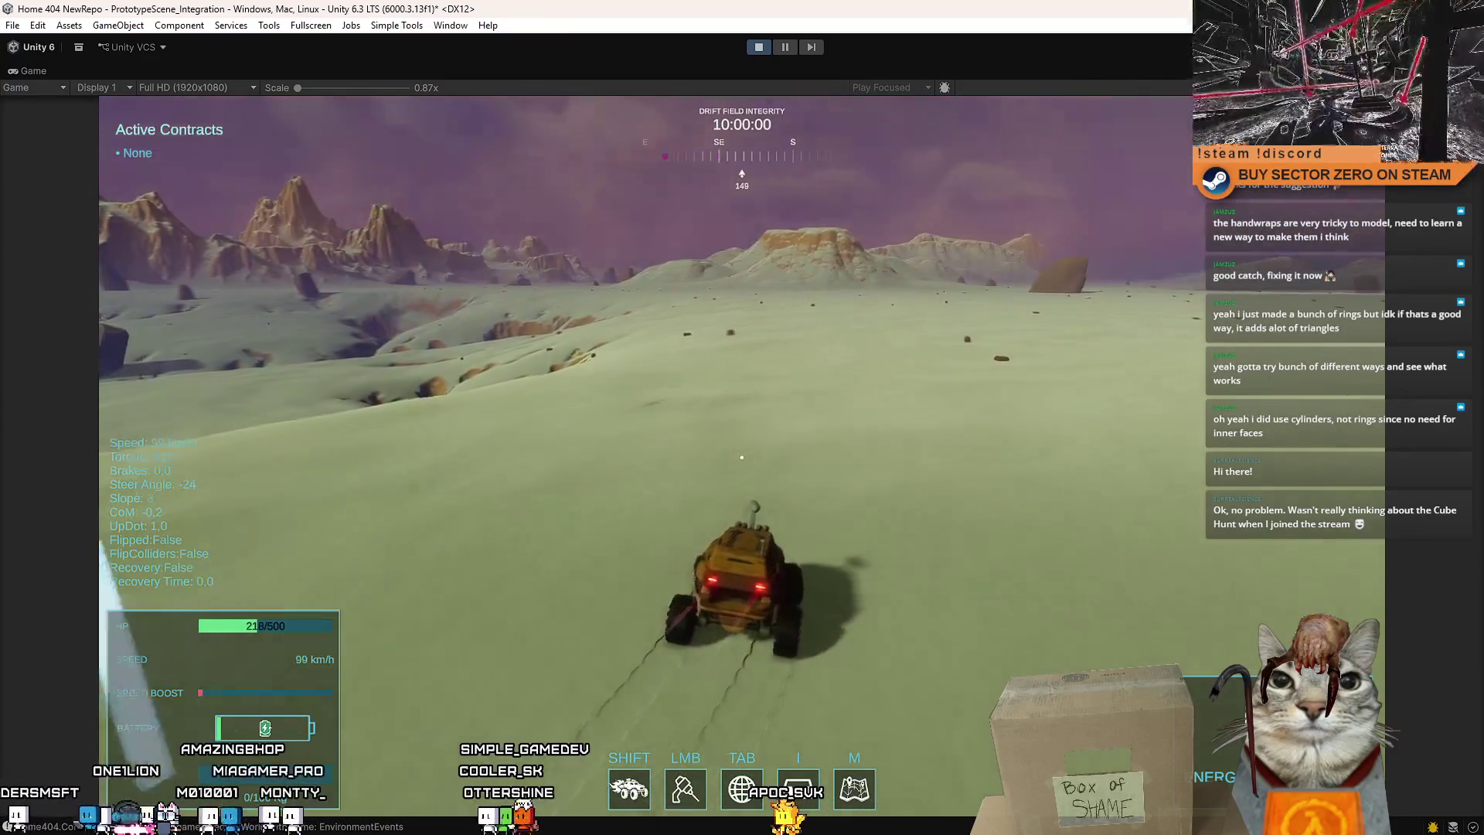
pyautogui.press('w')
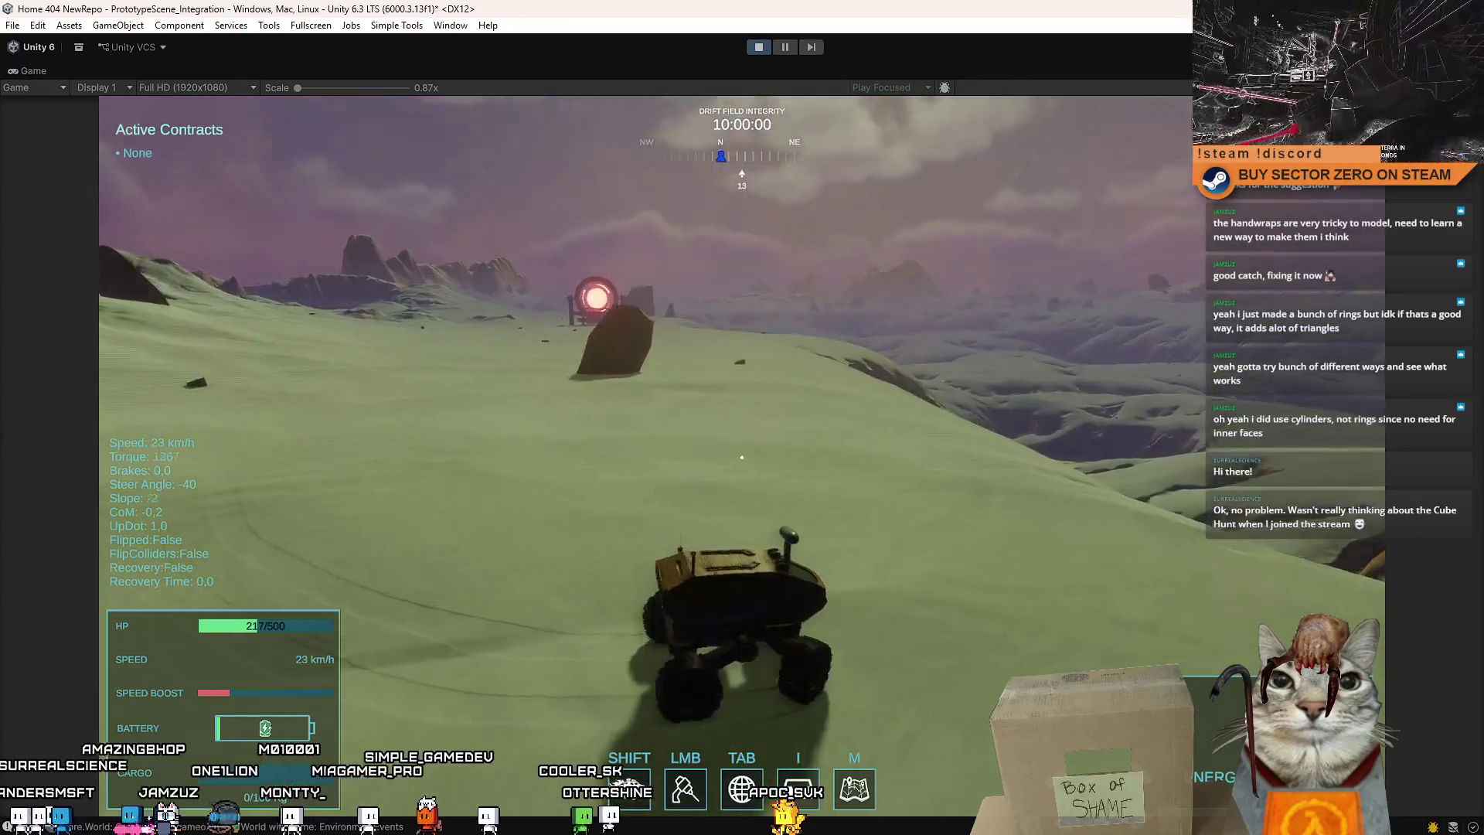
pyautogui.press('d')
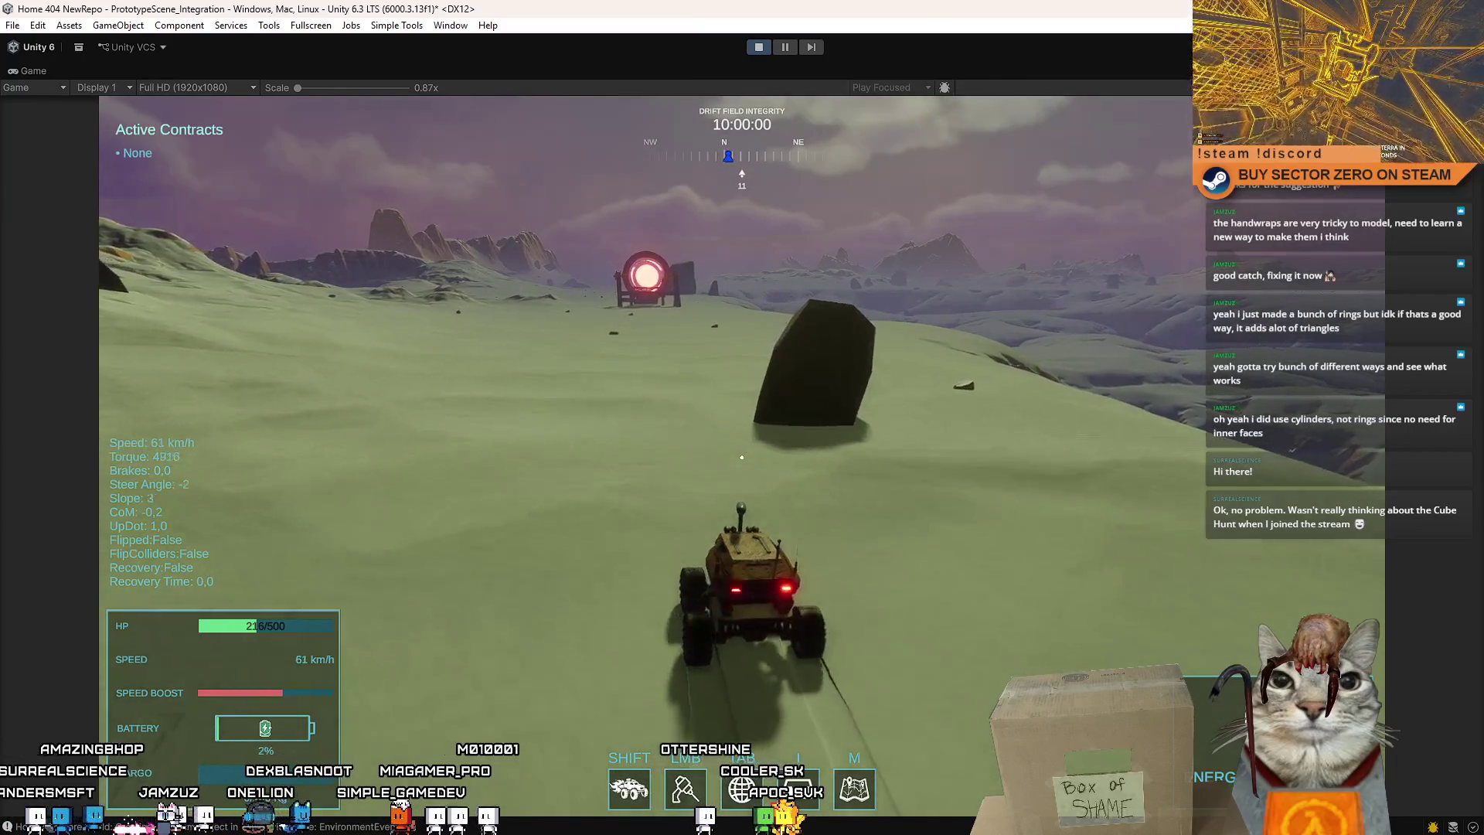
pyautogui.press('w')
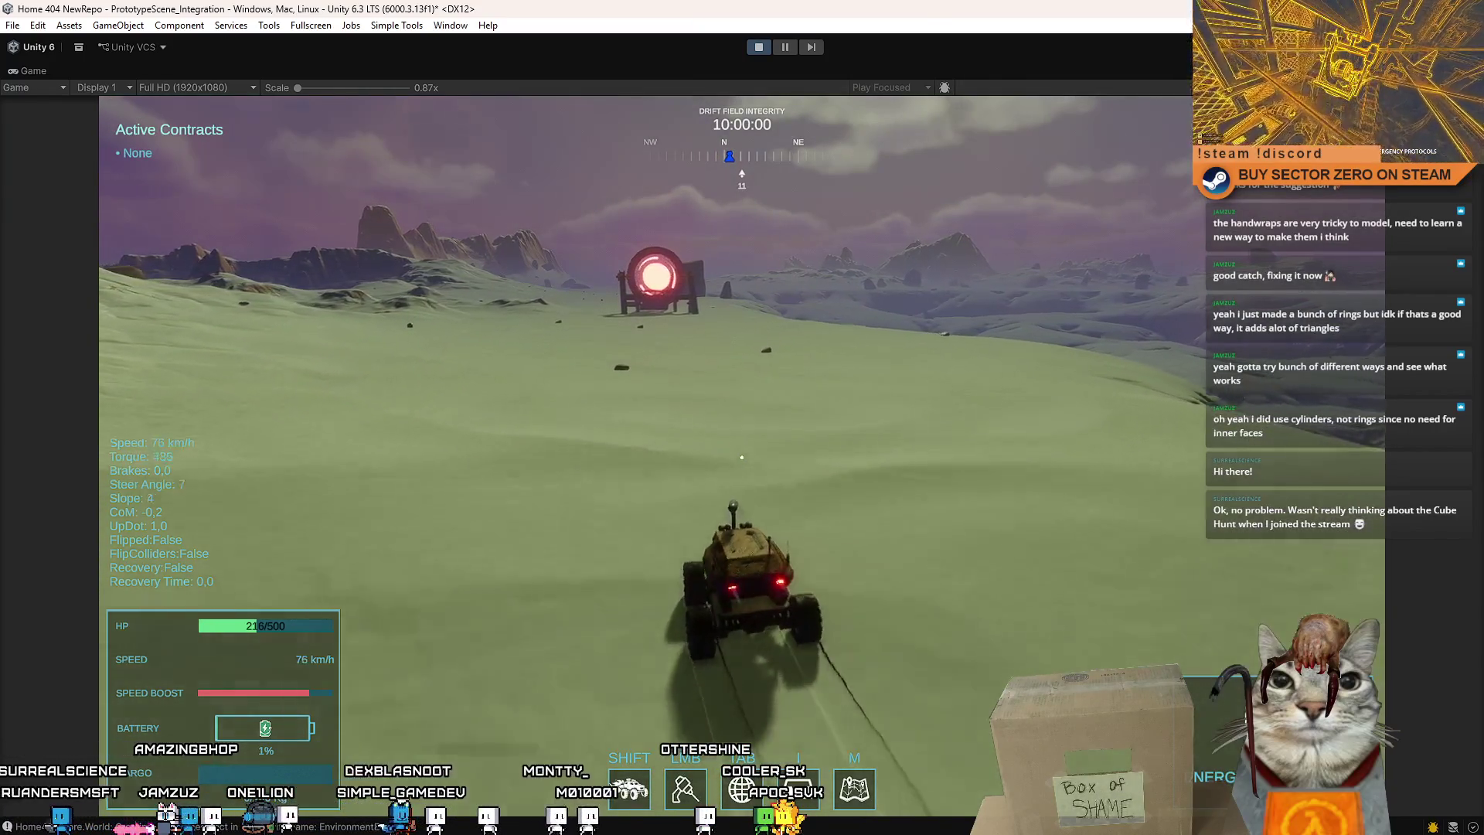
pyautogui.press('s')
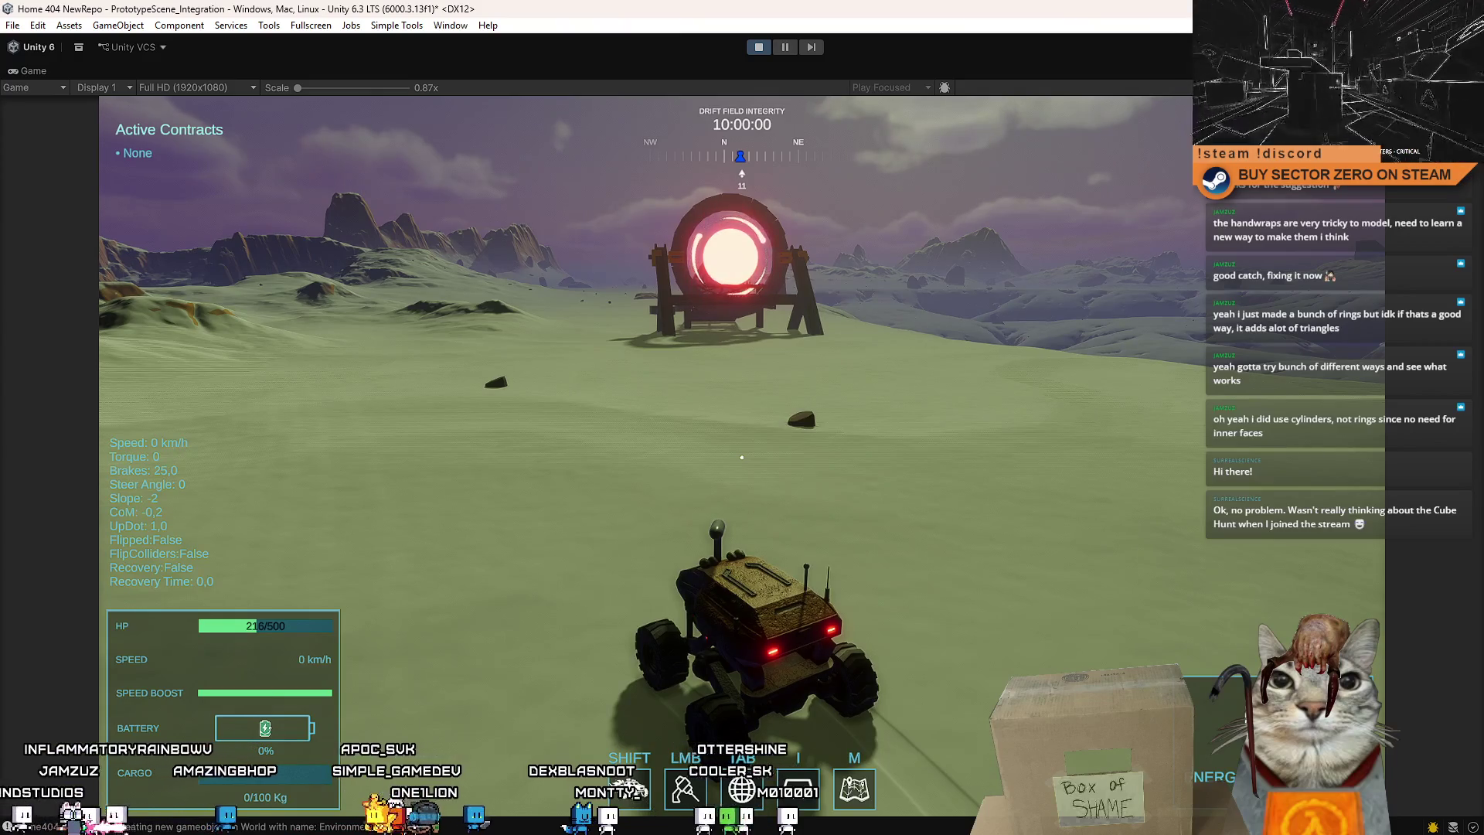
pyautogui.press('w')
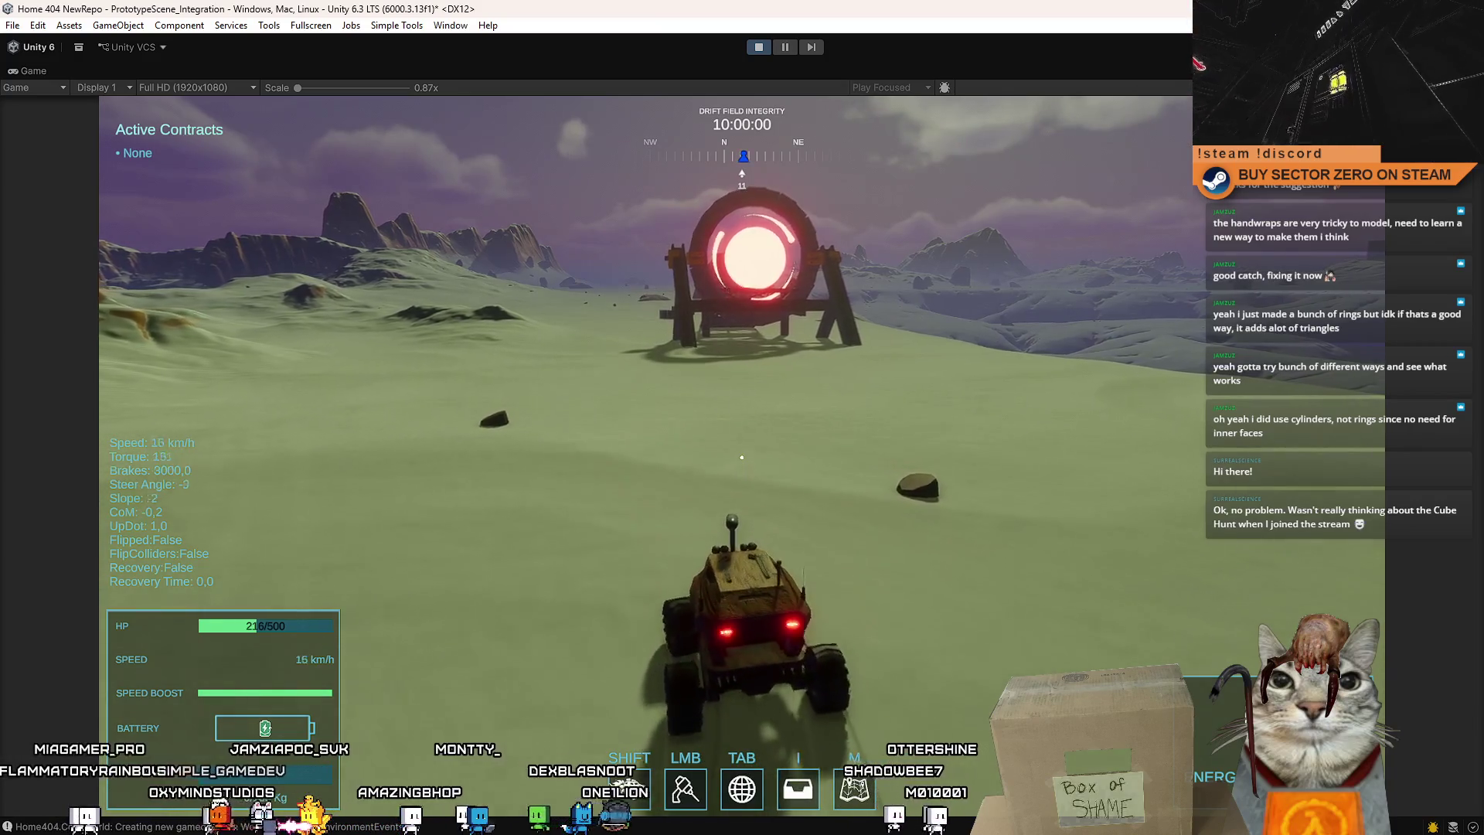
pyautogui.press('a')
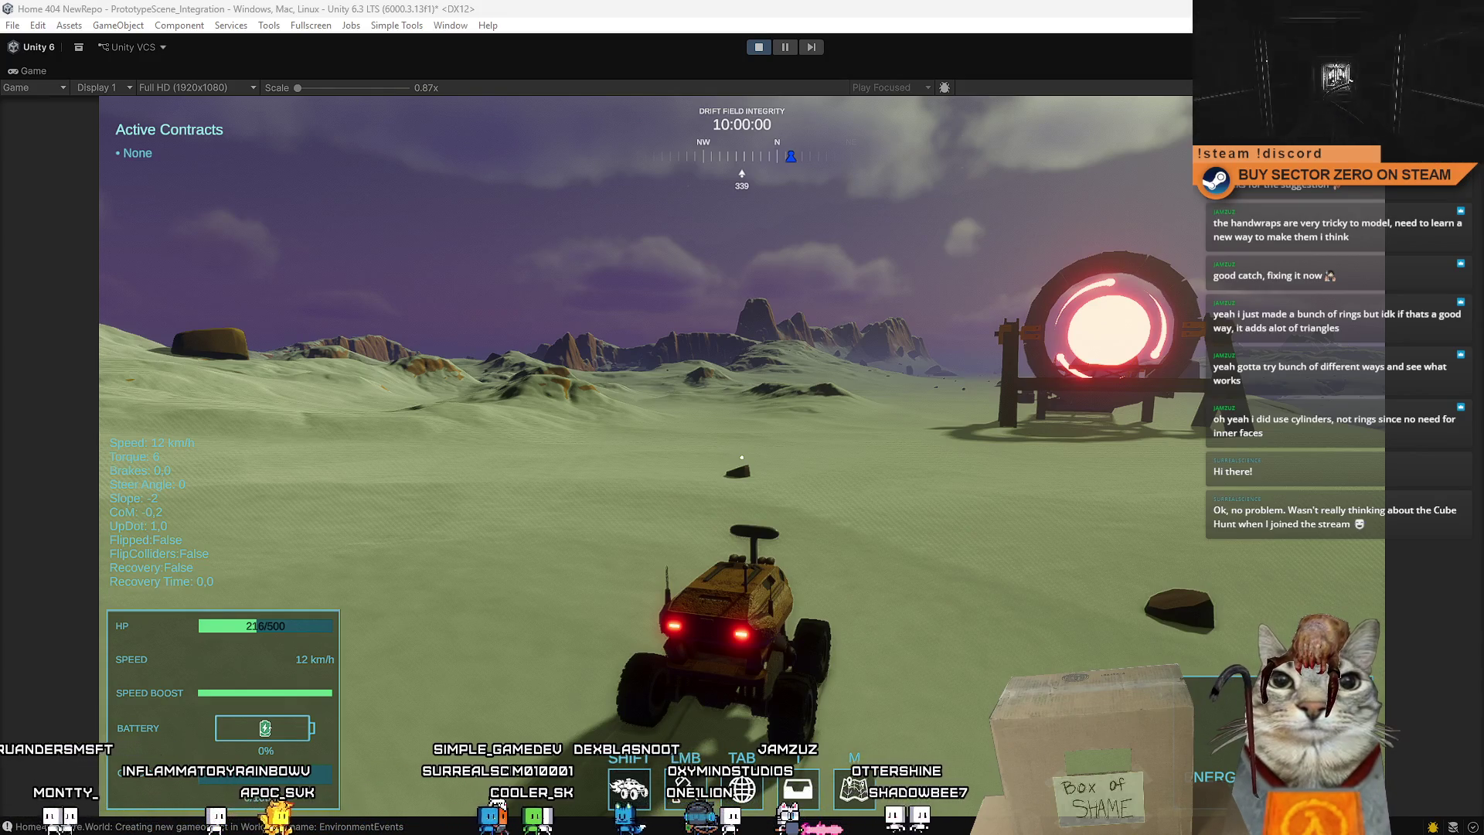
# Turn around and drive through the ring gate, past the cube cluster onto open terrain.
pyautogui.press('w')
pyautogui.press('d')
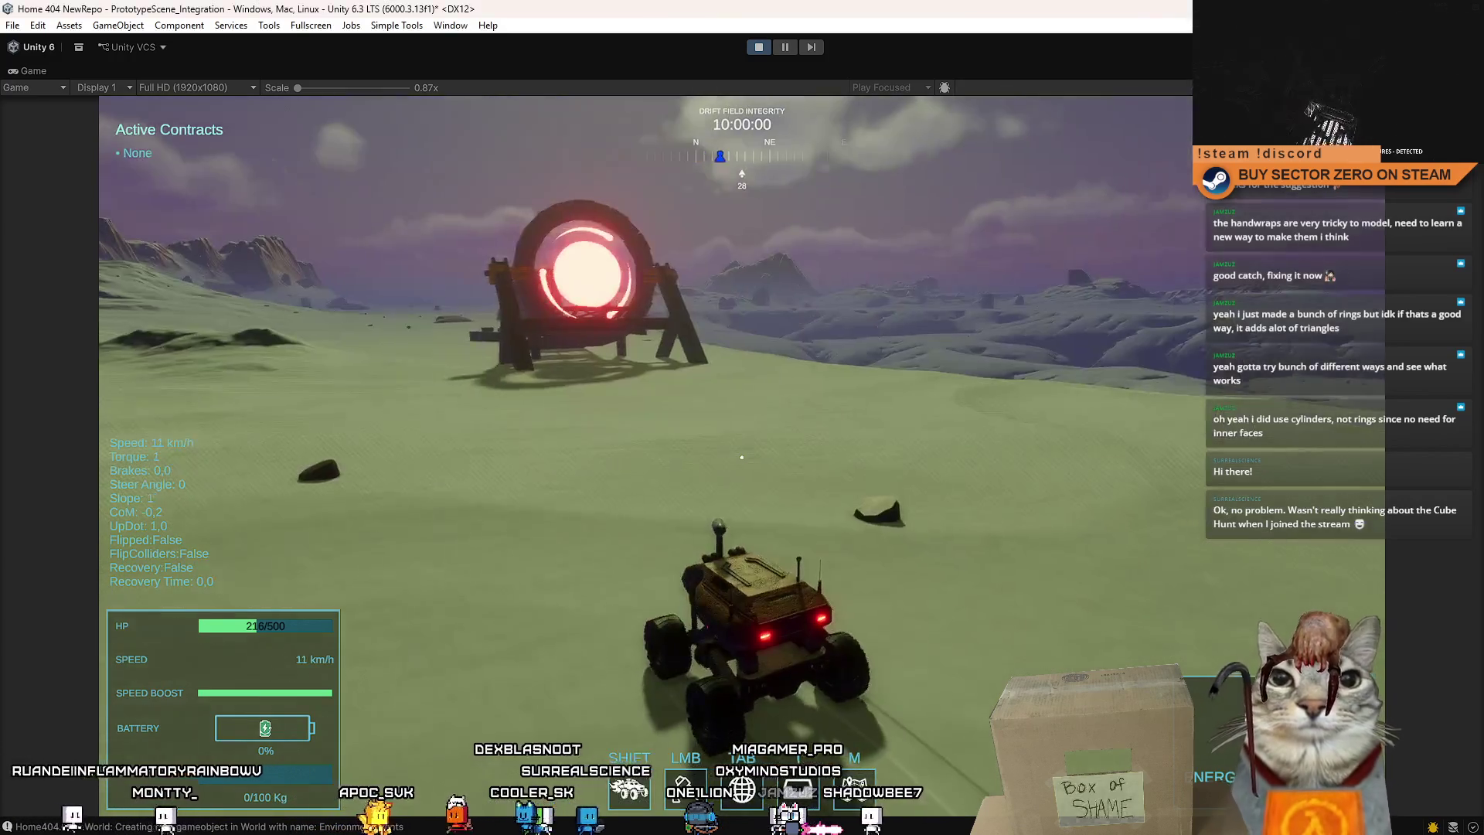
pyautogui.press('w')
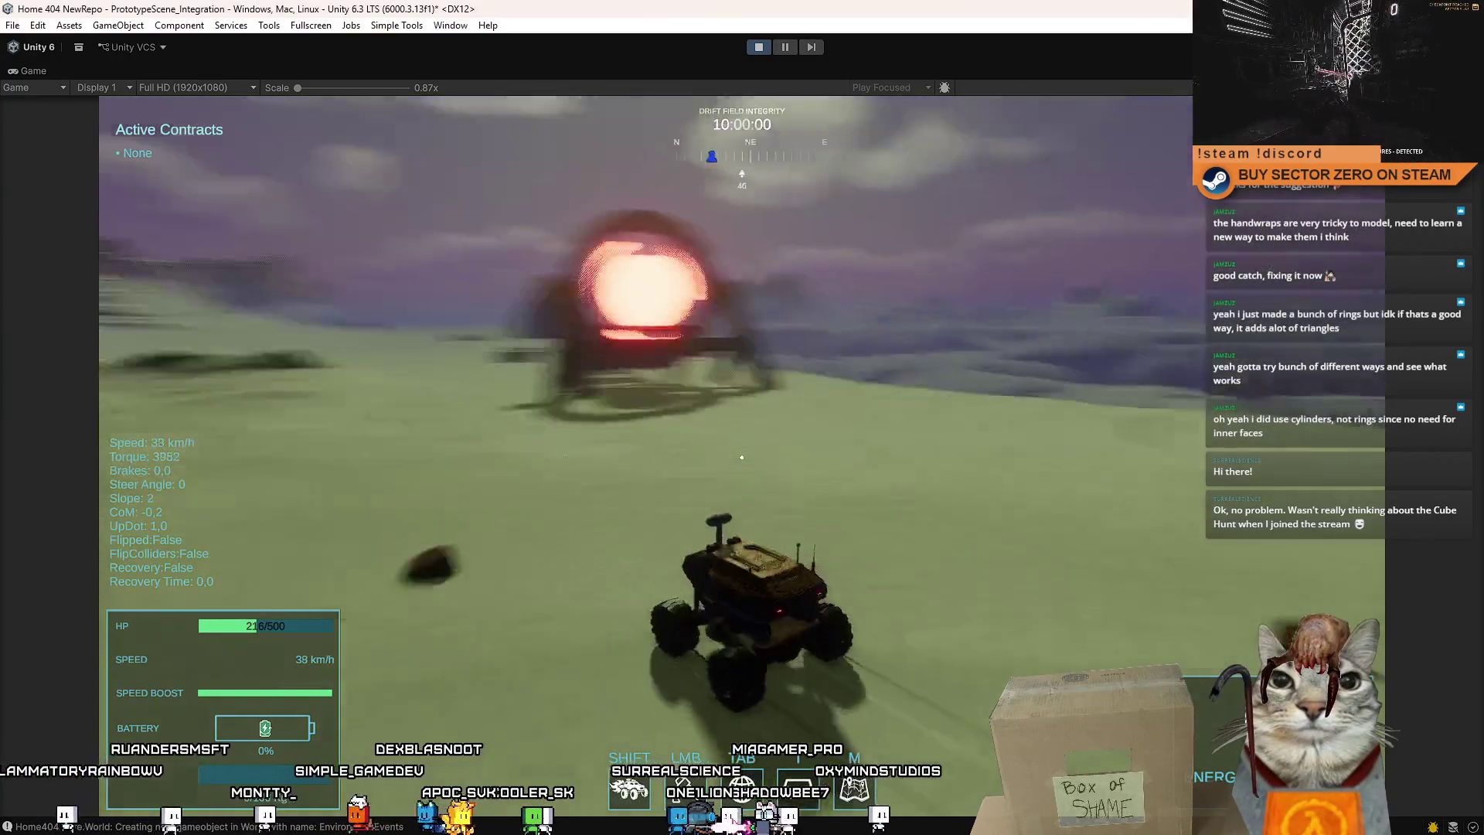
pyautogui.press('w')
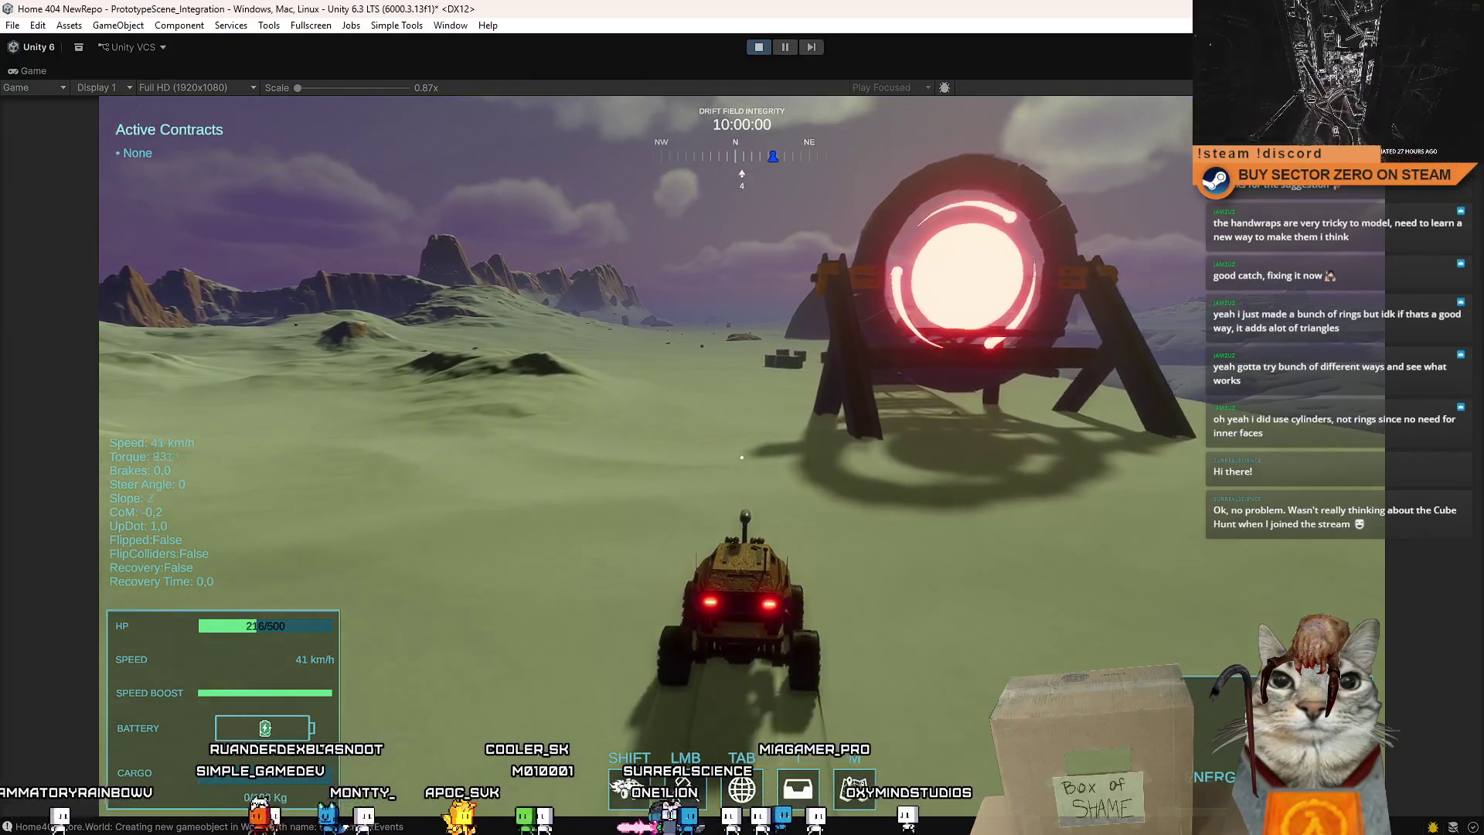
pyautogui.press('w')
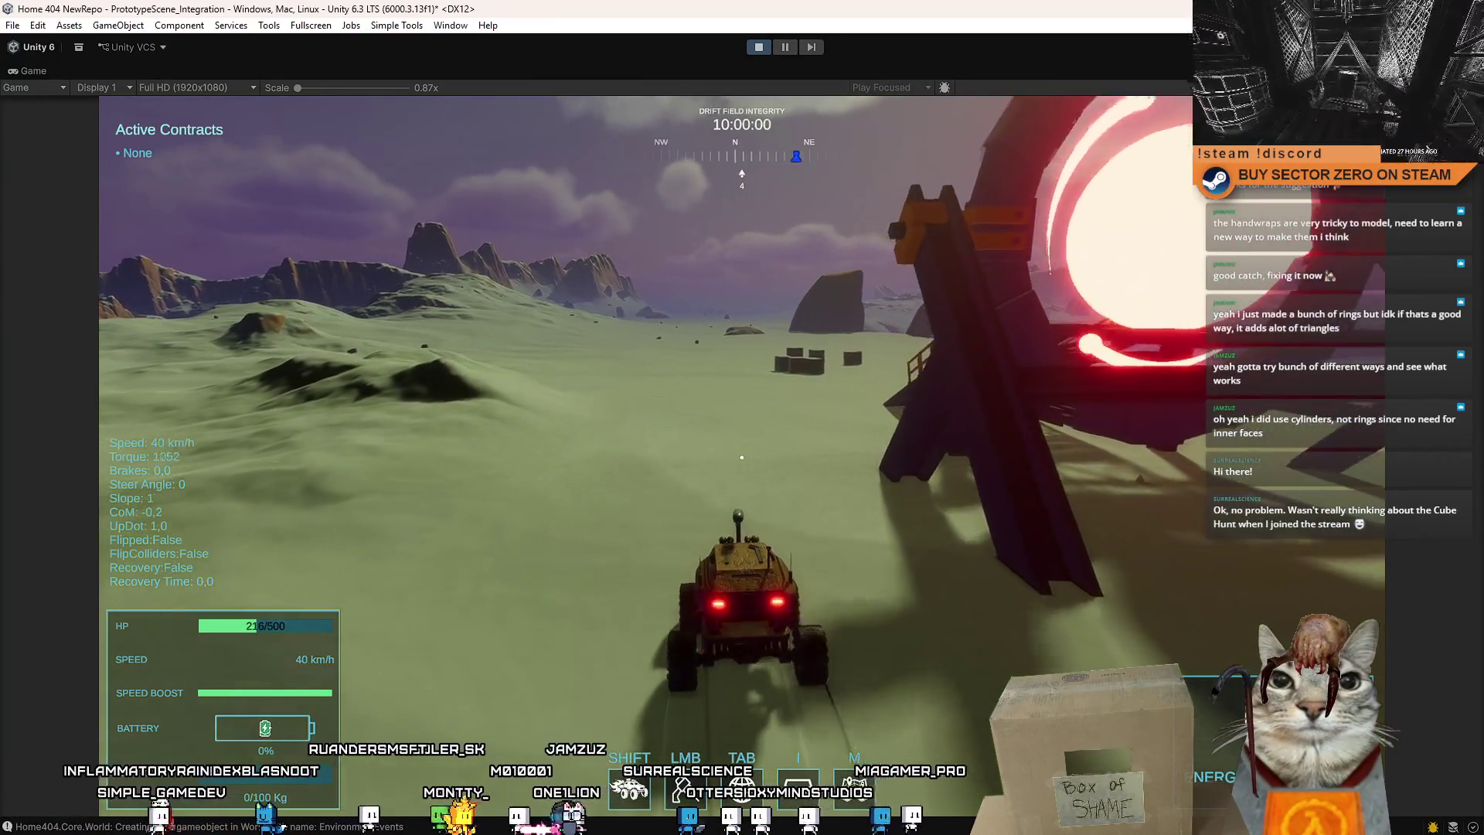
pyautogui.press('w')
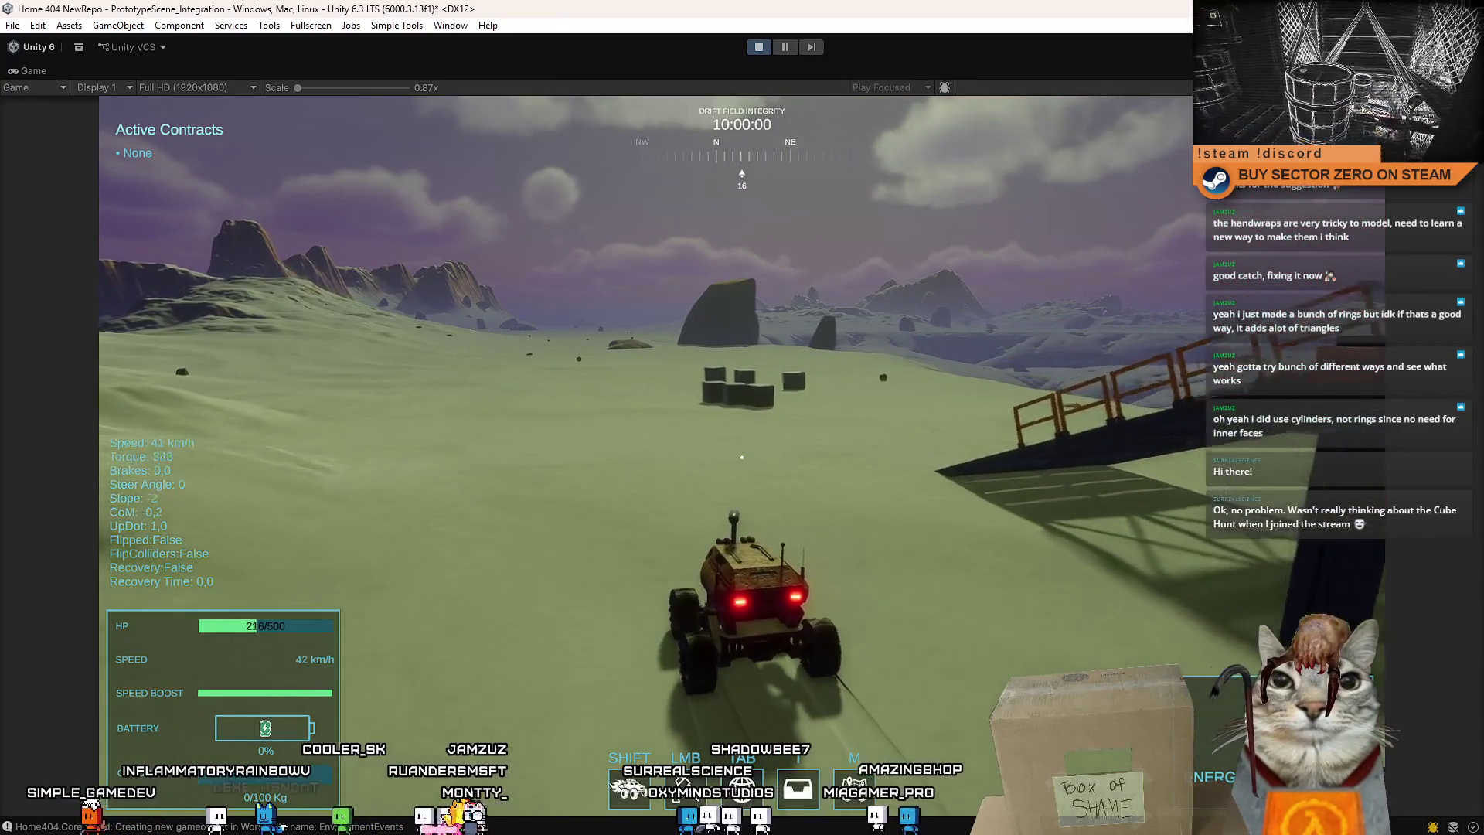
pyautogui.press('w')
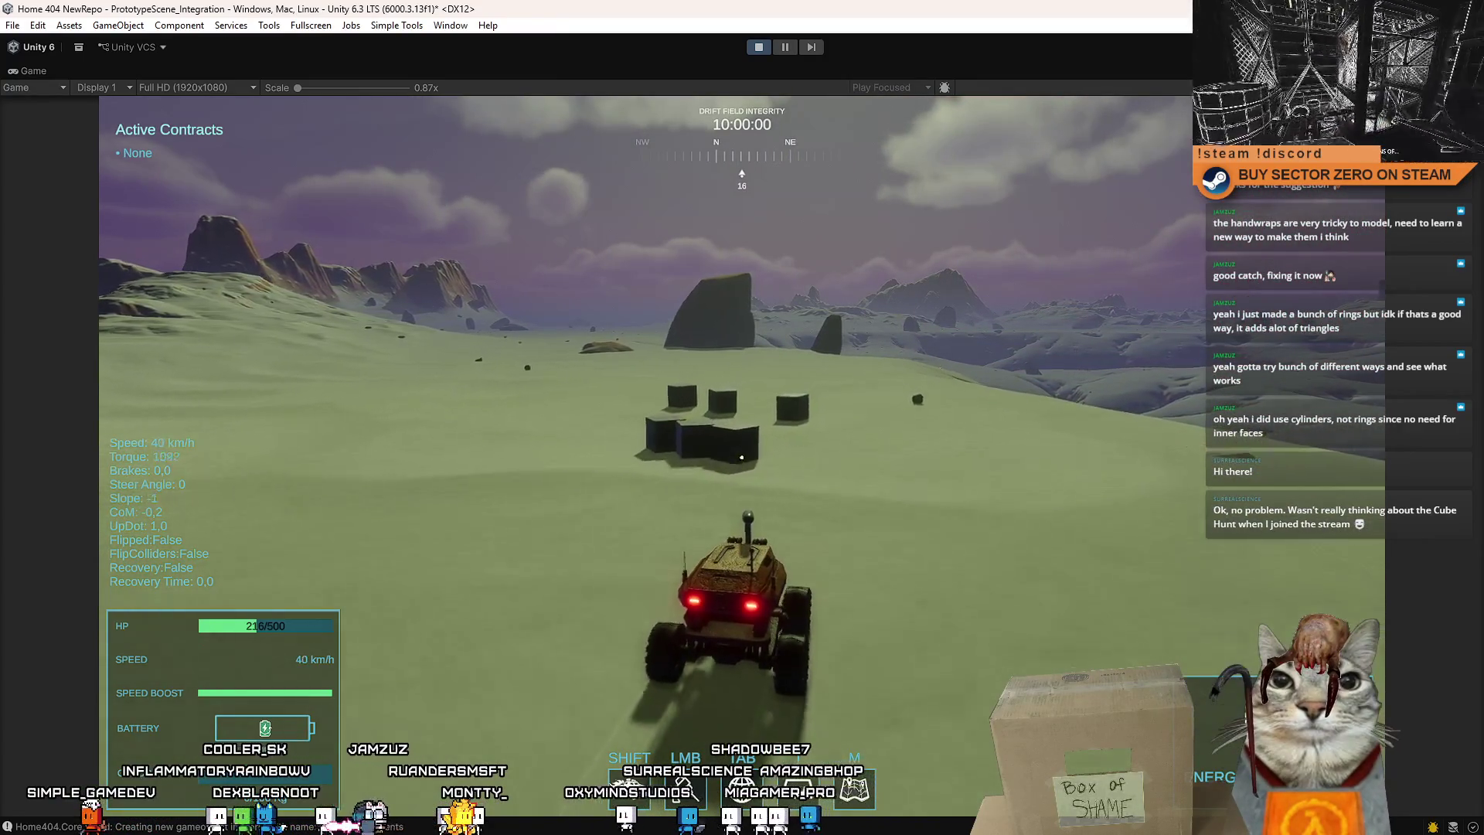
pyautogui.press('w')
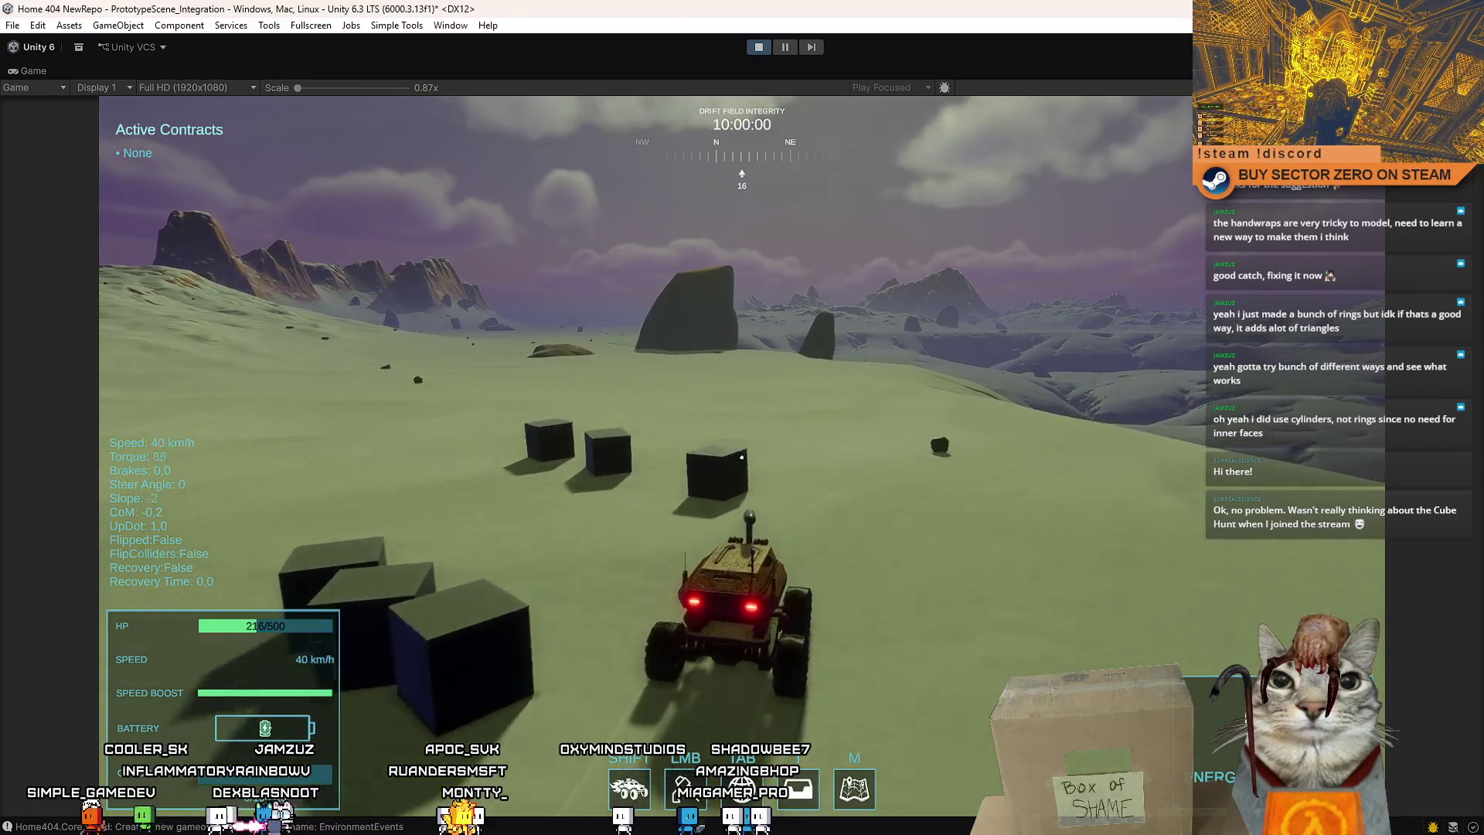
pyautogui.press('w')
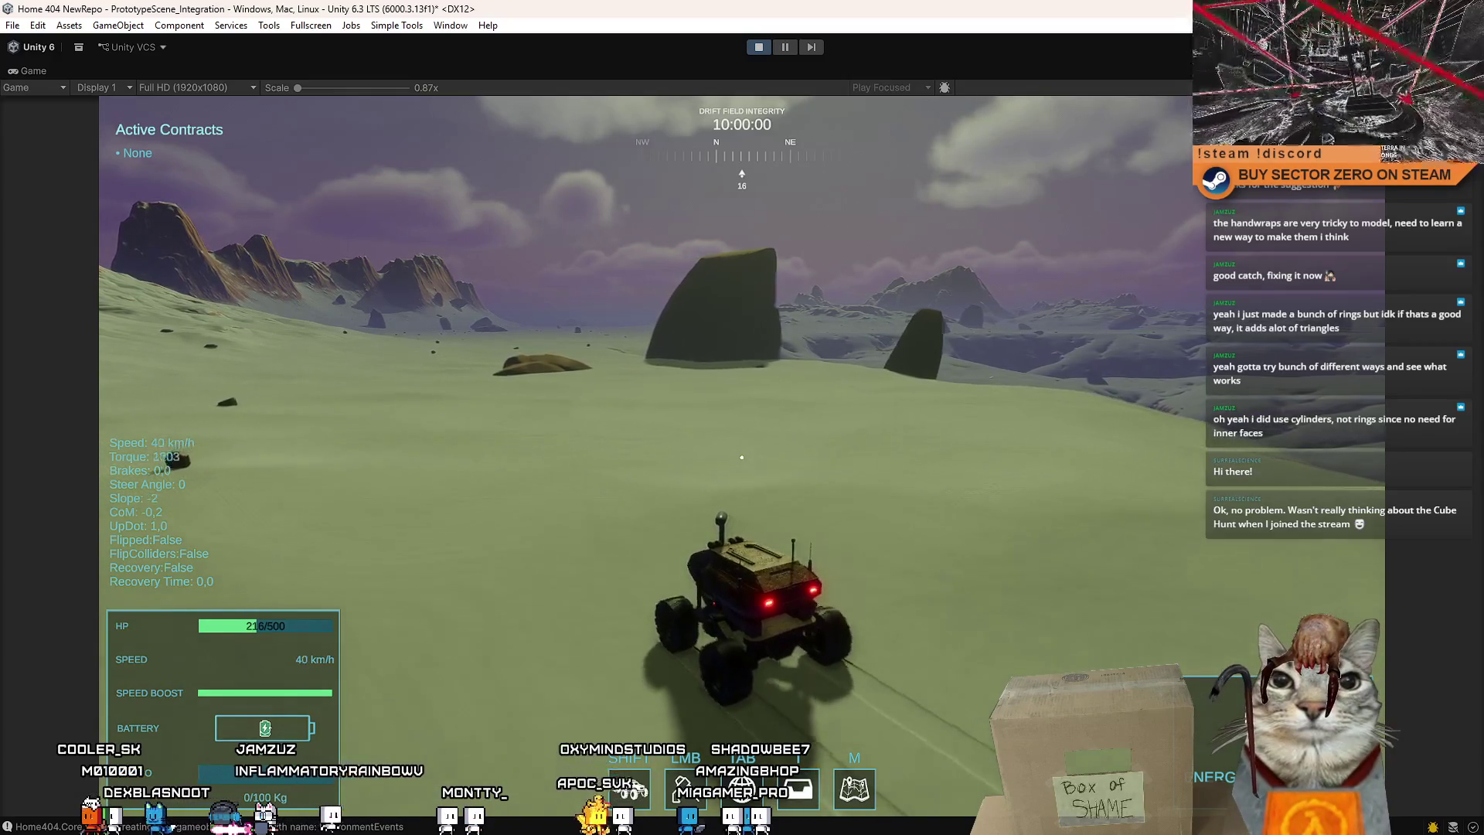
pyautogui.press('w')
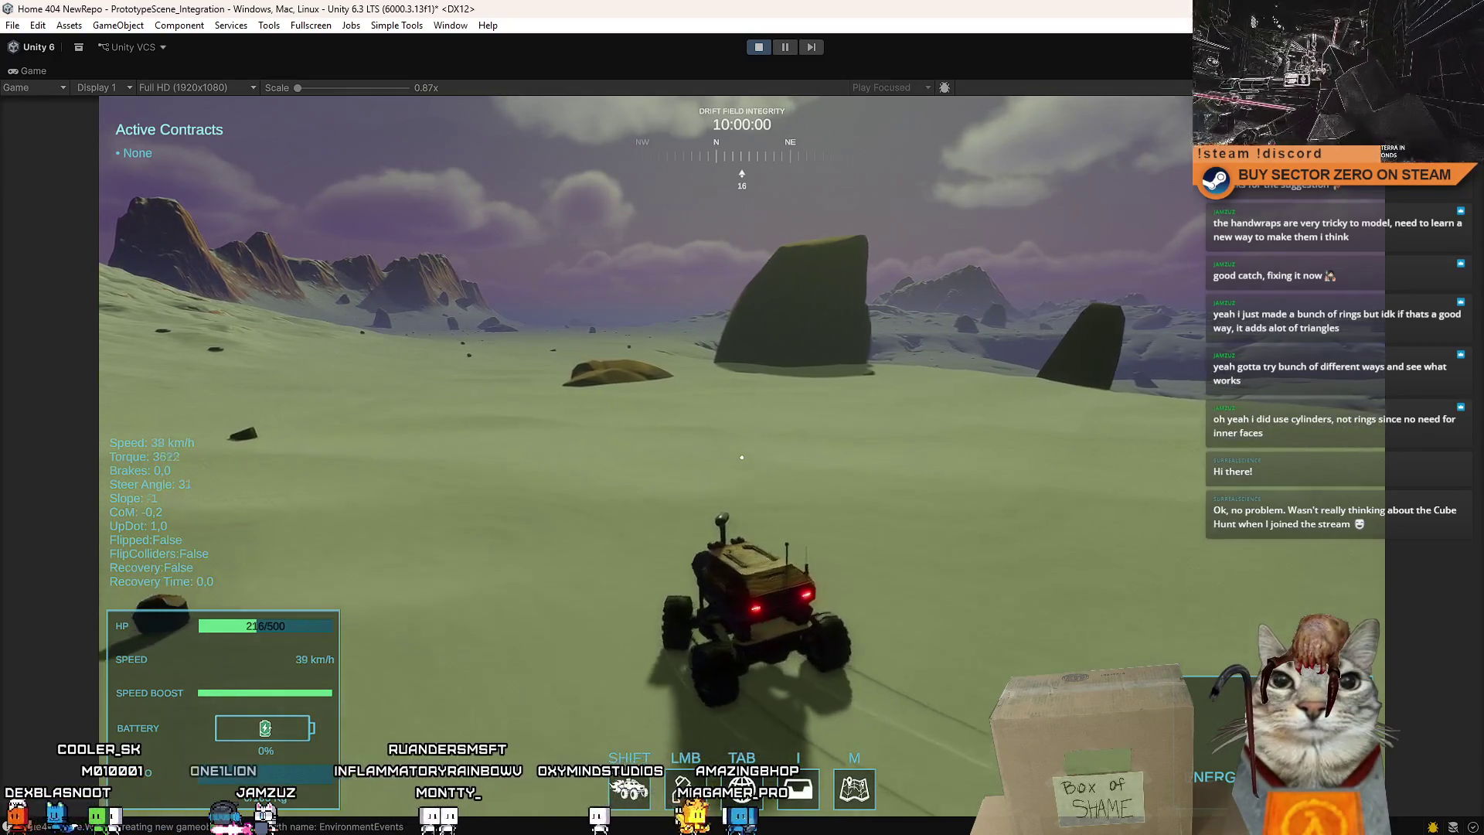
# Drive toward the large orange rock and circle left around it.
pyautogui.press('w')
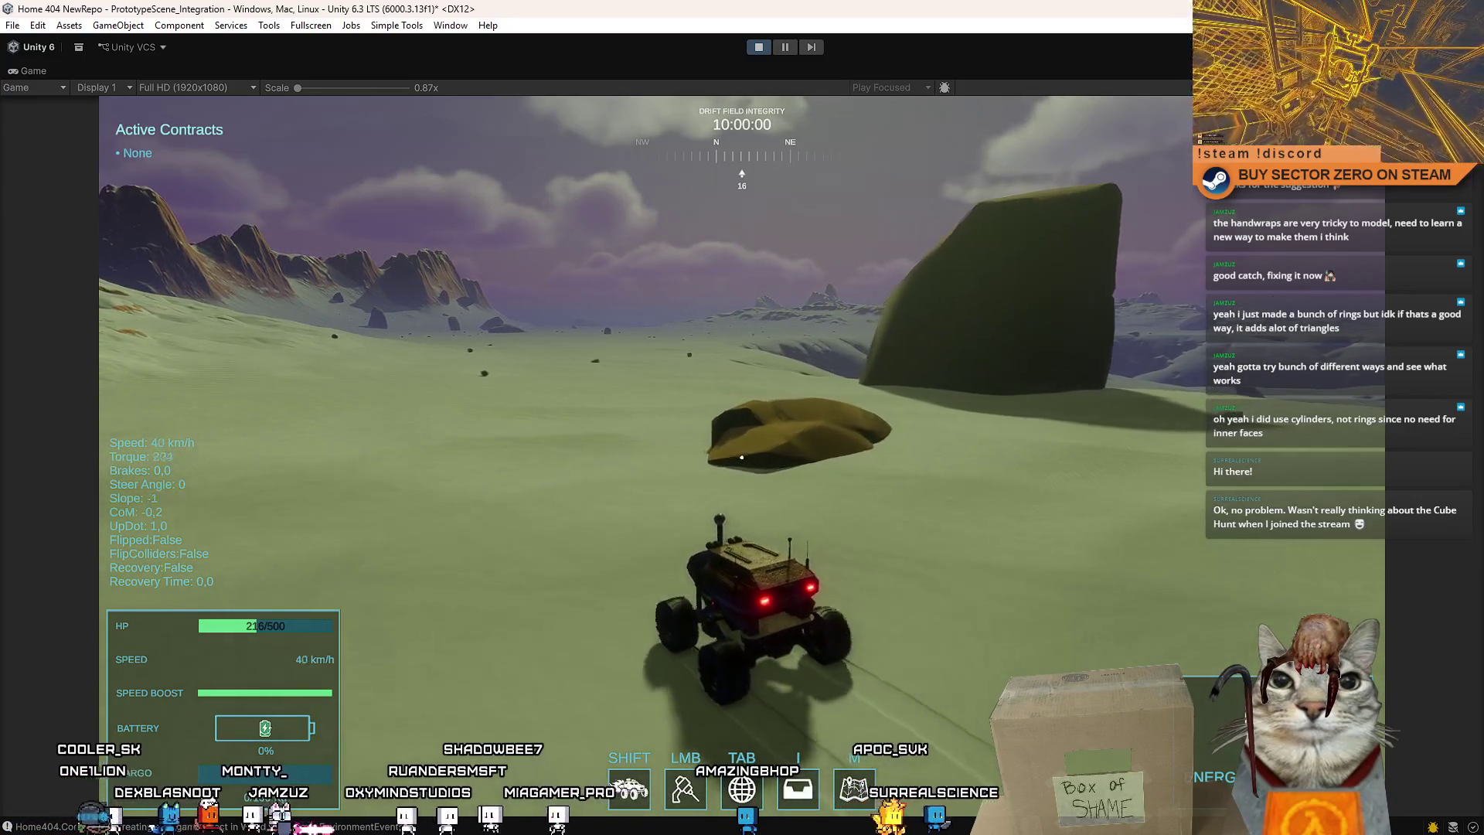
pyautogui.press('w')
pyautogui.press('a')
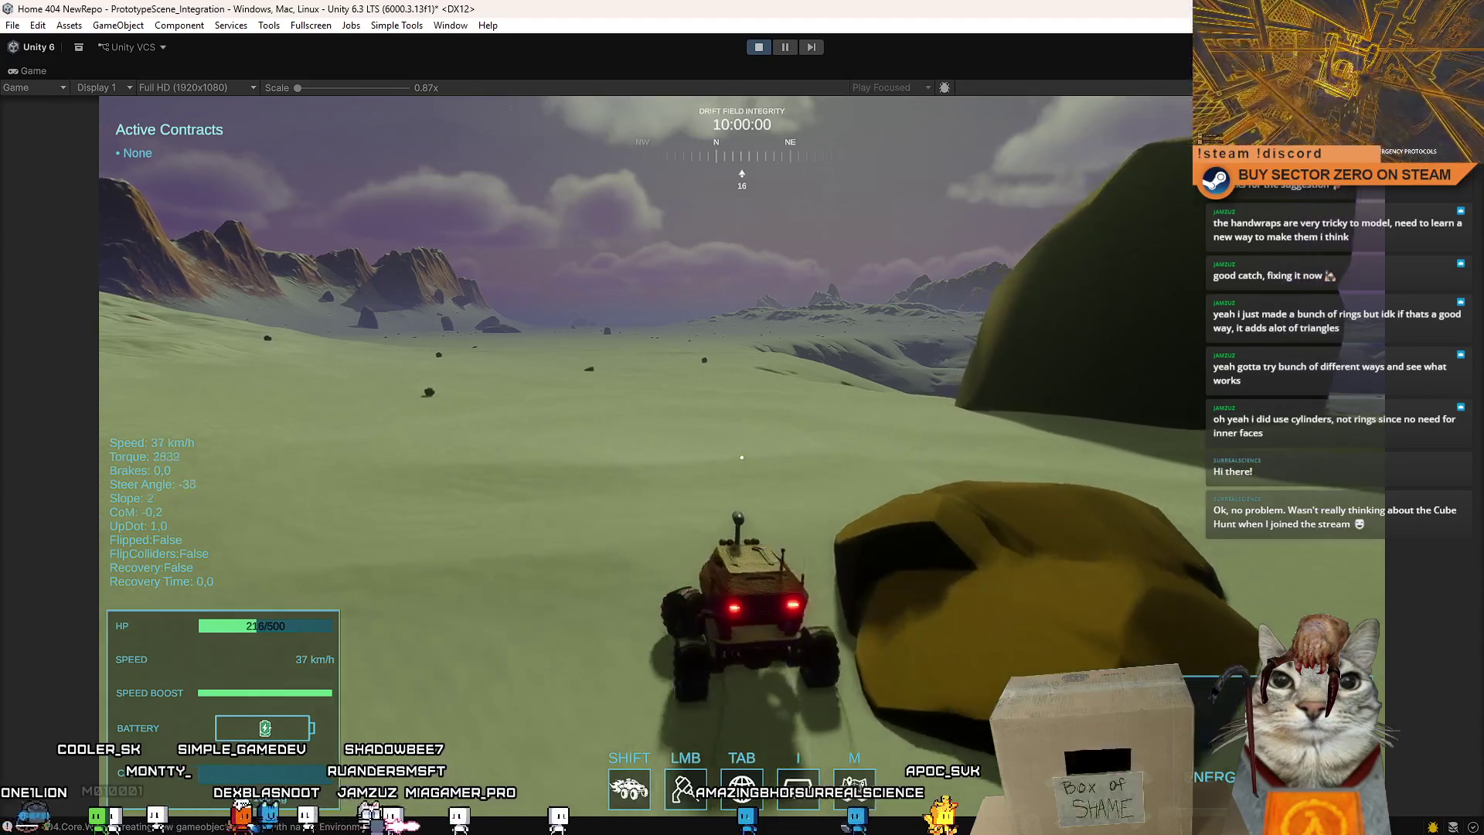
pyautogui.press('d')
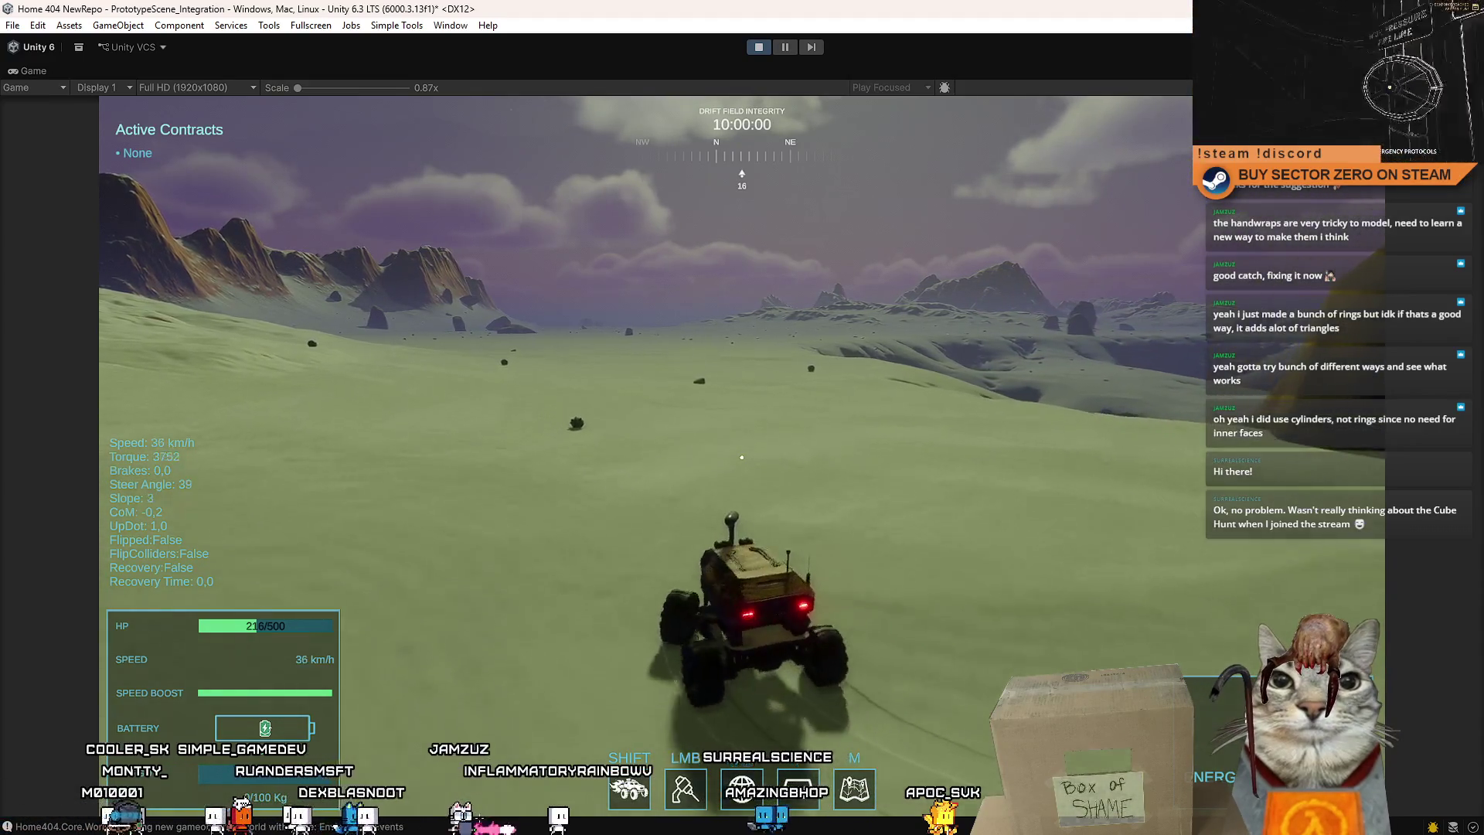
pyautogui.press('w')
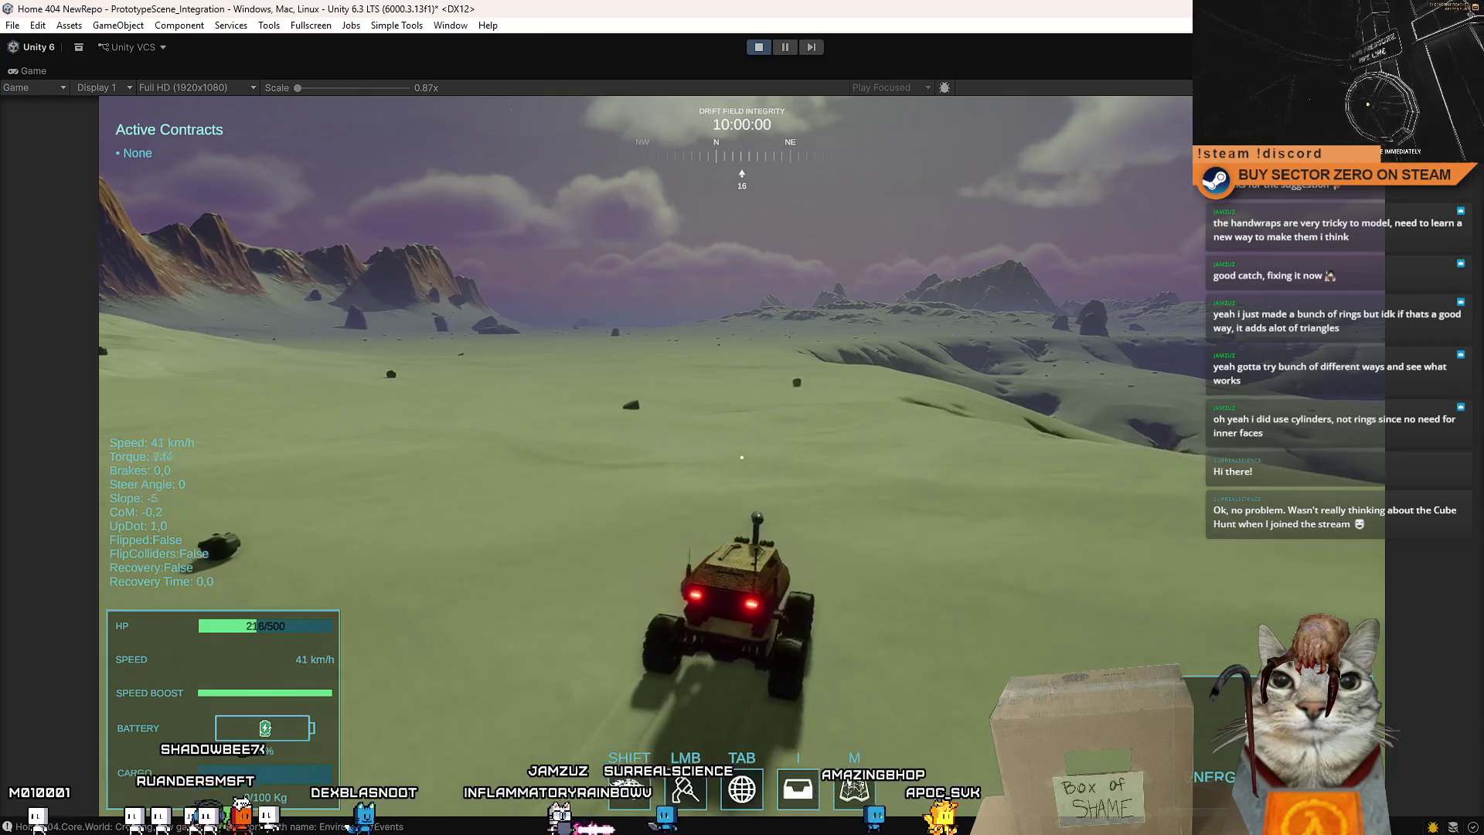
pyautogui.press('w')
pyautogui.press('a')
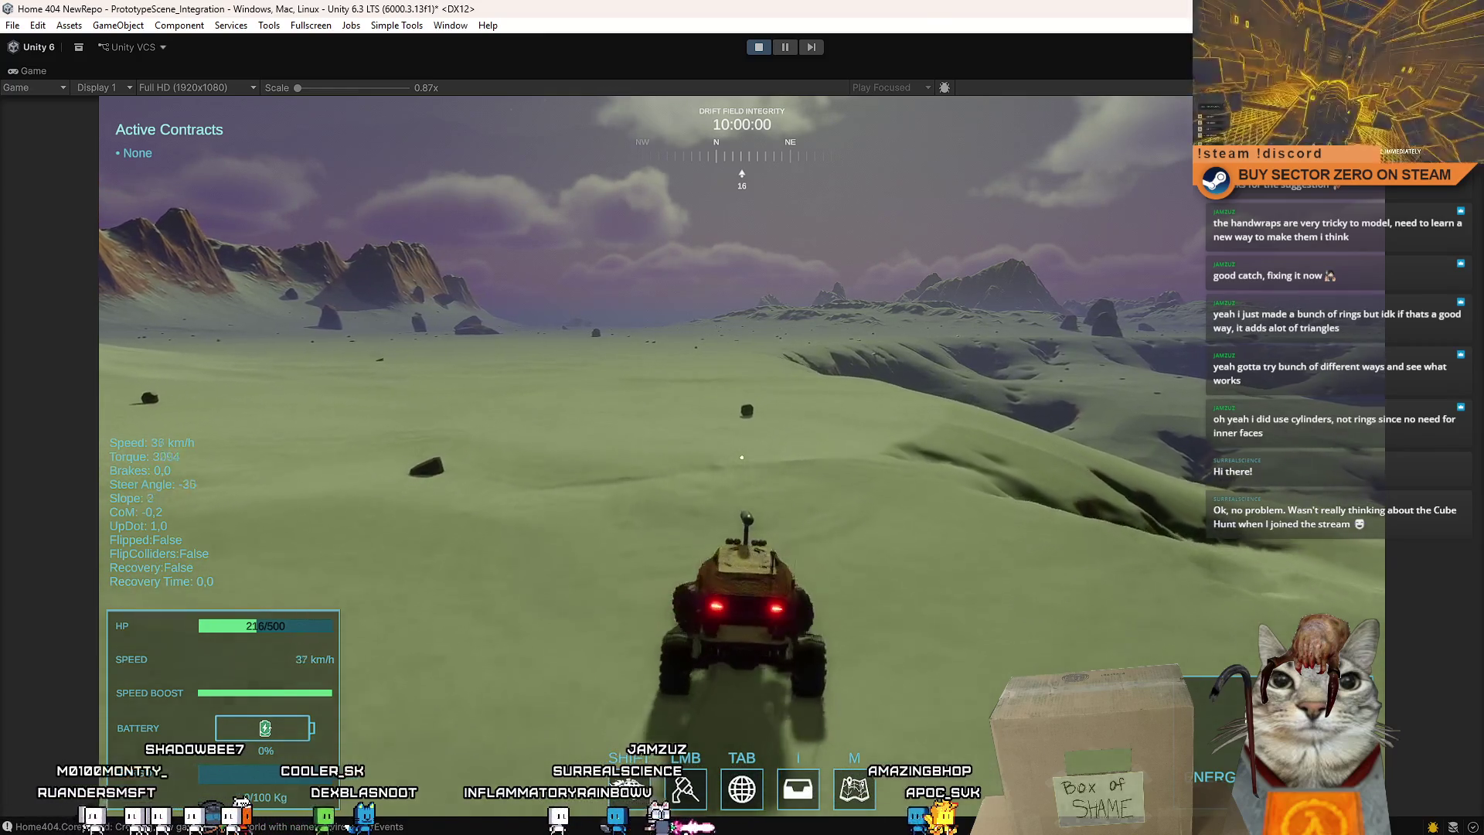
pyautogui.press('a')
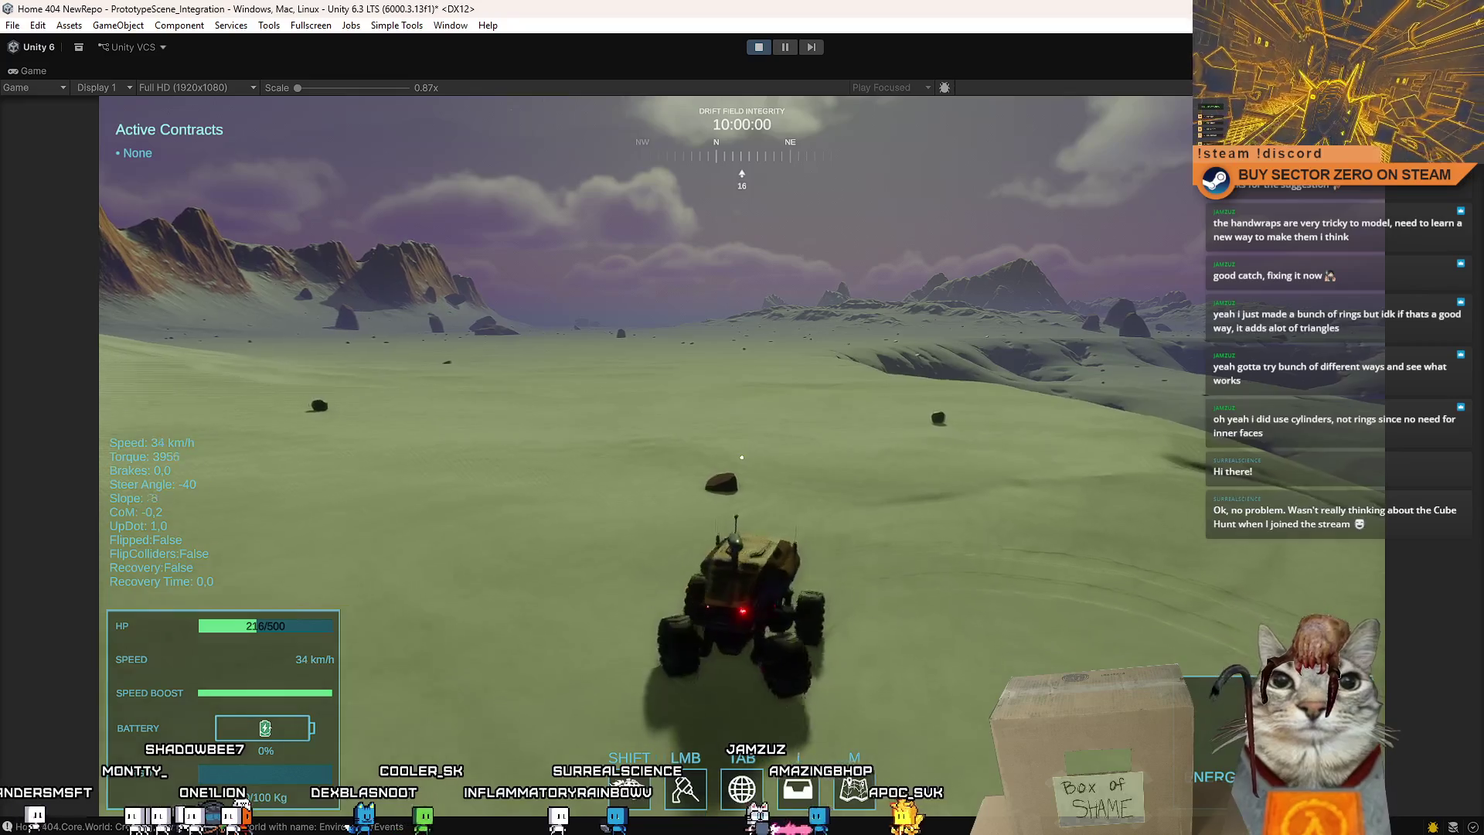
pyautogui.press('a')
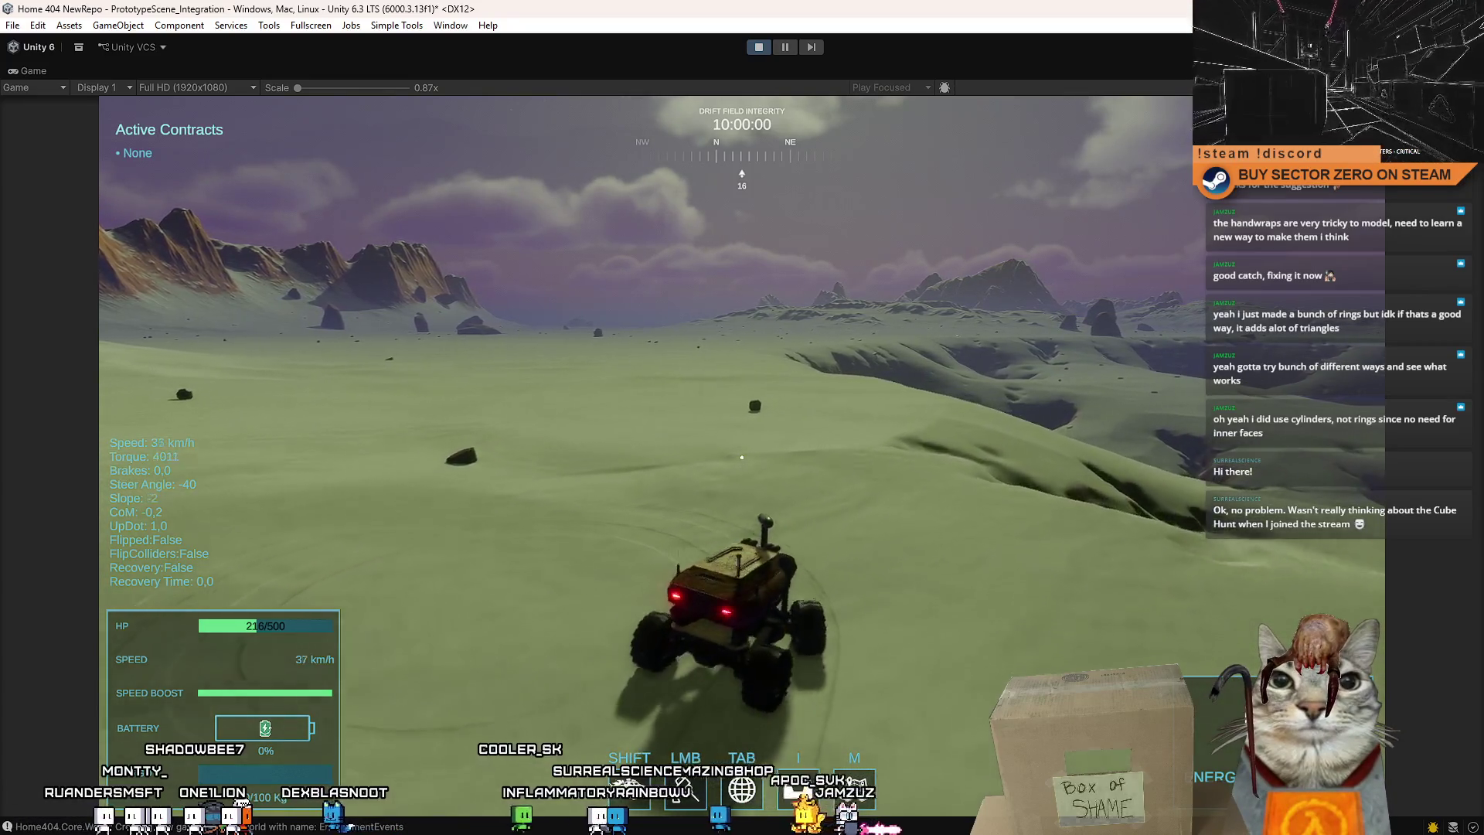
# Finish rounding the rock and steer back south toward the gate beacon.
pyautogui.press('w')
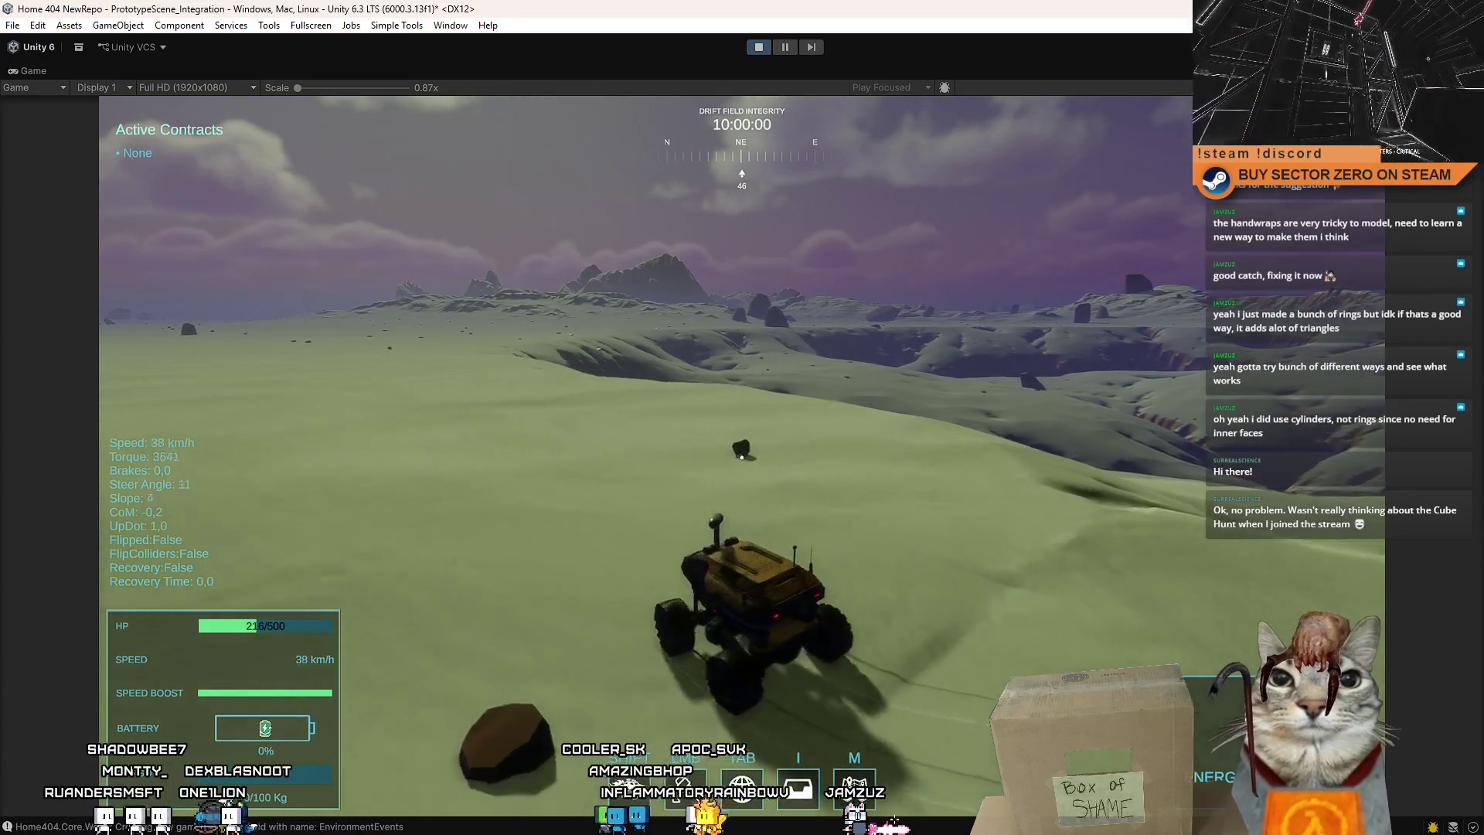
pyautogui.press('a')
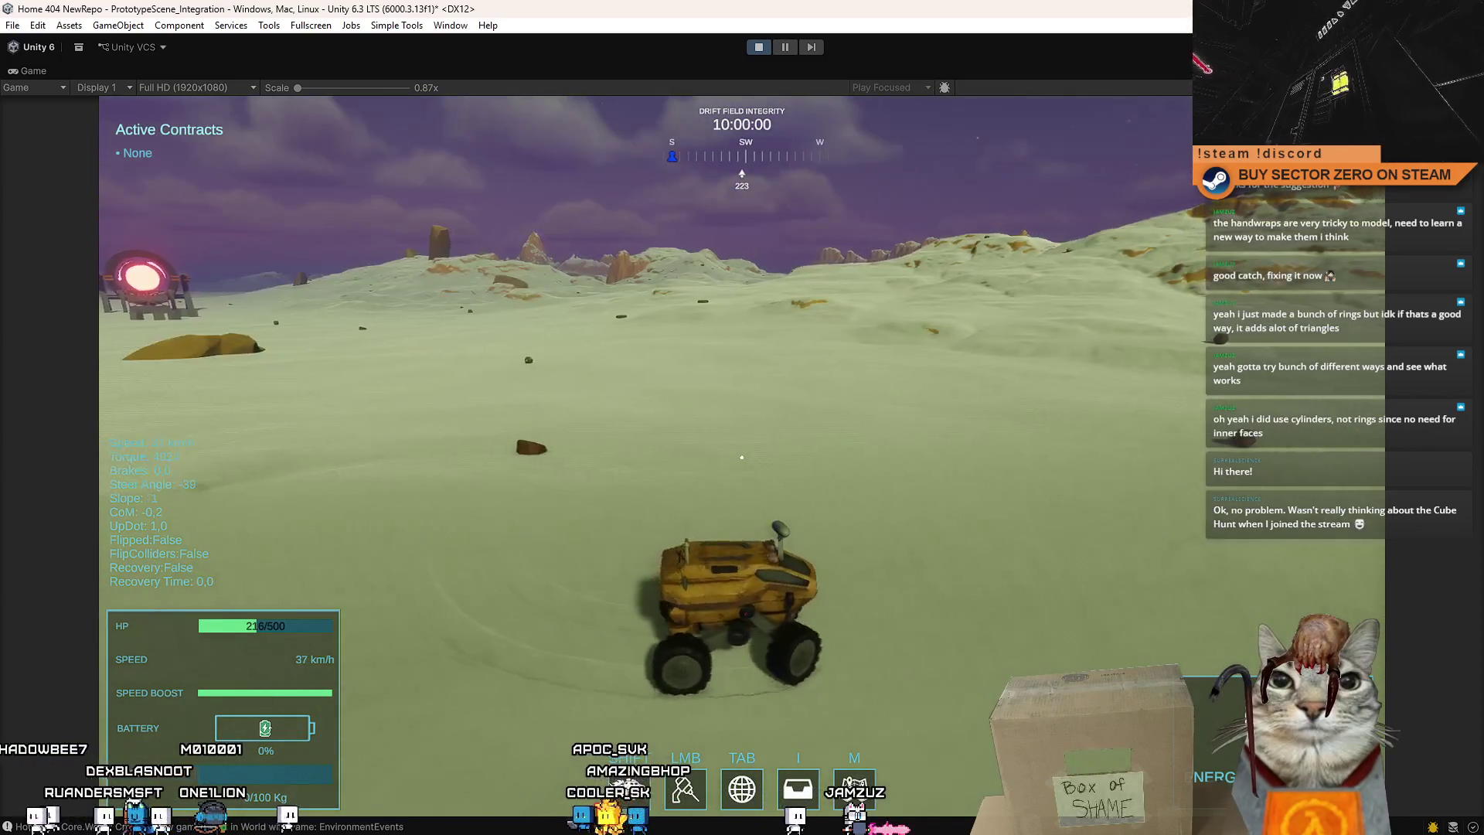
pyautogui.press('a')
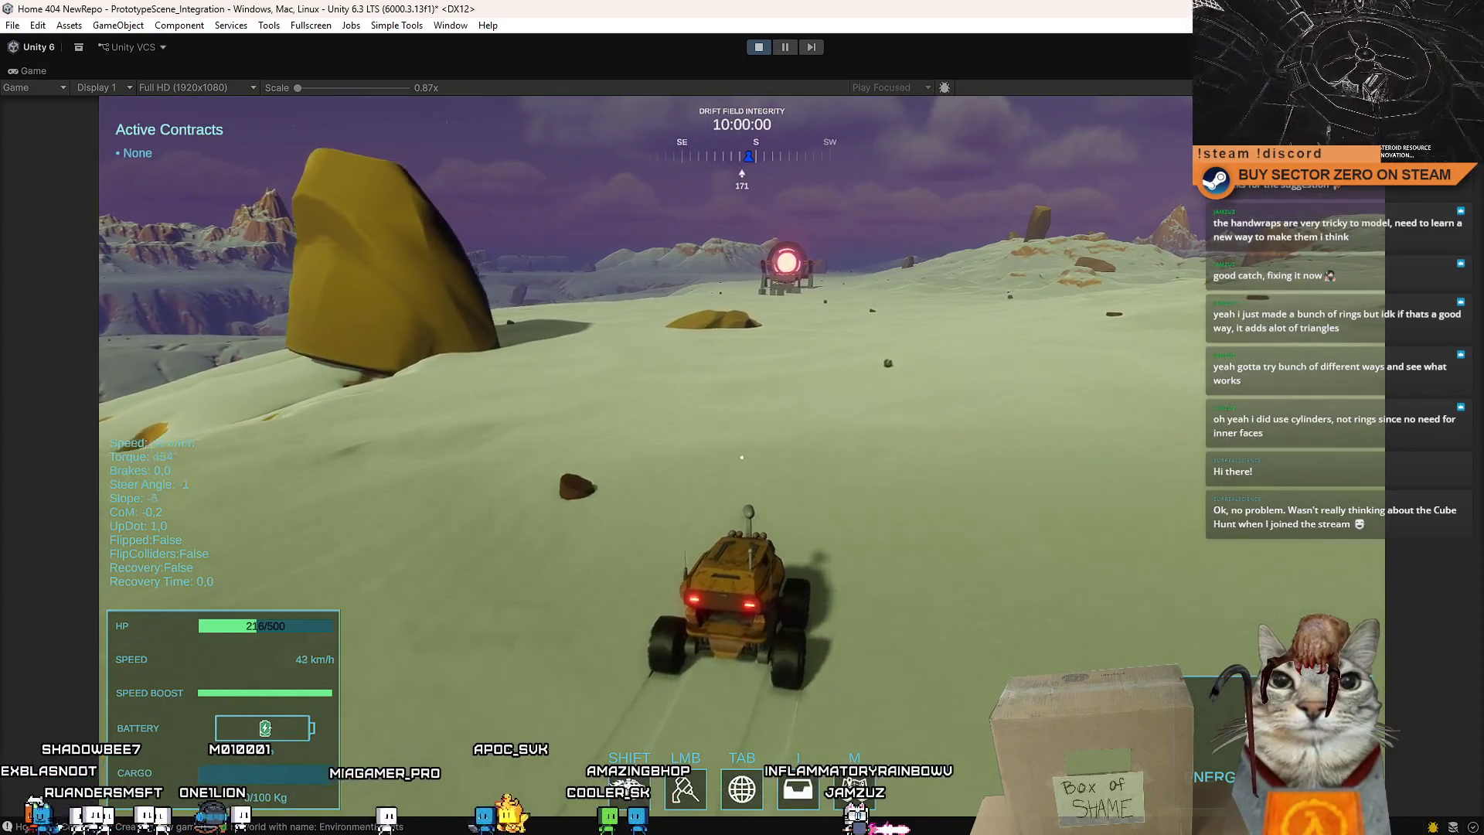
pyautogui.press('w')
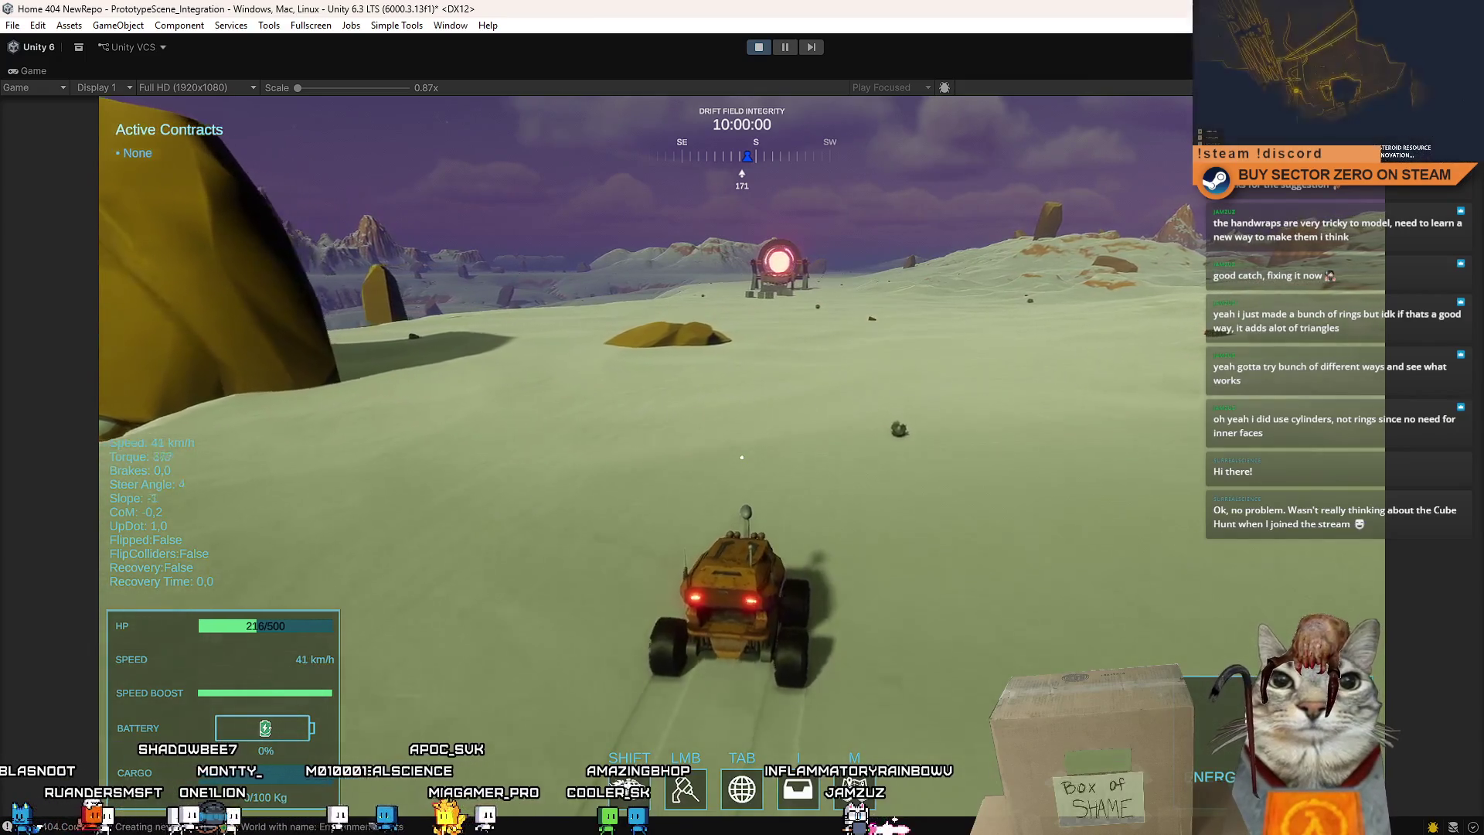
pyautogui.press('d')
pyautogui.press('a')
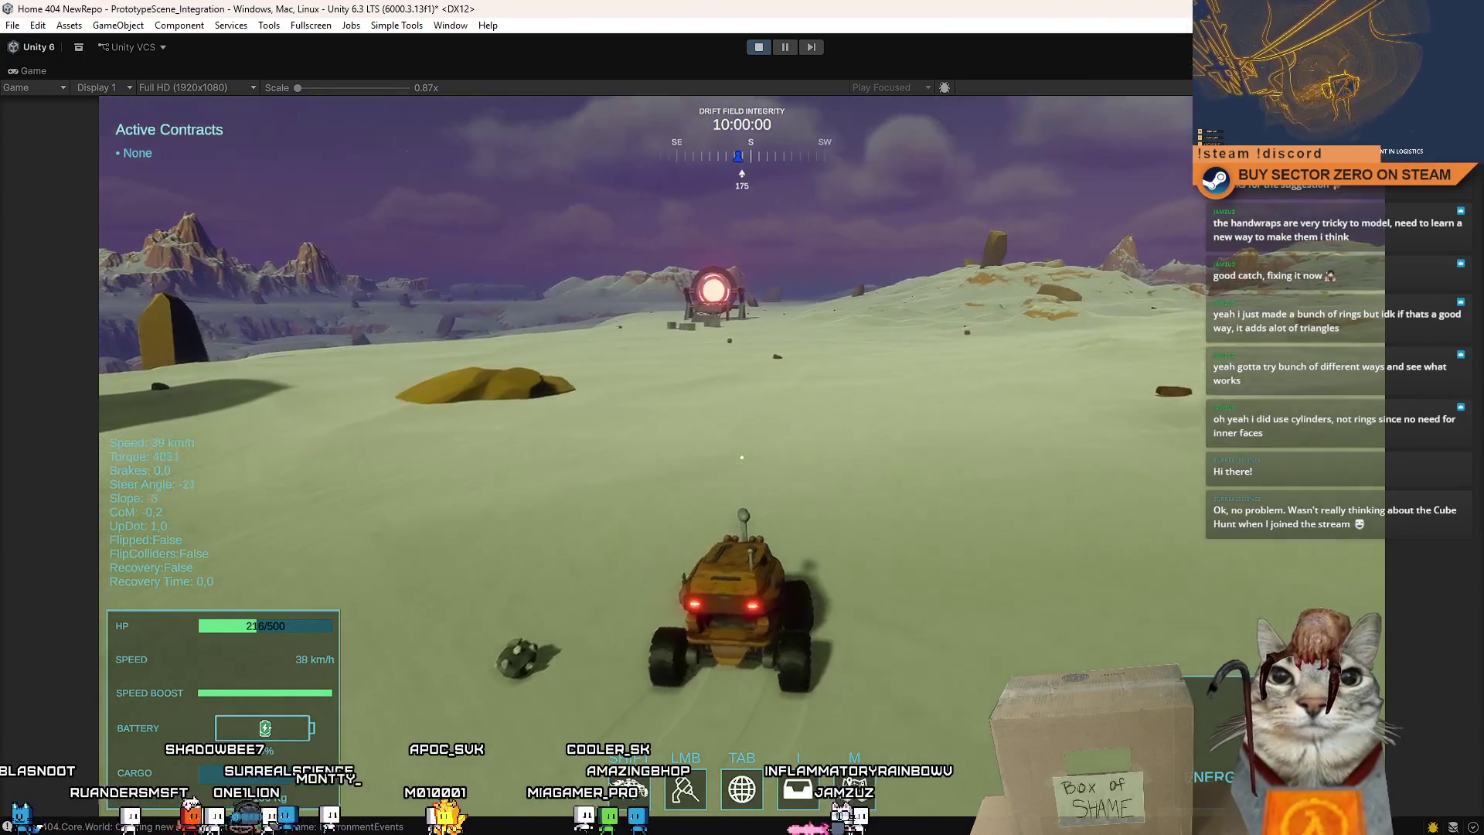
pyautogui.press('d')
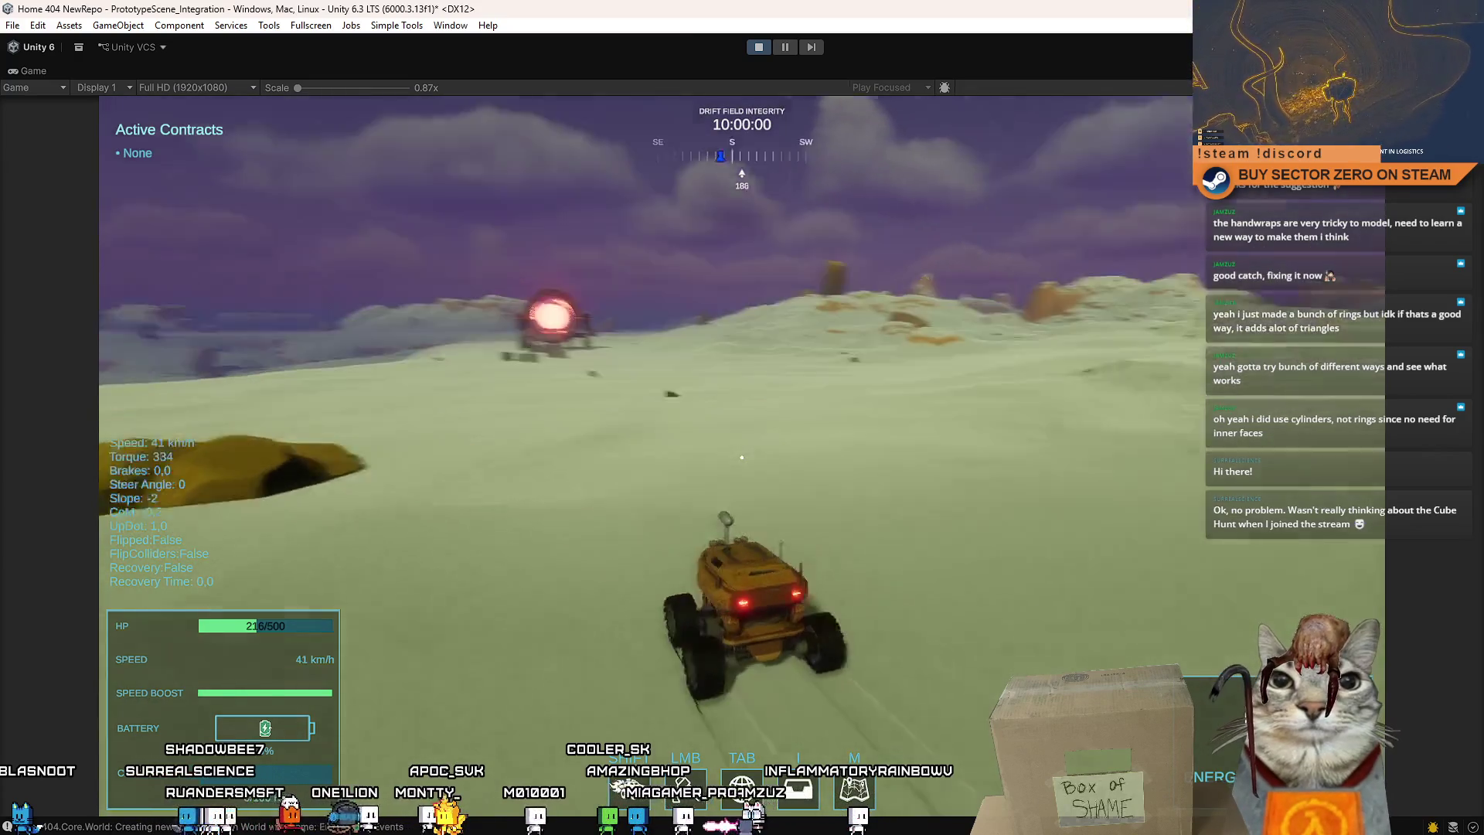
pyautogui.press('a')
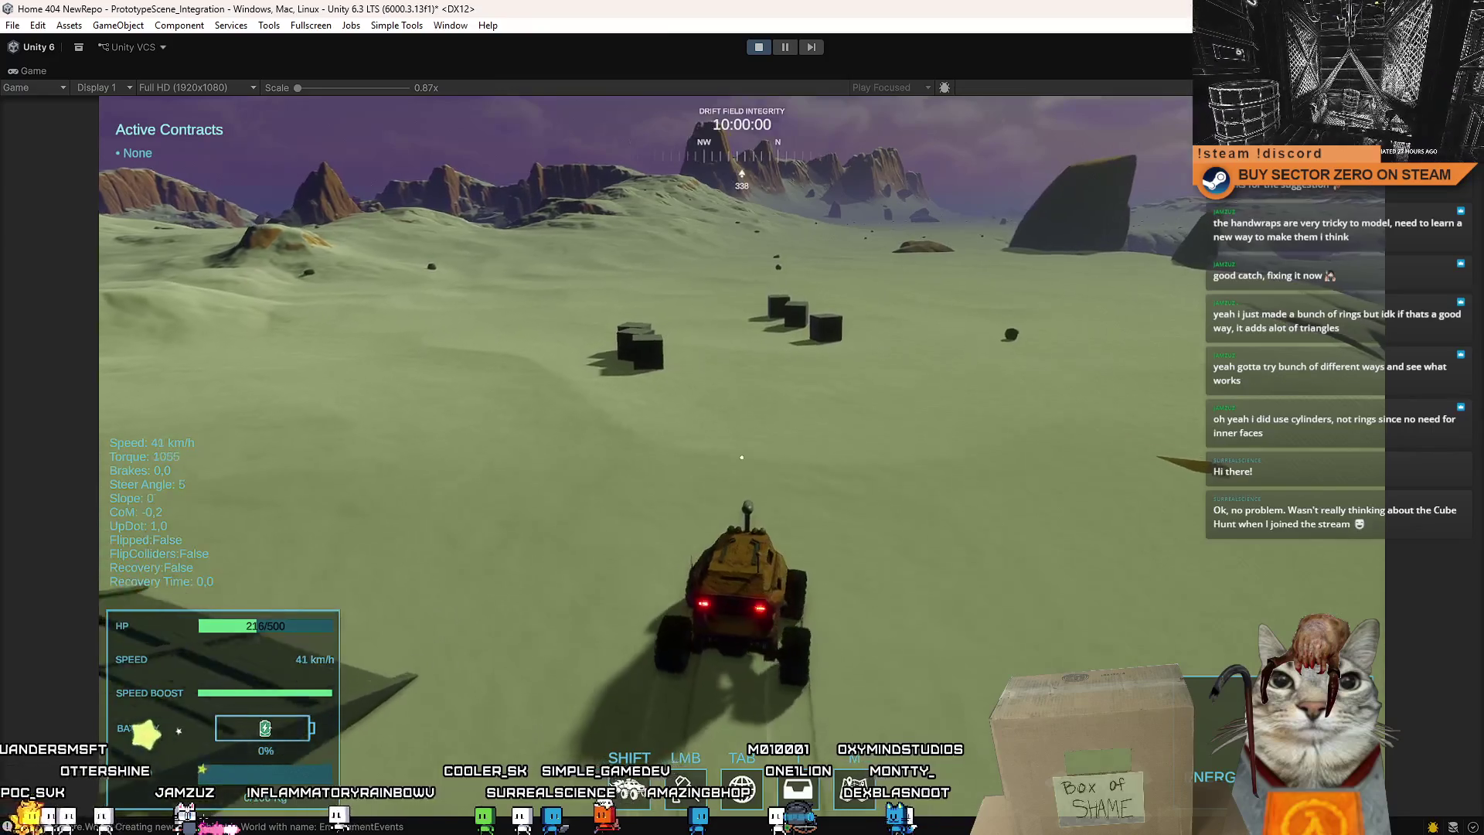
# Brake with a hard left turn to stop the rover among the dark cubes.
pyautogui.press('a')
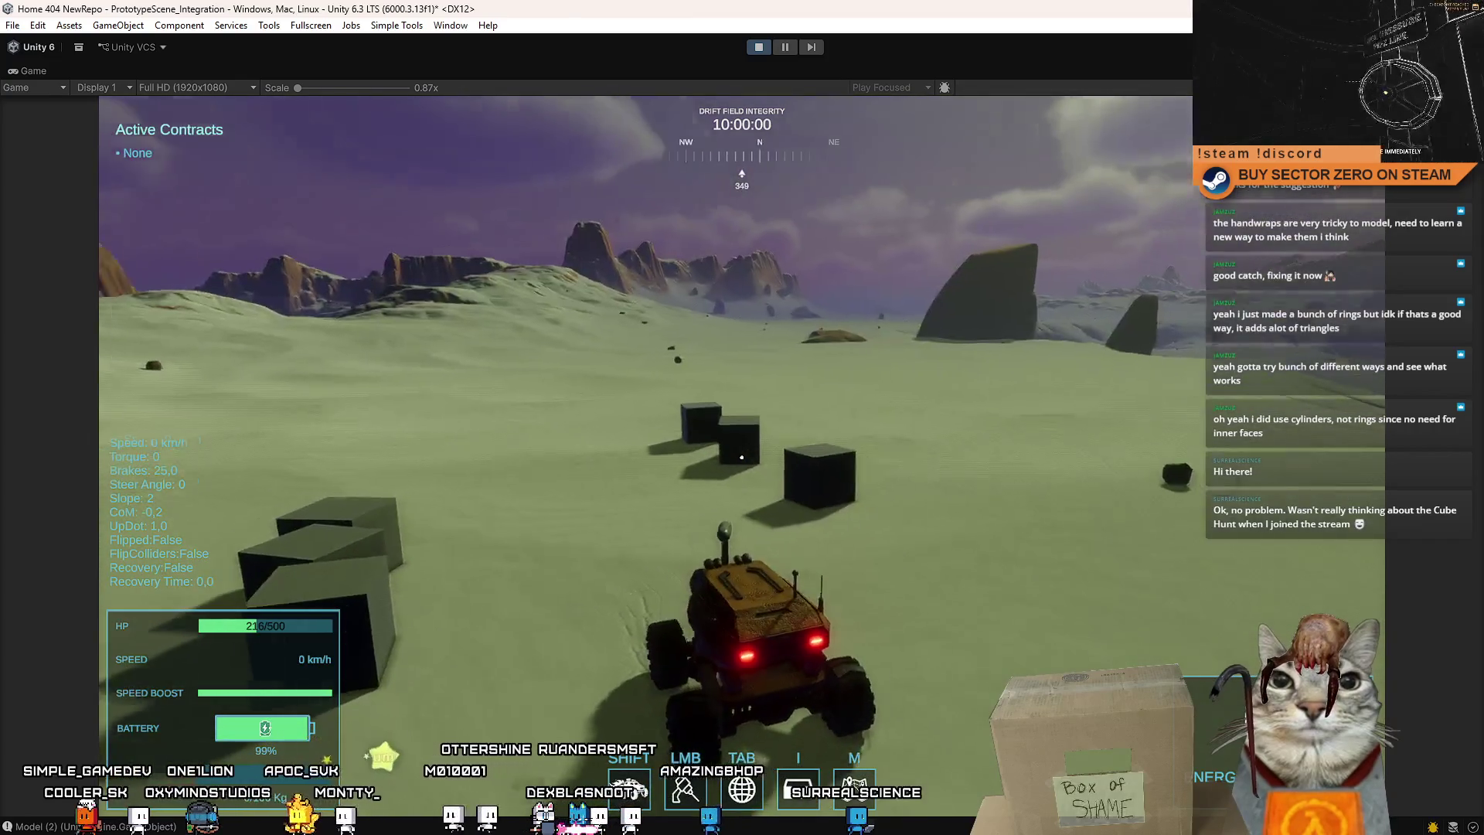
# Drive the rover around among the cubes and line it up toward the portal.
pyautogui.press('w')
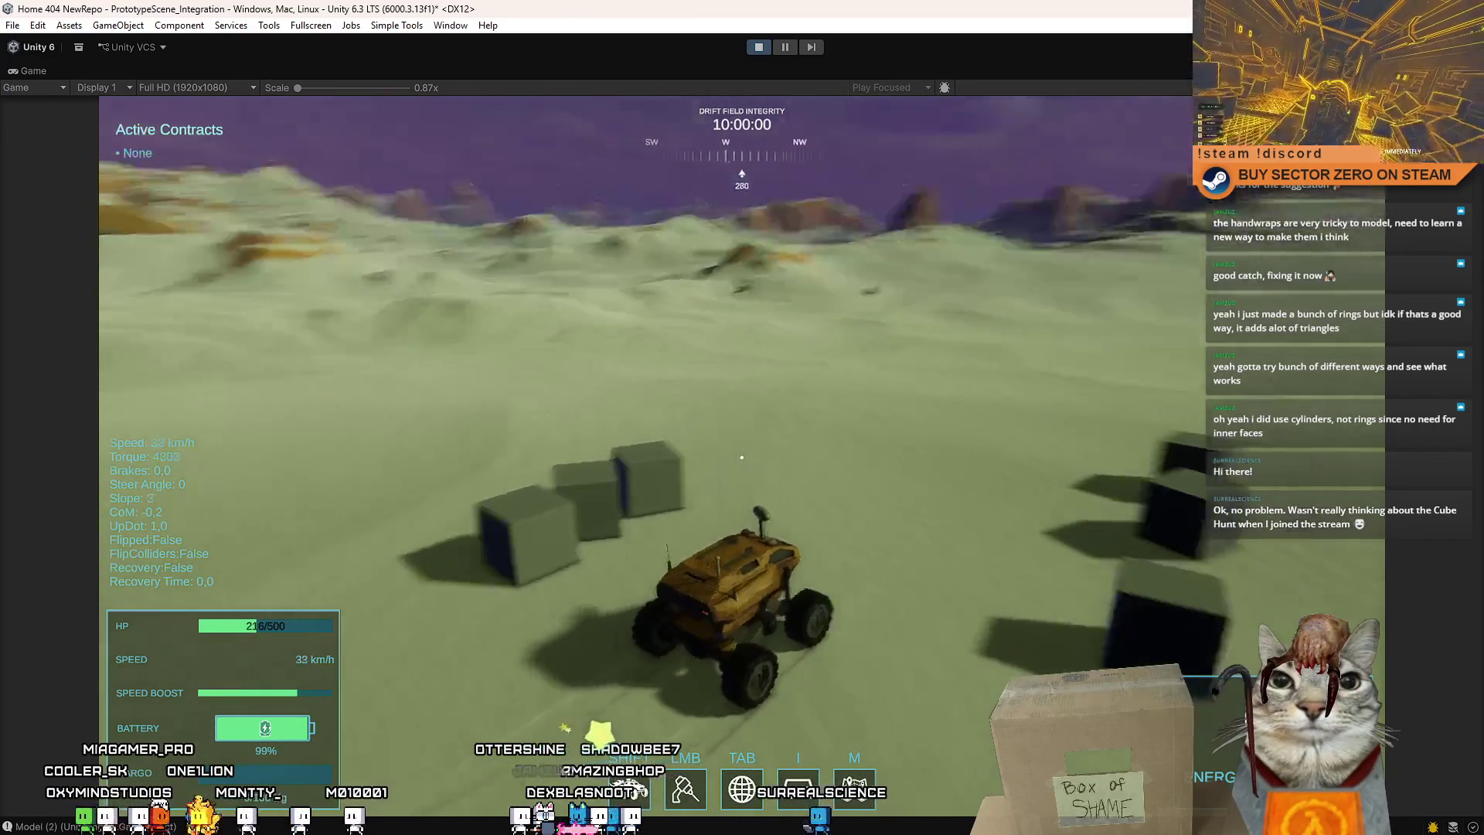
pyautogui.press('a')
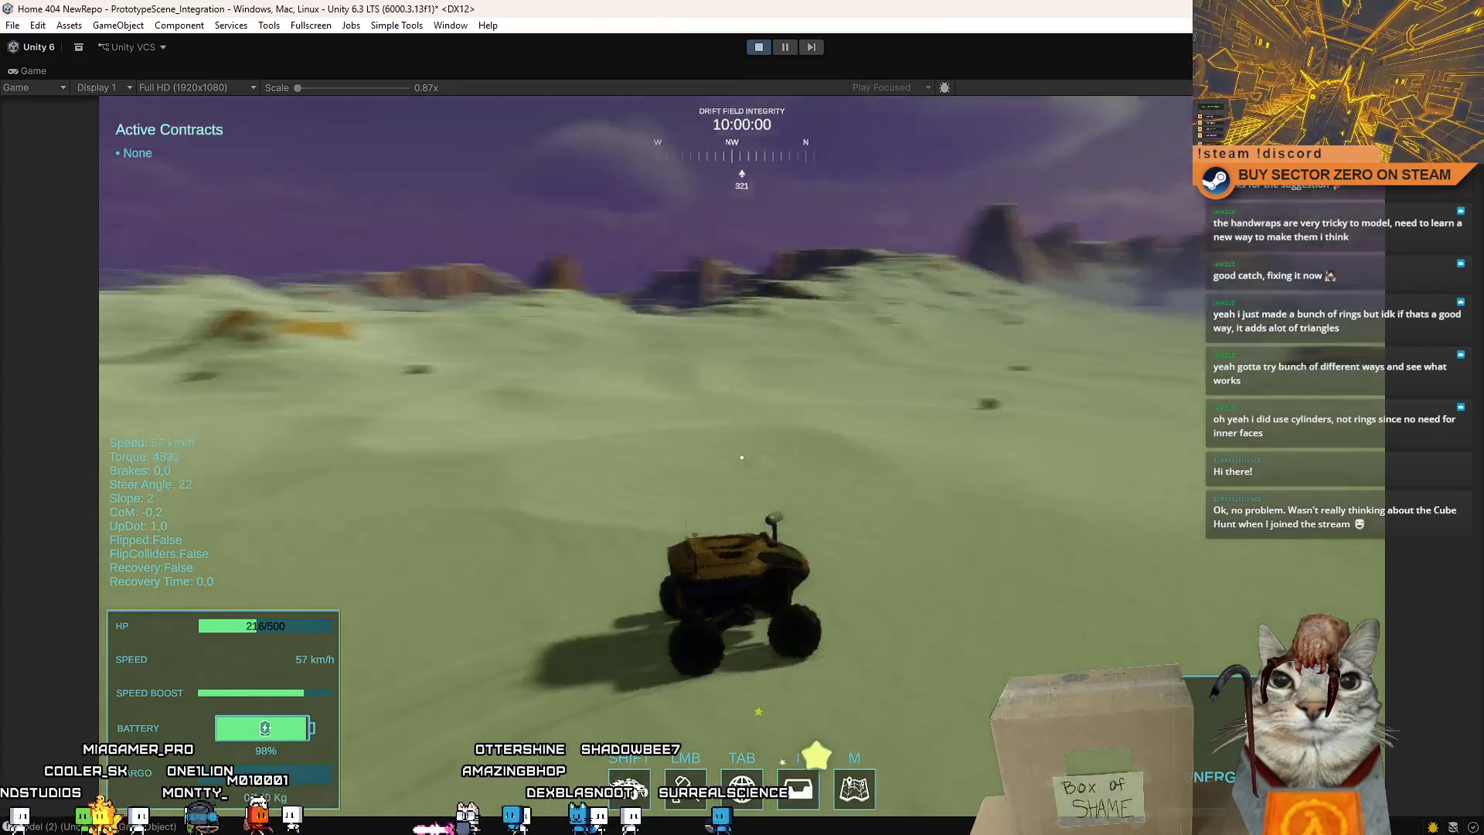
pyautogui.press('d')
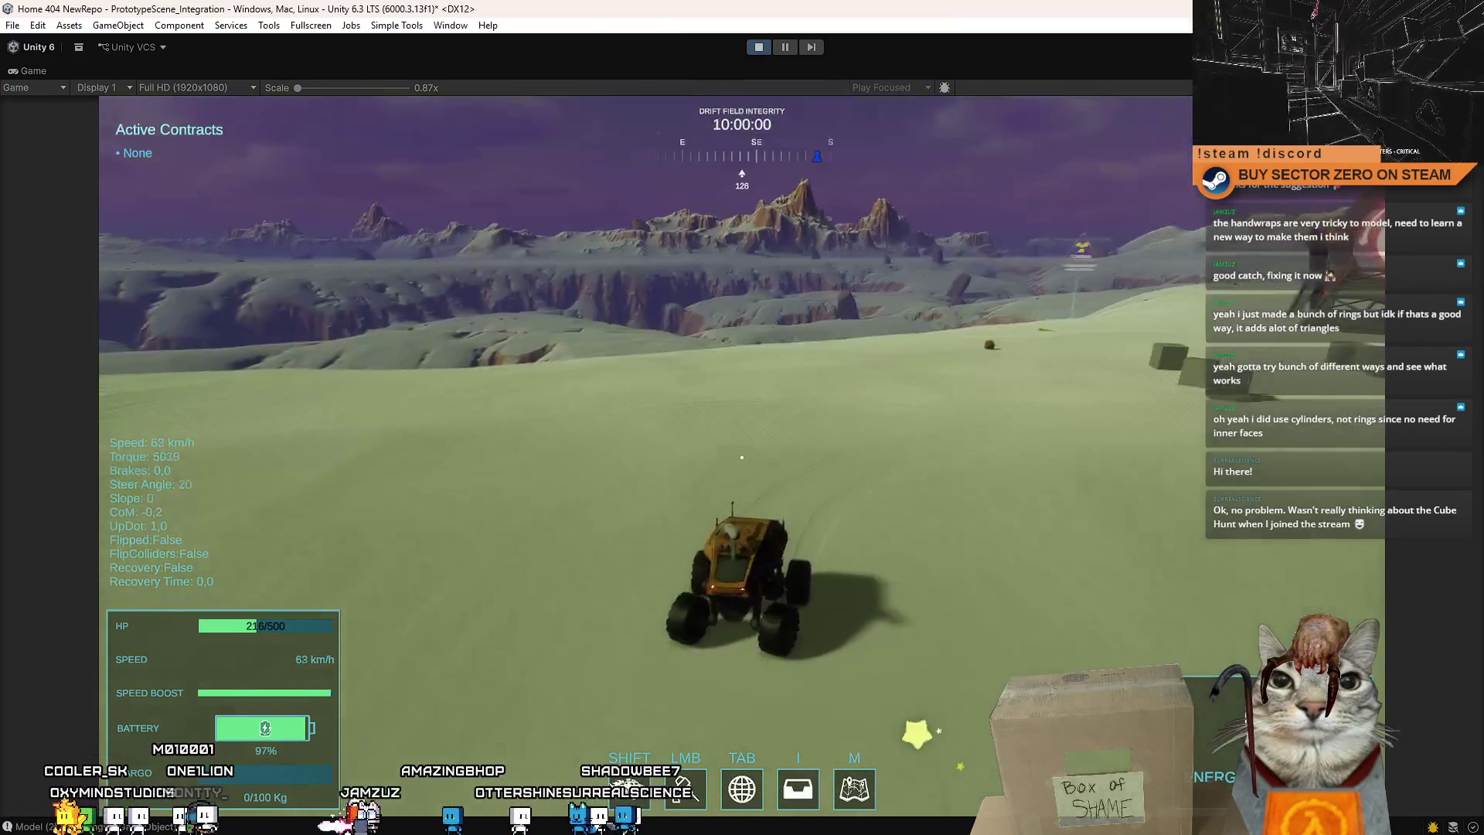
pyautogui.press('d')
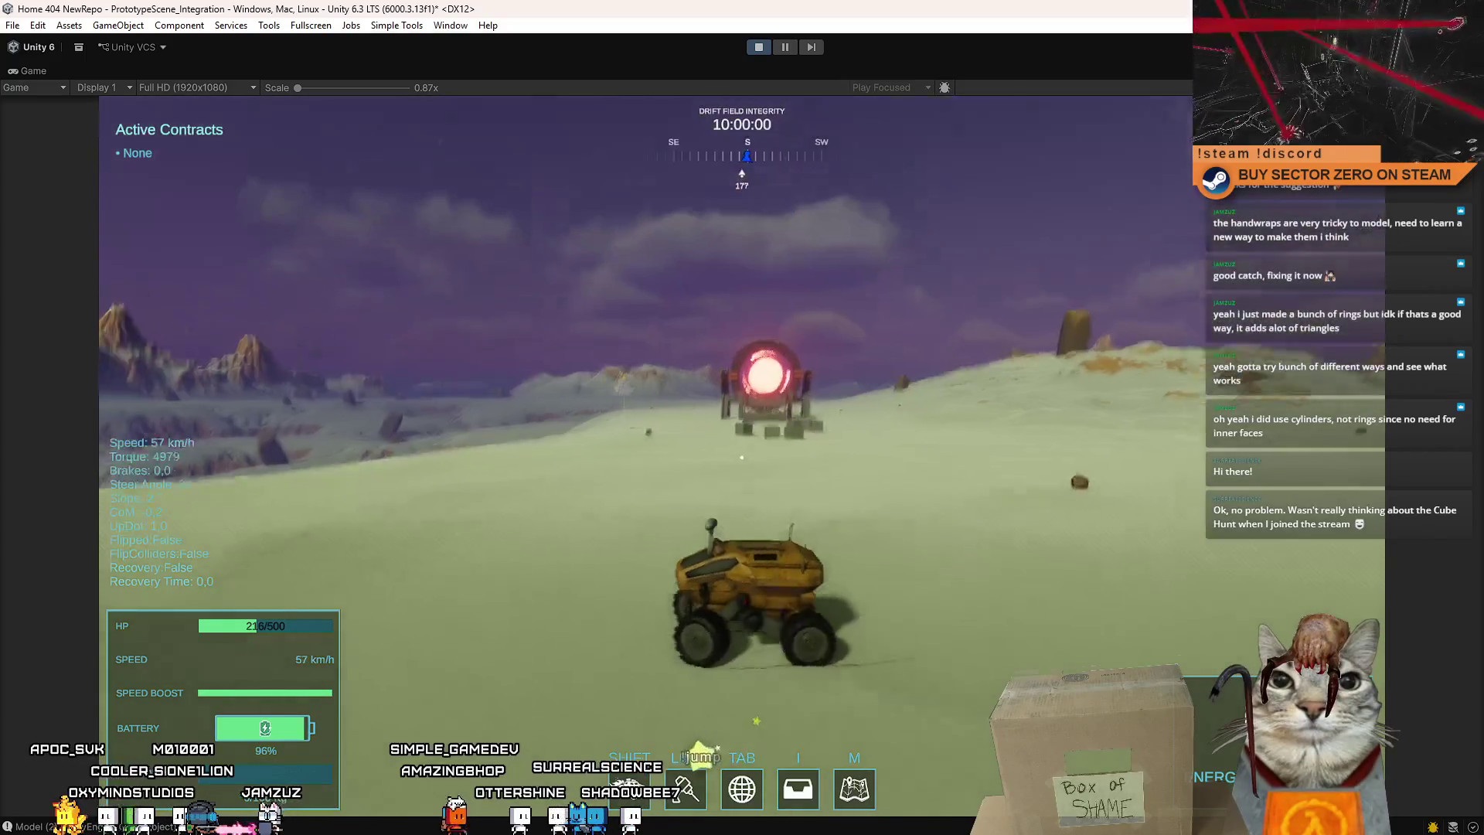
pyautogui.press('w')
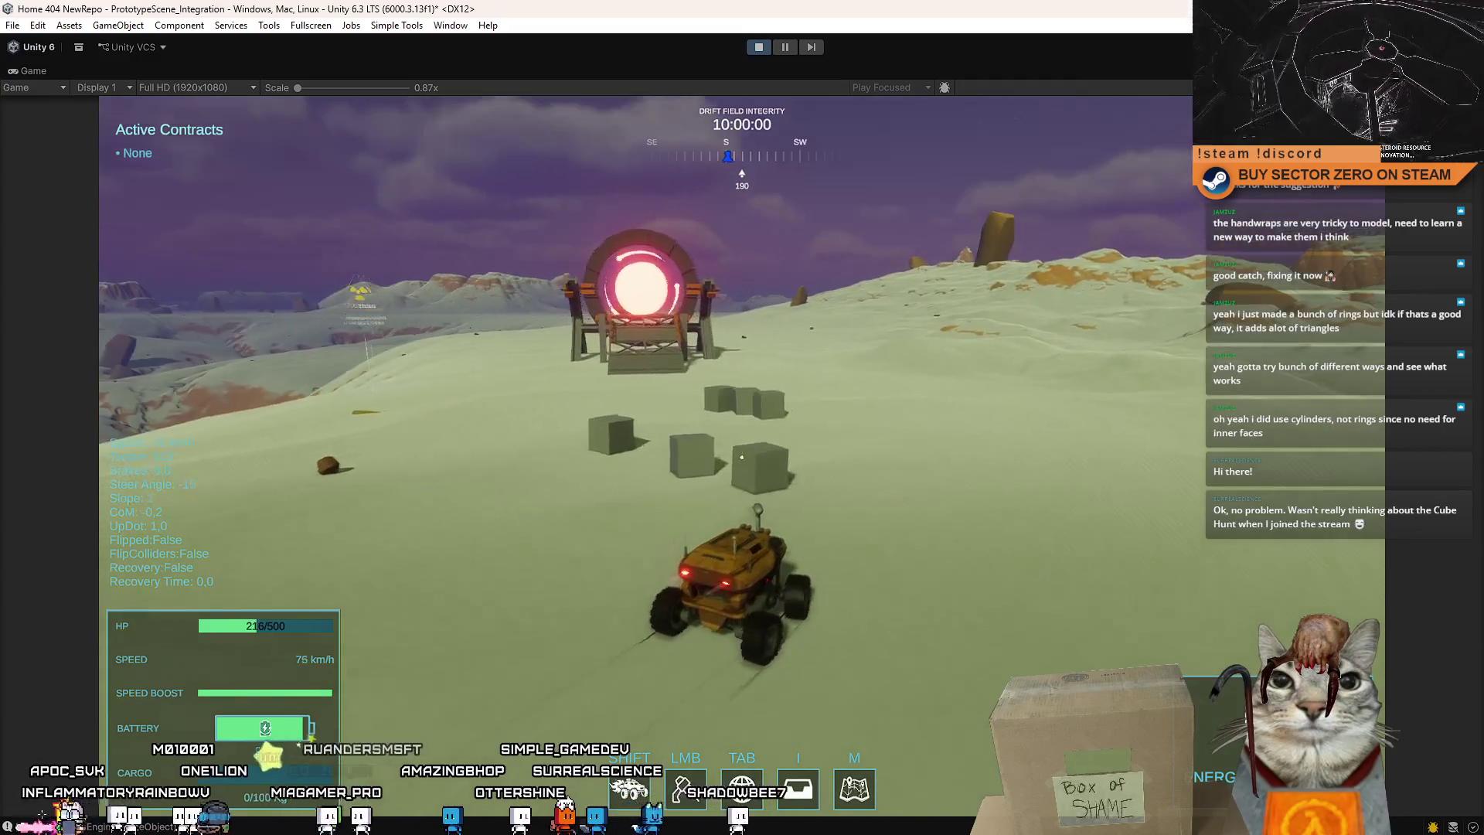
pyautogui.press('a')
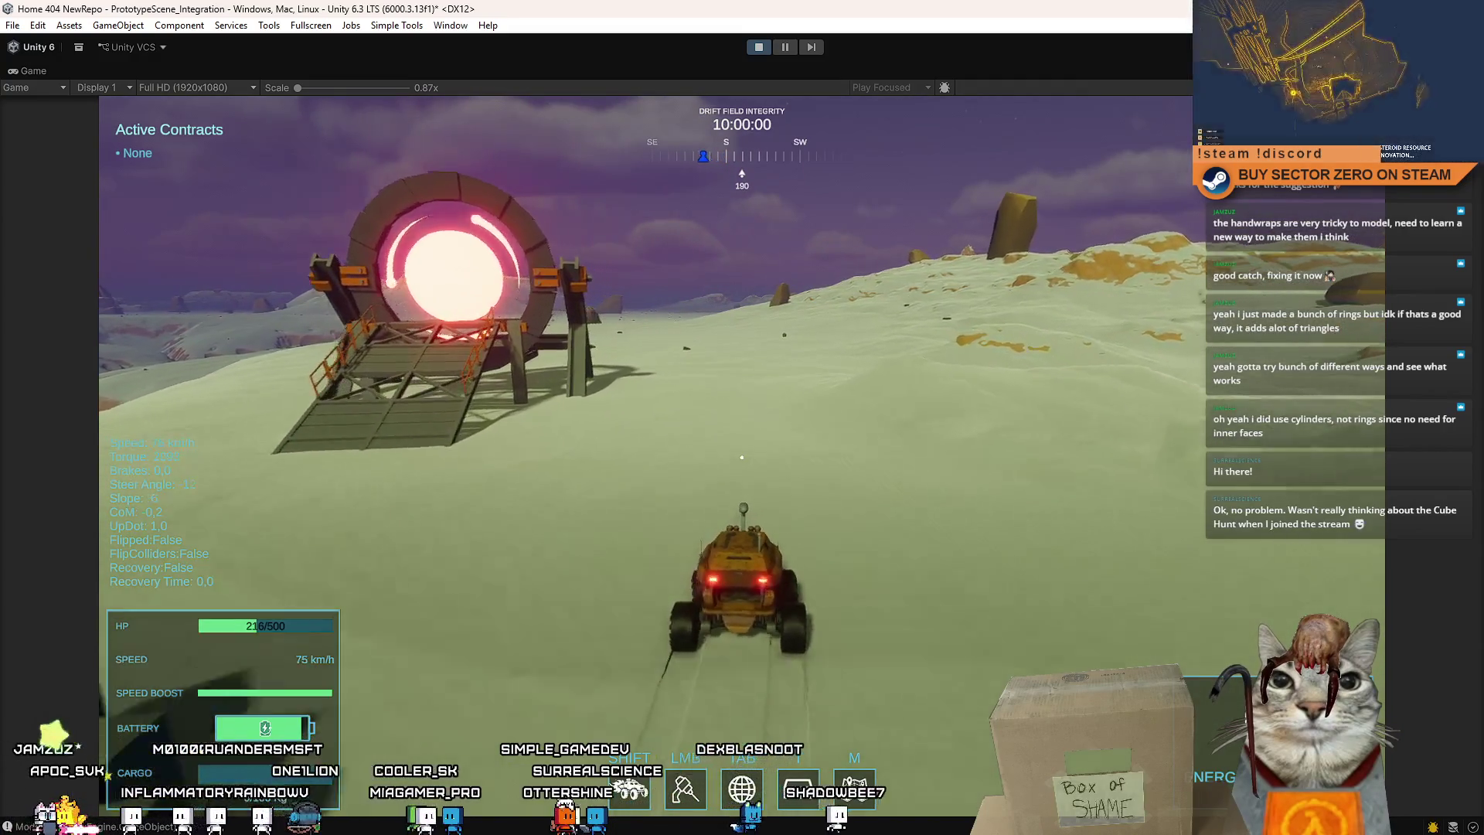
pyautogui.press('w')
pyautogui.press('w')
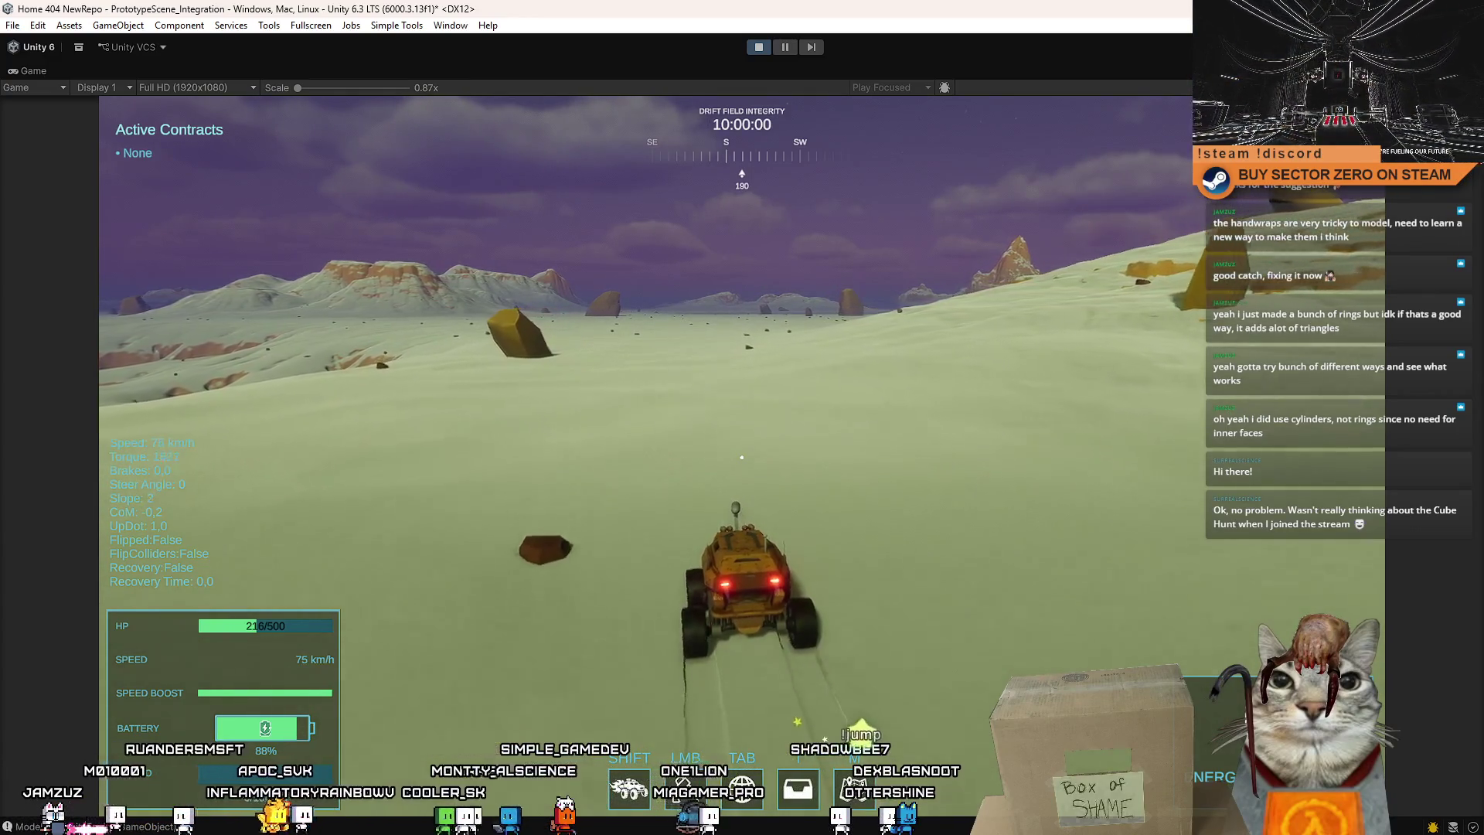
pyautogui.press('d')
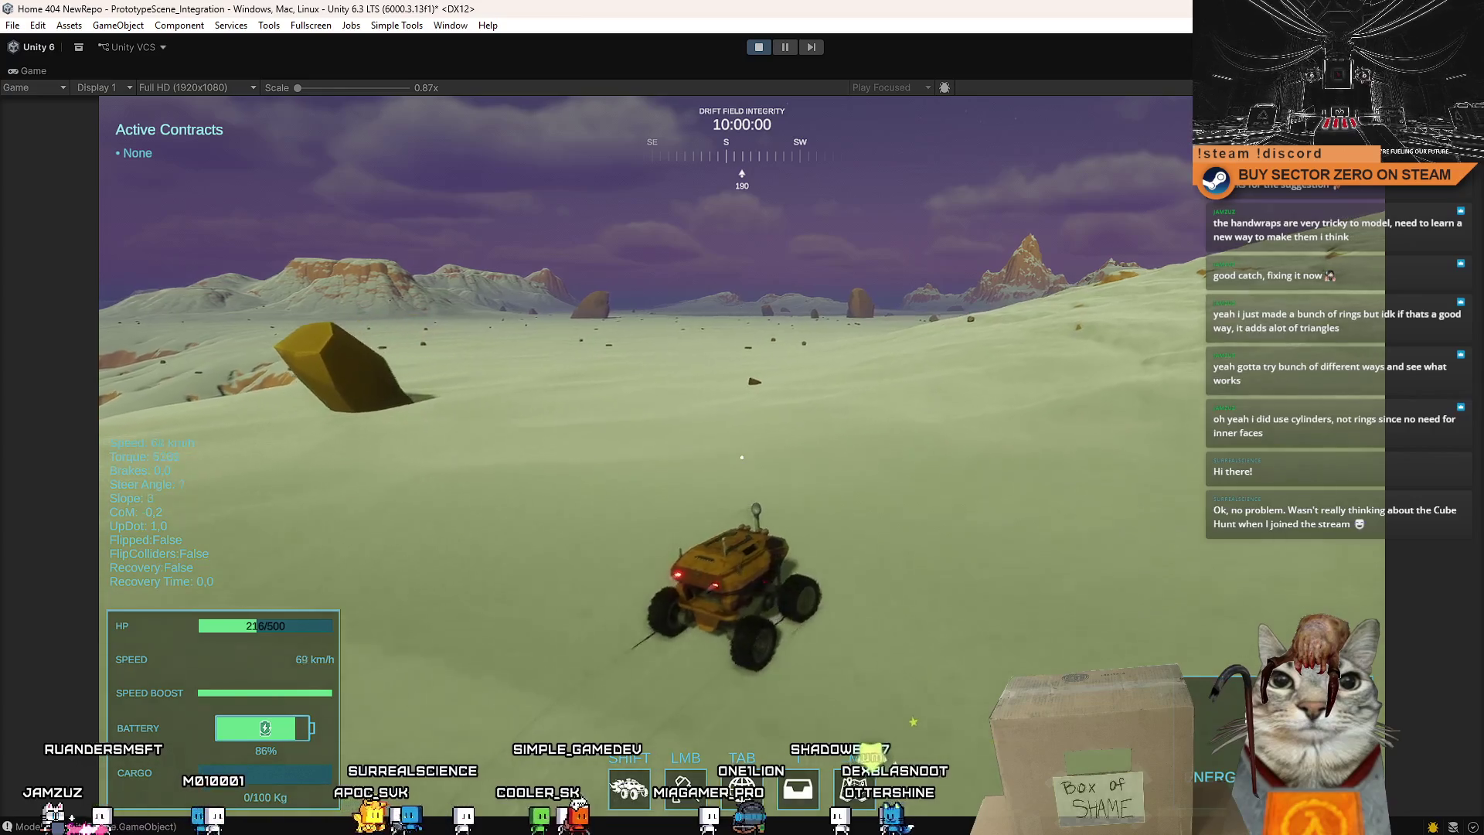
pyautogui.press('a')
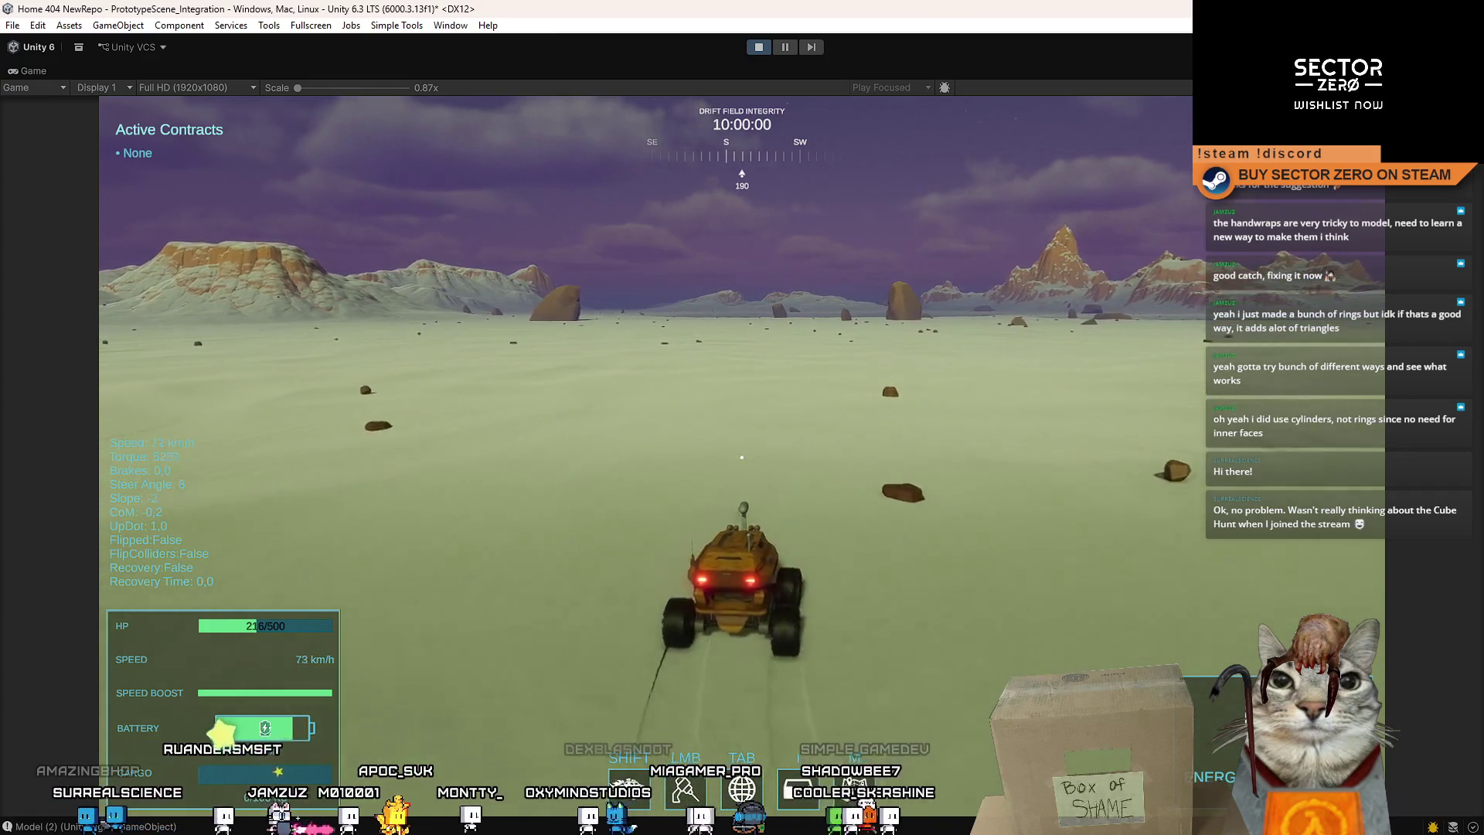
pyautogui.press('a')
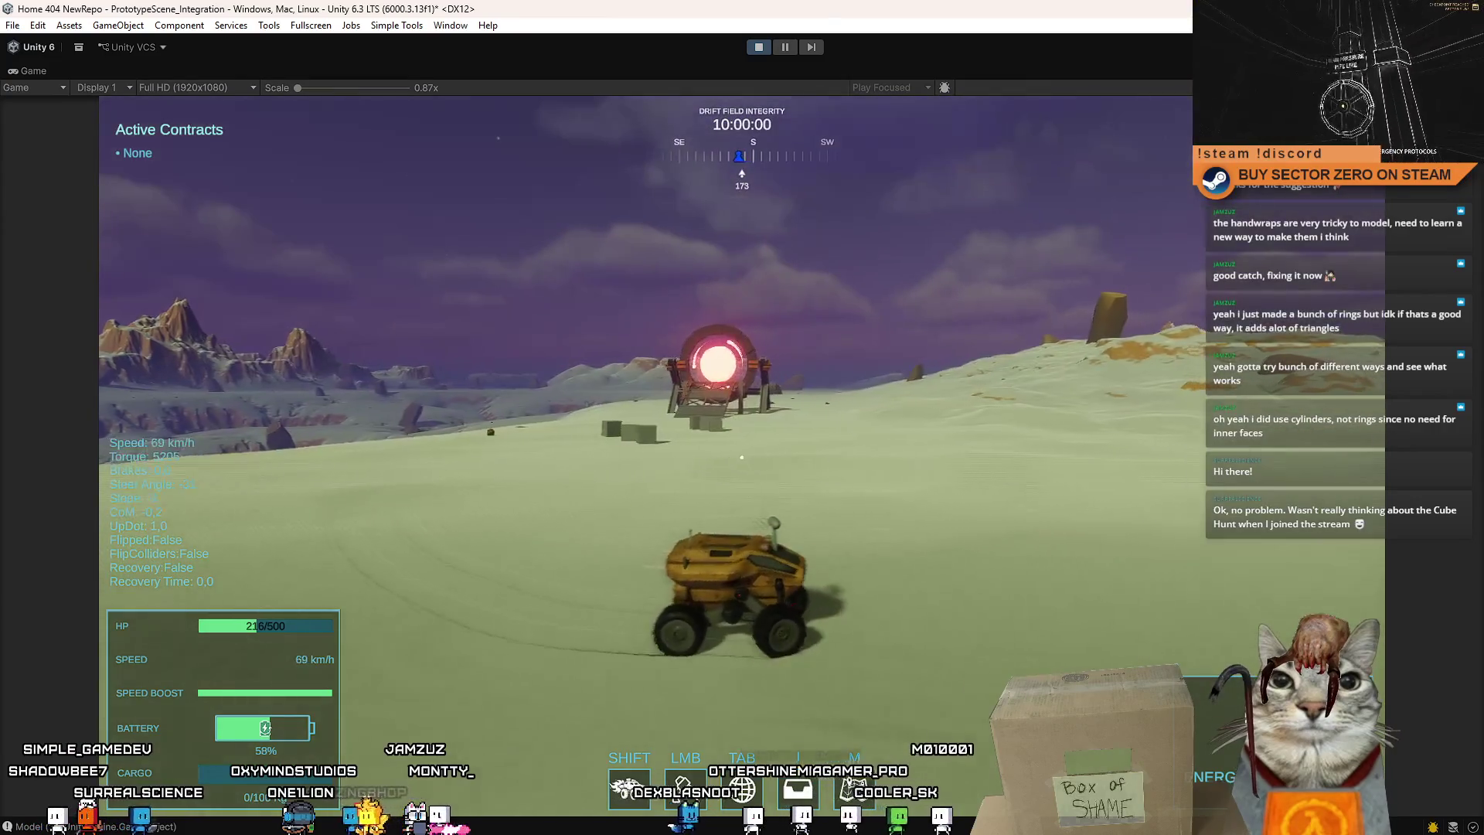
# Toggle fullscreen with F10 twice, then zoom the Scene view toward the portal.
pyautogui.press('F10')
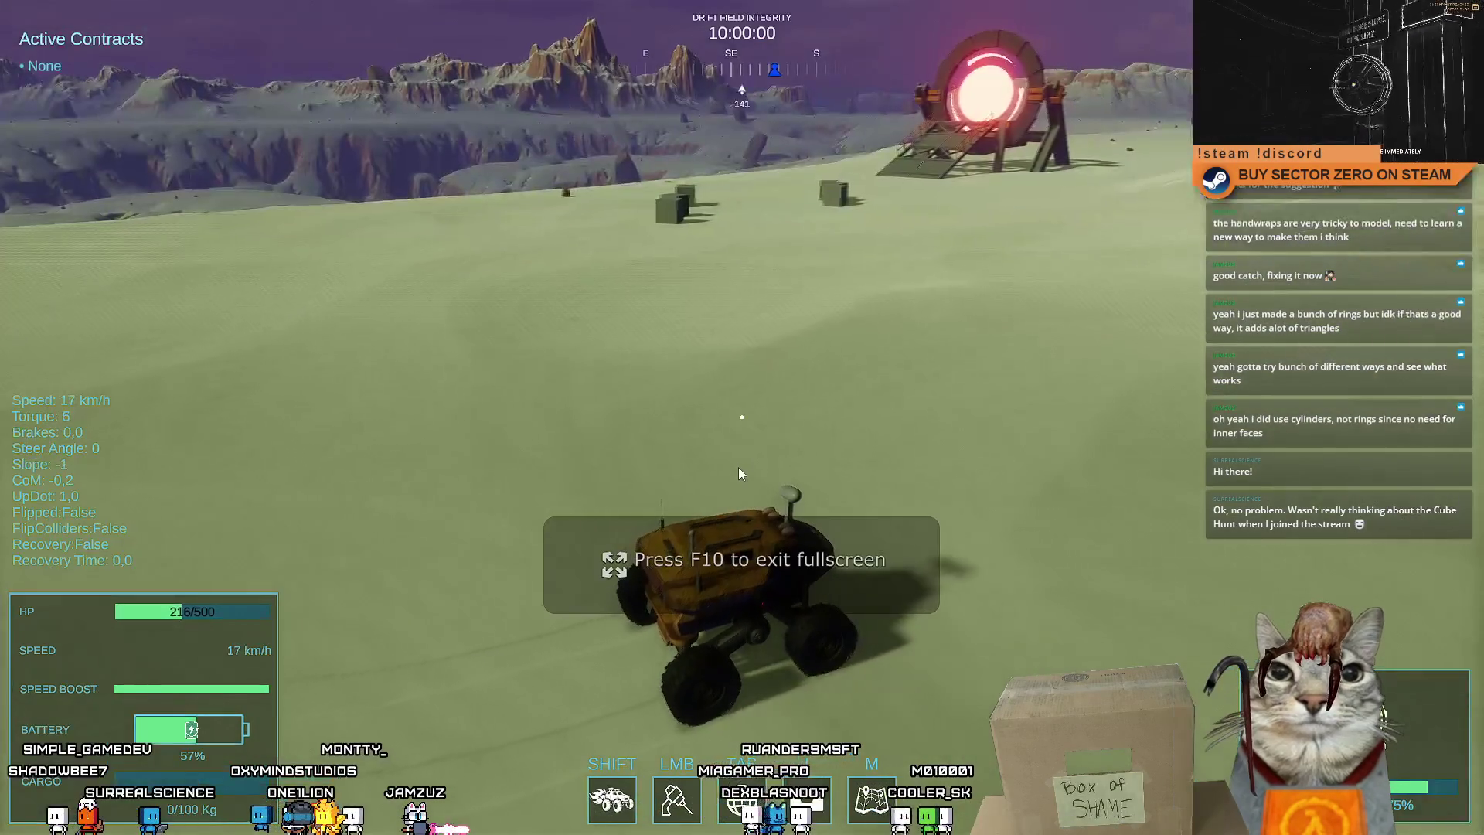
pyautogui.press('F10')
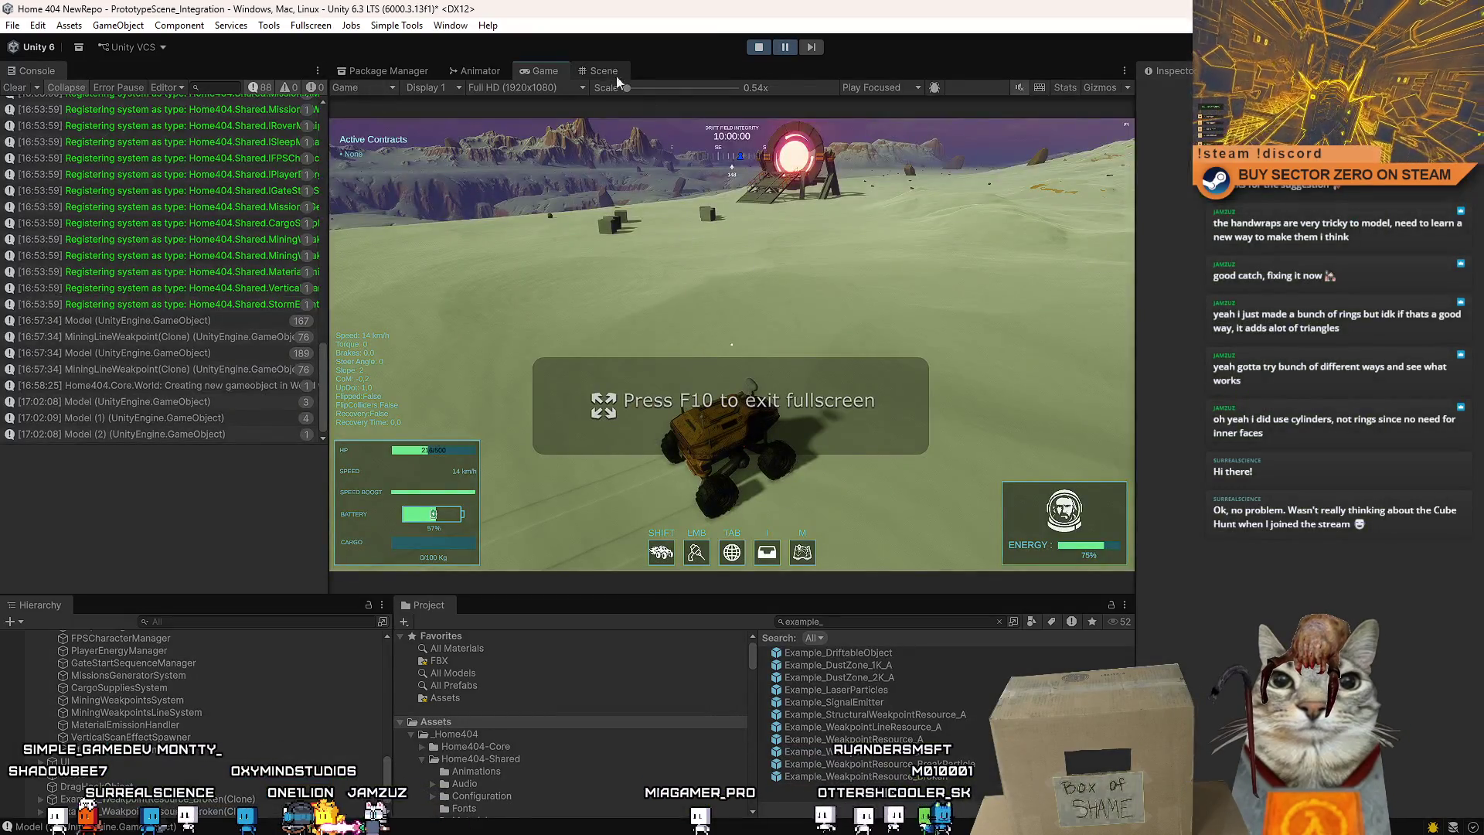
pyautogui.click(602, 70)
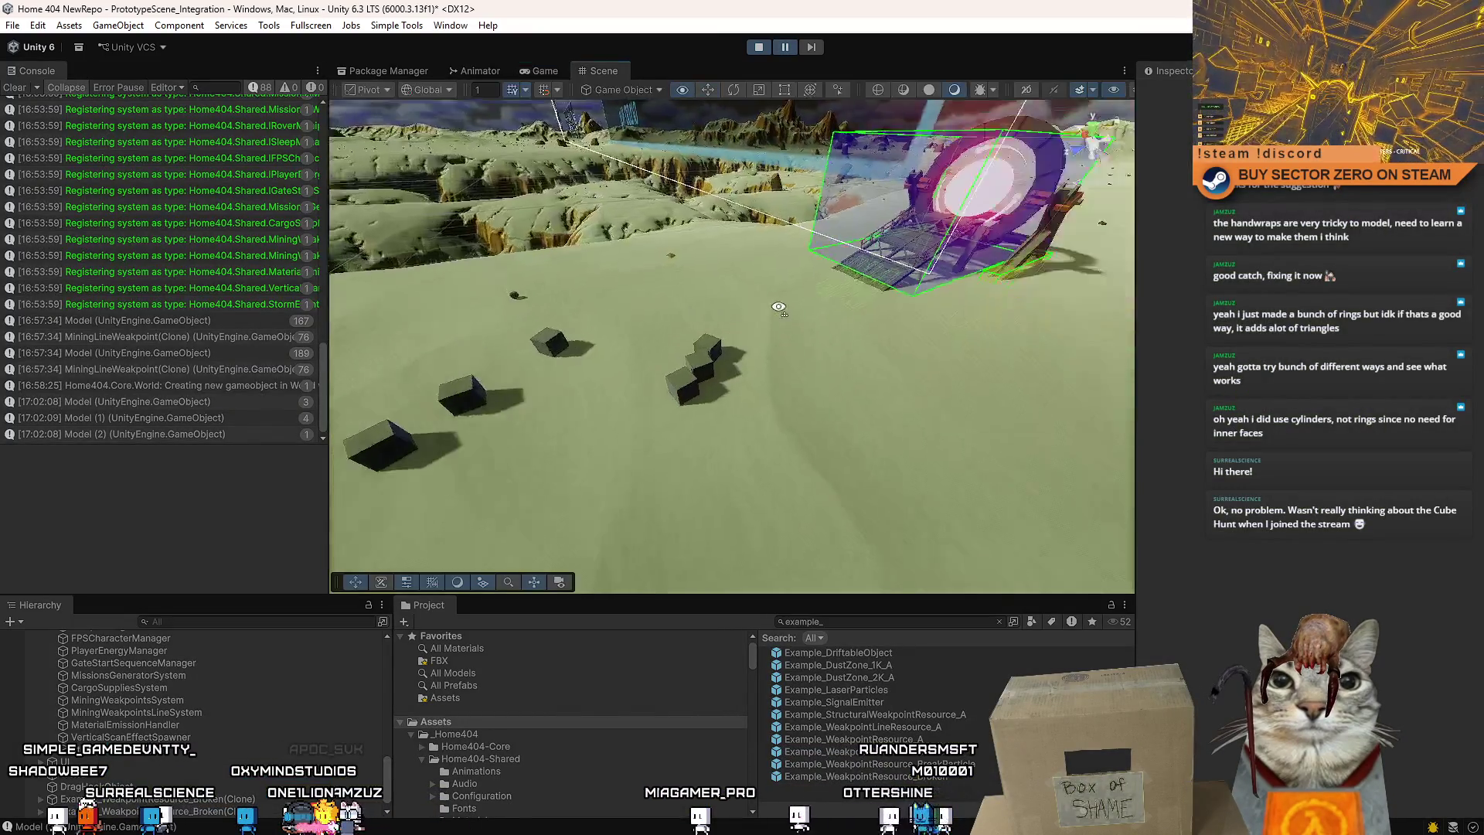
pyautogui.scroll(5, 958, 296)
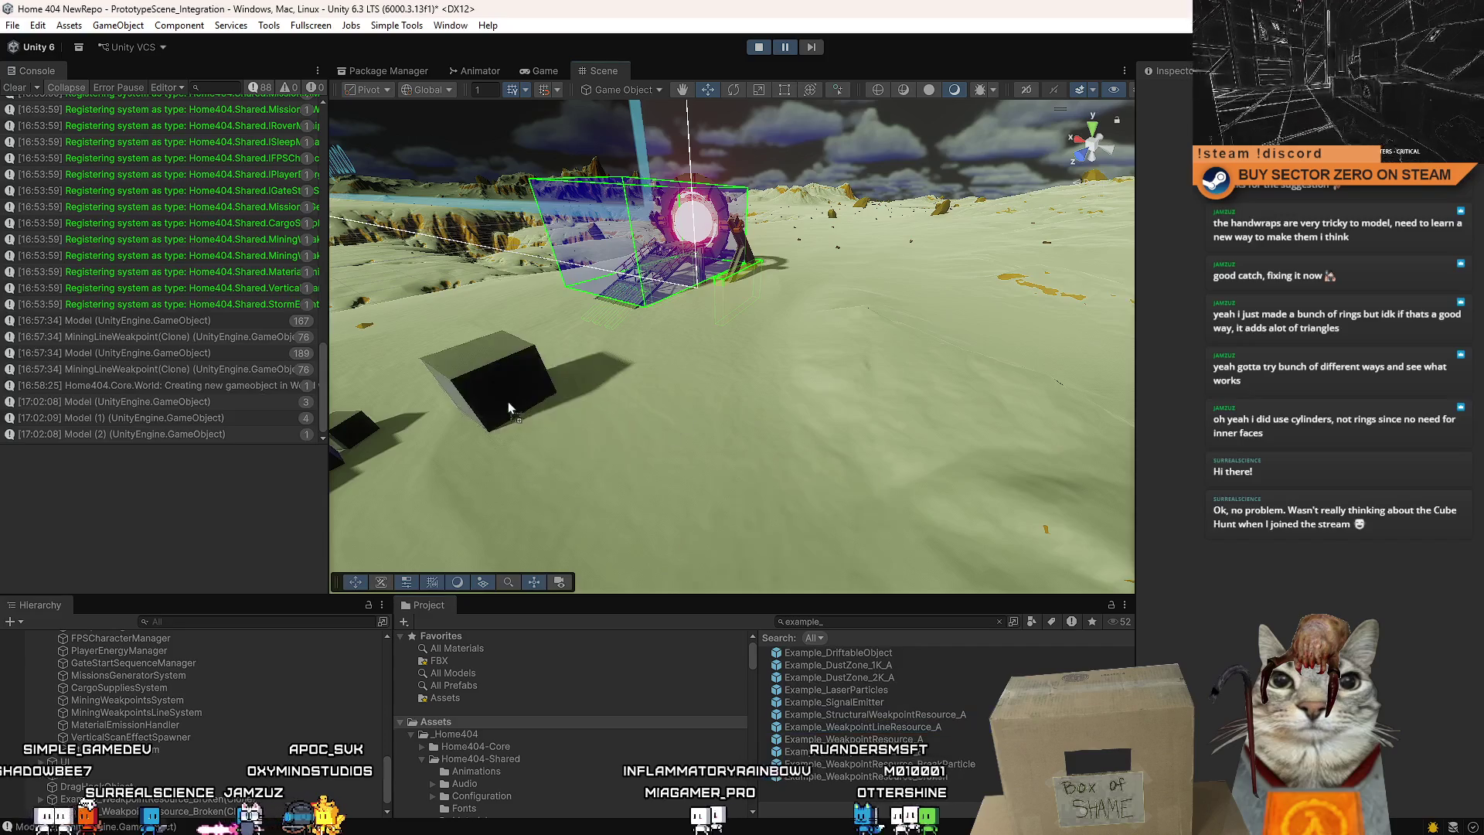
# Select dark cube Model (2), frame it with F, and orbit around it toward the gate.
pyautogui.click(542, 432)
pyautogui.press('f')
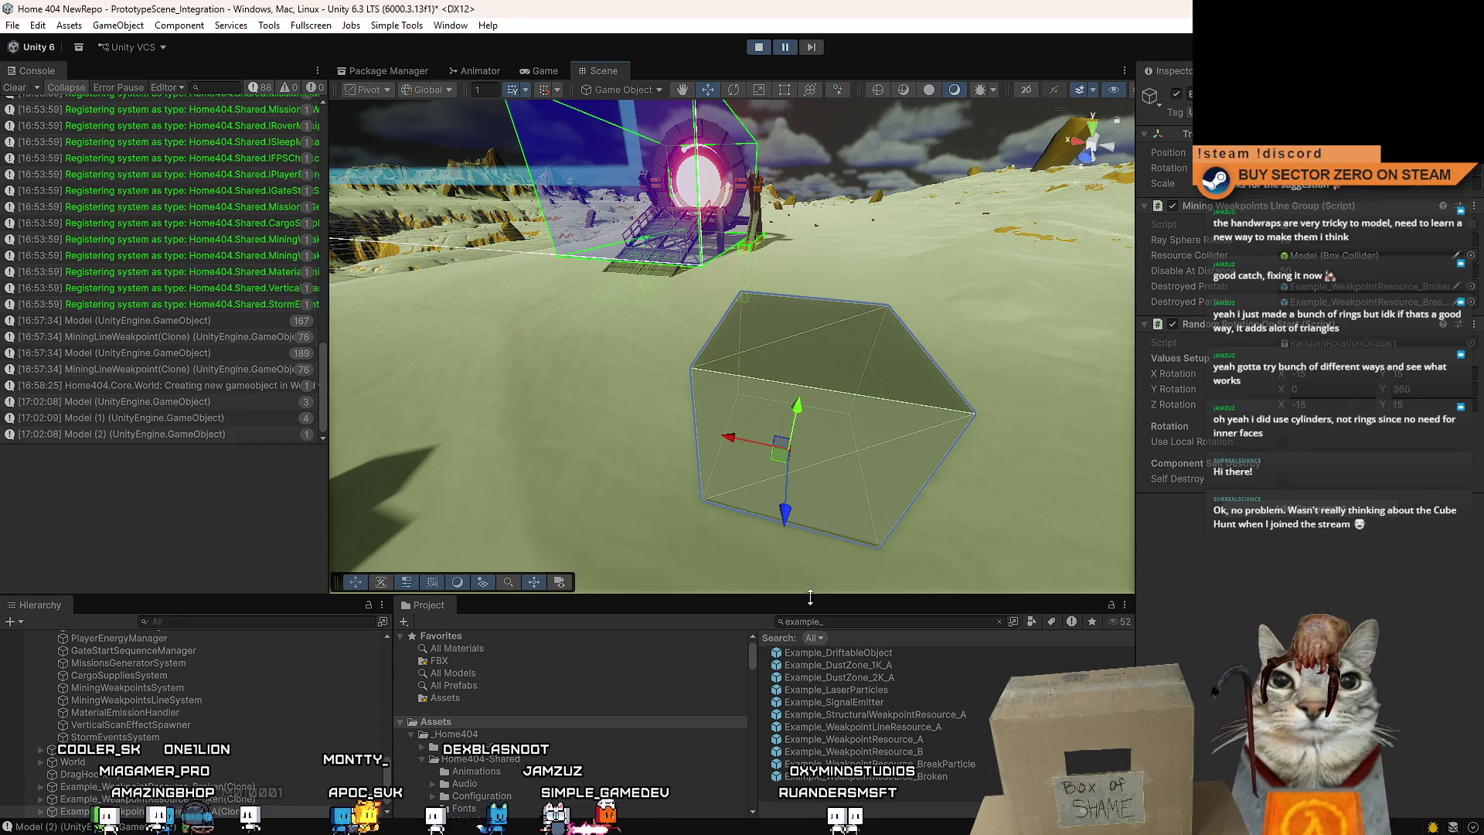
pyautogui.moveTo(755, 282)
pyautogui.mouseDown()
pyautogui.moveTo(967, 321)
pyautogui.moveTo(672, 335)
pyautogui.moveTo(883, 329)
pyautogui.moveTo(758, 328)
pyautogui.moveTo(915, 353)
pyautogui.mouseUp()
pyautogui.scroll(2, 967, 322)
pyautogui.scroll(2, 916, 353)
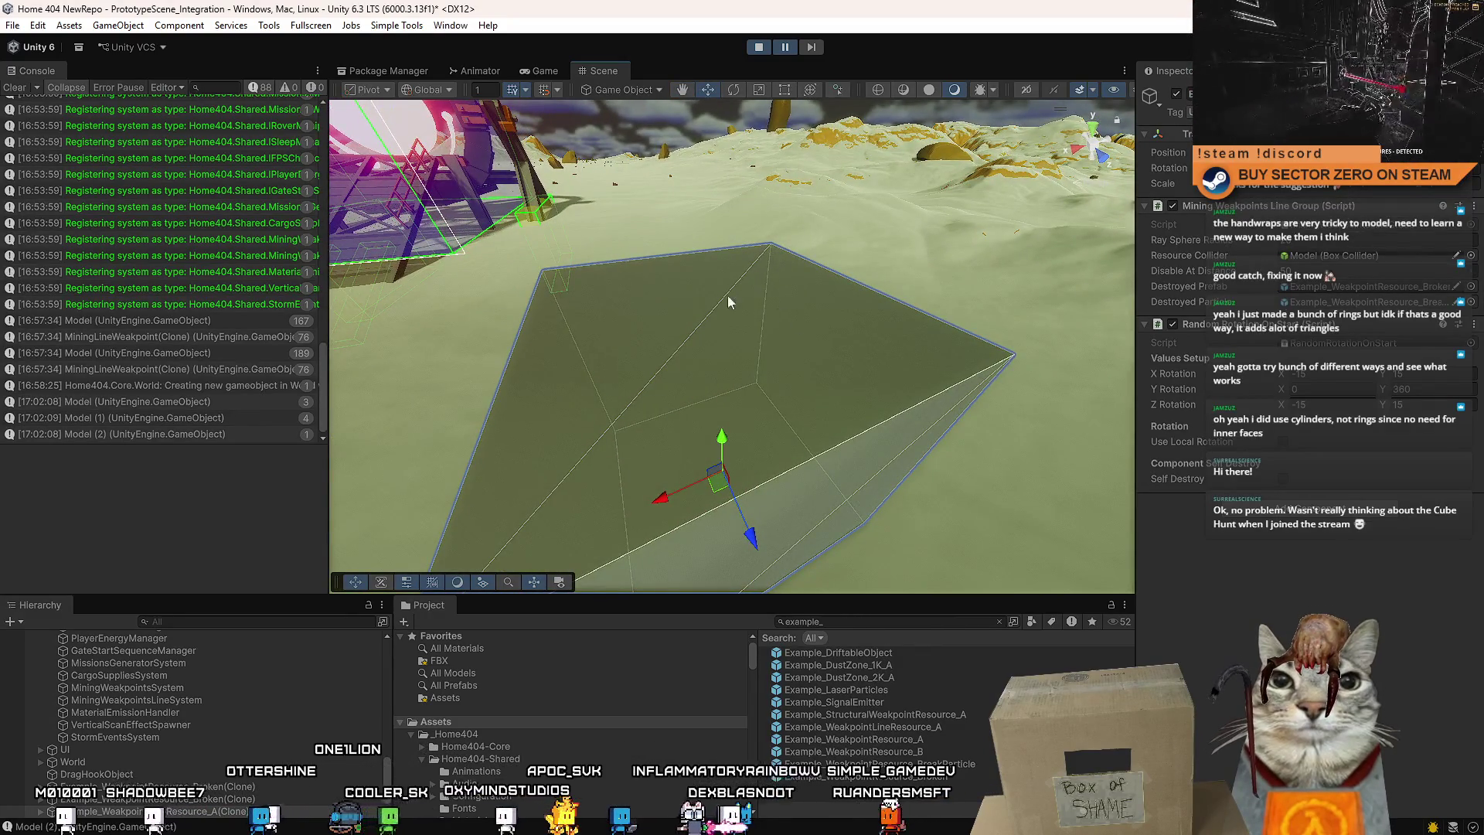
pyautogui.scroll(-5, 760, 309)
pyautogui.moveTo(760, 310)
pyautogui.mouseDown()
pyautogui.moveTo(780, 317)
pyautogui.moveTo(835, 286)
pyautogui.moveTo(796, 286)
pyautogui.moveTo(746, 331)
pyautogui.mouseUp()
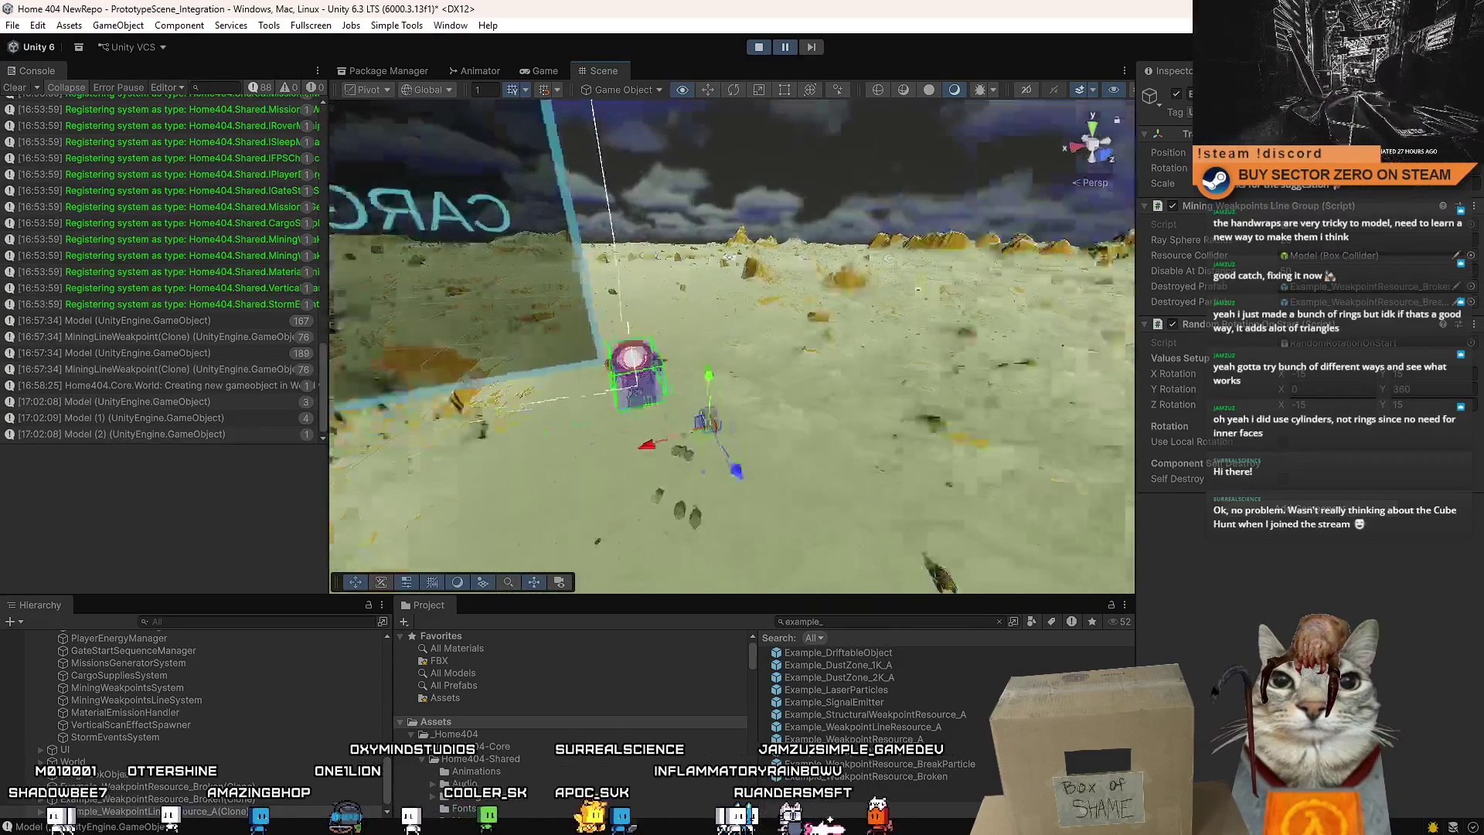
pyautogui.scroll(6, 746, 331)
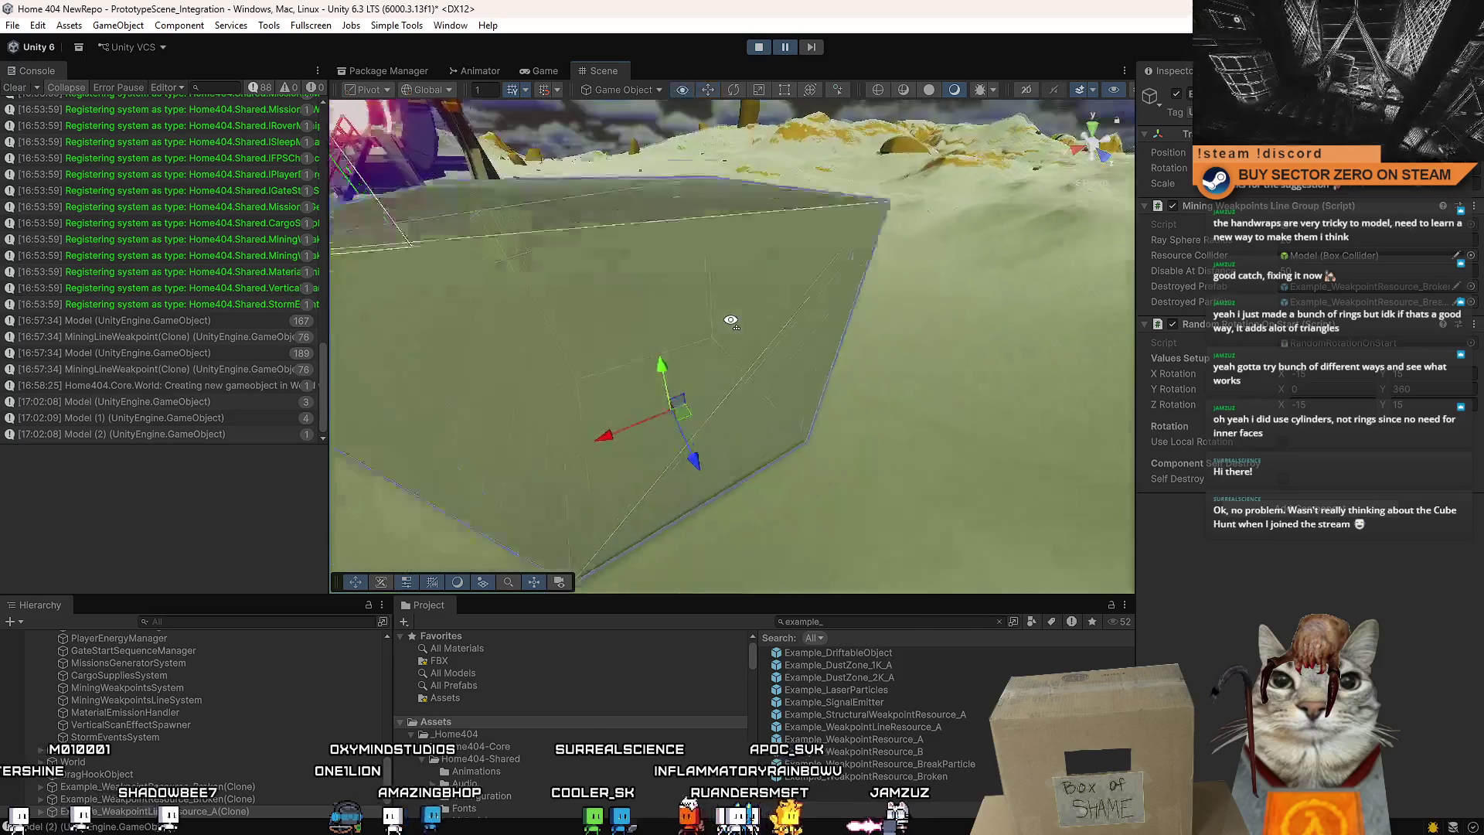
pyautogui.scroll(-5, 731, 320)
pyautogui.keyDown('alt'); pyautogui.moveTo(731, 320); pyautogui.dragTo(781, 305); pyautogui.keyUp('alt')
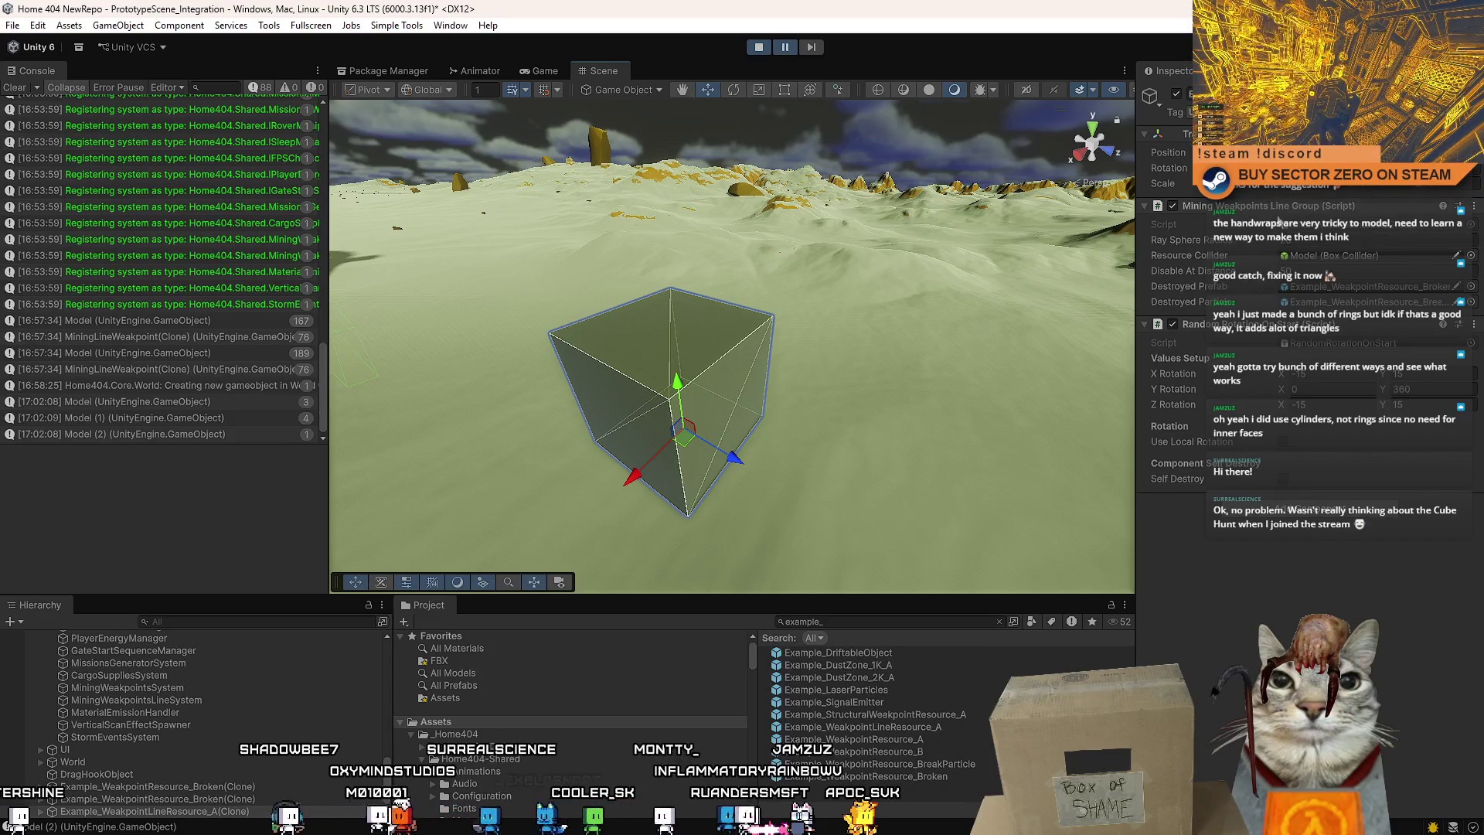
pyautogui.moveTo(819, 361)
pyautogui.keyDown('alt'); pyautogui.mouseDown()
pyautogui.moveTo(514, 353)
pyautogui.moveTo(317, 376)
pyautogui.mouseUp(); pyautogui.keyUp('alt')
pyautogui.scroll(-5, 514, 353)
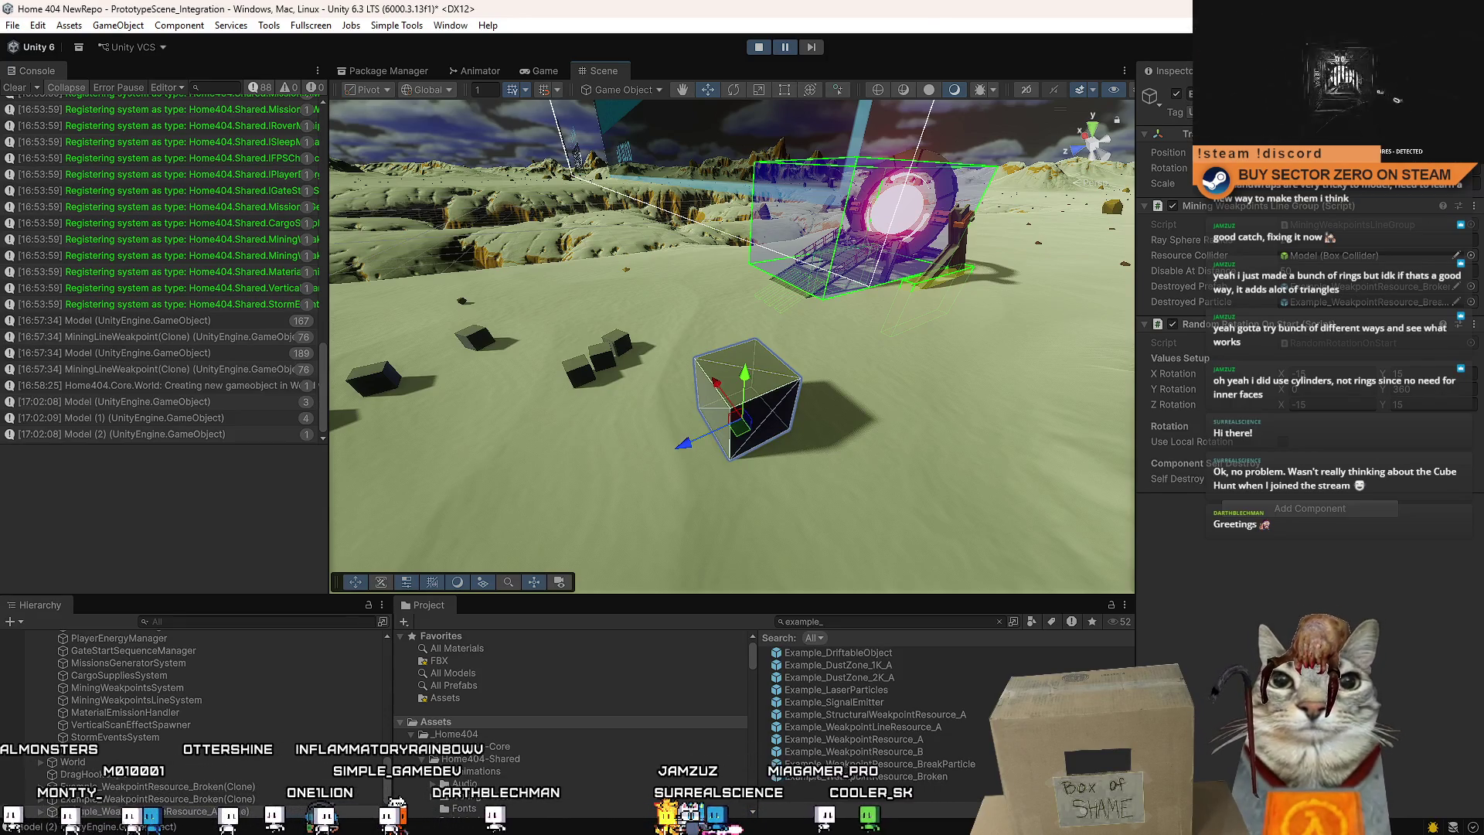
pyautogui.moveTo(749, 327)
pyautogui.mouseDown()
pyautogui.moveTo(929, 330)
pyautogui.moveTo(744, 356)
pyautogui.mouseUp()
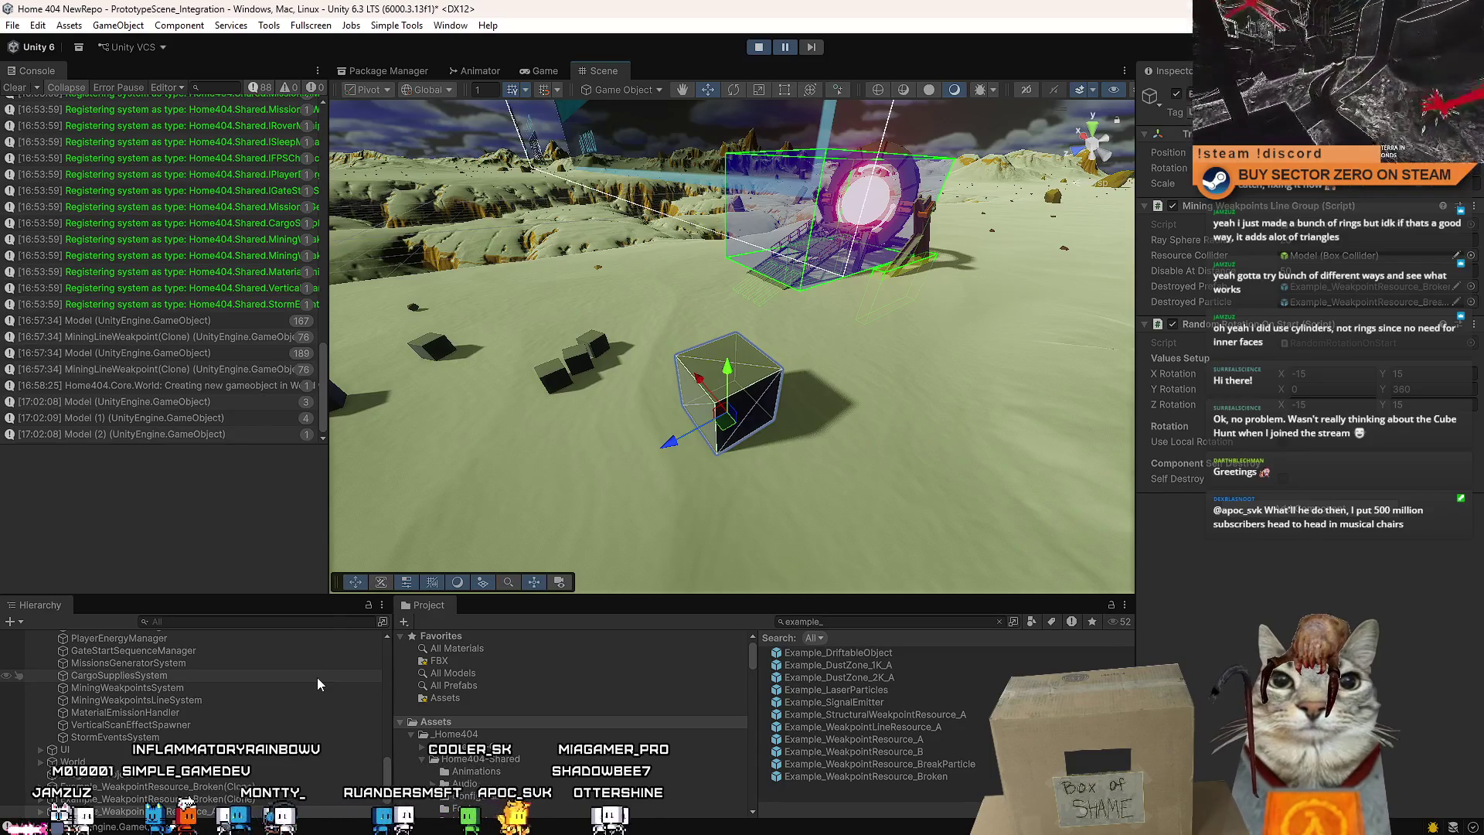
pyautogui.moveTo(966, 263)
pyautogui.mouseDown()
pyautogui.moveTo(974, 287)
pyautogui.moveTo(927, 294)
pyautogui.moveTo(734, 247)
pyautogui.mouseUp()
pyautogui.moveTo(1036, 258); pyautogui.dragTo(1051, 264)
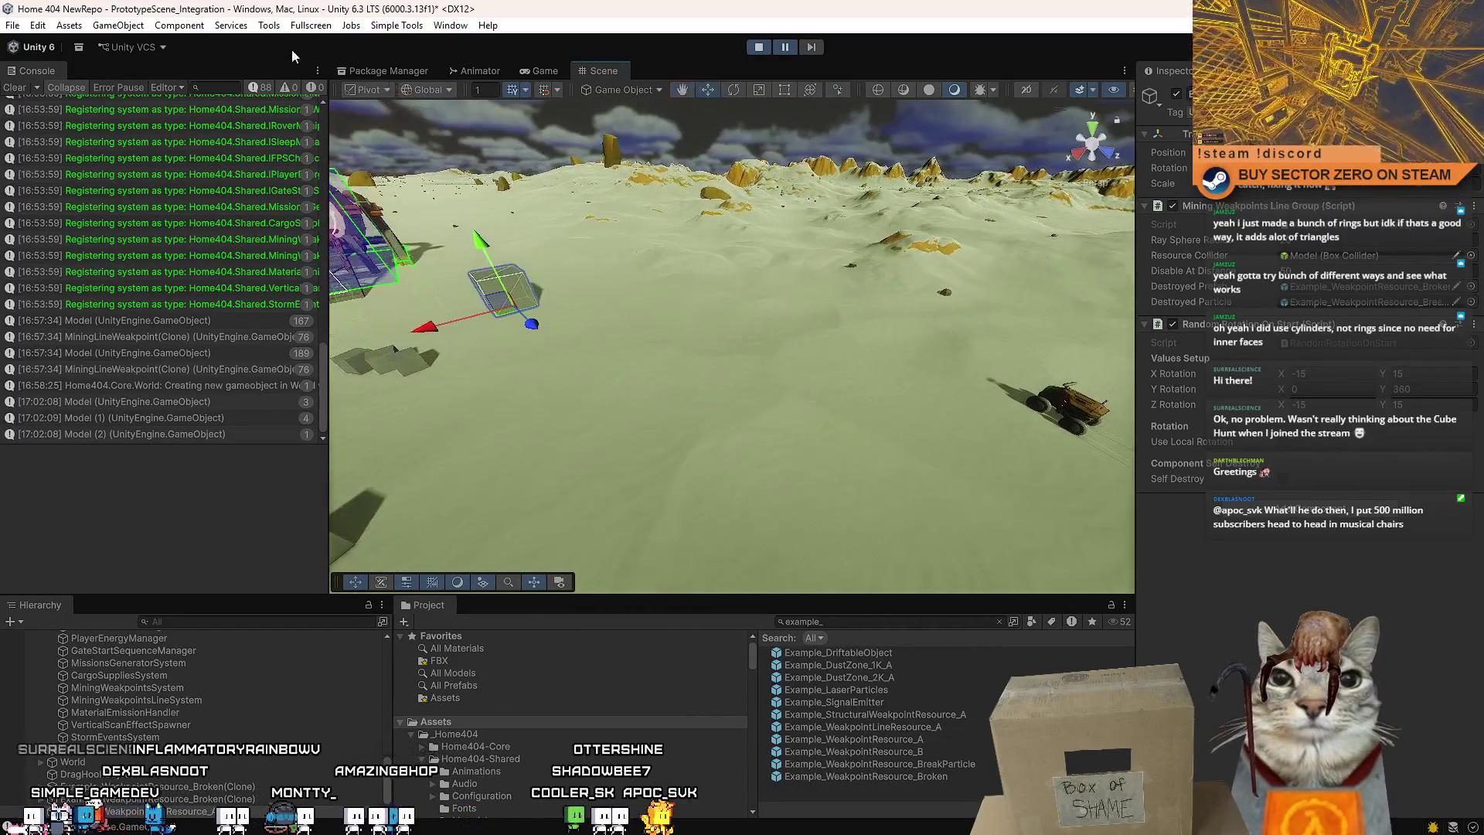
pyautogui.moveTo(784, 323)
pyautogui.mouseDown()
pyautogui.moveTo(495, 369)
pyautogui.moveTo(851, 270)
pyautogui.mouseUp()
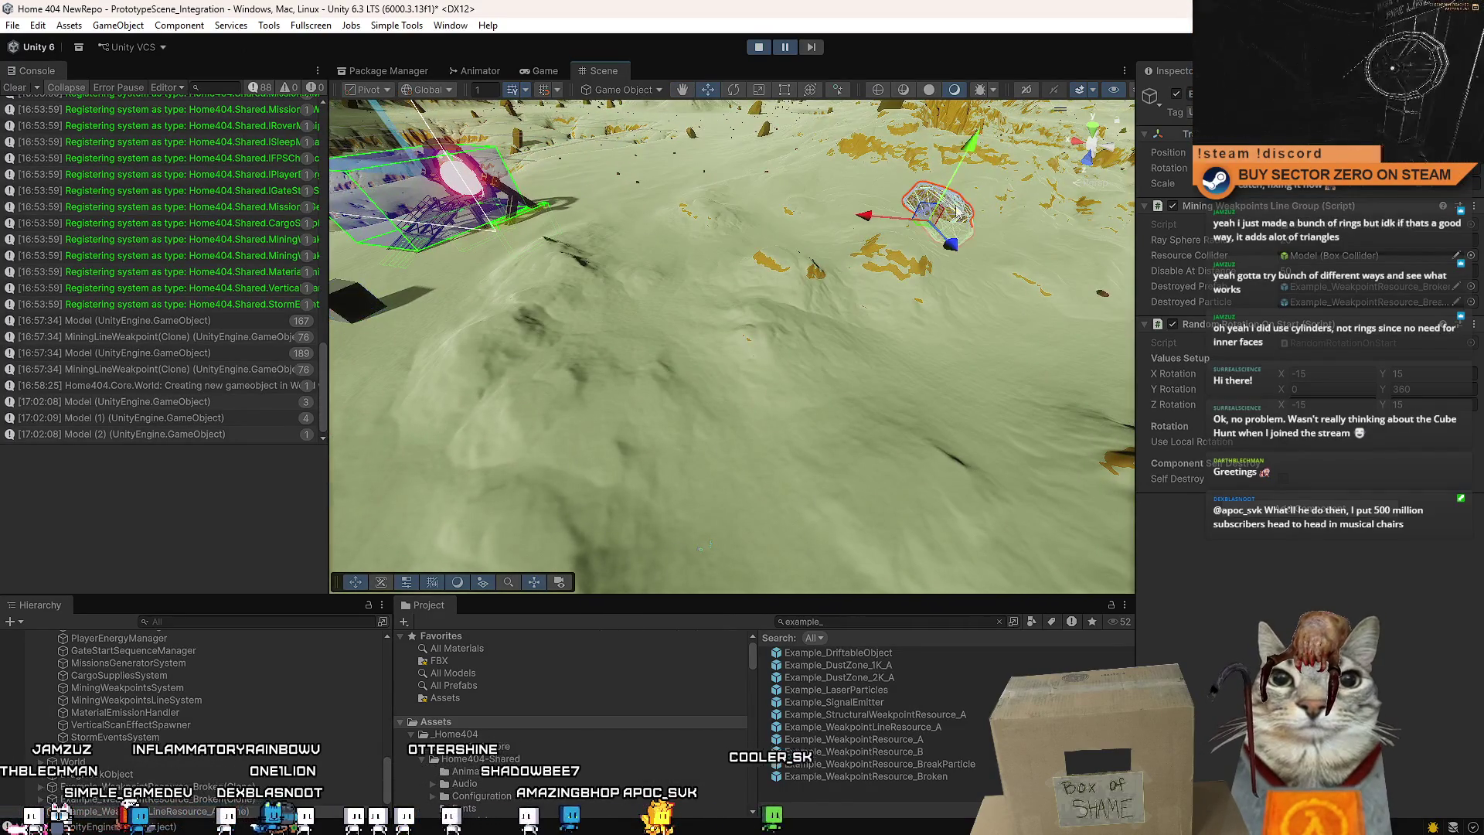
# Select the orange rock SM_Rocks_03, frame it with F, and open the GameObject menu.
pyautogui.click(952, 252)
pyautogui.moveTo(542, 389)
pyautogui.mouseDown()
pyautogui.moveTo(709, 316)
pyautogui.moveTo(725, 370)
pyautogui.moveTo(788, 306)
pyautogui.moveTo(994, 231)
pyautogui.moveTo(1308, 341)
pyautogui.moveTo(1403, 319)
pyautogui.moveTo(776, 419)
pyautogui.mouseUp()
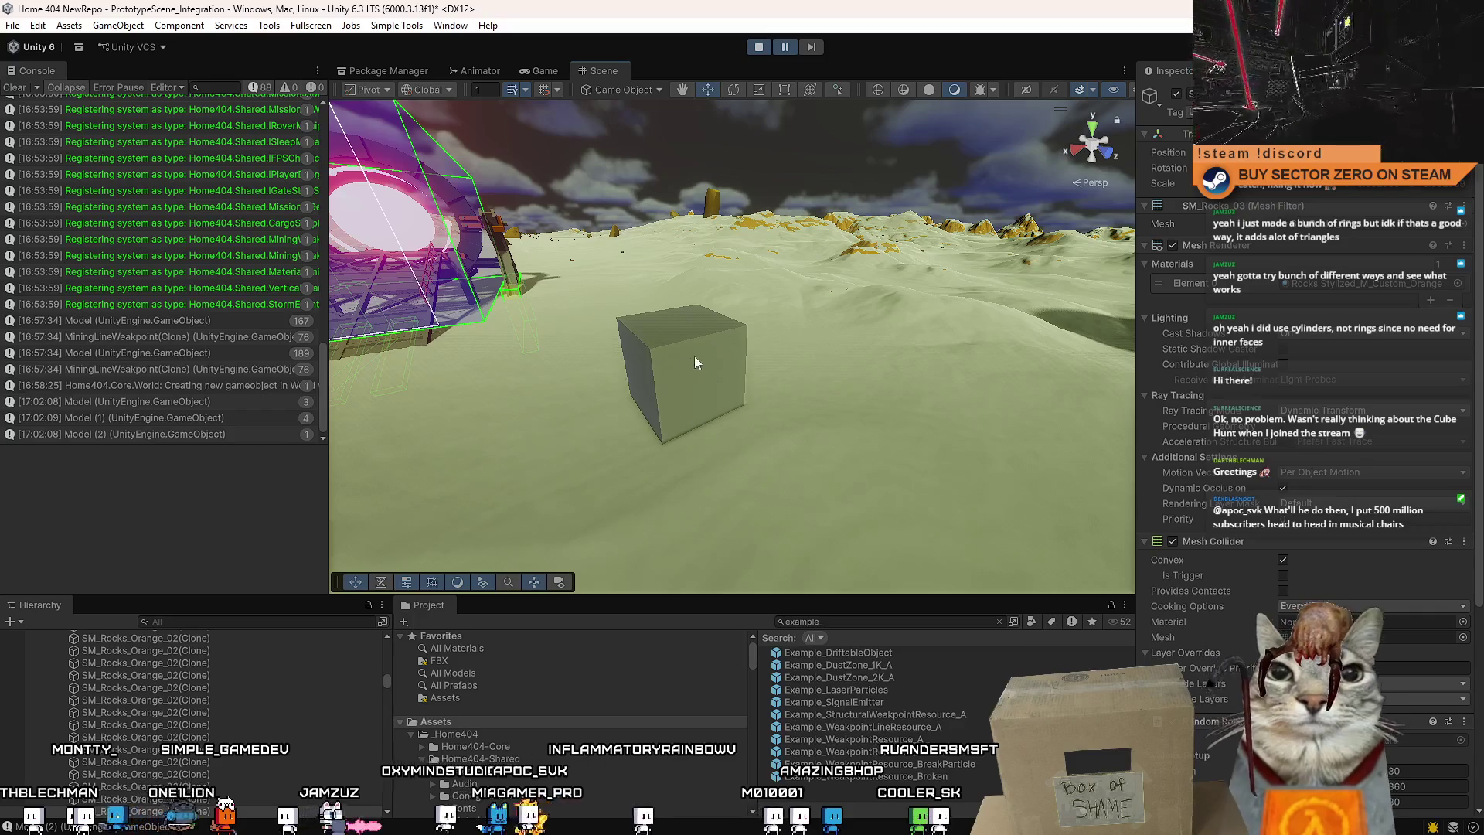
pyautogui.moveTo(748, 467)
pyautogui.mouseDown()
pyautogui.moveTo(485, 342)
pyautogui.moveTo(783, 392)
pyautogui.mouseUp()
pyautogui.press('f')
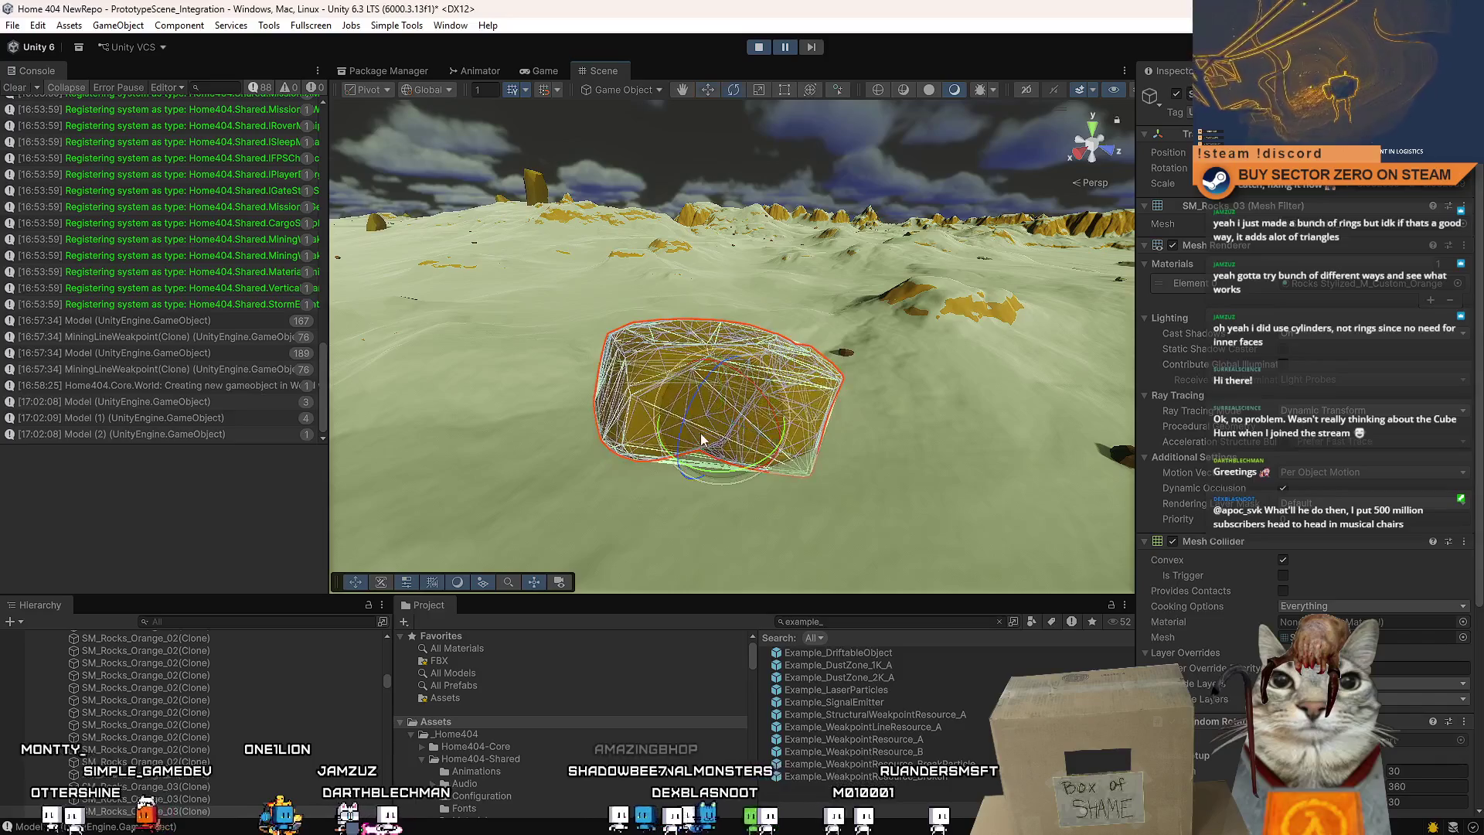
pyautogui.press('r')
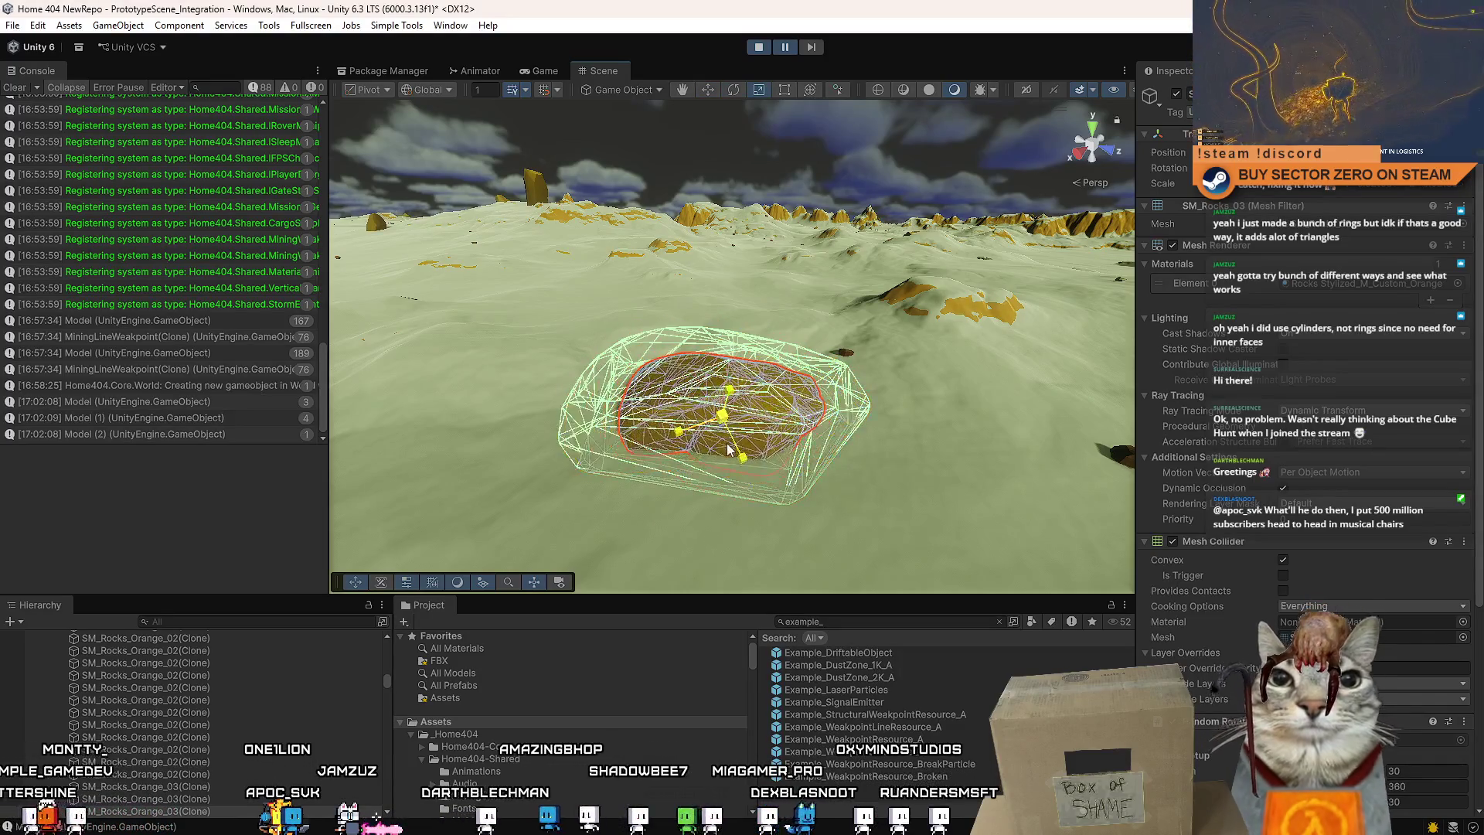
pyautogui.moveTo(721, 415); pyautogui.dragTo(865, 388)
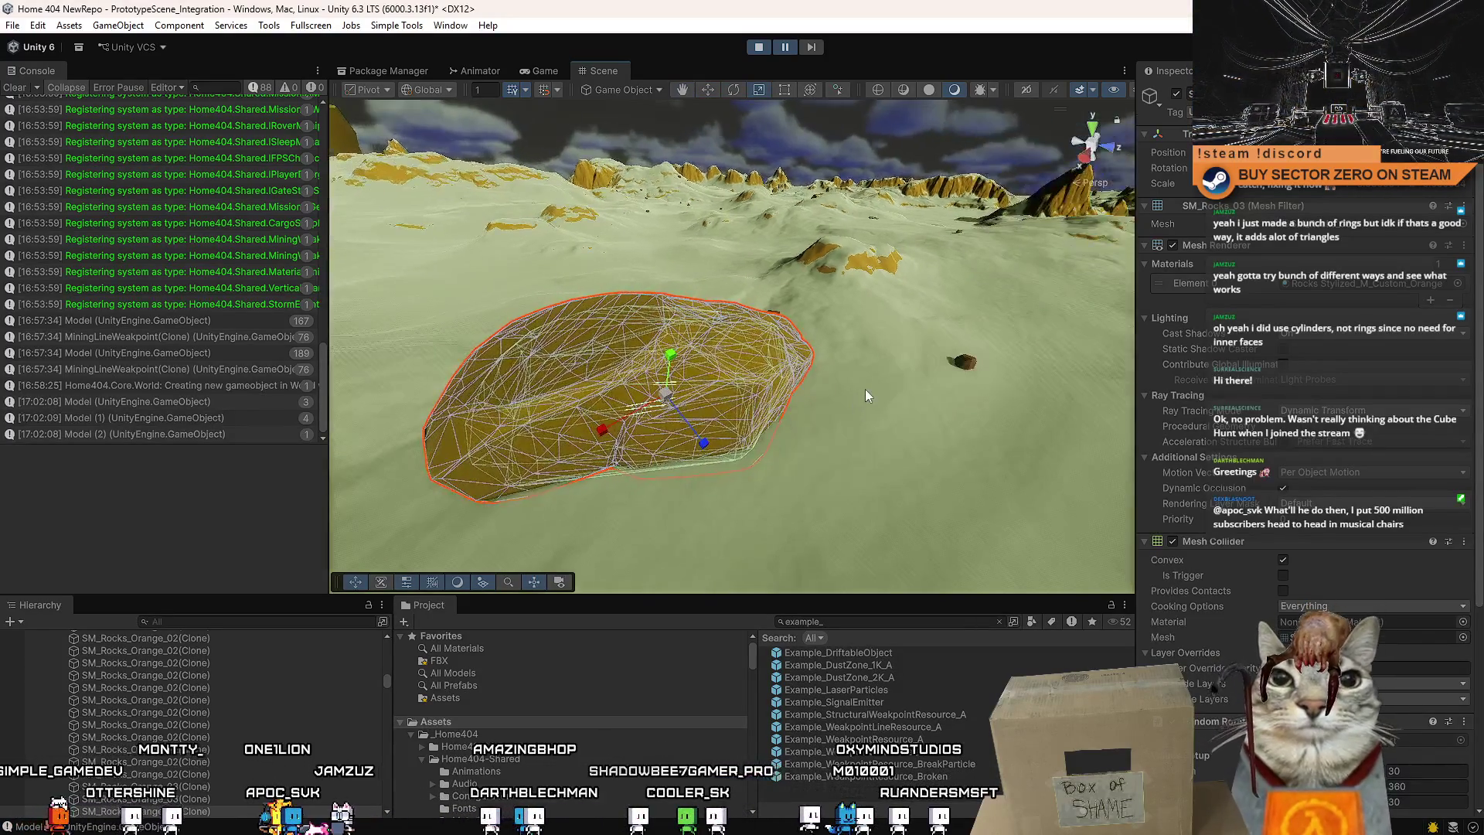
pyautogui.click(588, 246)
pyautogui.click(791, 267)
pyautogui.press('f')
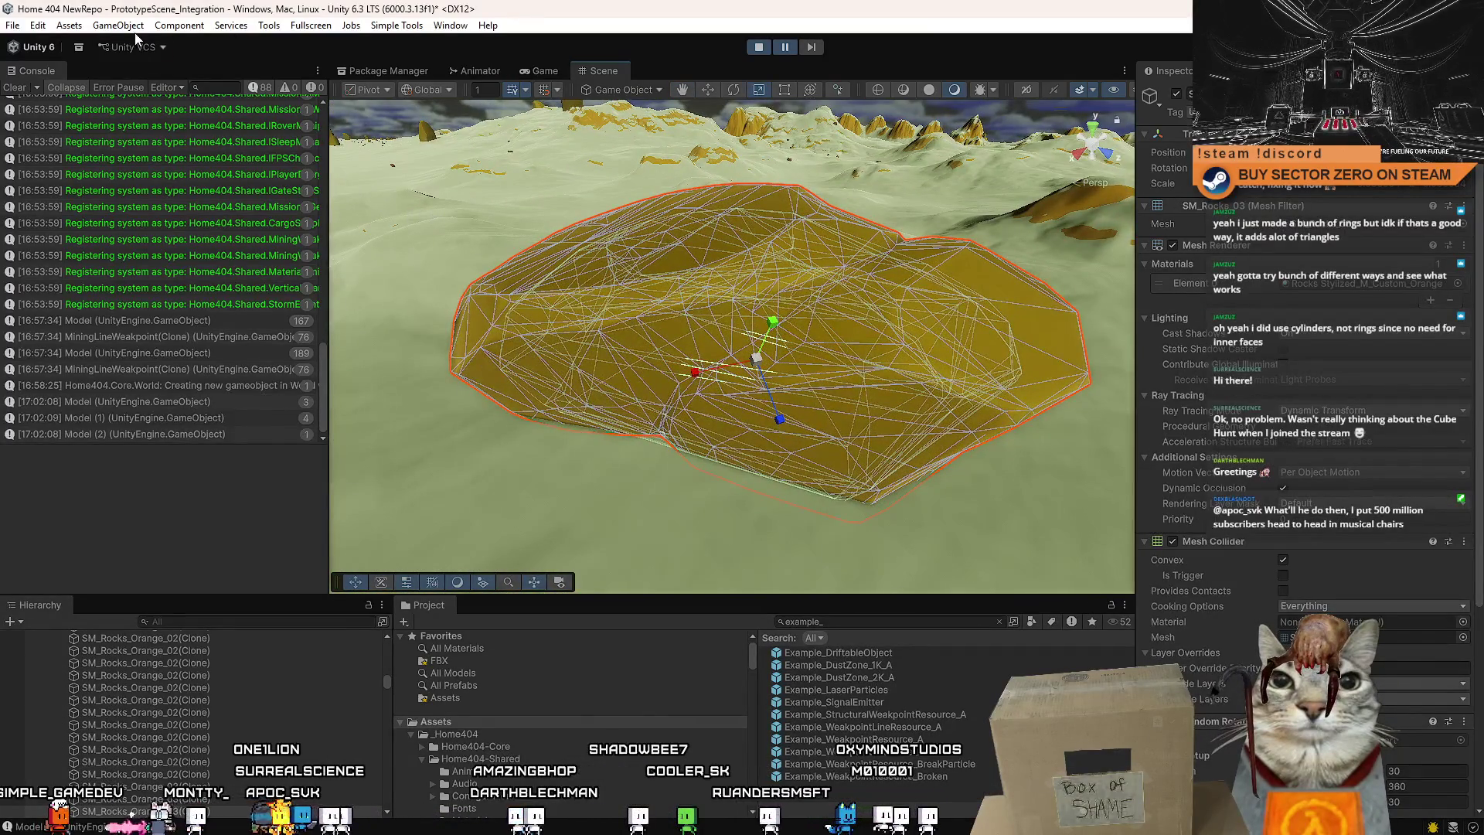
pyautogui.click(120, 23)
# Add a Sphere via 3D Object > Sphere and set it as a knob on the rock.
pyautogui.moveTo(211, 128)
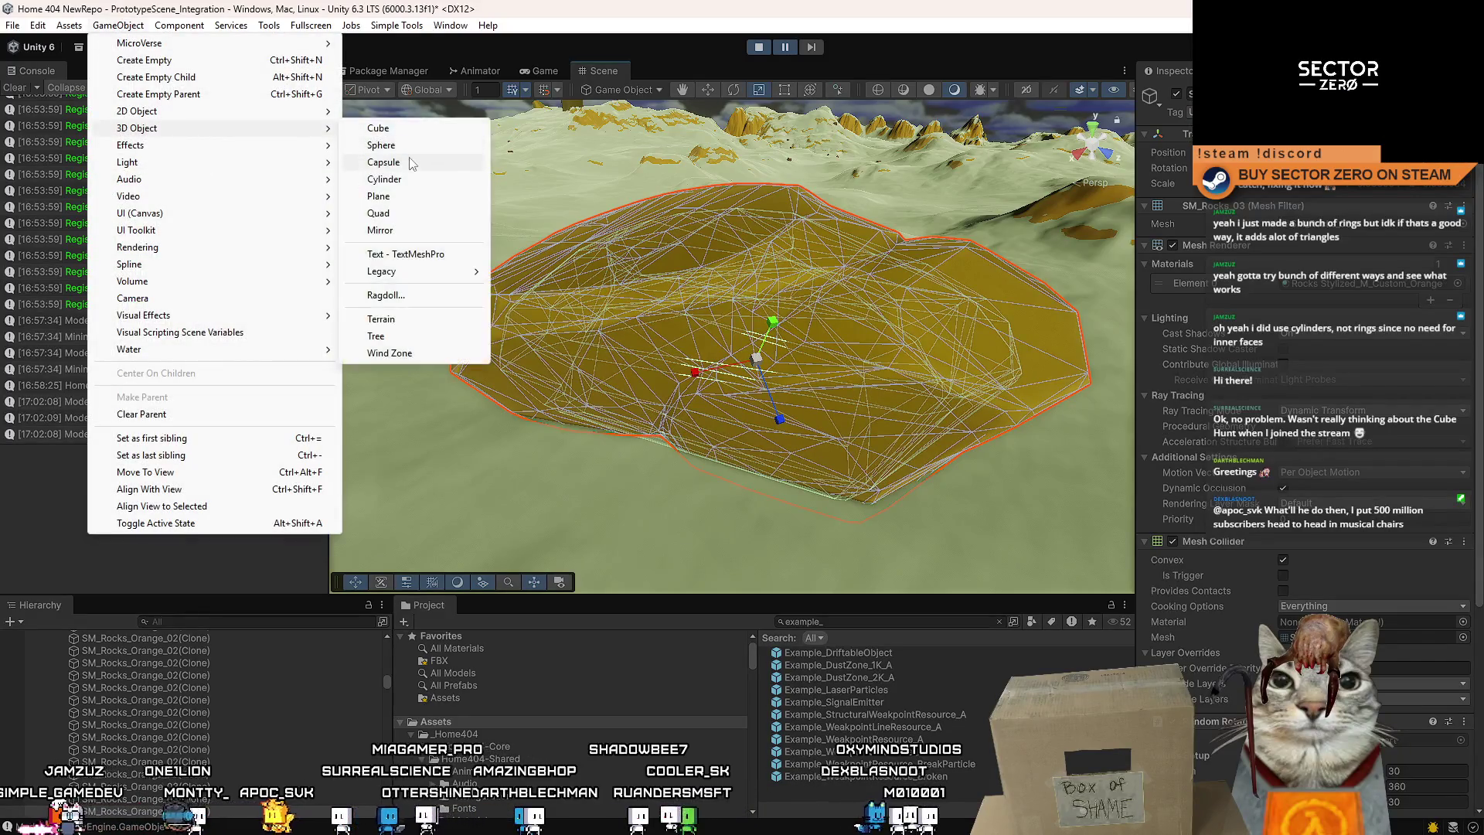
pyautogui.click(435, 152)
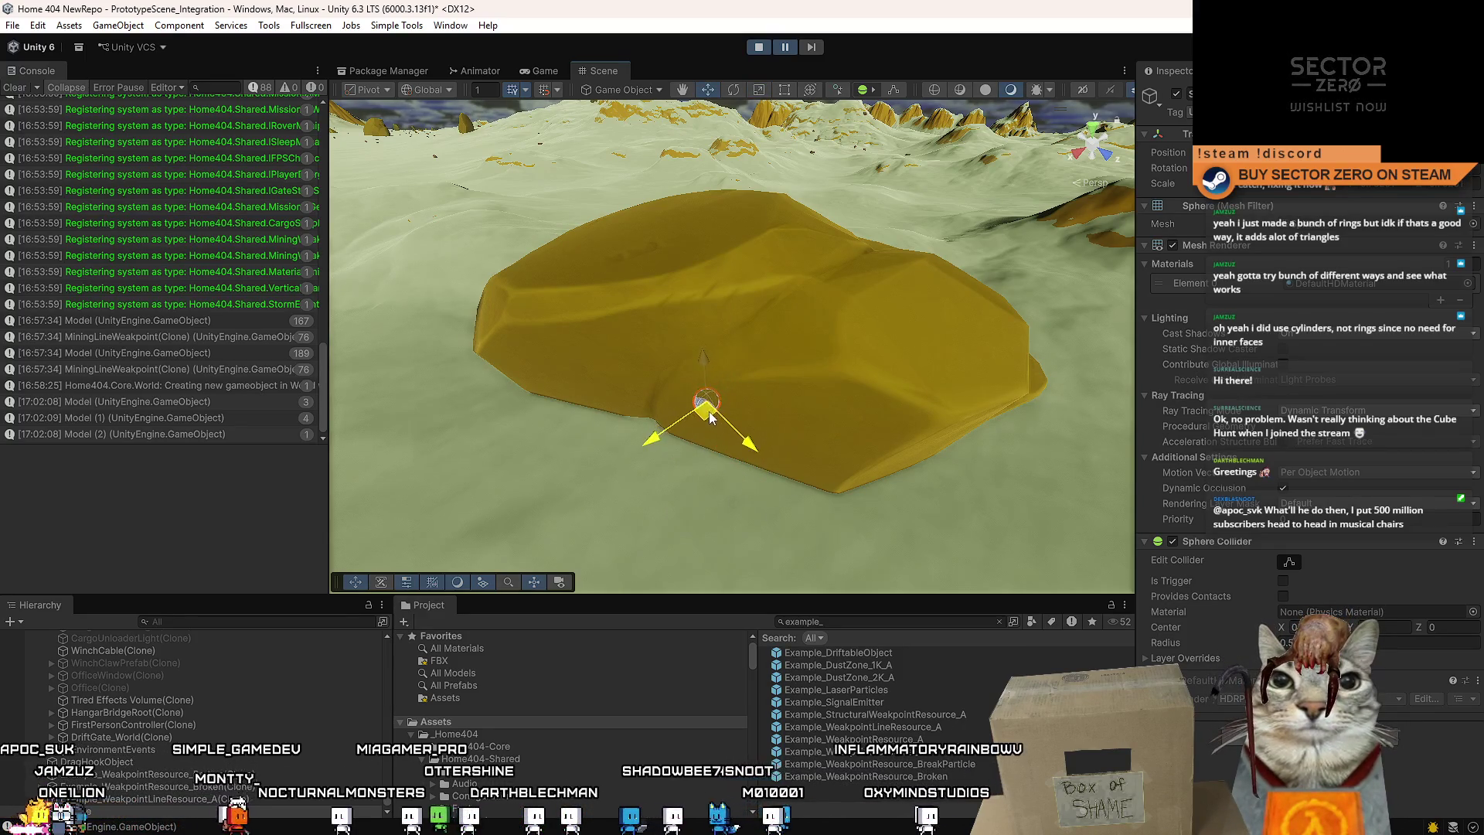
pyautogui.press('f')
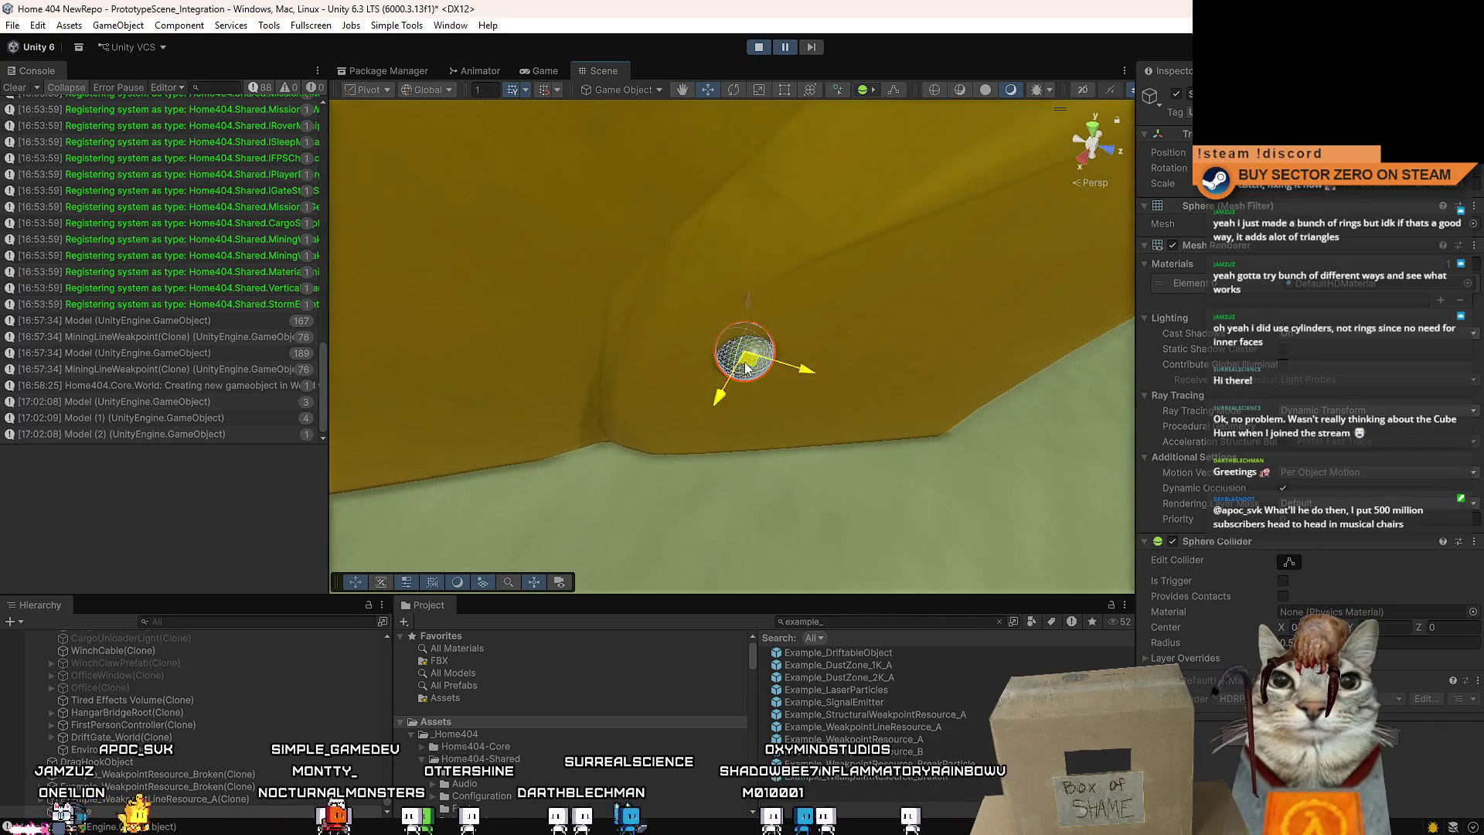
pyautogui.click(770, 405)
pyautogui.moveTo(808, 433); pyautogui.dragTo(740, 353)
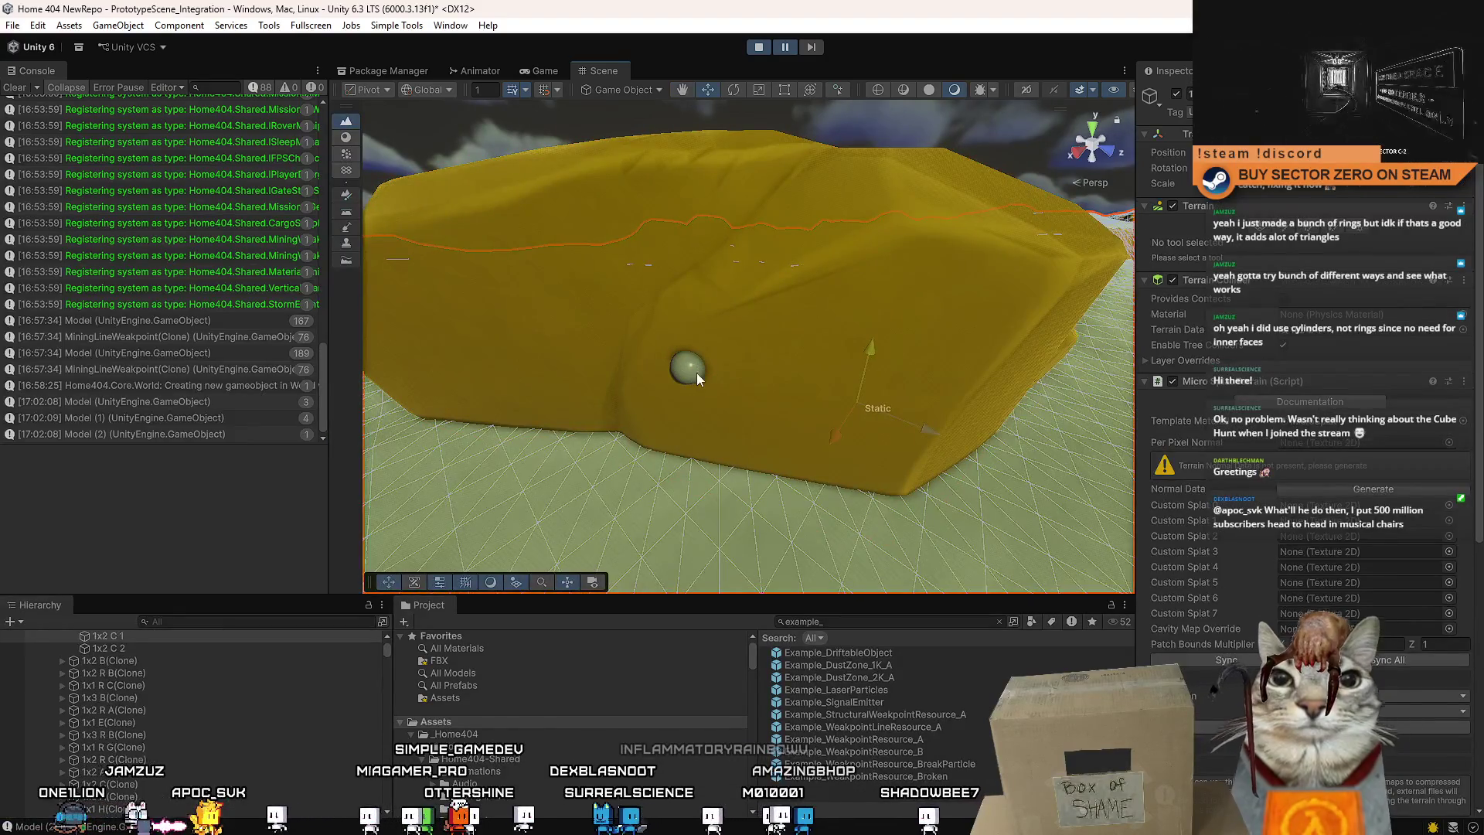
pyautogui.click(697, 371)
pyautogui.press('f')
pyautogui.scroll(-5, 805, 339)
pyautogui.click(829, 354)
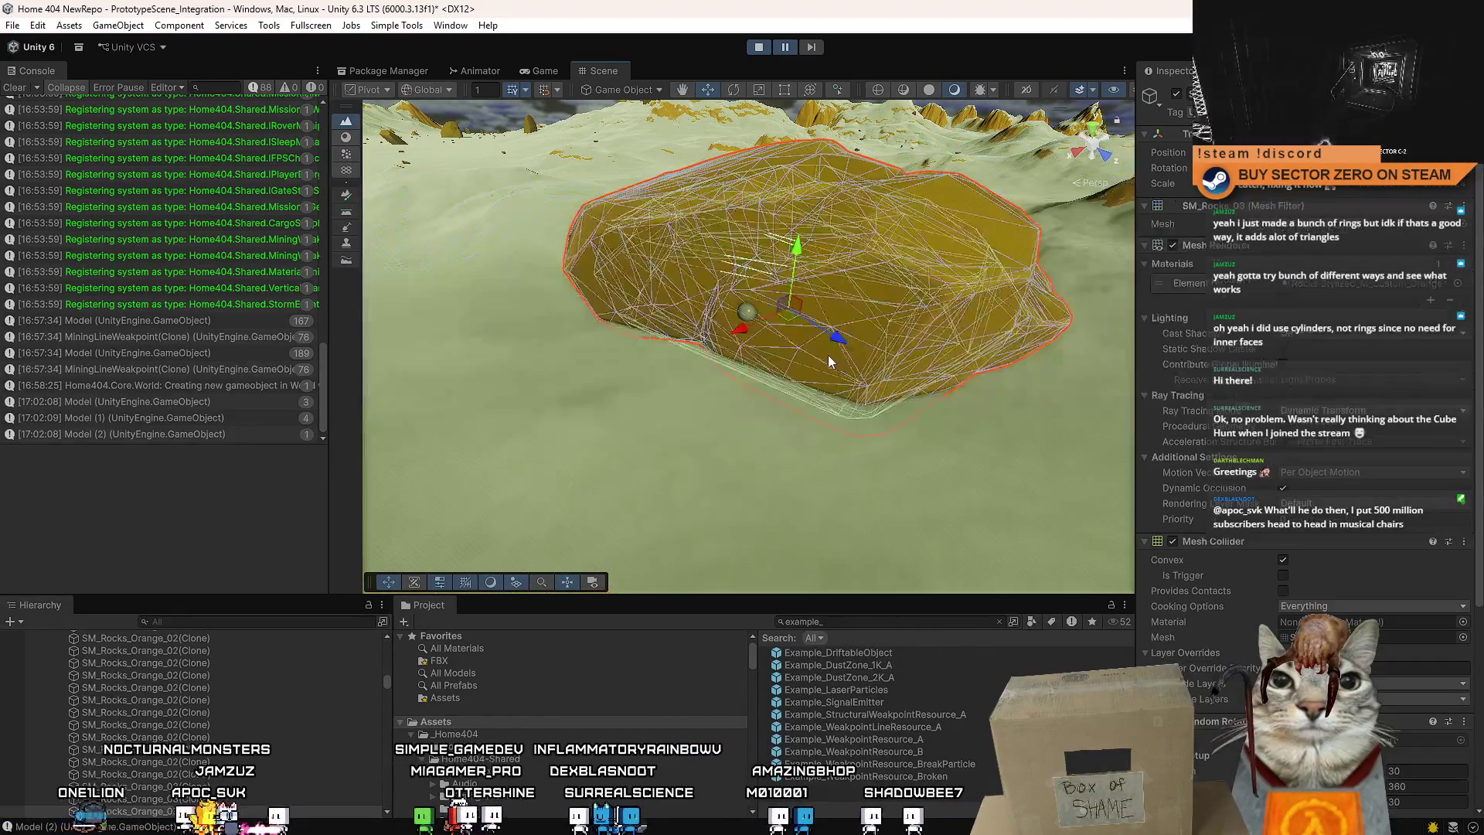
pyautogui.moveTo(801, 354); pyautogui.dragTo(866, 341)
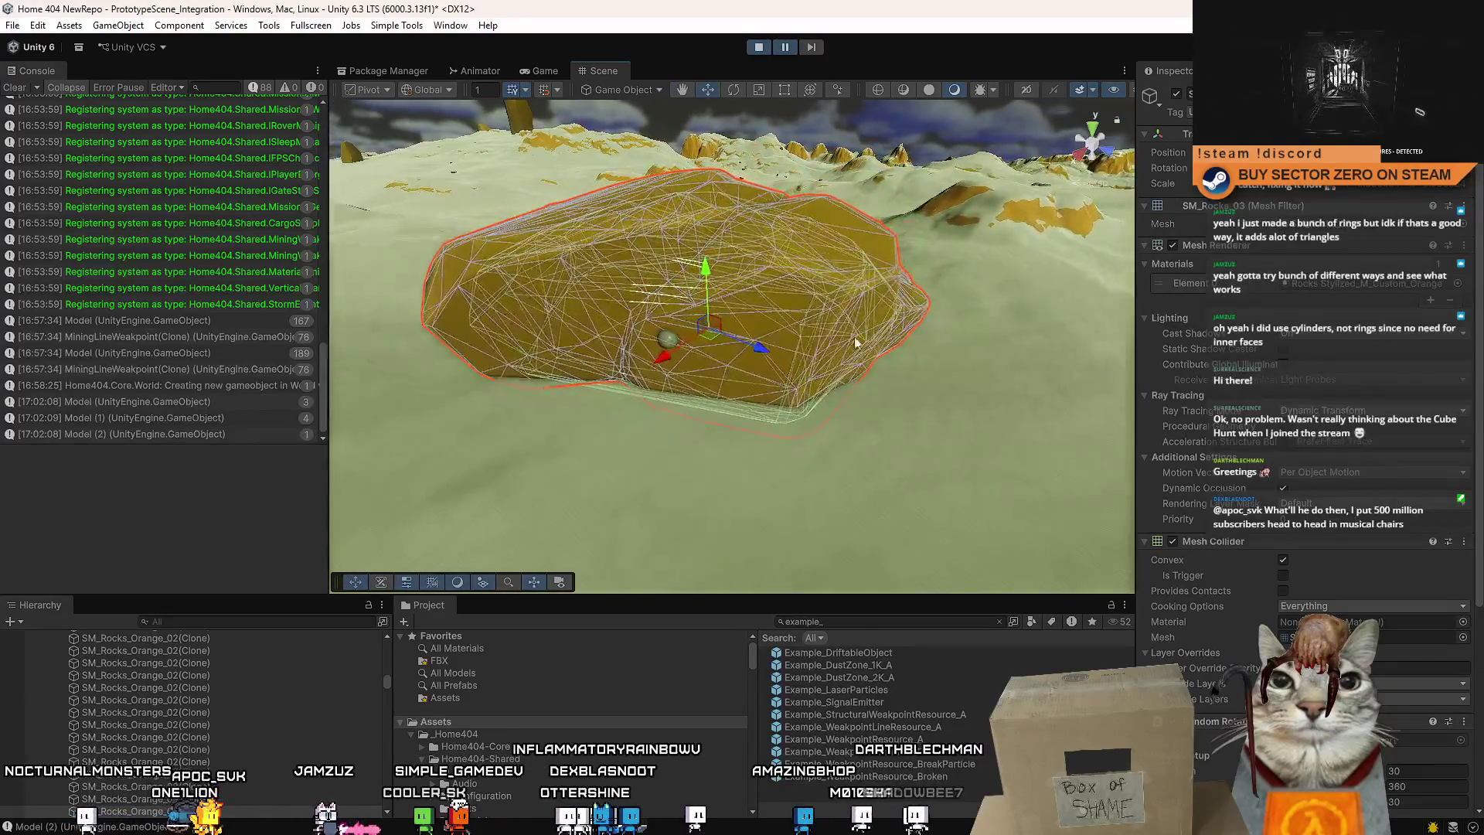
pyautogui.click(668, 340)
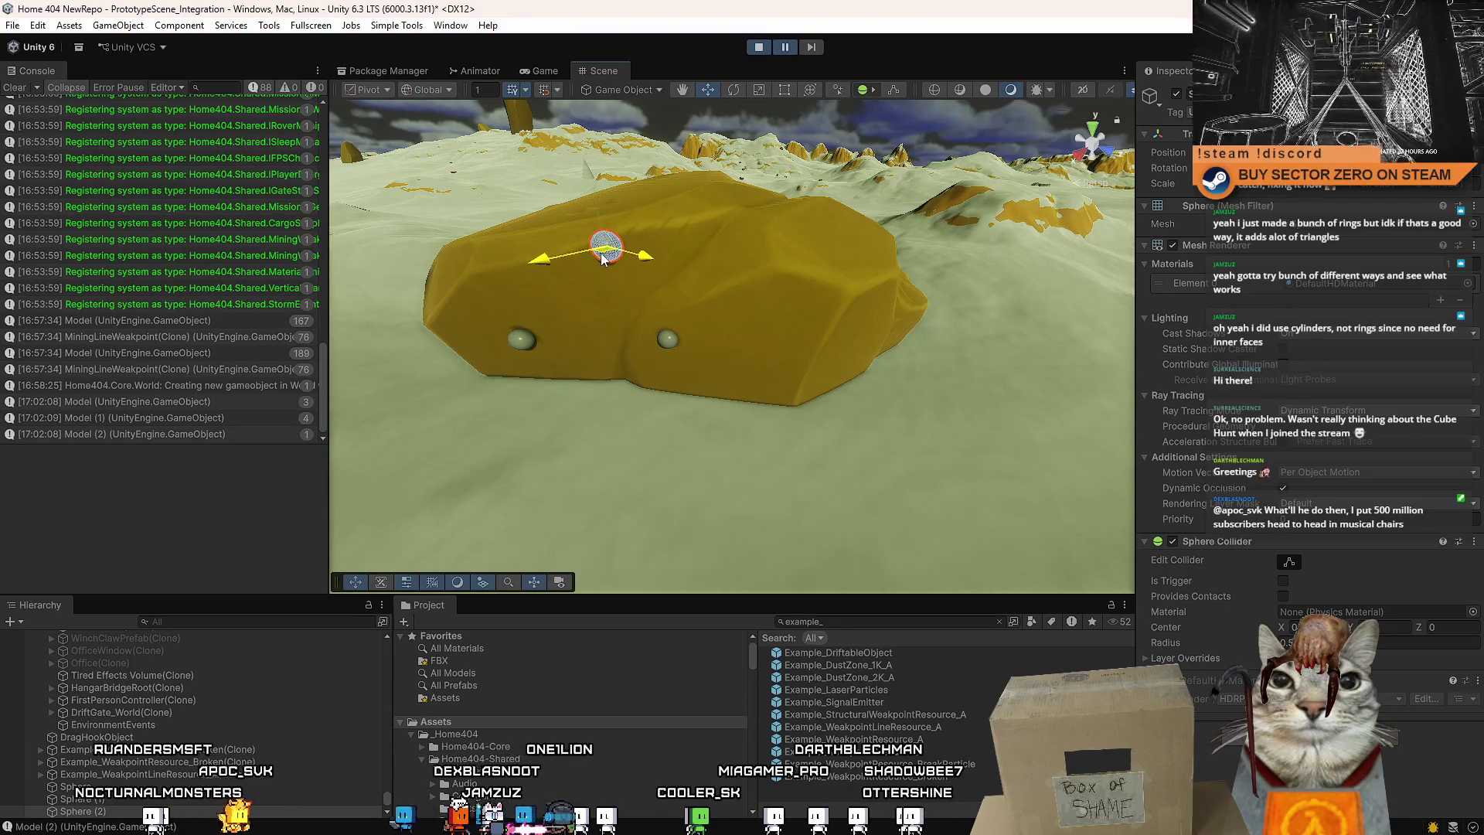
# Add a new Cube via GameObject > 3D Object > Cube.
pyautogui.click(127, 26)
pyautogui.moveTo(154, 128)
pyautogui.click(379, 129)
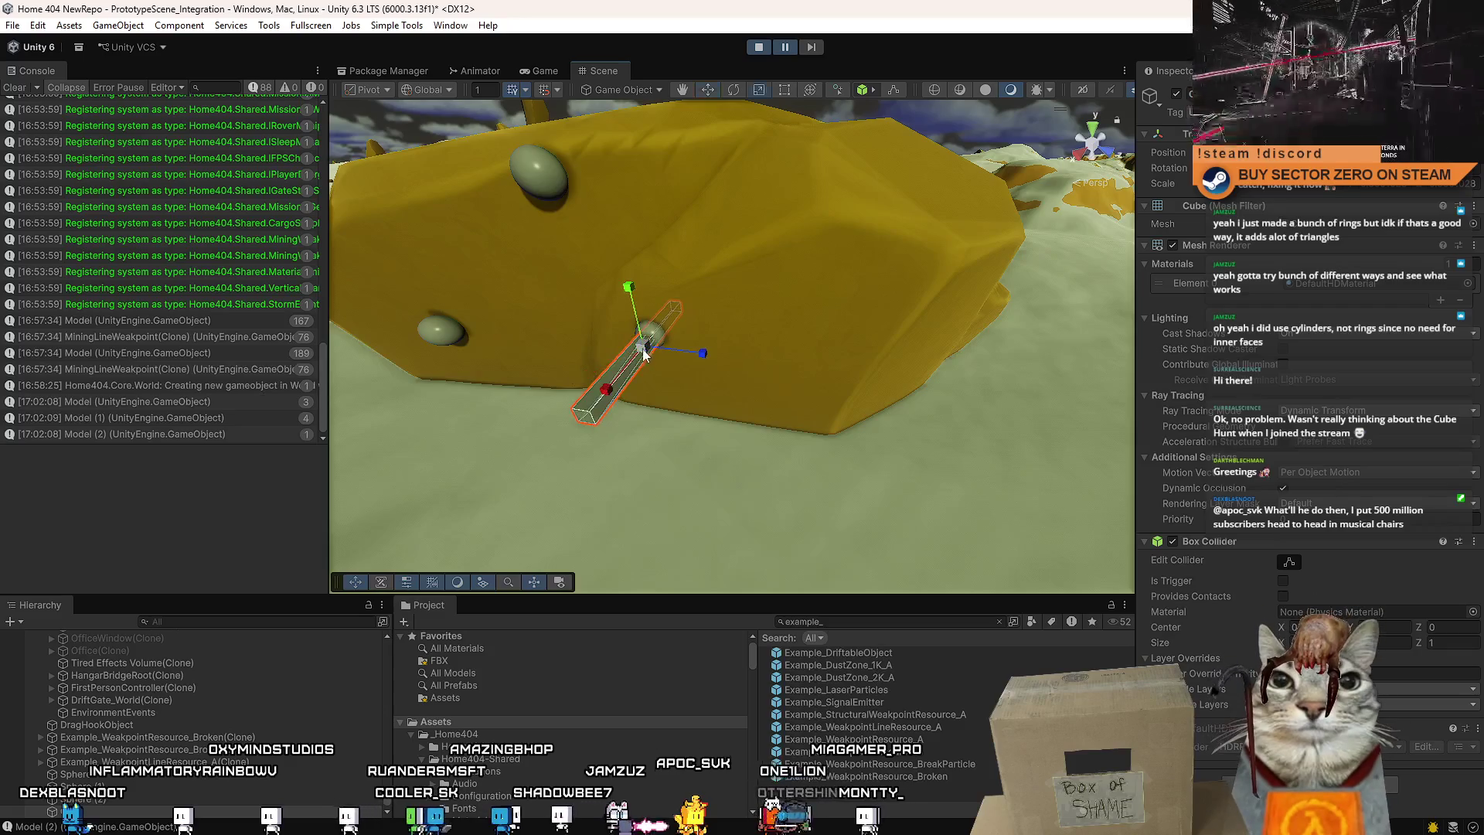
# Move the new cube peg up beside a sphere knob on the rock wall.
pyautogui.moveTo(637, 399)
pyautogui.mouseDown()
pyautogui.moveTo(789, 345)
pyautogui.moveTo(696, 371)
pyautogui.moveTo(665, 363)
pyautogui.moveTo(890, 305)
pyautogui.moveTo(861, 281)
pyautogui.moveTo(638, 433)
pyautogui.mouseUp()
pyautogui.moveTo(867, 396); pyautogui.dragTo(456, 364)
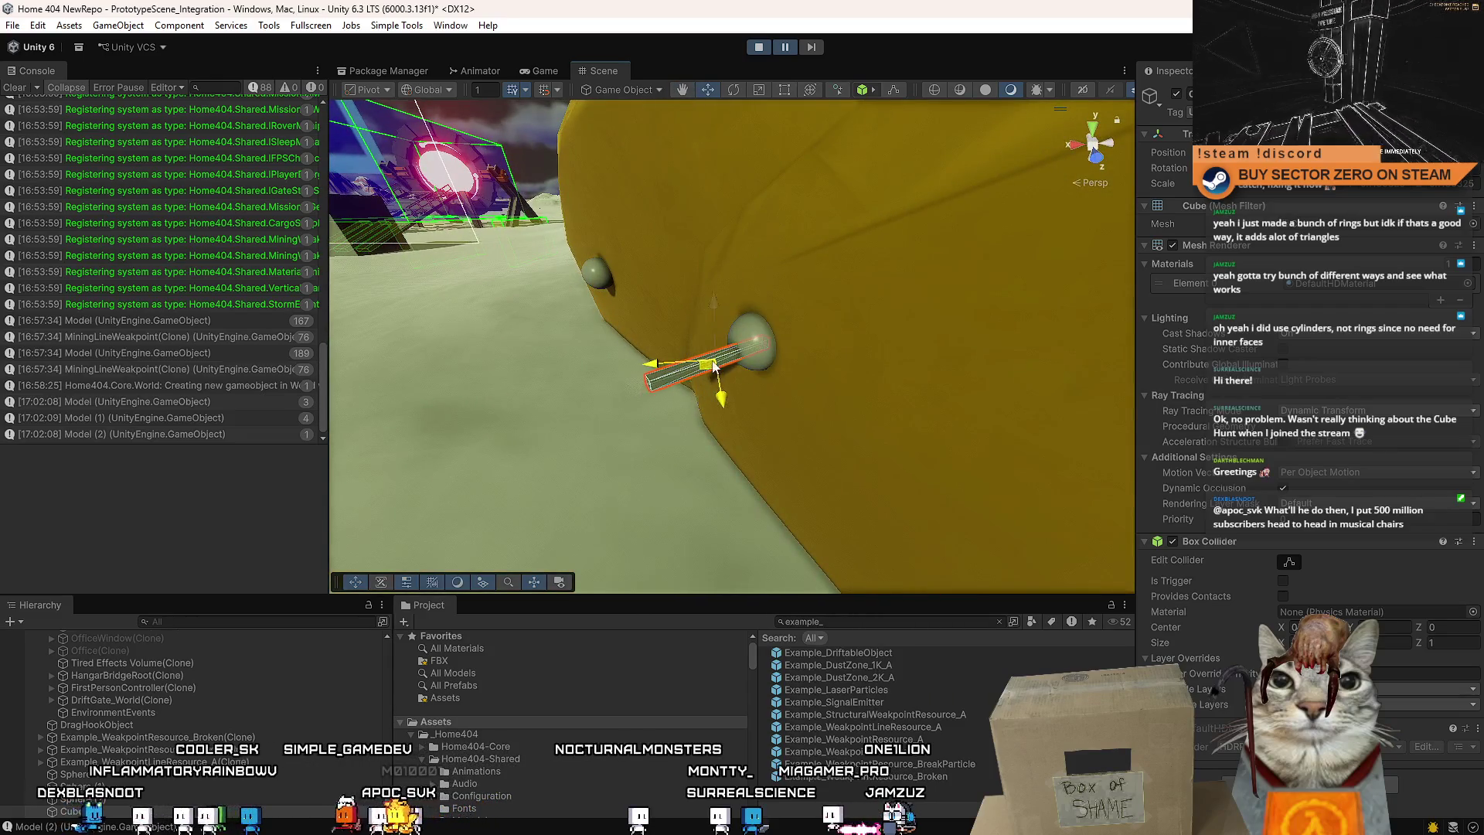
pyautogui.moveTo(756, 360)
pyautogui.mouseDown()
pyautogui.moveTo(981, 318)
pyautogui.moveTo(1084, 317)
pyautogui.moveTo(915, 308)
pyautogui.moveTo(1041, 311)
pyautogui.moveTo(894, 321)
pyautogui.moveTo(790, 355)
pyautogui.moveTo(735, 344)
pyautogui.moveTo(583, 222)
pyautogui.moveTo(789, 278)
pyautogui.moveTo(808, 263)
pyautogui.moveTo(709, 268)
pyautogui.moveTo(742, 310)
pyautogui.moveTo(870, 358)
pyautogui.mouseUp()
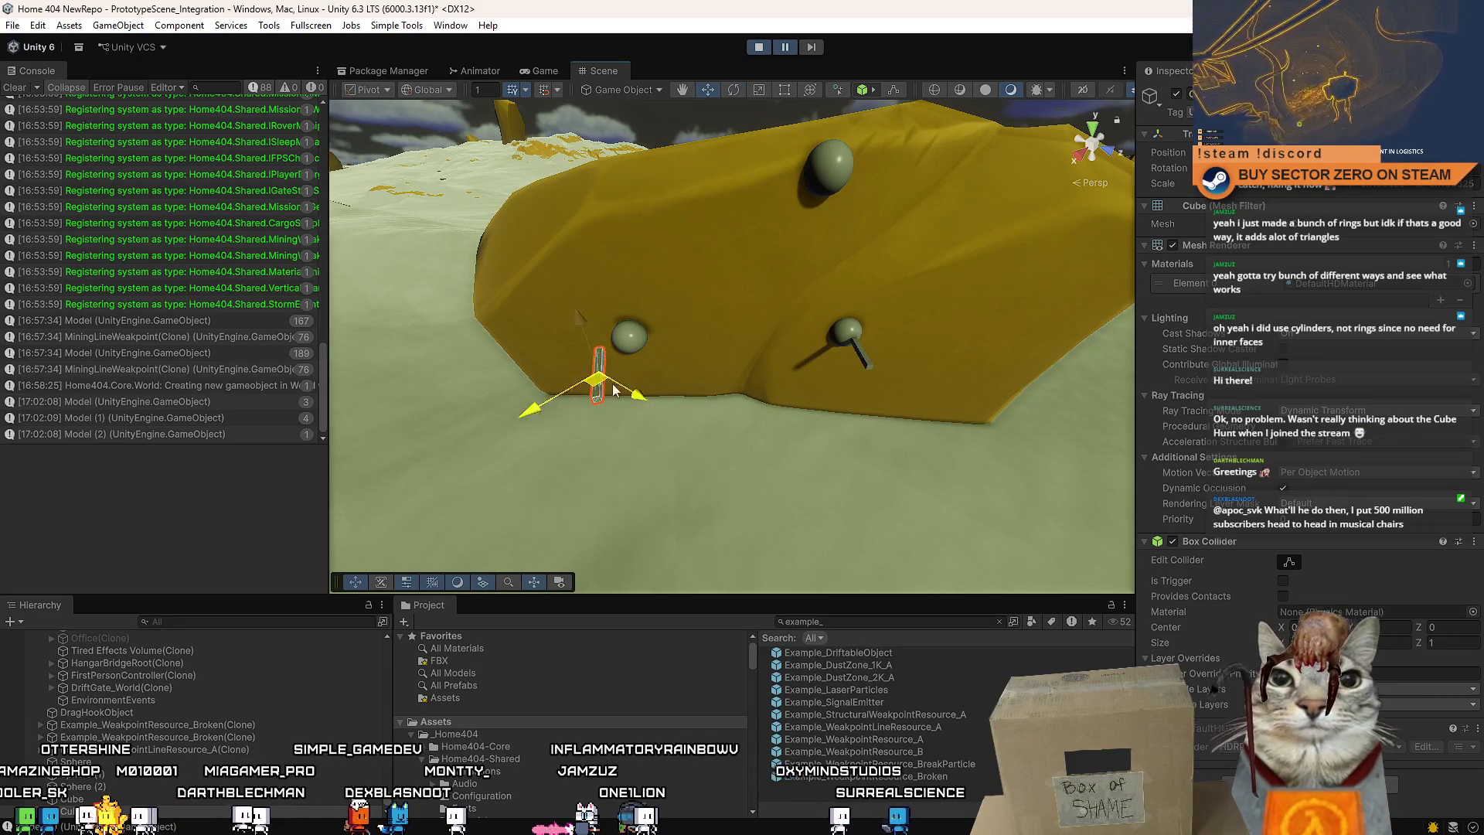
pyautogui.moveTo(627, 364); pyautogui.dragTo(649, 411)
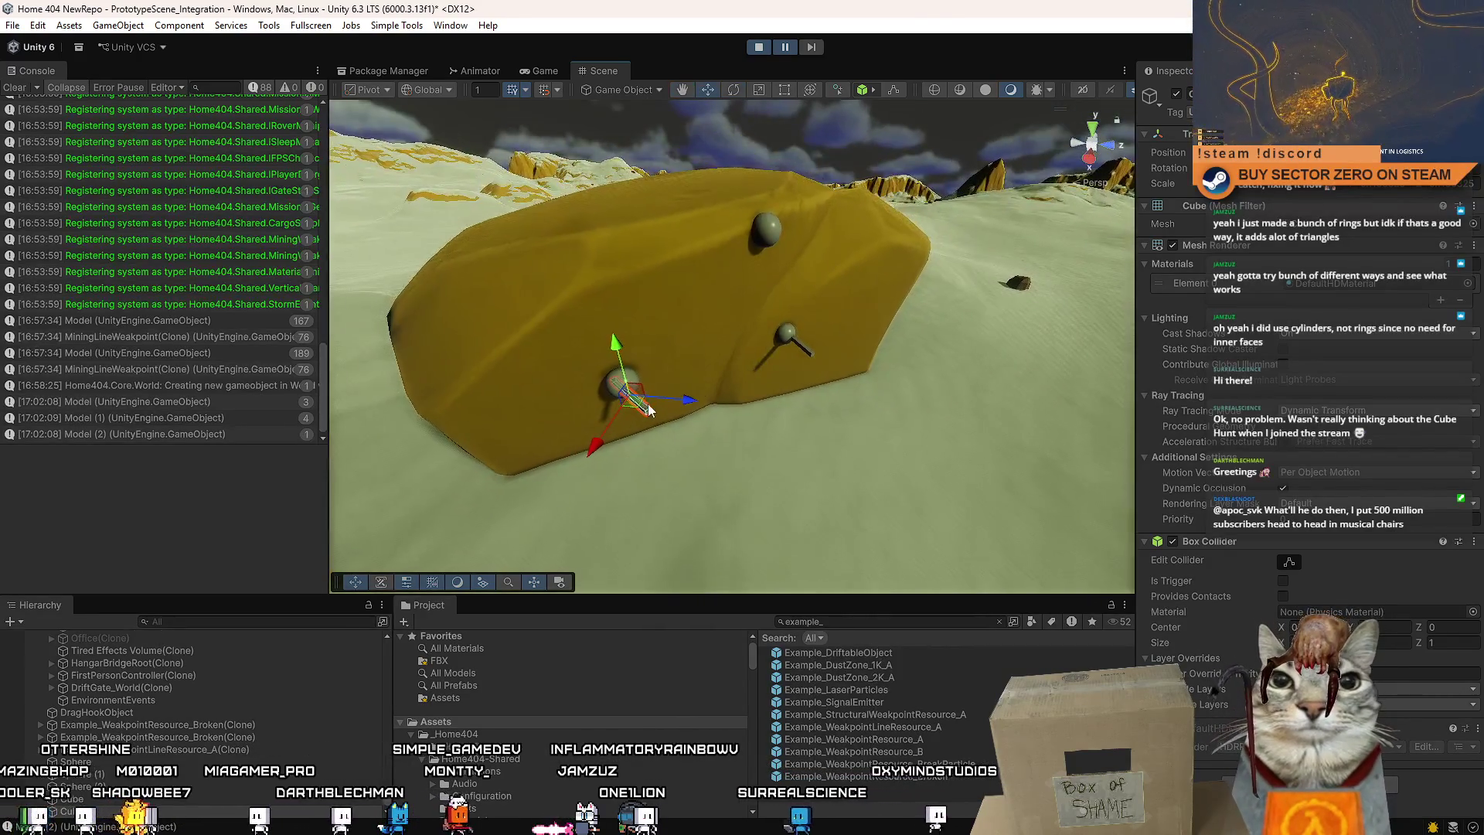
pyautogui.press('e')
pyautogui.press('w')
pyautogui.moveTo(771, 312)
pyautogui.mouseDown()
pyautogui.moveTo(773, 199)
pyautogui.moveTo(778, 279)
pyautogui.moveTo(803, 224)
pyautogui.moveTo(941, 71)
pyautogui.moveTo(902, 73)
pyautogui.moveTo(895, 117)
pyautogui.mouseUp()
# Select the cube pegs at the sphere knobs and check their placement up close.
pyautogui.click(792, 359)
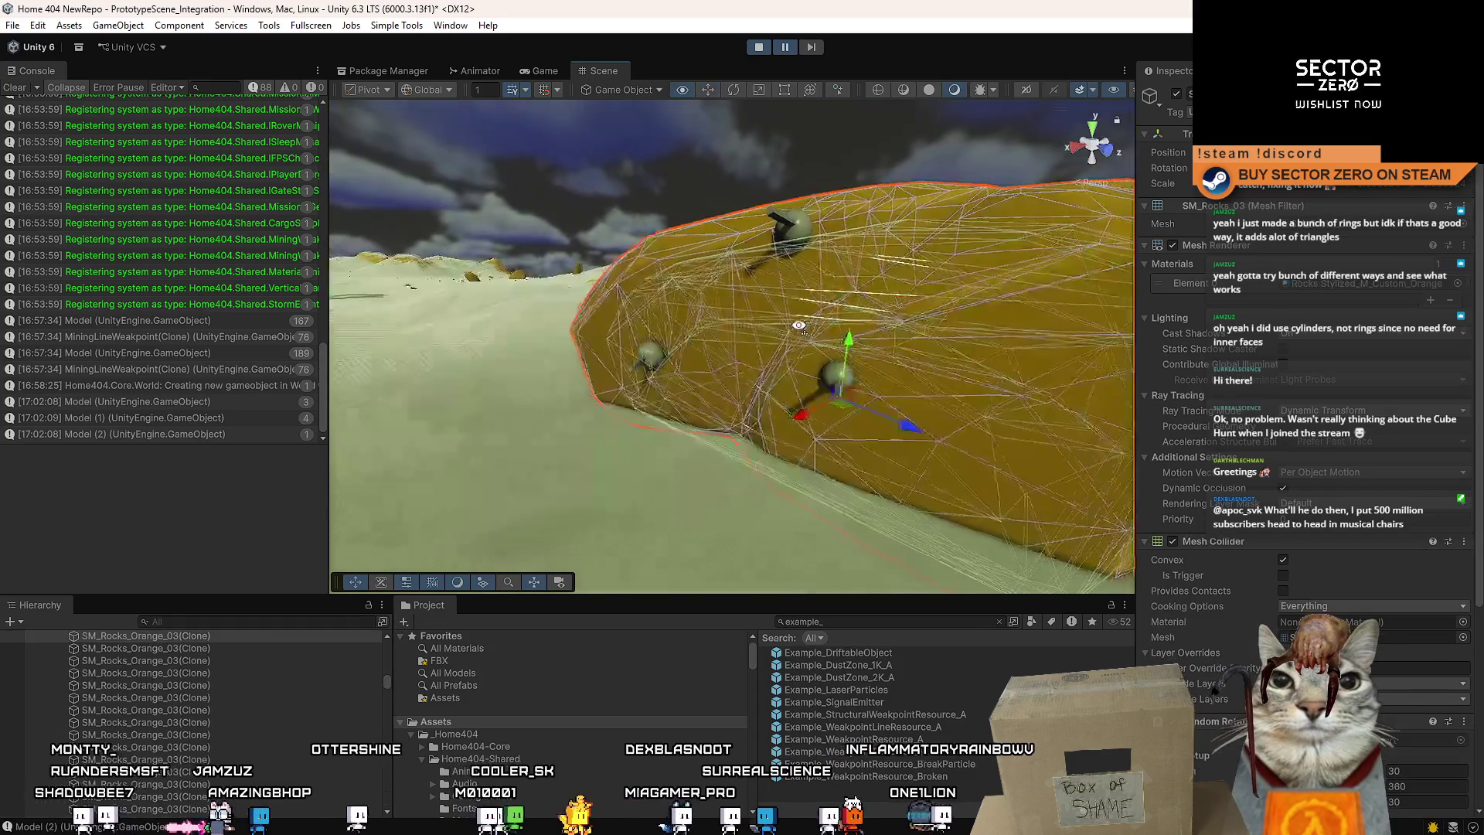
pyautogui.moveTo(800, 325); pyautogui.dragTo(629, 400)
pyautogui.click(688, 203)
pyautogui.moveTo(688, 203)
pyautogui.mouseDown()
pyautogui.moveTo(1027, 258)
pyautogui.moveTo(696, 301)
pyautogui.mouseUp()
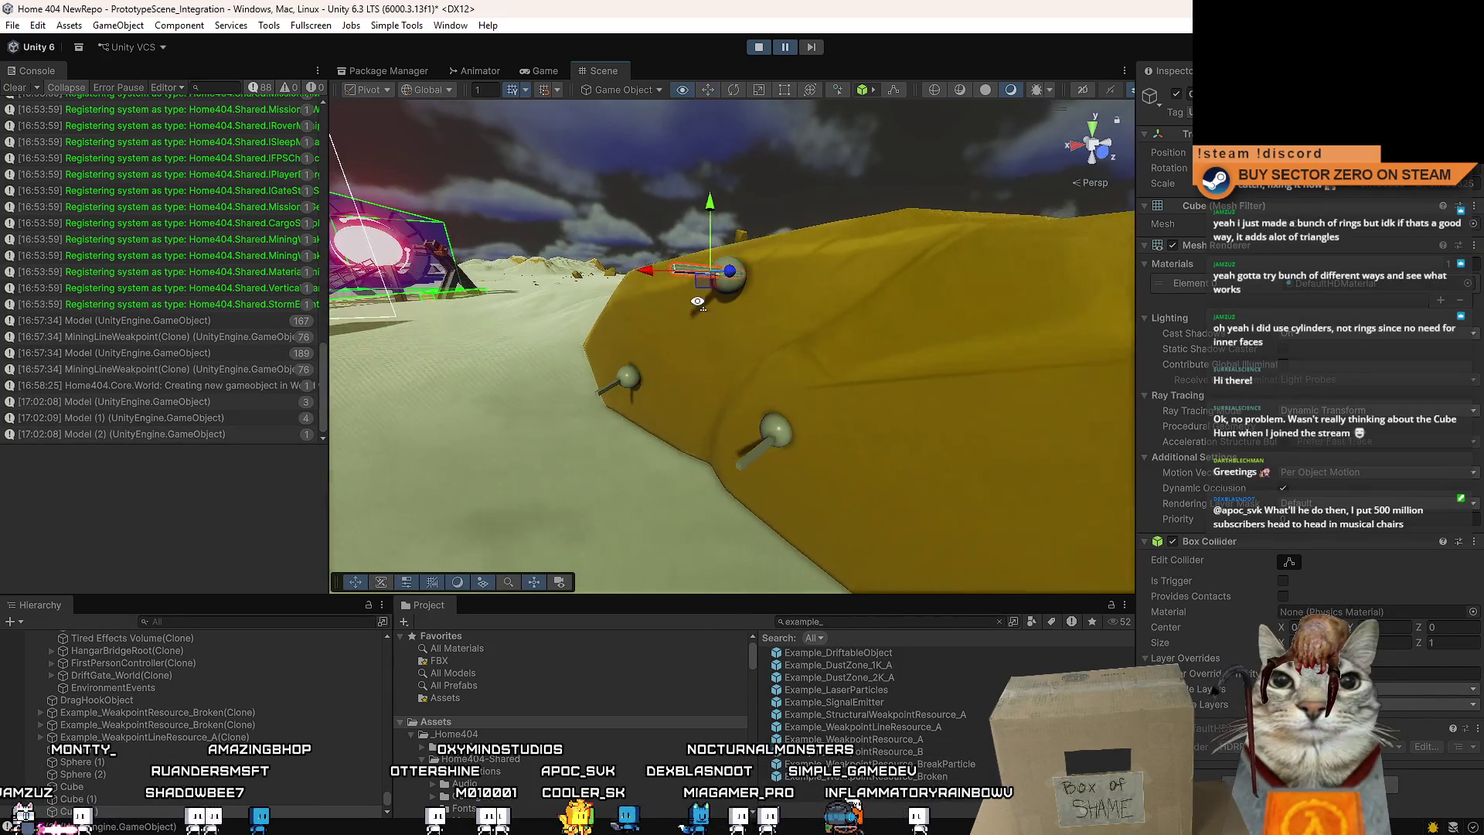
pyautogui.moveTo(847, 409)
pyautogui.mouseDown()
pyautogui.moveTo(604, 410)
pyautogui.moveTo(720, 438)
pyautogui.moveTo(950, 395)
pyautogui.moveTo(650, 401)
pyautogui.moveTo(819, 392)
pyautogui.moveTo(754, 406)
pyautogui.mouseUp()
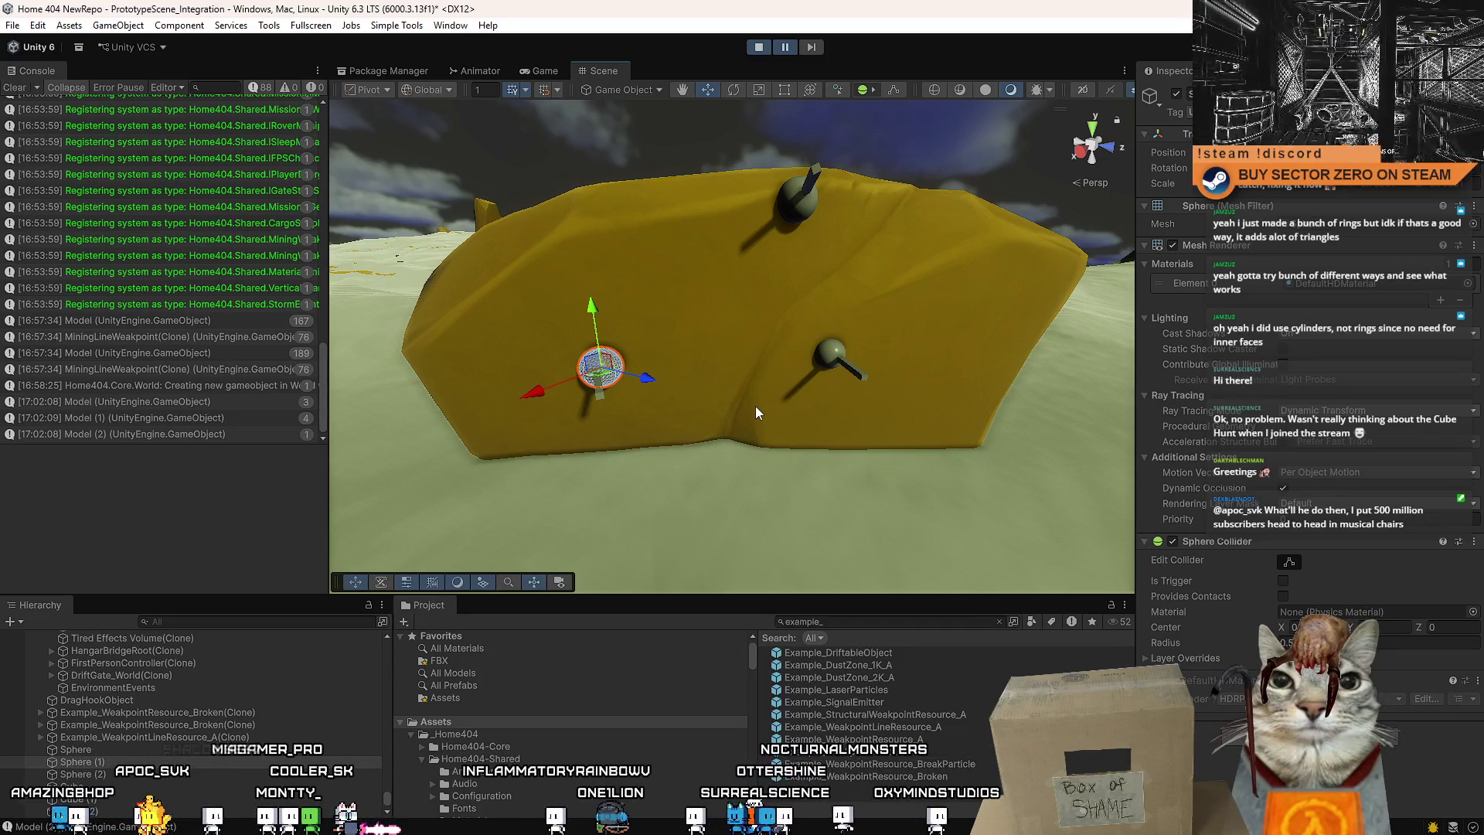
pyautogui.moveTo(755, 406)
pyautogui.mouseDown()
pyautogui.moveTo(702, 377)
pyautogui.moveTo(611, 400)
pyautogui.moveTo(623, 390)
pyautogui.moveTo(607, 344)
pyautogui.moveTo(689, 348)
pyautogui.moveTo(747, 380)
pyautogui.moveTo(794, 383)
pyautogui.moveTo(763, 348)
pyautogui.mouseUp()
pyautogui.click(776, 371)
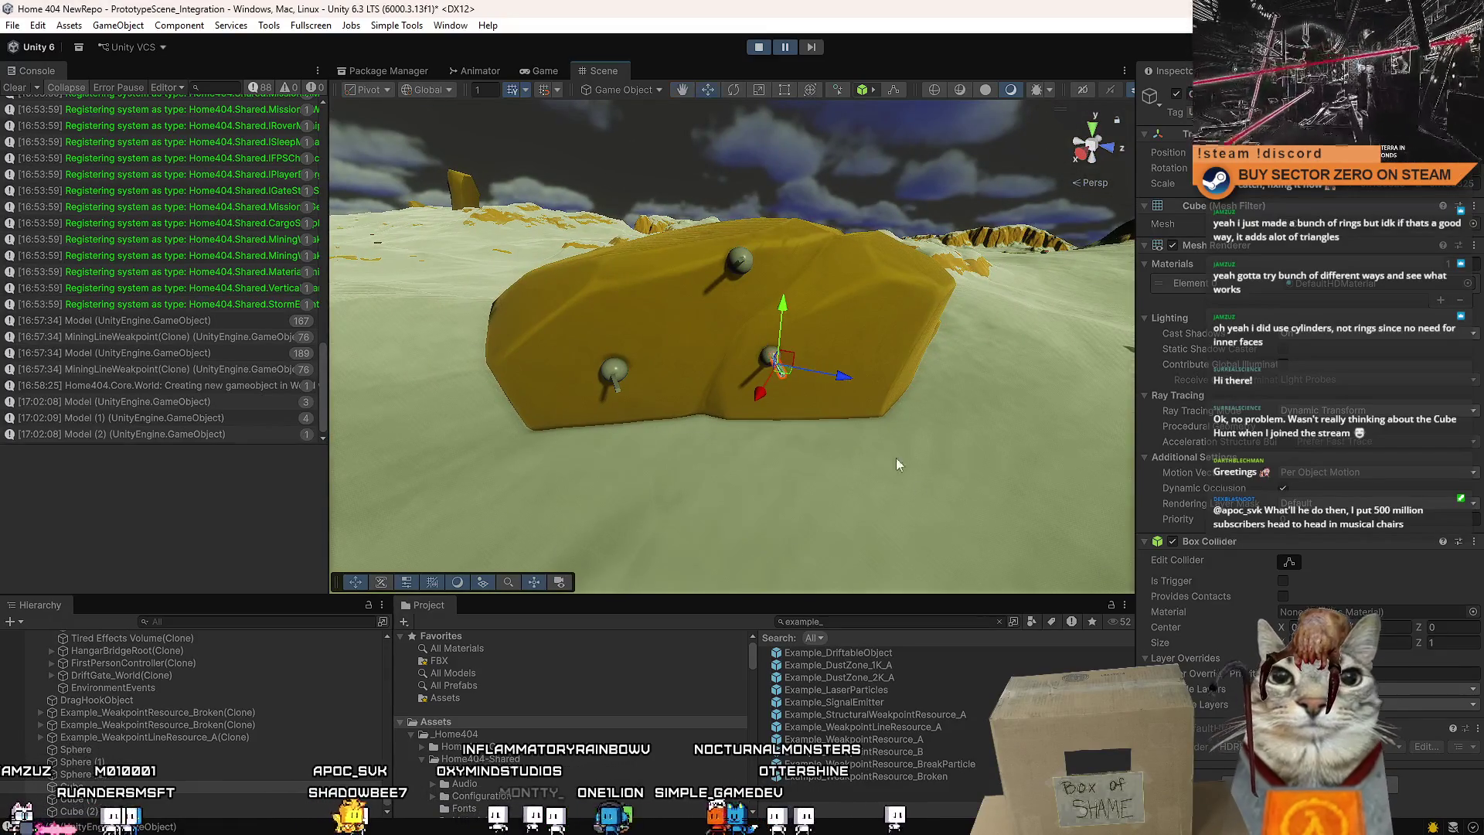
pyautogui.moveTo(620, 328)
pyautogui.mouseDown()
pyautogui.moveTo(488, 375)
pyautogui.moveTo(652, 487)
pyautogui.moveTo(689, 431)
pyautogui.moveTo(377, 365)
pyautogui.moveTo(351, 411)
pyautogui.moveTo(298, 304)
pyautogui.moveTo(252, 295)
pyautogui.moveTo(1005, 325)
pyautogui.moveTo(590, 410)
pyautogui.moveTo(460, 397)
pyautogui.moveTo(614, 275)
pyautogui.moveTo(759, 411)
pyautogui.mouseUp()
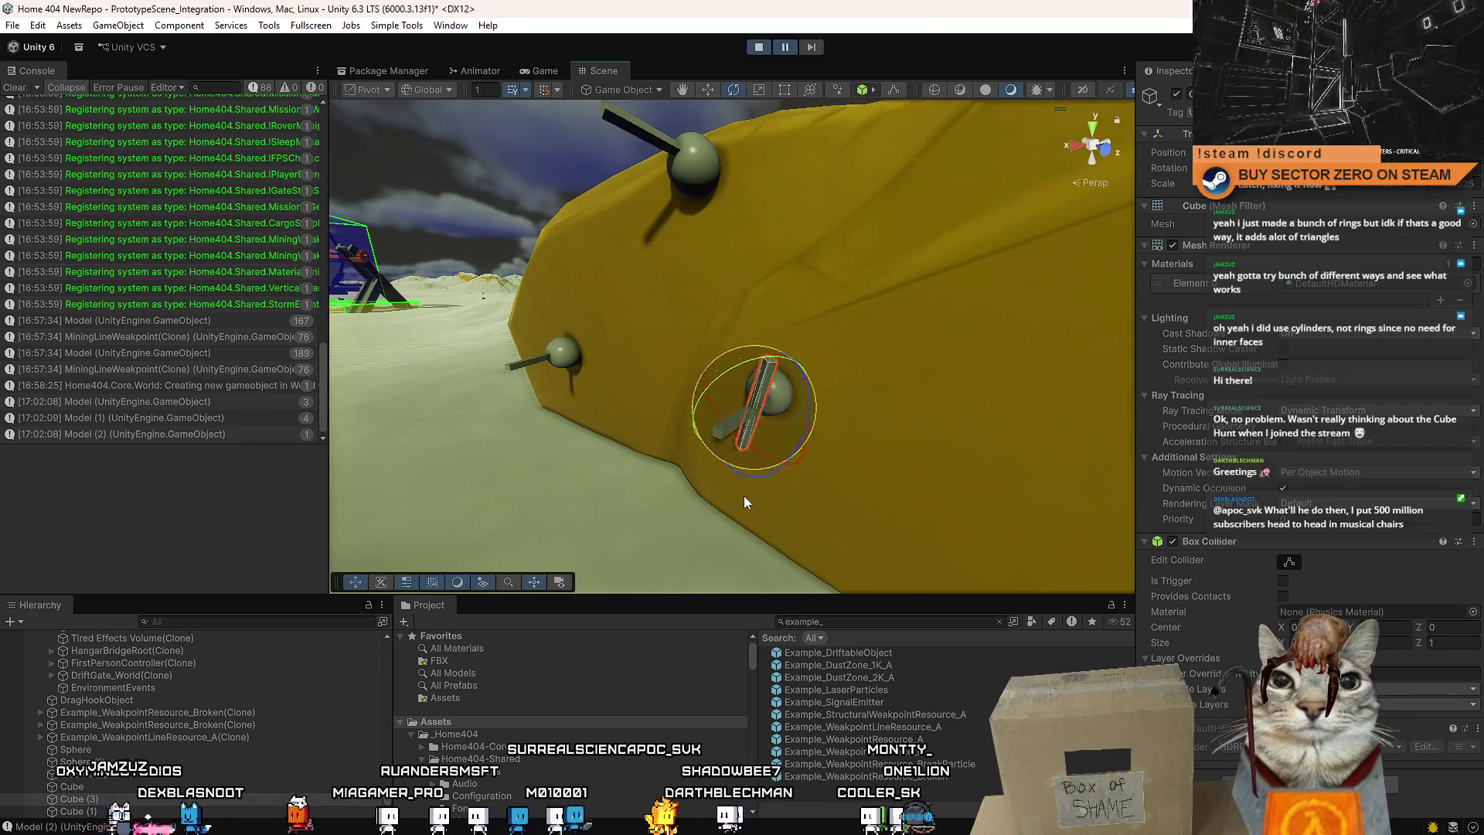
# Scale the cube into a long thin rod and tilt it into line.
pyautogui.press('r')
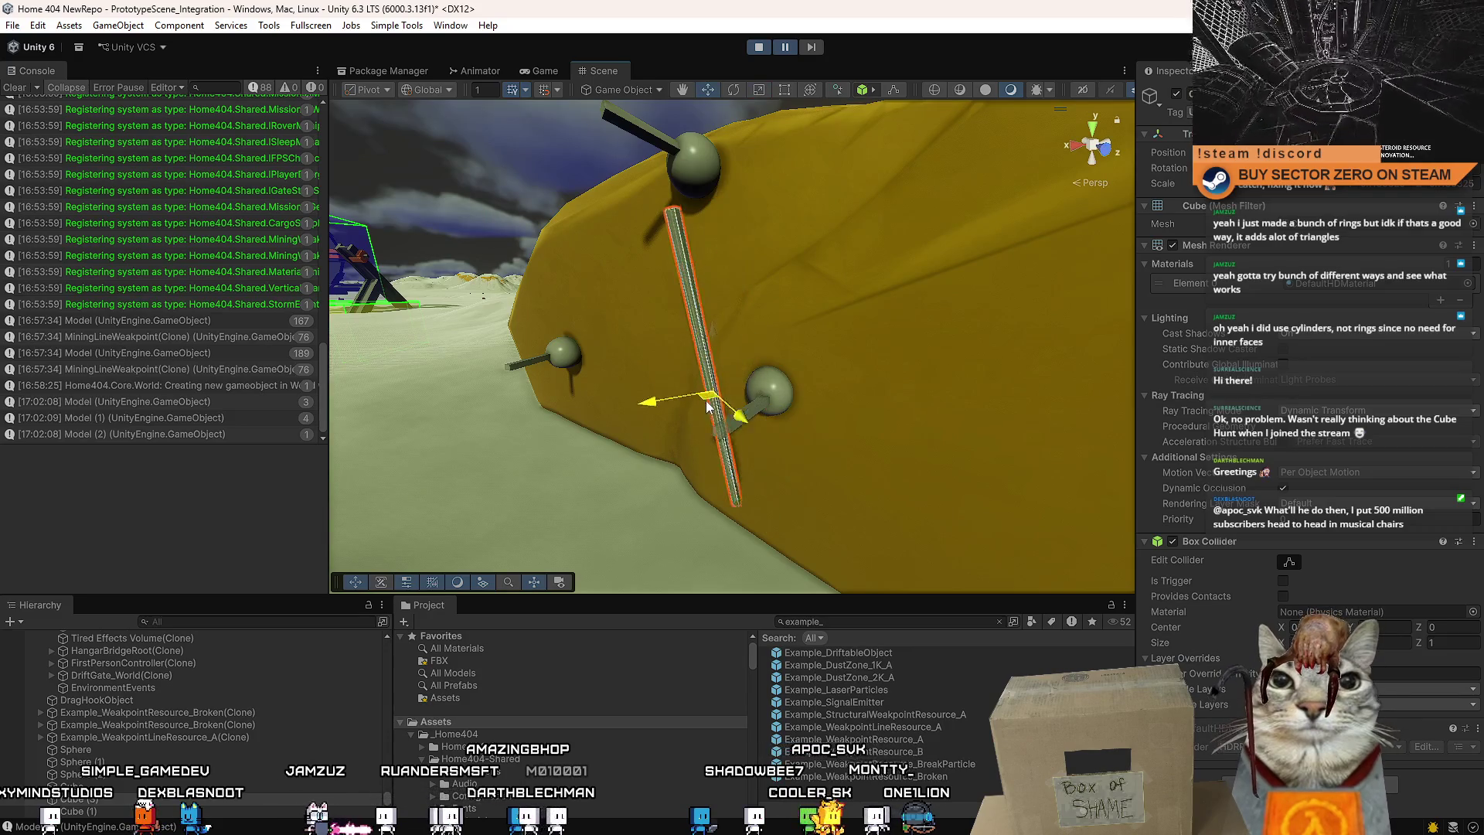
pyautogui.moveTo(682, 269); pyautogui.dragTo(715, 317)
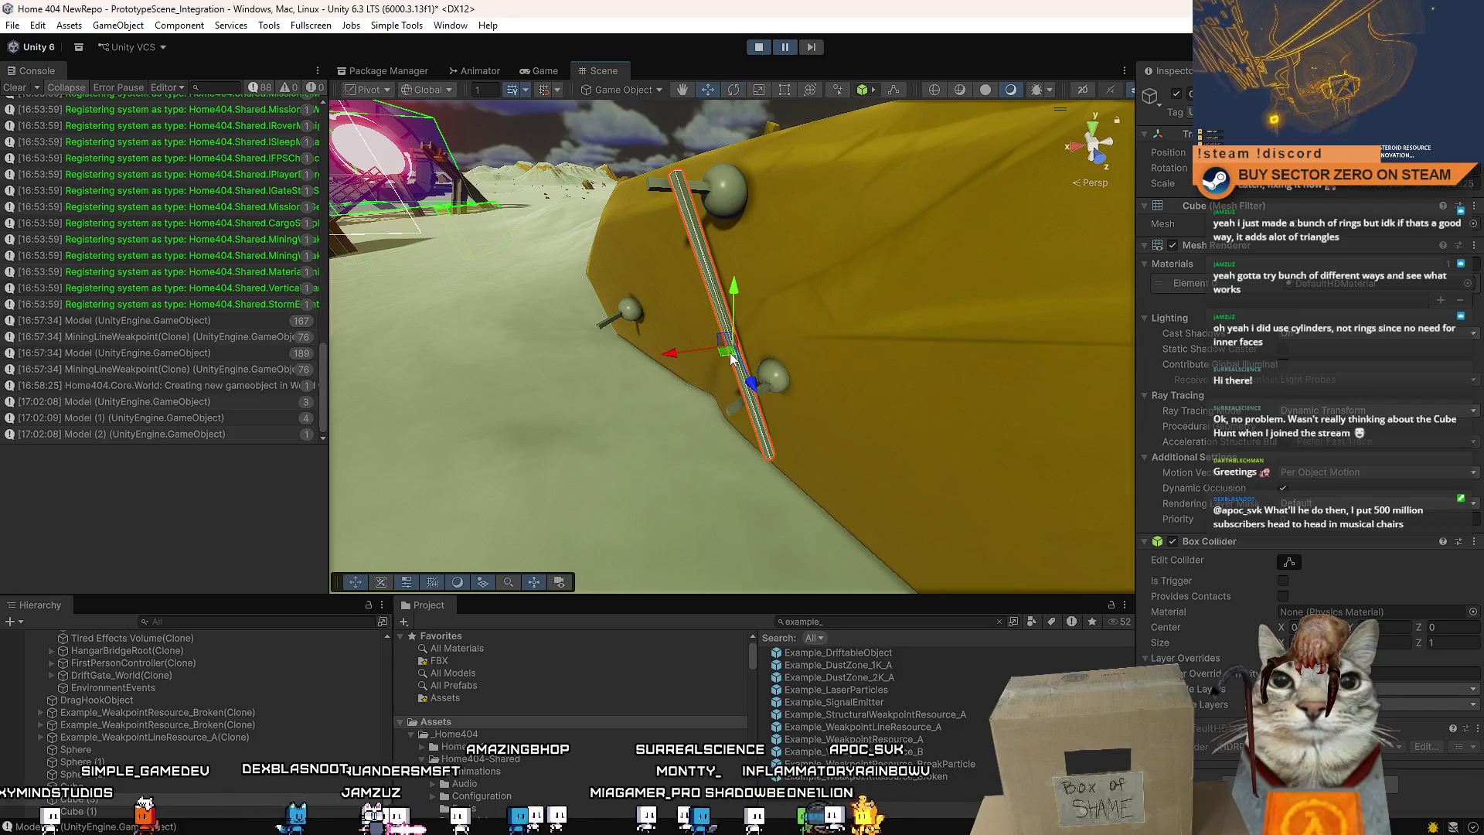
pyautogui.moveTo(733, 328); pyautogui.dragTo(742, 332)
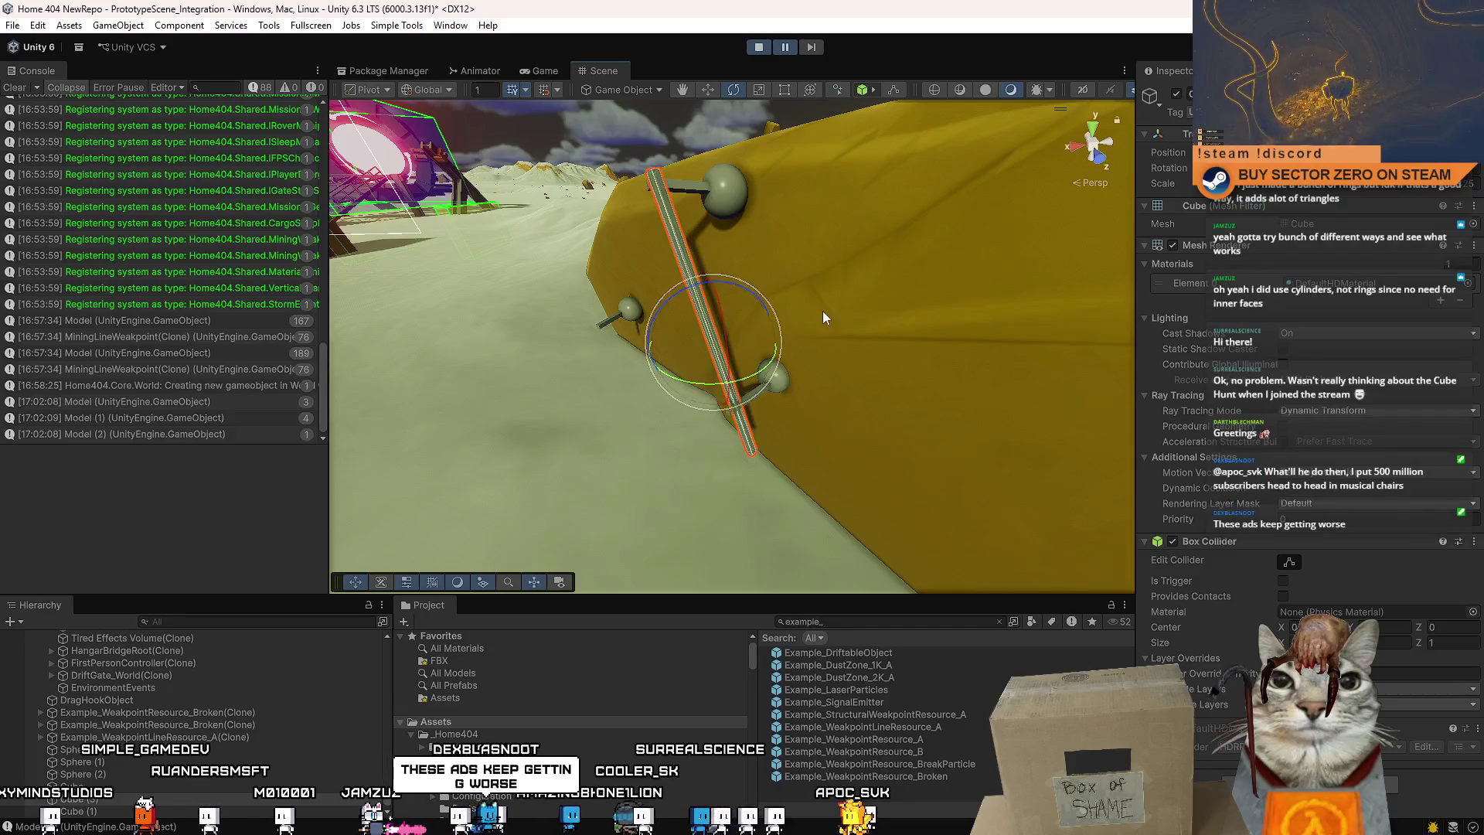
pyautogui.scroll(-3, 746, 386)
pyautogui.press('w')
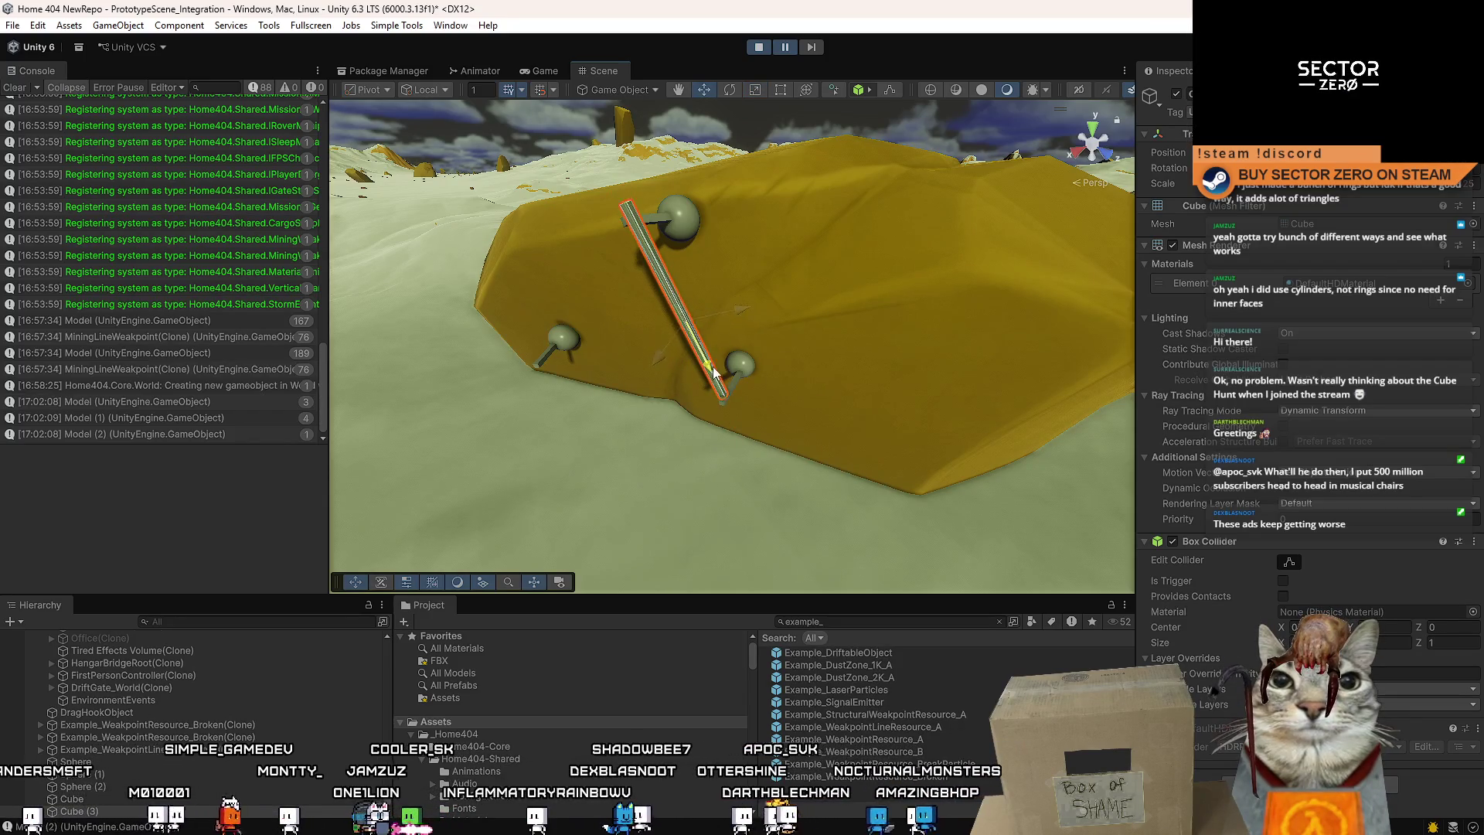
# Position the long rod diagonally between the top and lower sphere knobs.
pyautogui.moveTo(745, 325)
pyautogui.mouseDown()
pyautogui.moveTo(901, 224)
pyautogui.moveTo(897, 252)
pyautogui.moveTo(796, 252)
pyautogui.moveTo(672, 138)
pyautogui.moveTo(890, 200)
pyautogui.moveTo(848, 199)
pyautogui.mouseUp()
pyautogui.press('f')
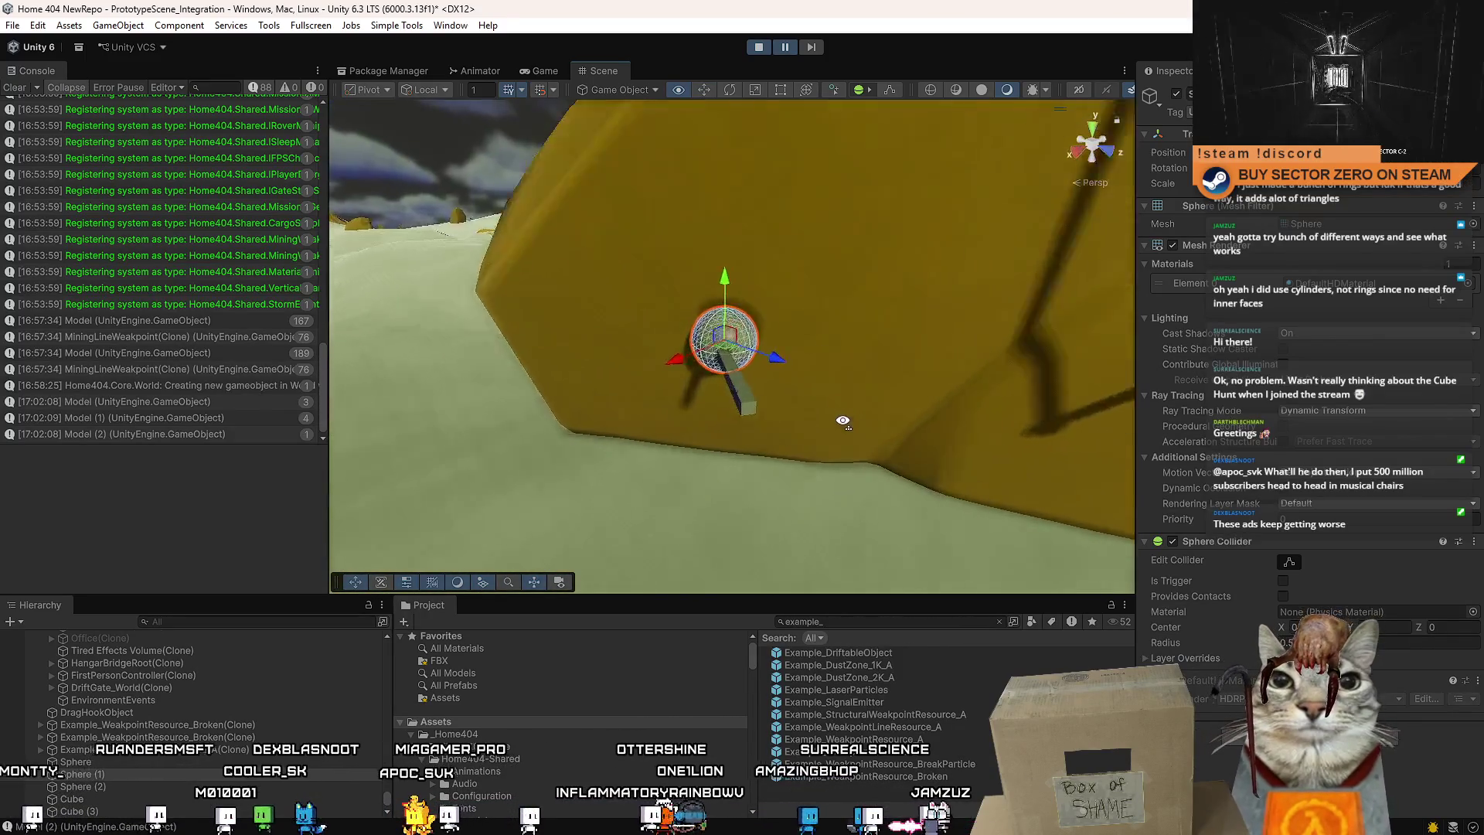
pyautogui.moveTo(845, 410)
pyautogui.mouseDown()
pyautogui.moveTo(987, 139)
pyautogui.moveTo(946, 288)
pyautogui.moveTo(814, 350)
pyautogui.moveTo(870, 364)
pyautogui.moveTo(717, 419)
pyautogui.moveTo(881, 358)
pyautogui.moveTo(889, 276)
pyautogui.moveTo(935, 395)
pyautogui.mouseUp()
pyautogui.moveTo(749, 371)
pyautogui.mouseDown()
pyautogui.moveTo(762, 387)
pyautogui.moveTo(547, 388)
pyautogui.mouseUp()
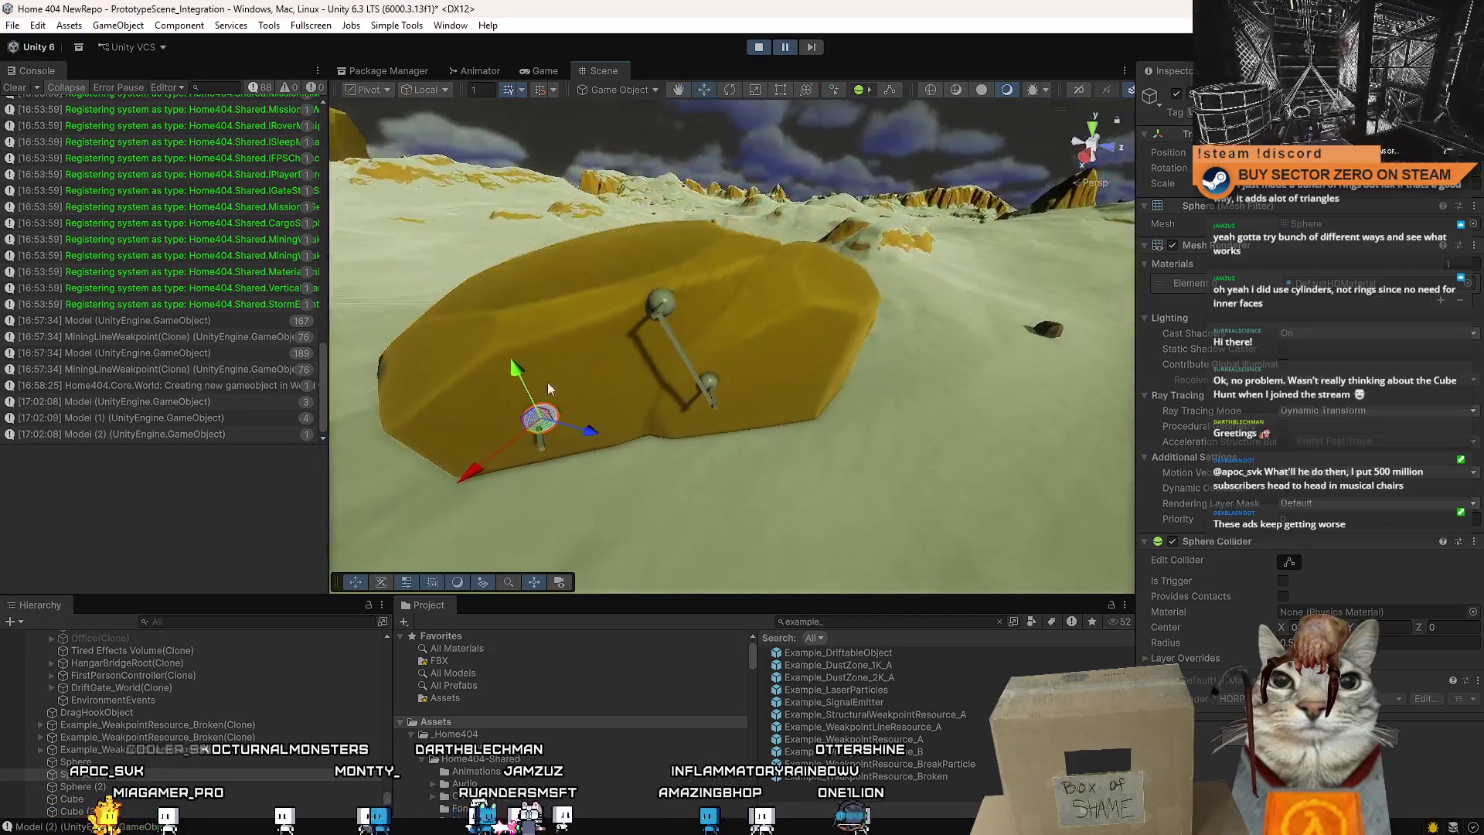
pyautogui.click(676, 341)
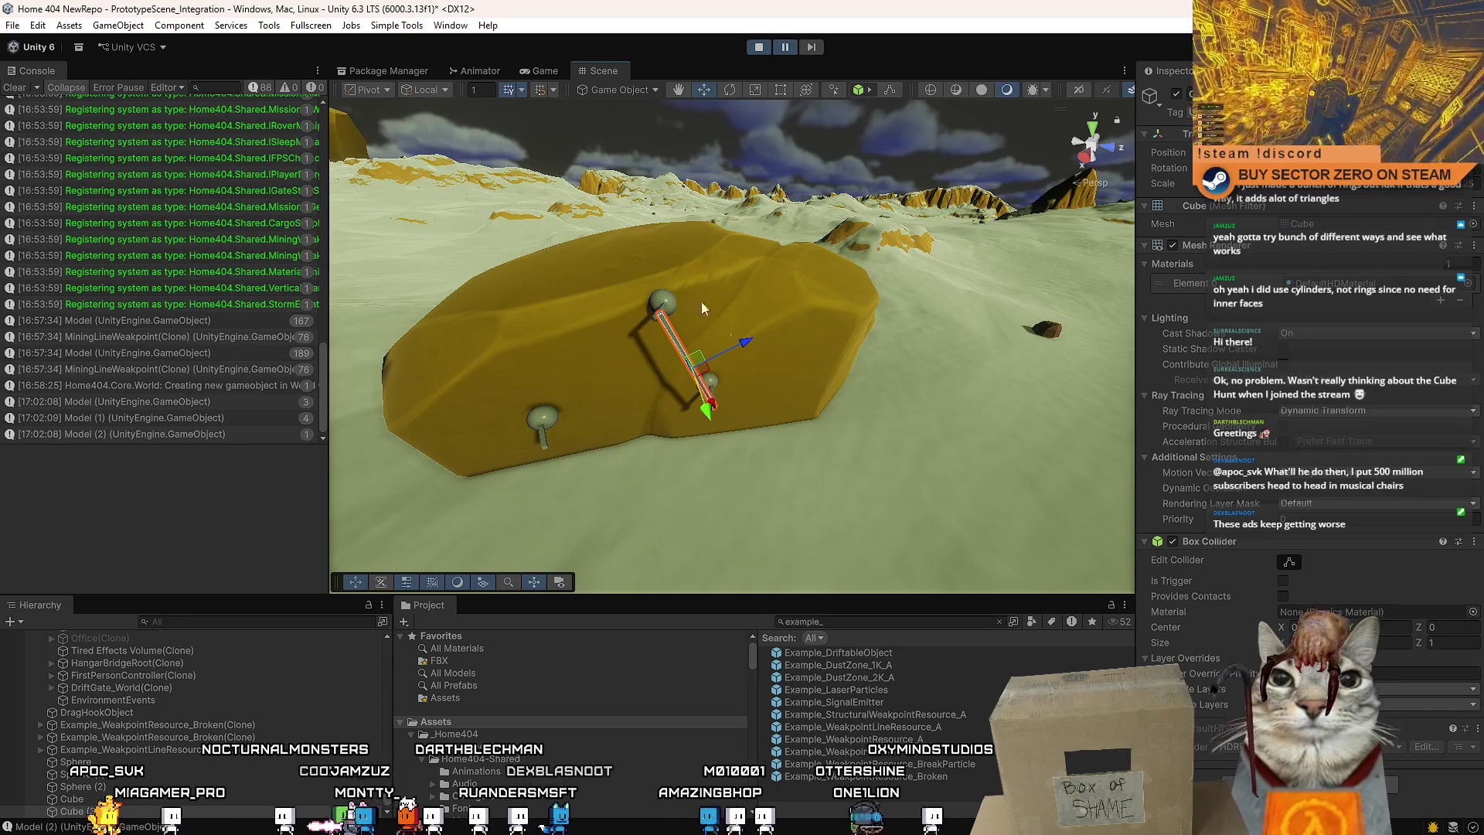
pyautogui.moveTo(669, 245); pyautogui.dragTo(674, 323)
pyautogui.scroll(5, 674, 323)
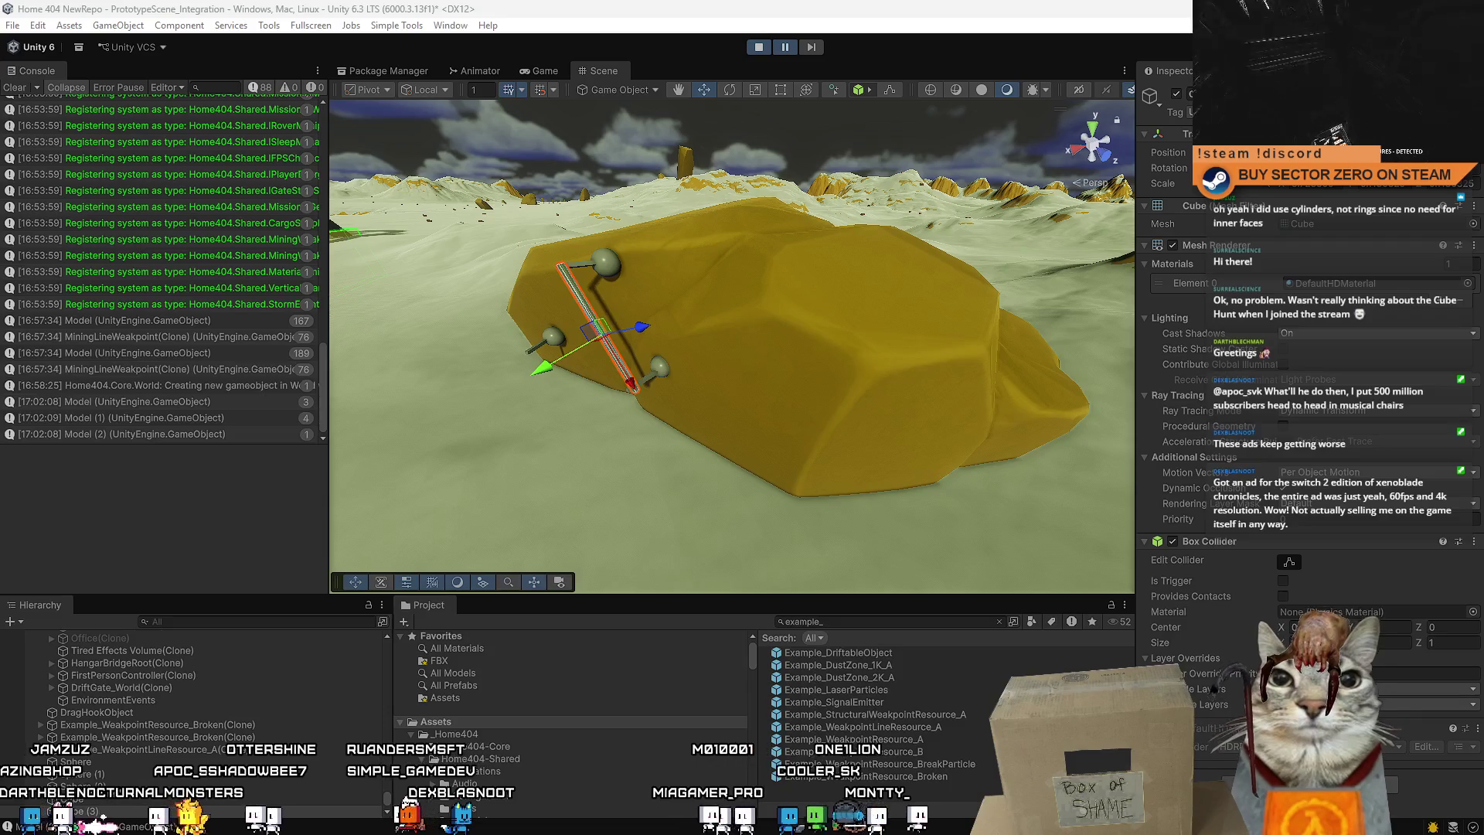
pyautogui.moveTo(587, 317)
pyautogui.mouseDown()
pyautogui.moveTo(696, 313)
pyautogui.moveTo(644, 312)
pyautogui.mouseUp()
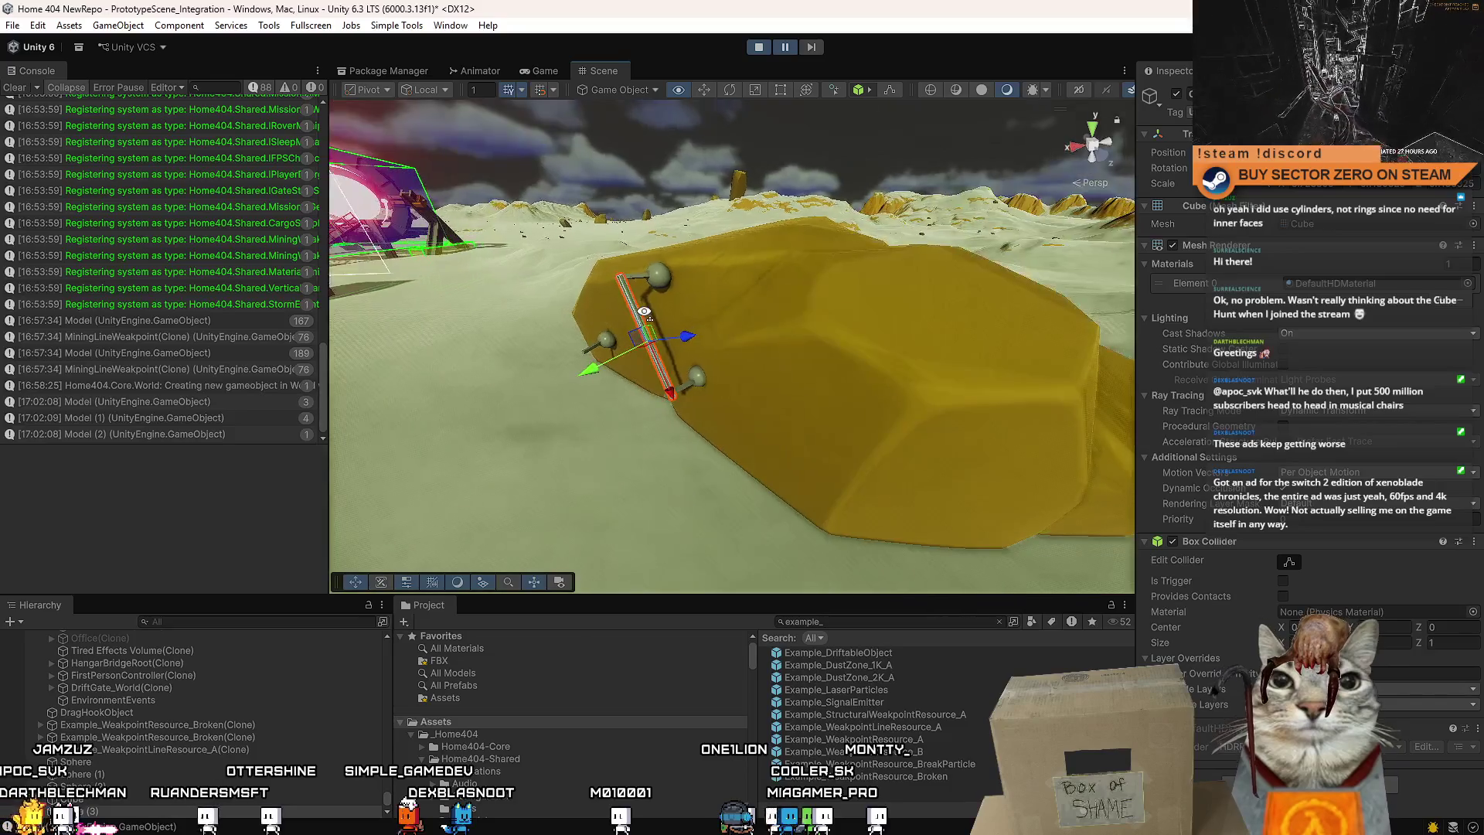